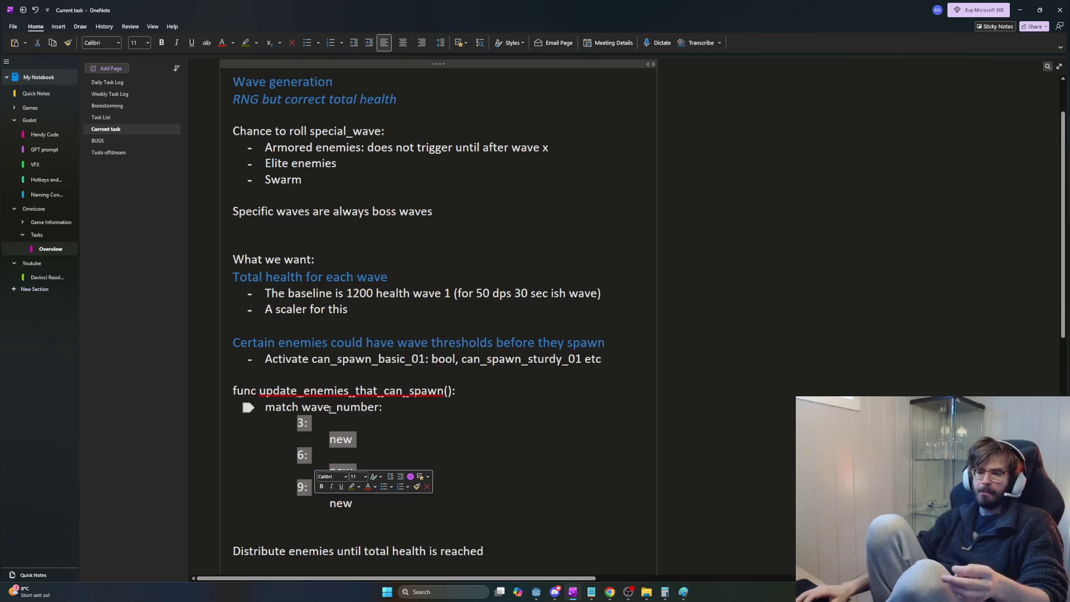
# Glance at the other open windows, including ChatGPT, then return to the OneNote wave notes
pyautogui.click(333, 409)
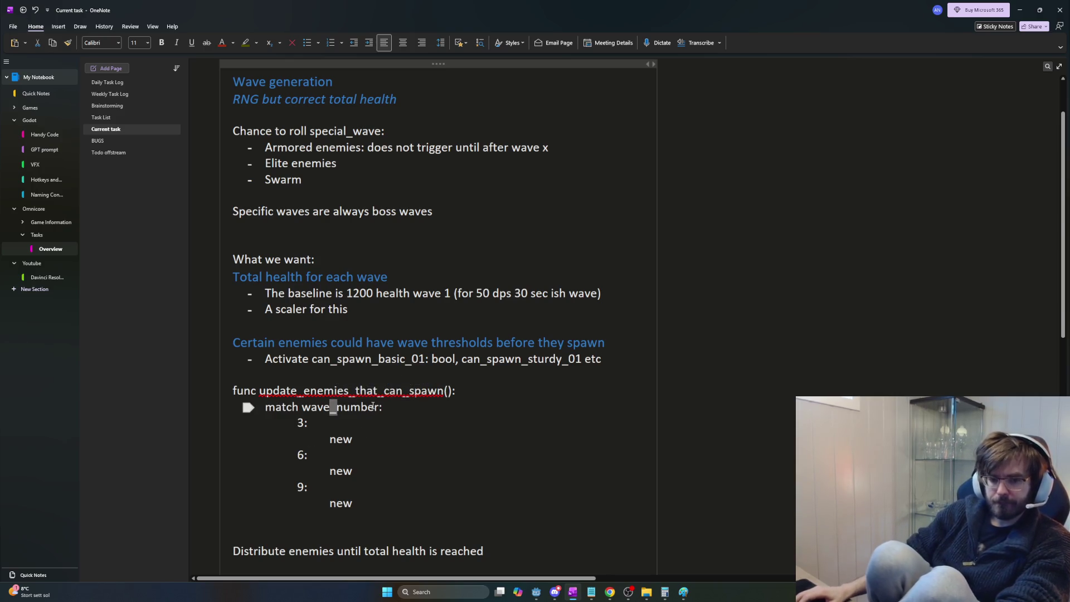
pyautogui.hotkey('alt', 'Tab')
pyautogui.press('Tab')
pyautogui.hotkey('alt', 'shift', 'Tab')
pyautogui.hotkey('alt', 'shift', 'Tab')
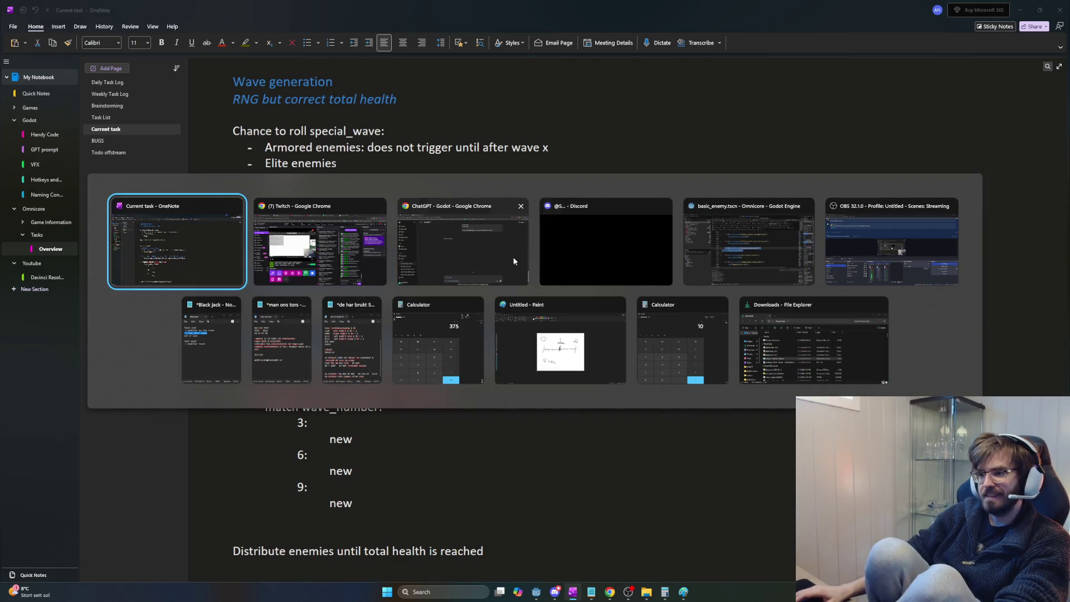
pyautogui.press('alt')
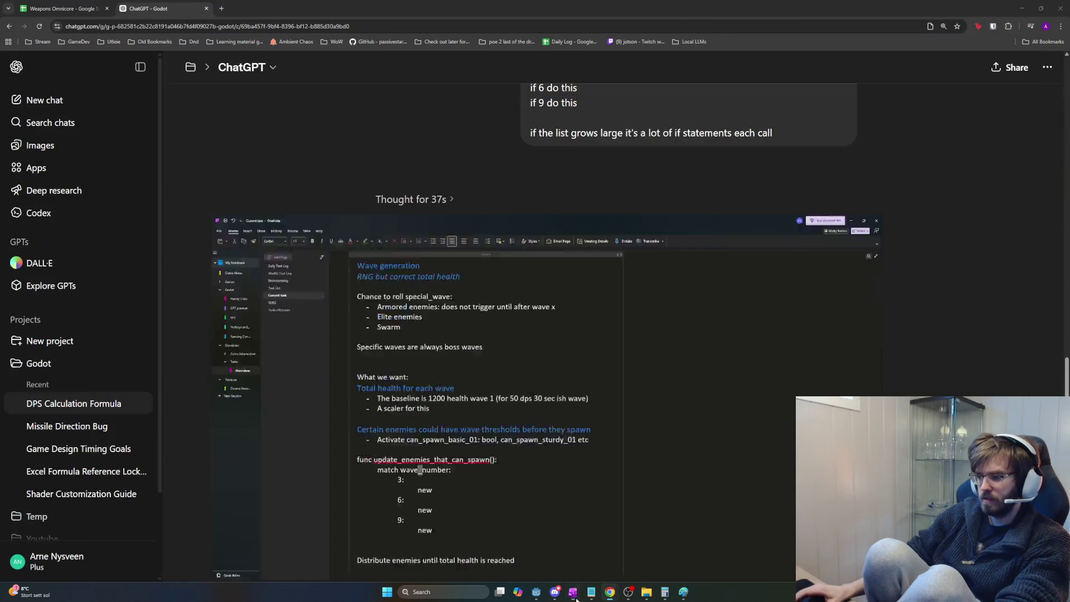
pyautogui.hotkey('alt', 'Tab')
pyautogui.hotkey('alt', 'Tab')
pyautogui.scroll(-3, 424, 473)
pyautogui.scroll(-2, 378, 304)
pyautogui.scroll(2, 382, 311)
# Replace 'new' under case 3: with 'can_spawn_sturdy_01 = true', undoing autocorrect capitals
pyautogui.click(372, 271)
pyautogui.doubleClick(361, 257)
pyautogui.write('new')
pyautogui.press('BackSpace')
pyautogui.press('BackSpace')
pyautogui.press('BackSpace')
pyautogui.write('This_ene')
pyautogui.press('BackSpace')
pyautogui.press('BackSpace')
pyautogui.press('BackSpace')
pyautogui.press('BackSpace')
pyautogui.write('sturdy_')
pyautogui.hotkey('ctrl', 'z')
pyautogui.write('can_sapawn')
pyautogui.press('BackSpace')
pyautogui.press('BackSpace')
pyautogui.press('BackSpace')
pyautogui.press('BackSpace')
pyautogui.write('pawn')
pyautogui.hotkey('ctrl', 'shift', 'Left')
pyautogui.press('BackSpace')
pyautogui.write('can_sp')
pyautogui.press('BackSpace')
pyautogui.press('BackSpace')
pyautogui.hotkey('ctrl', 'z')
pyautogui.write('spawn_sturdy_01 = ')
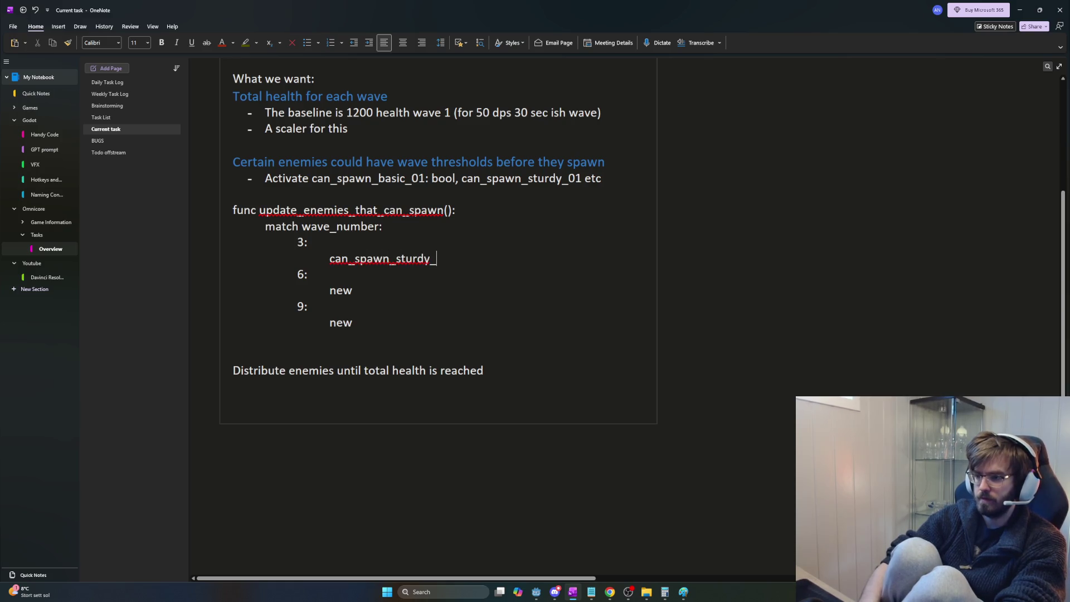
pyautogui.write('true')
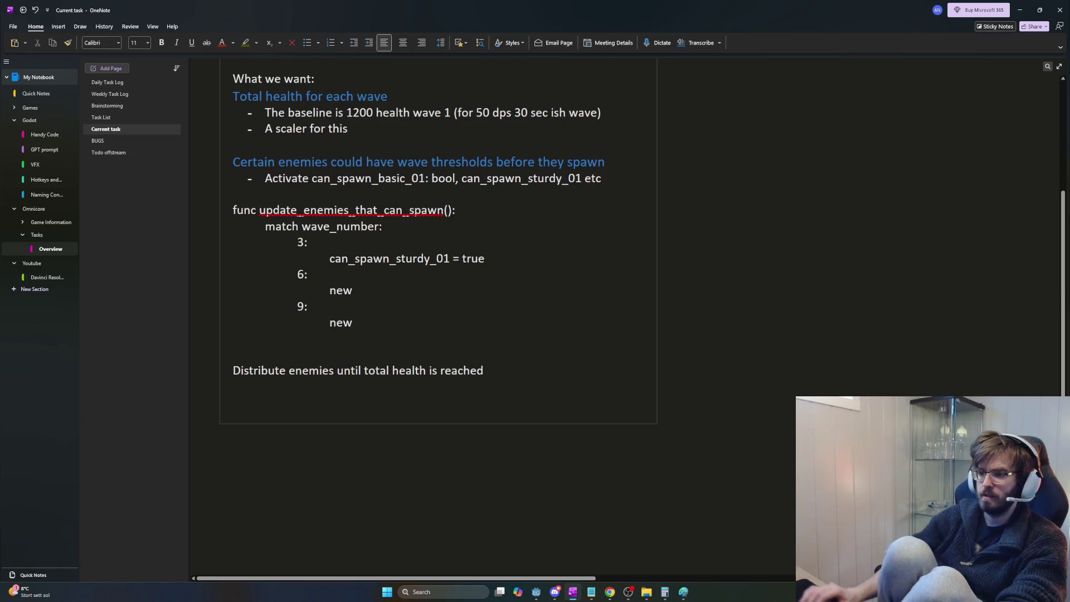
# Select and review the finished 'can_spawn_sturdy_01 = true' line
pyautogui.click(447, 311)
pyautogui.moveTo(330, 258); pyautogui.dragTo(485, 258)
pyautogui.click(438, 310)
pyautogui.scroll(3, 417, 283)
pyautogui.scroll(-2, 462, 366)
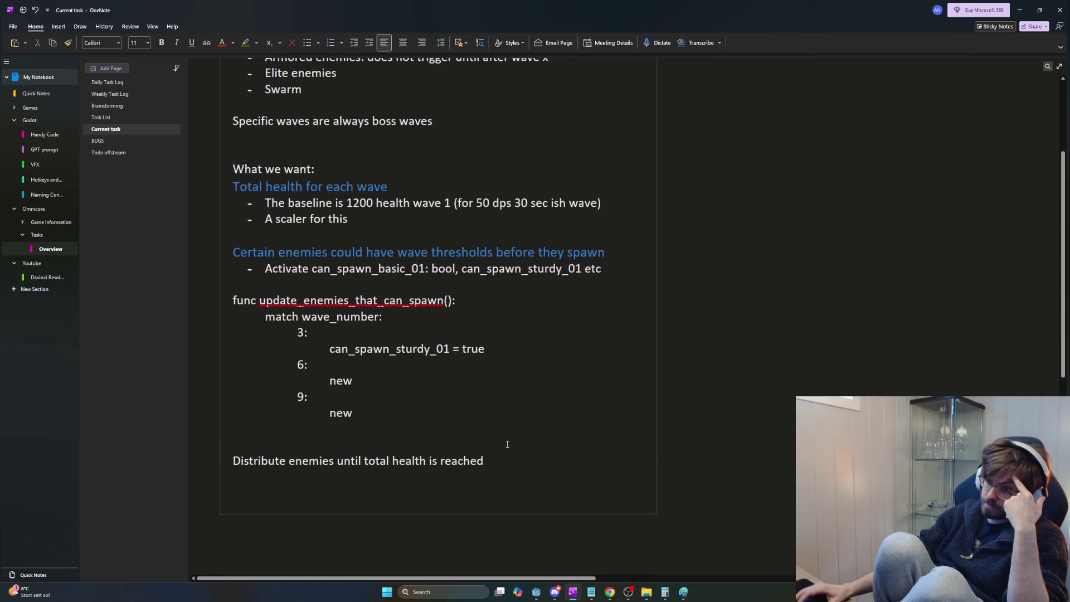
# Make the Distribute enemies line bold and restyle it as a blue Heading 2
pyautogui.tripleClick(503, 455)
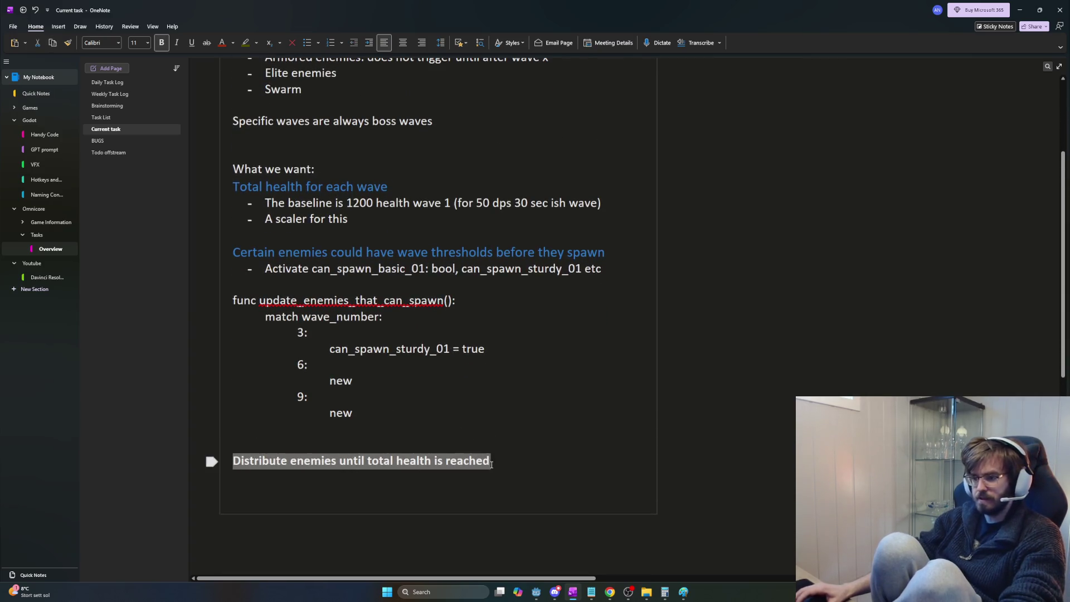
pyautogui.hotkey('ctrl', 'b')
pyautogui.click(502, 459)
pyautogui.tripleClick(478, 461)
pyautogui.hotkey('ctrl', 'alt', '3')
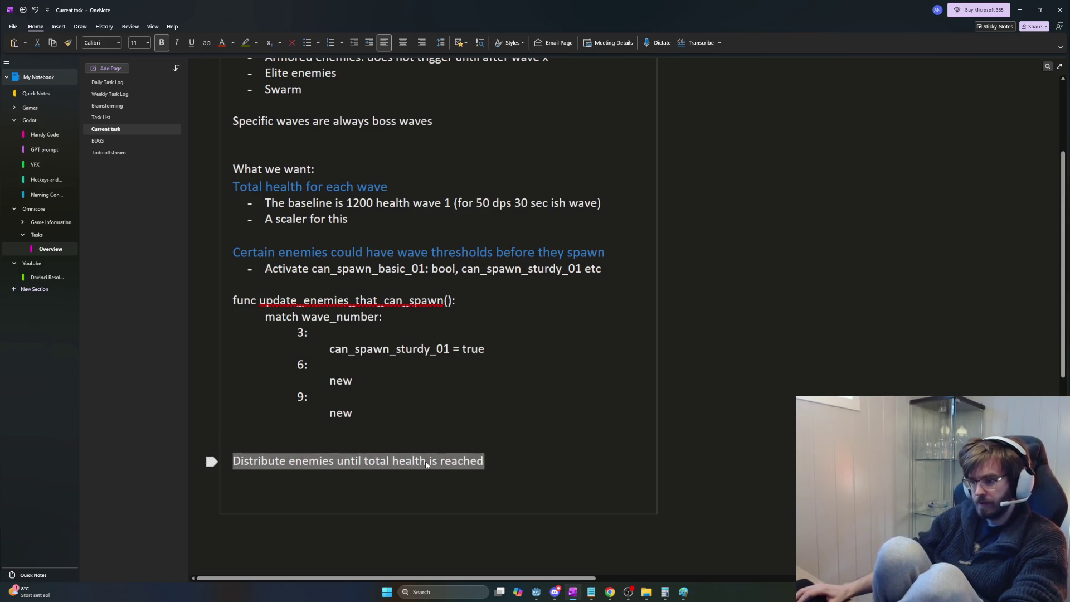
pyautogui.click(530, 466)
# Add the line 'Pick random from enemies that can spawn' under the heading
pyautogui.press('Return')
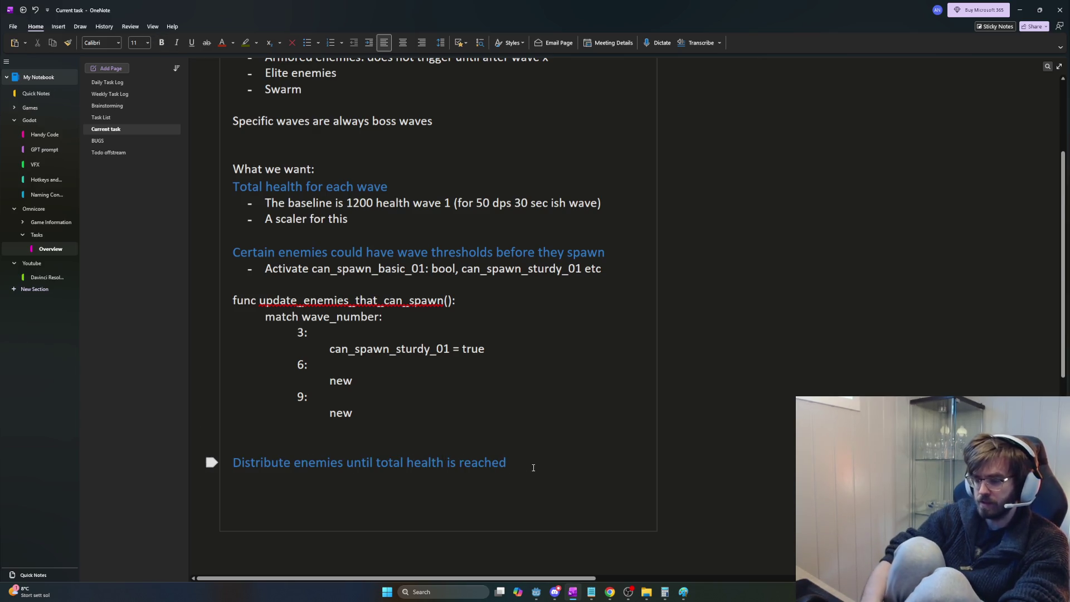
pyautogui.write('Pich')
pyautogui.write('k random from')
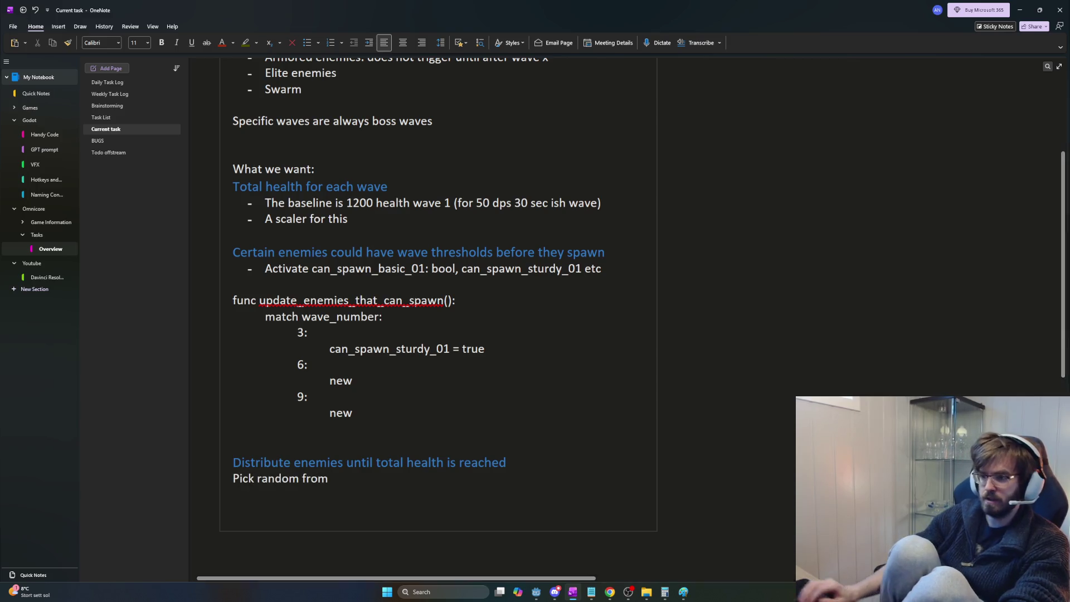
pyautogui.doubleClick(427, 300)
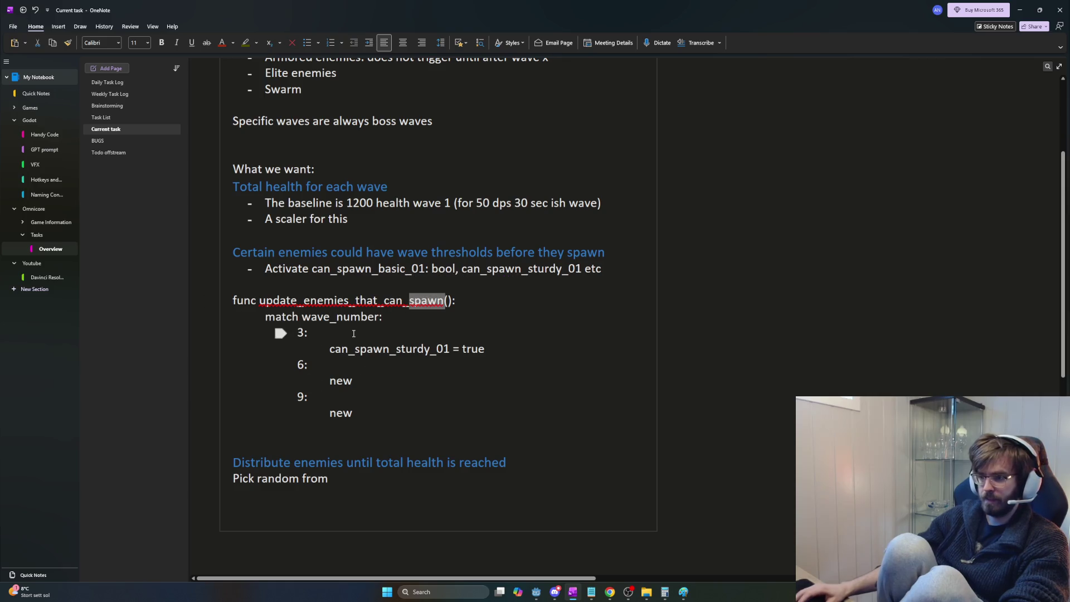
pyautogui.click(342, 483)
pyautogui.write('enemies that ca')
pyautogui.press('BackSpace')
pyautogui.write('an spawn')
# Add pseudocode lines for adding to the pool and 'total_spawn_health += enemy_health'
pyautogui.press('Return')
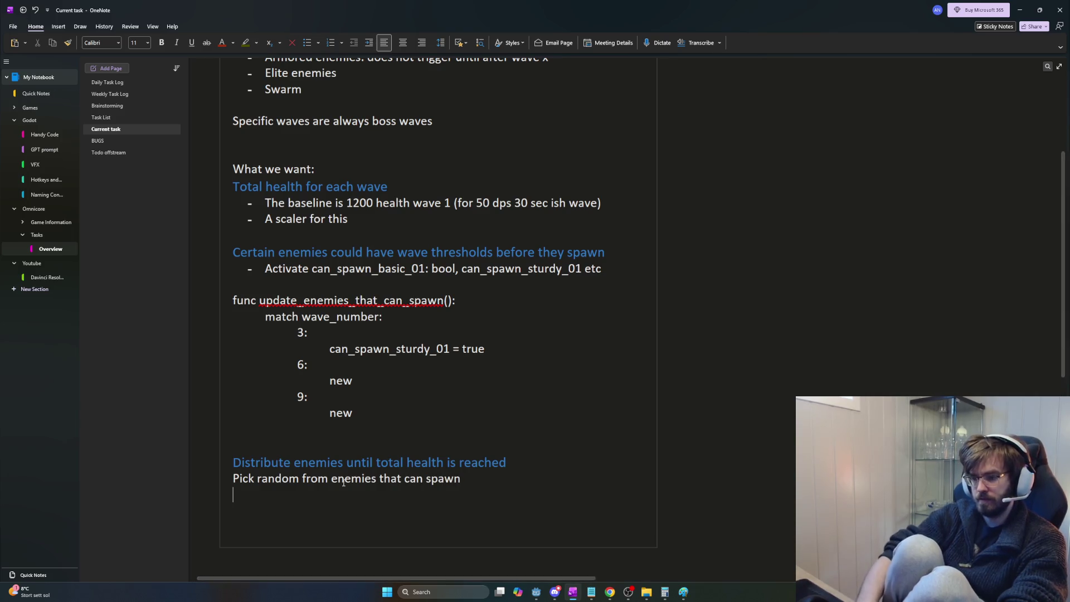
pyautogui.write('add to')
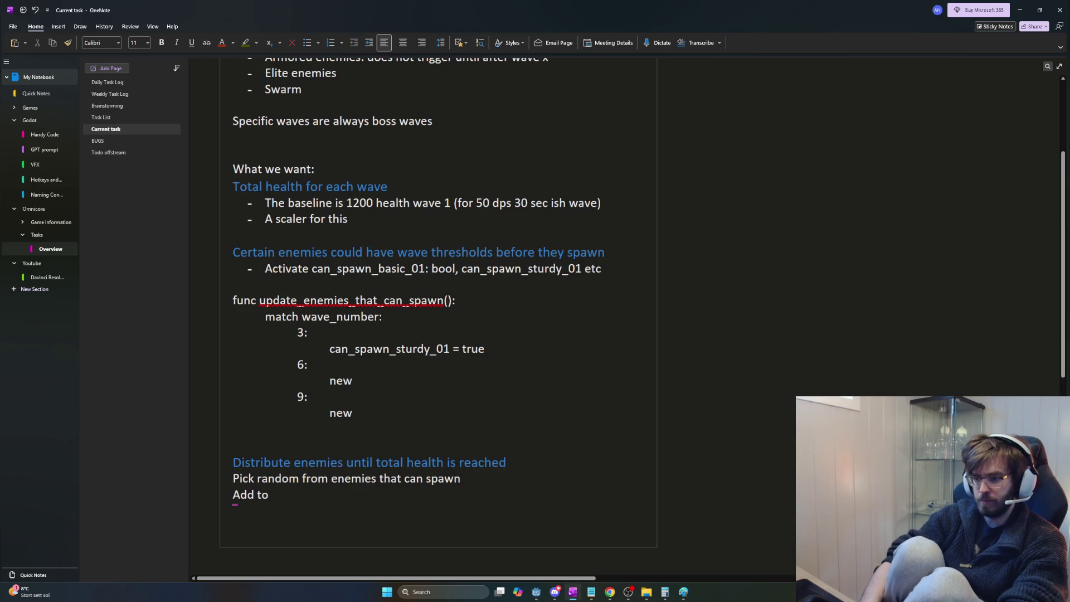
pyautogui.write('ol')
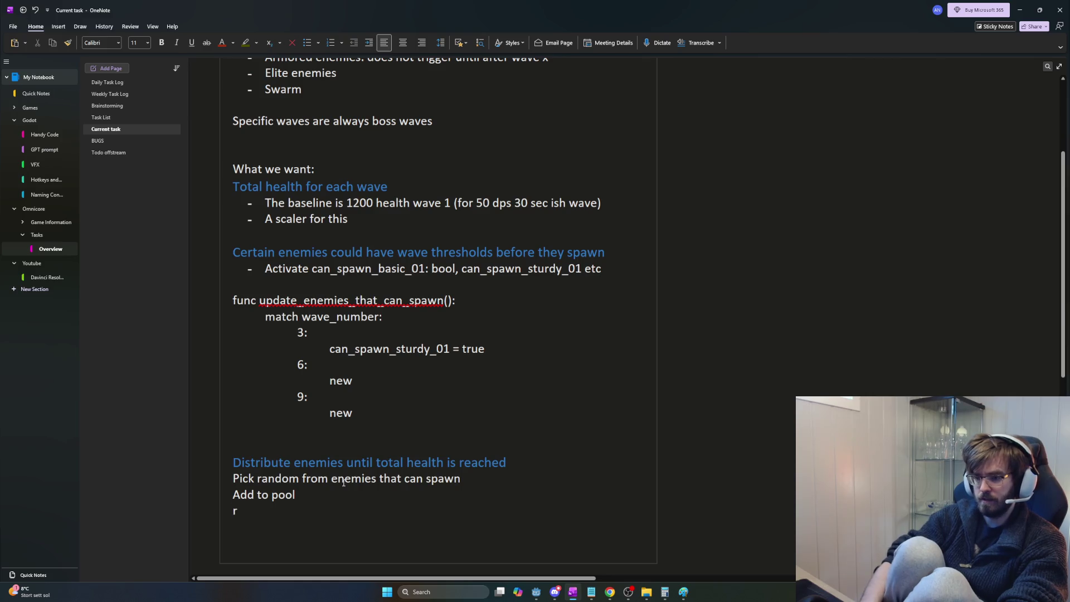
pyautogui.write('Total')
pyautogui.hotkey('ctrl', 'z')
pyautogui.press('BackSpace')
pyautogui.write('_s')
pyautogui.press('BackSpace')
pyautogui.hotkey('ctrl', 'z')
pyautogui.write('spawn')
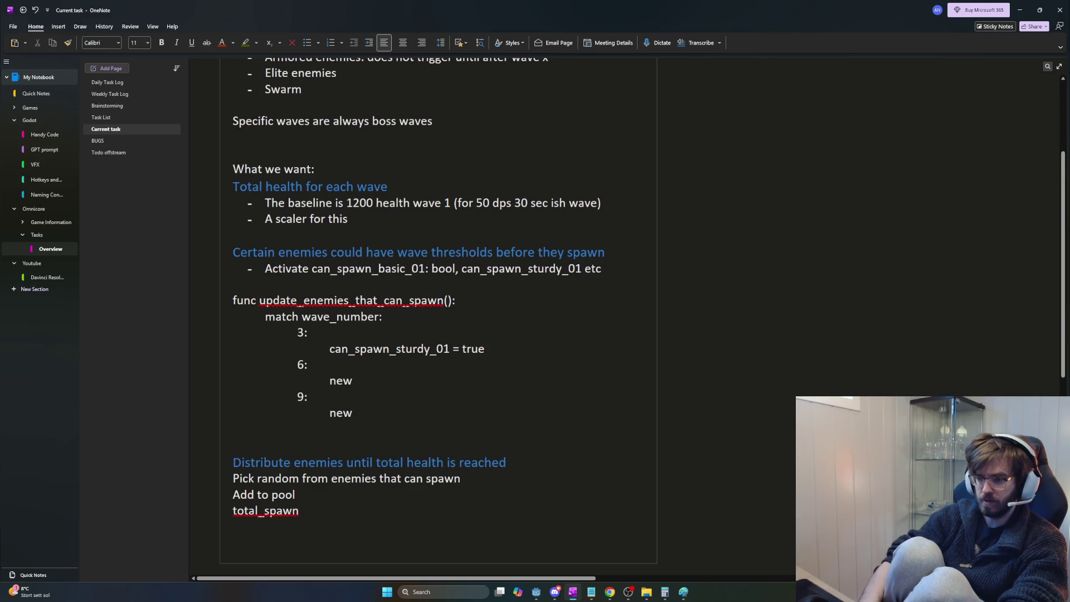
pyautogui.write('_hjea')
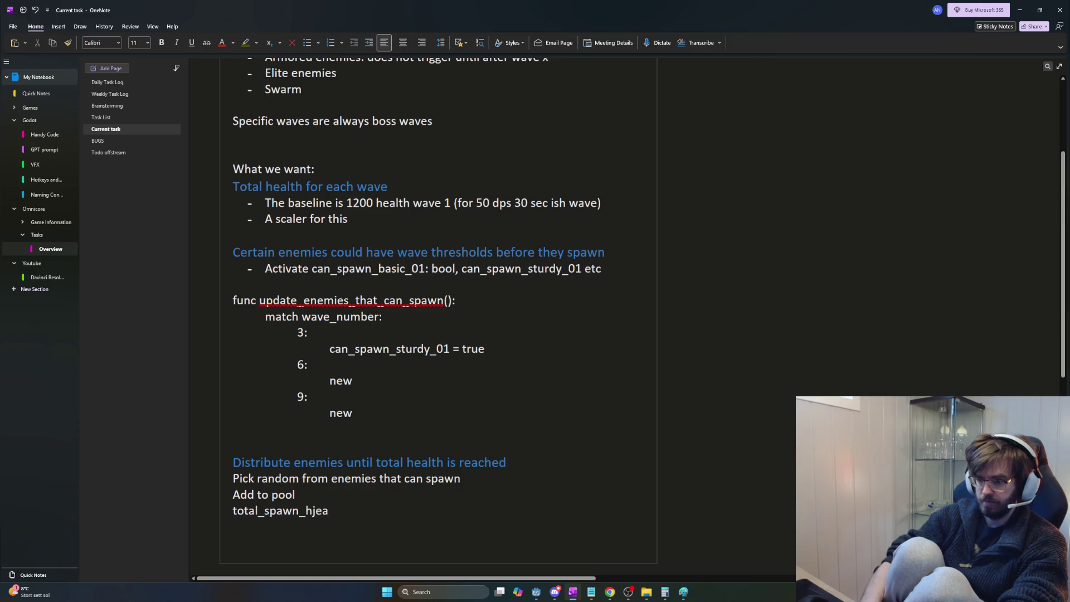
pyautogui.press('BackSpace')
pyautogui.write('health +')
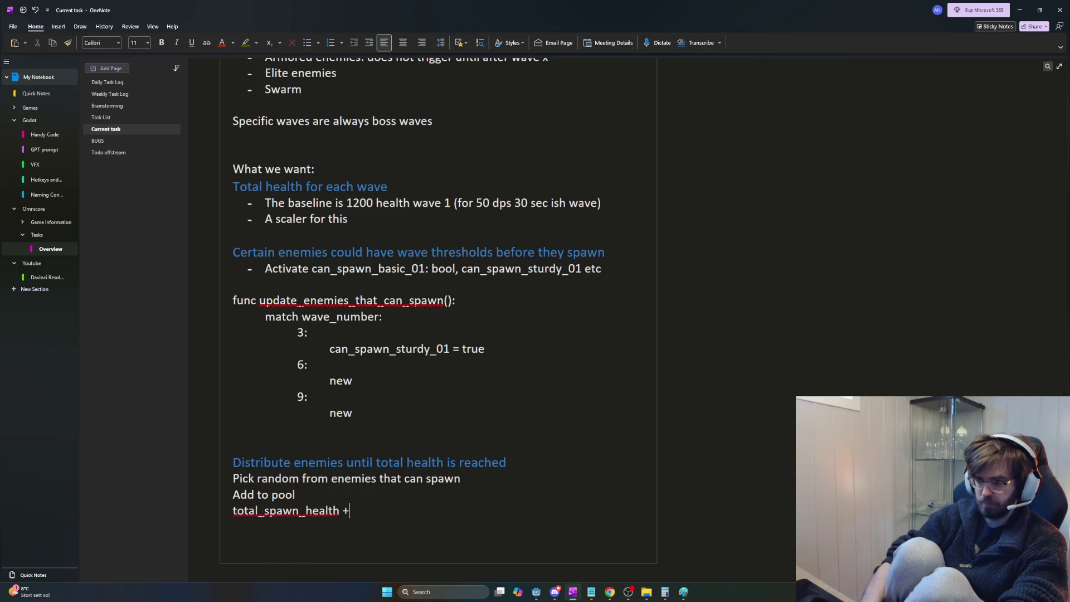
pyautogui.press('BackSpace')
pyautogui.press('BackSpace')
pyautogui.write('enemy_healt')
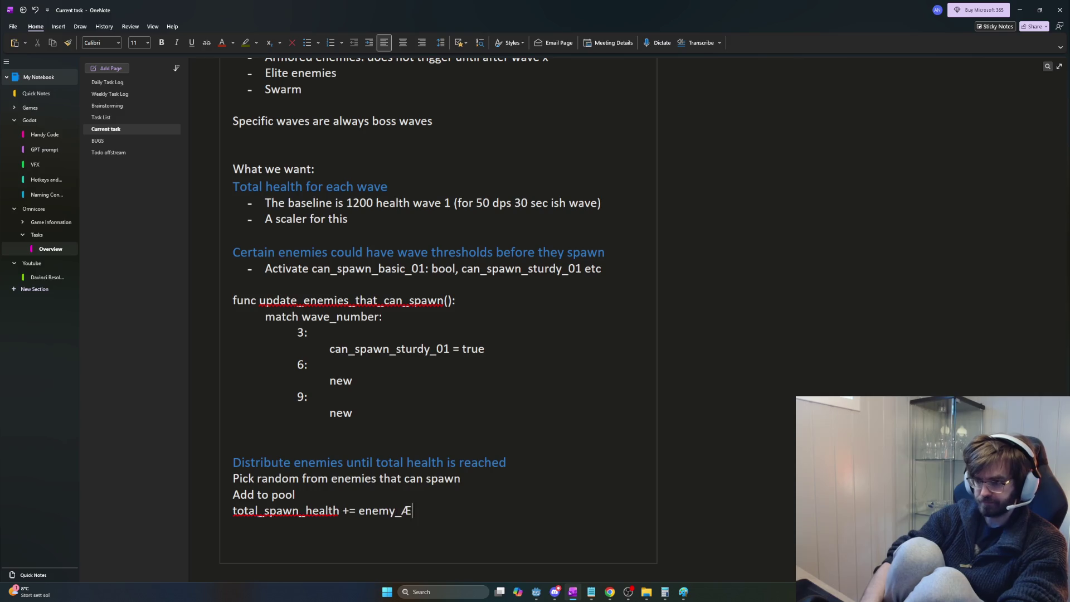
pyautogui.write('th')
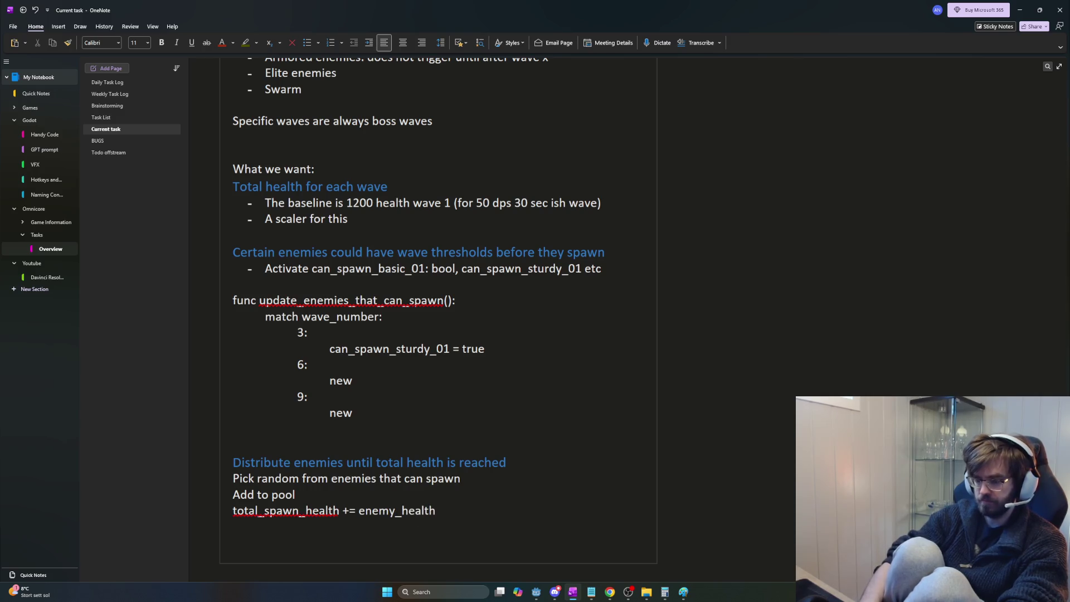
# Insert a 'while total_spawn_health <' line above the Pick random line
pyautogui.click(343, 482)
pyautogui.press('End')
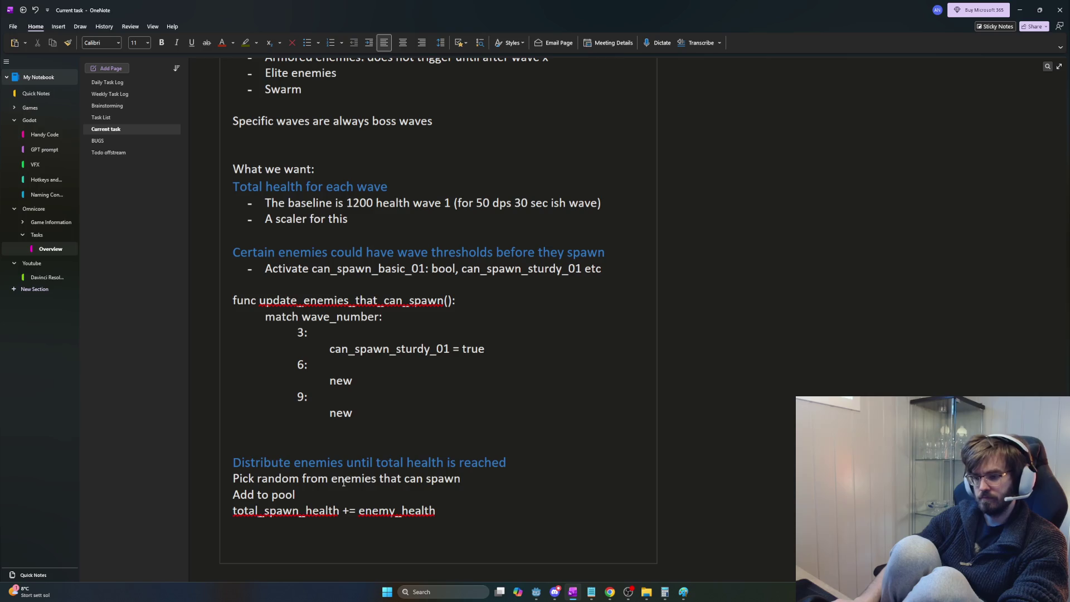
pyautogui.press('Return')
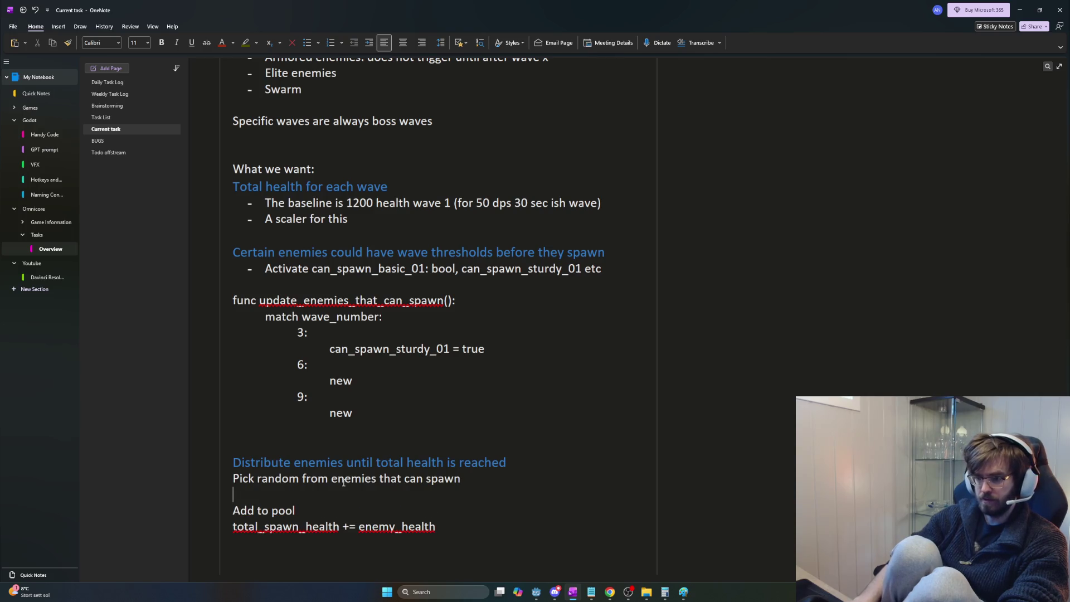
pyautogui.press('Up')
pyautogui.press('Return')
pyautogui.press('Up')
pyautogui.write('While')
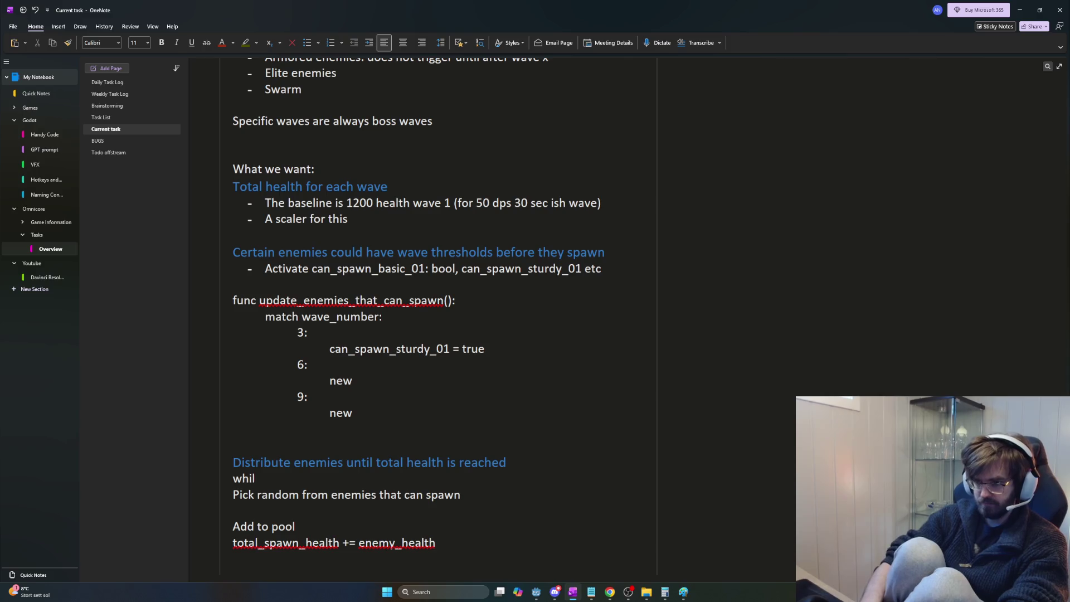
pyautogui.hotkey('ctrl', 'z')
pyautogui.write('total_s')
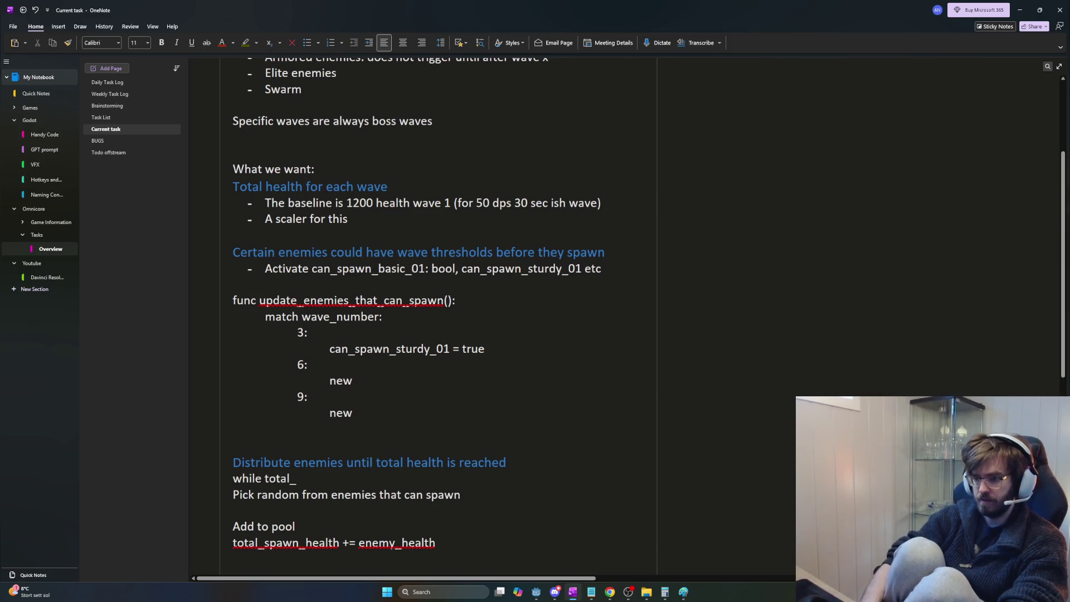
pyautogui.write('pawn_health <')
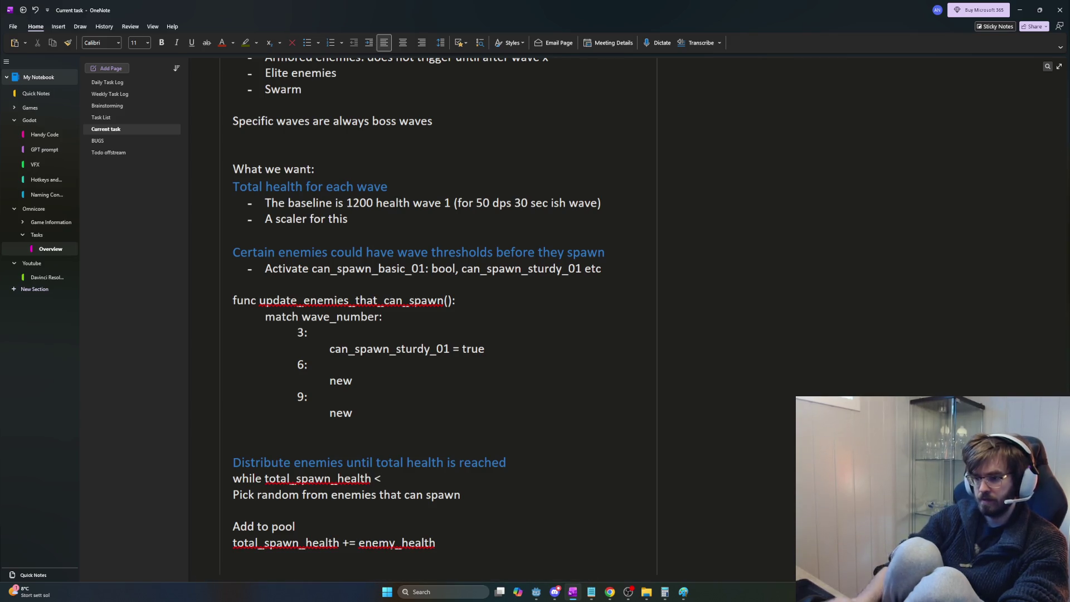
pyautogui.scroll(2, 420, 449)
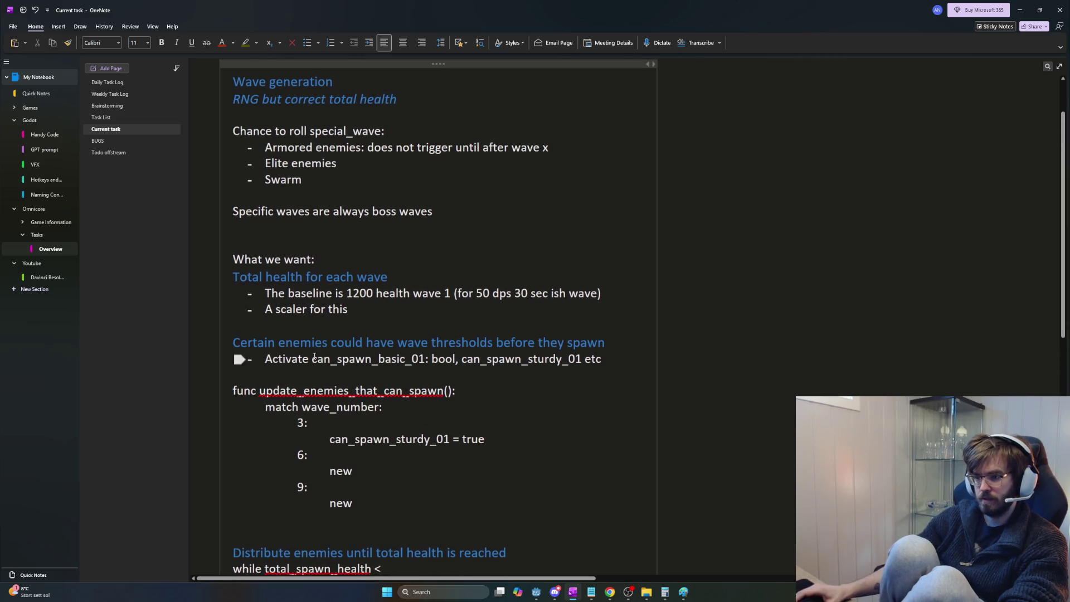
pyautogui.scroll(2, 307, 279)
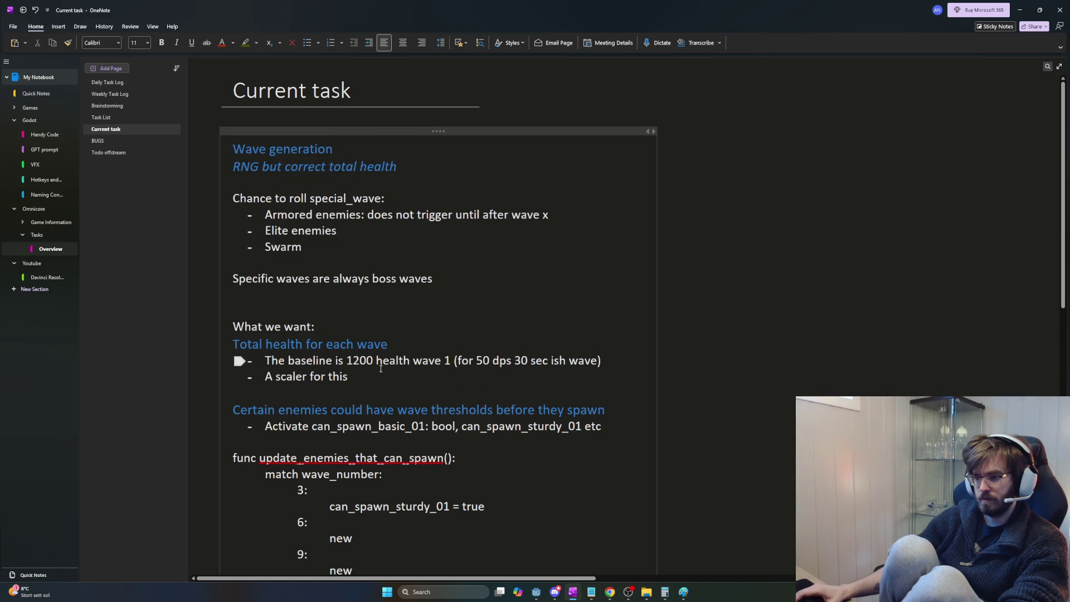
pyautogui.scroll(-8, 381, 369)
# Finish the loop as 'while total_spawn_health < total_wave_health:' and indent its three body lines
pyautogui.write('total_spawn_health < total_wave_health:')
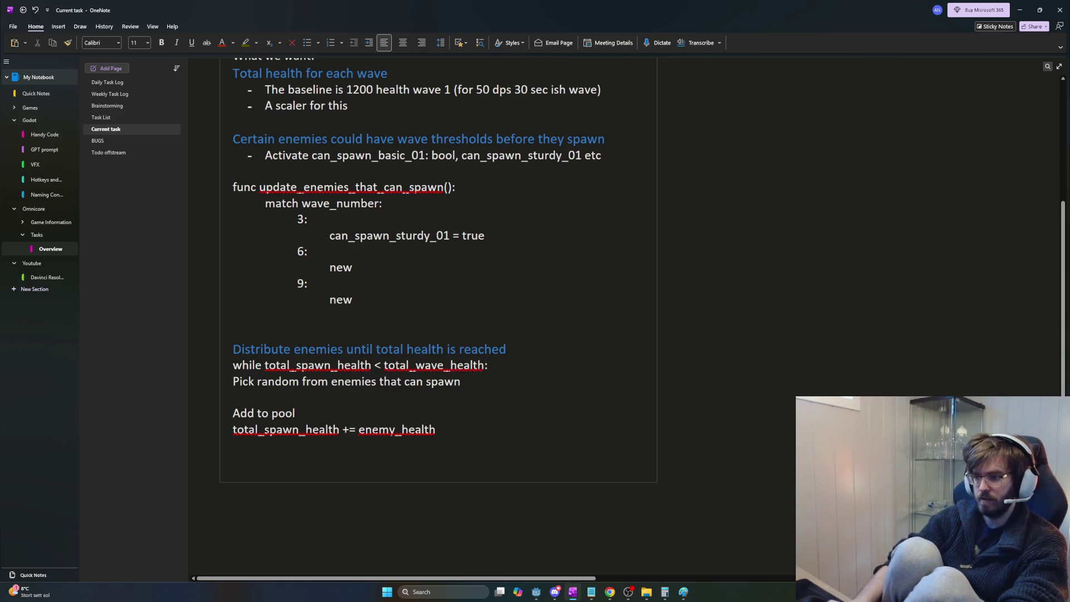
pyautogui.click(487, 398)
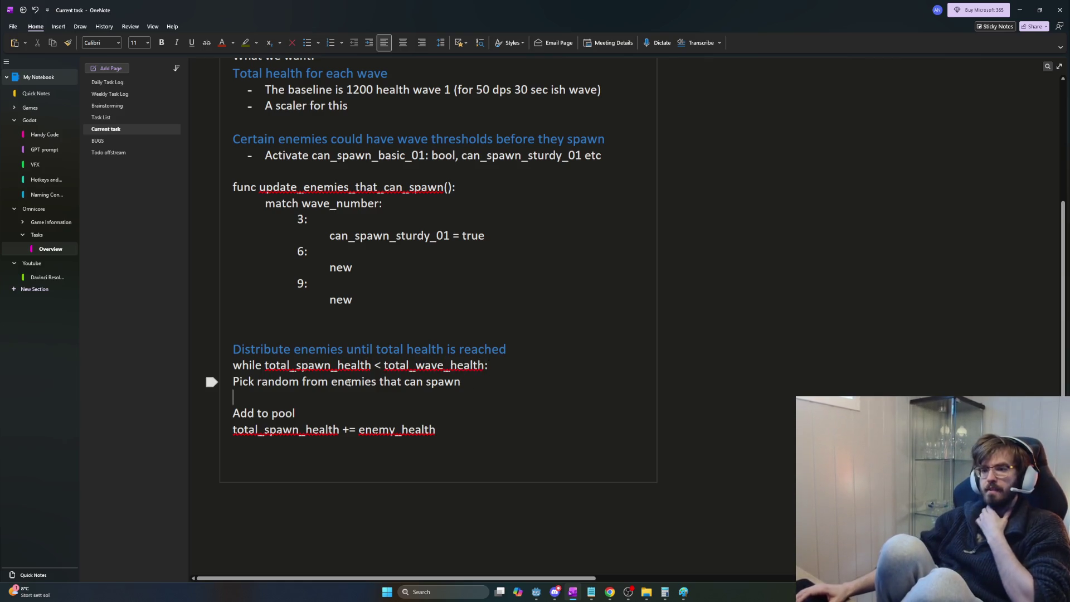
pyautogui.moveTo(473, 399)
pyautogui.mouseDown()
pyautogui.moveTo(479, 366)
pyautogui.moveTo(473, 403)
pyautogui.mouseUp()
pyautogui.click(233, 382)
pyautogui.press('Tab')
pyautogui.press('Down')
pyautogui.press('Down')
pyautogui.press('Tab')
pyautogui.press('Down')
pyautogui.press('Tab')
pyautogui.click(325, 393)
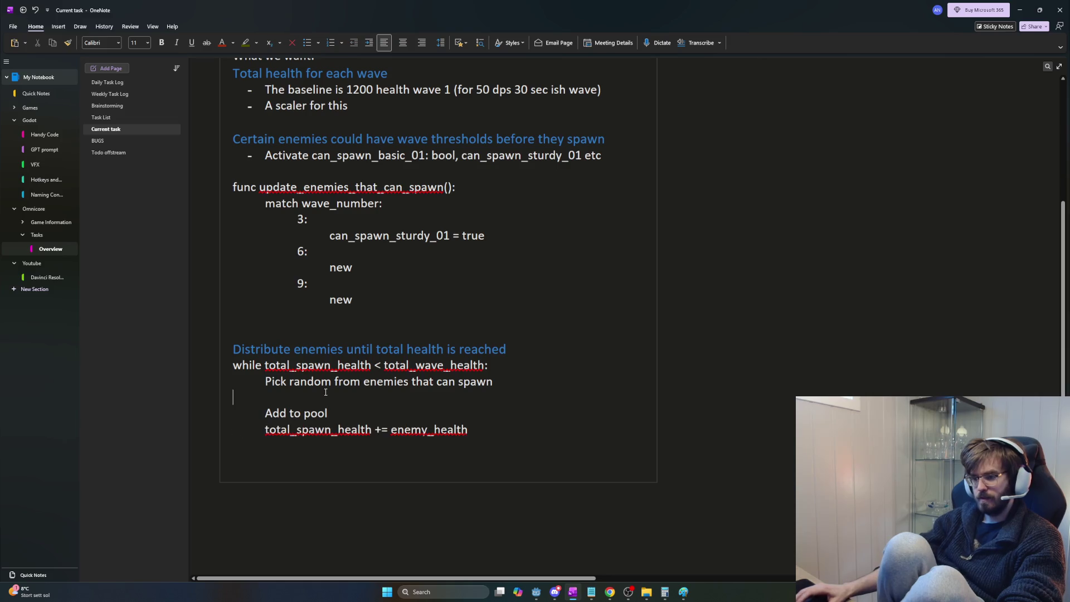
# Tell the spell checker to ignore 'update_enemies_that_can_spawn'
pyautogui.doubleClick(414, 366)
pyautogui.doubleClick(471, 365)
pyautogui.click(464, 365)
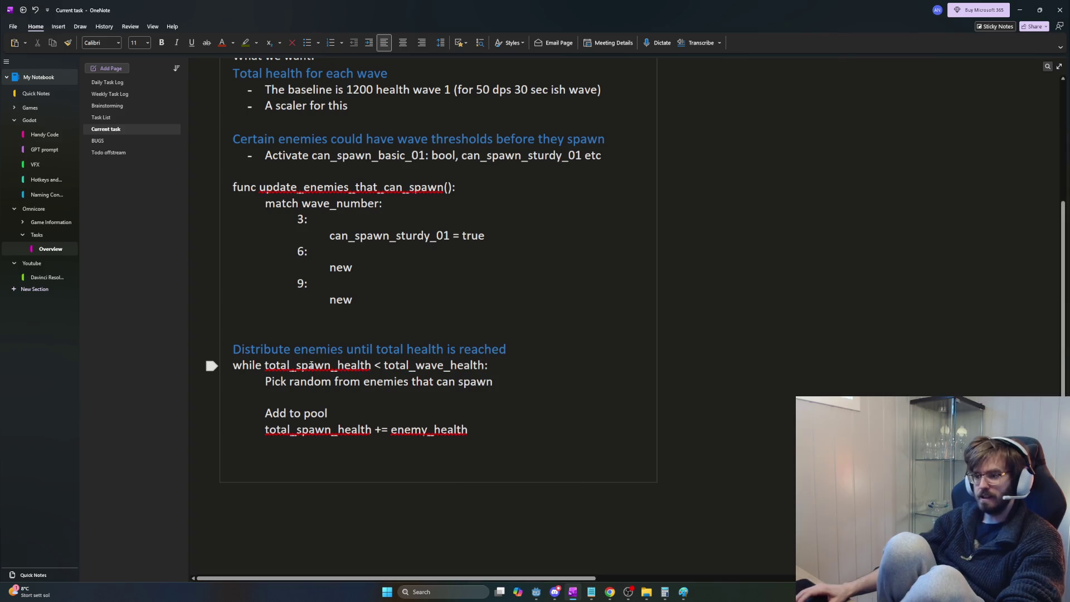
pyautogui.rightClick(440, 414)
pyautogui.press('Escape')
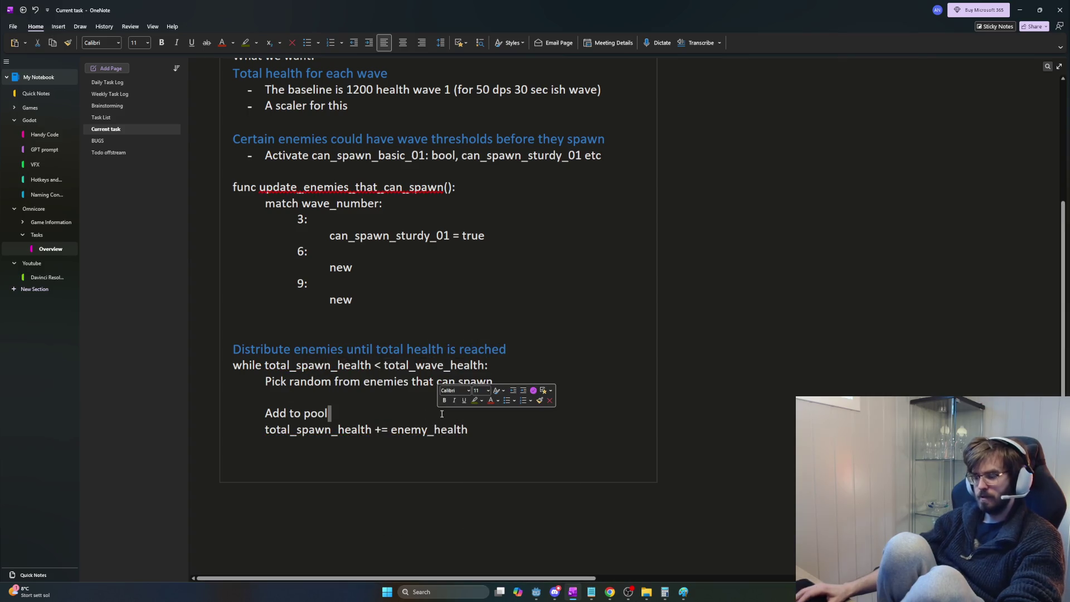
pyautogui.click(514, 433)
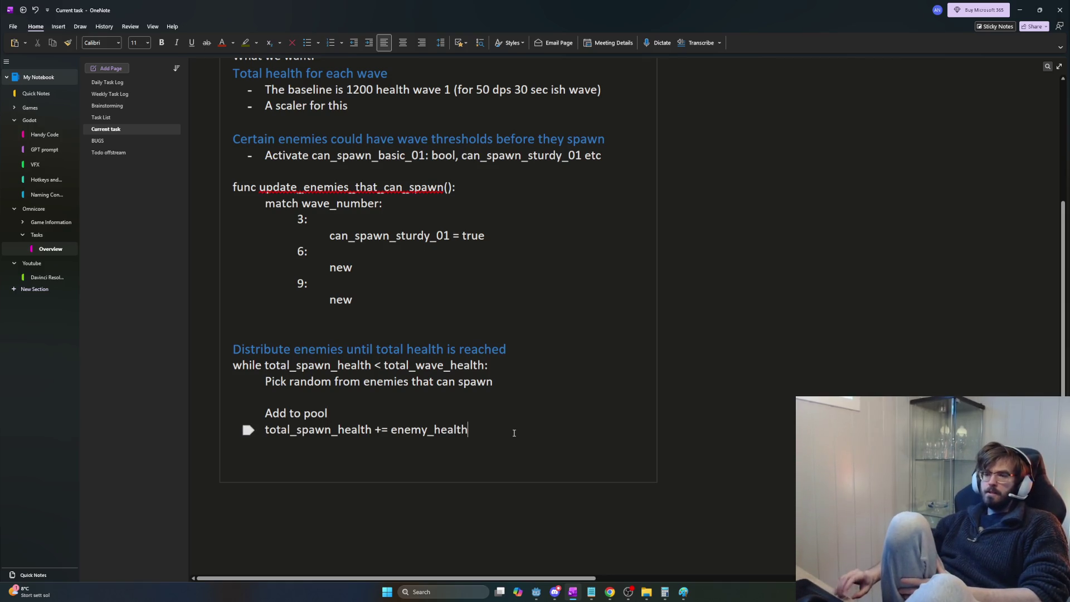
pyautogui.rightClick(370, 191)
pyautogui.click(404, 194)
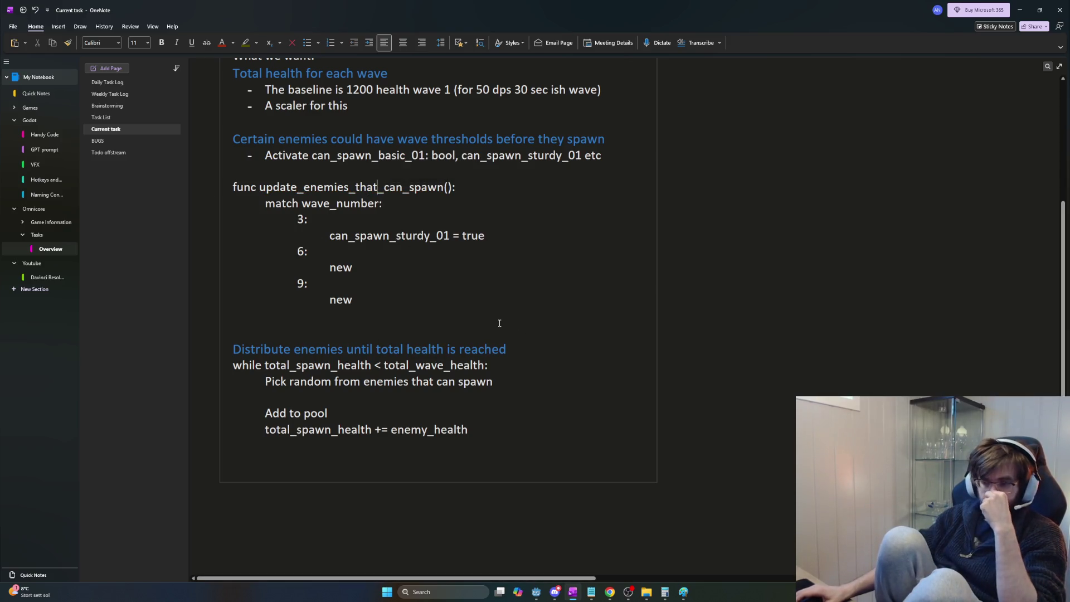
# Remove the stray empty and half-typed lines below the while loop
pyautogui.click(496, 426)
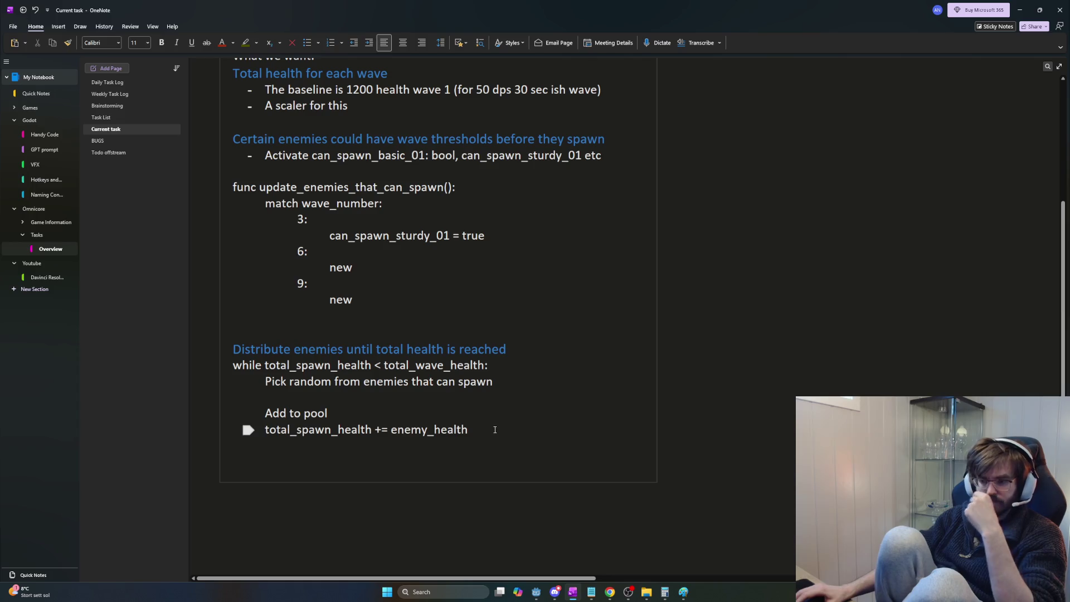
pyautogui.press('Return')
pyautogui.press('Return')
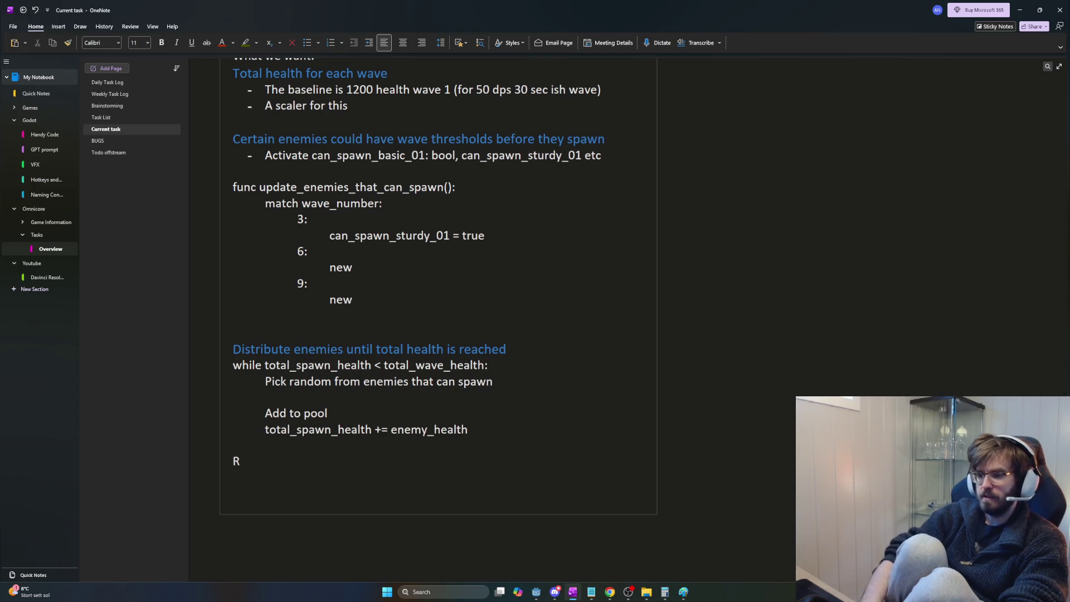
pyautogui.press('BackSpace')
pyautogui.press('BackSpace')
pyautogui.press('BackSpace')
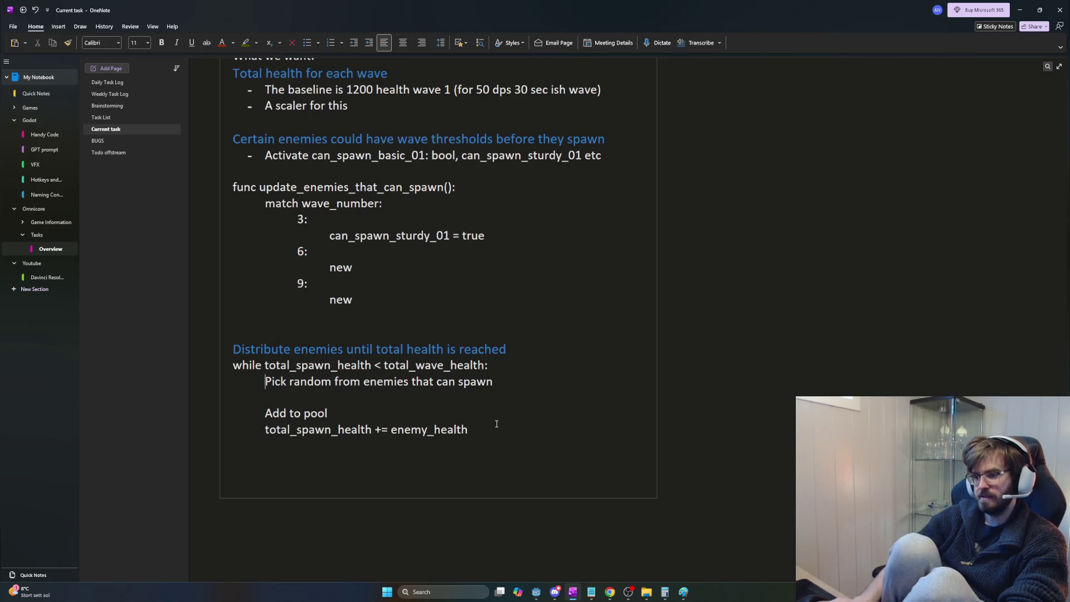
pyautogui.moveTo(497, 424); pyautogui.dragTo(231, 329)
pyautogui.scroll(5, 279, 346)
pyautogui.scroll(-3, 322, 377)
pyautogui.hotkey('shift', 'Up')
pyautogui.hotkey('shift', 'Up')
pyautogui.hotkey('shift', 'Up')
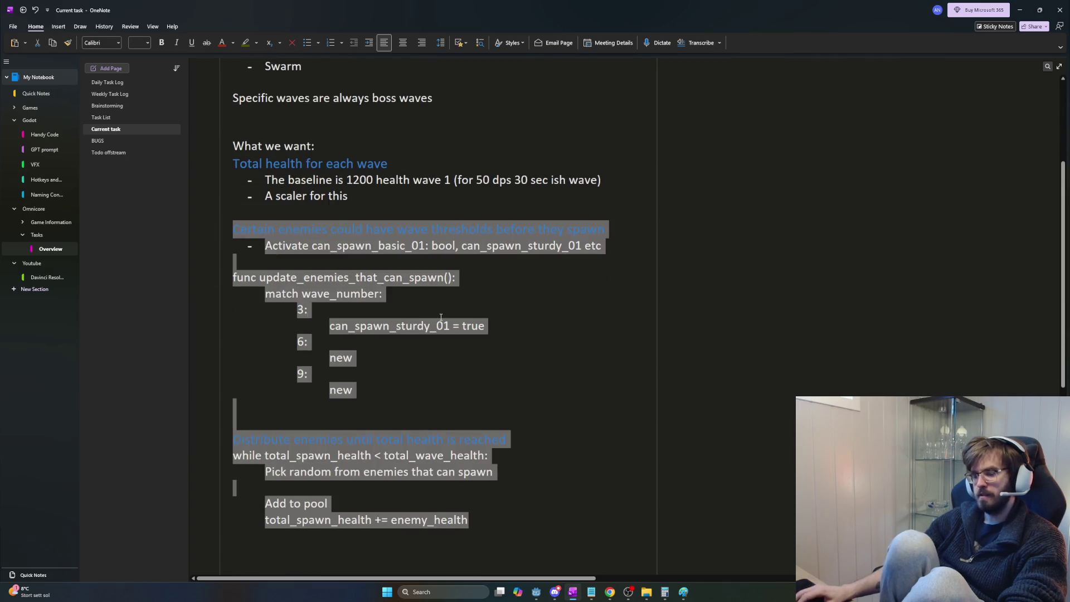
pyautogui.hotkey('ctrl', 'End')
pyautogui.press('BackSpace')
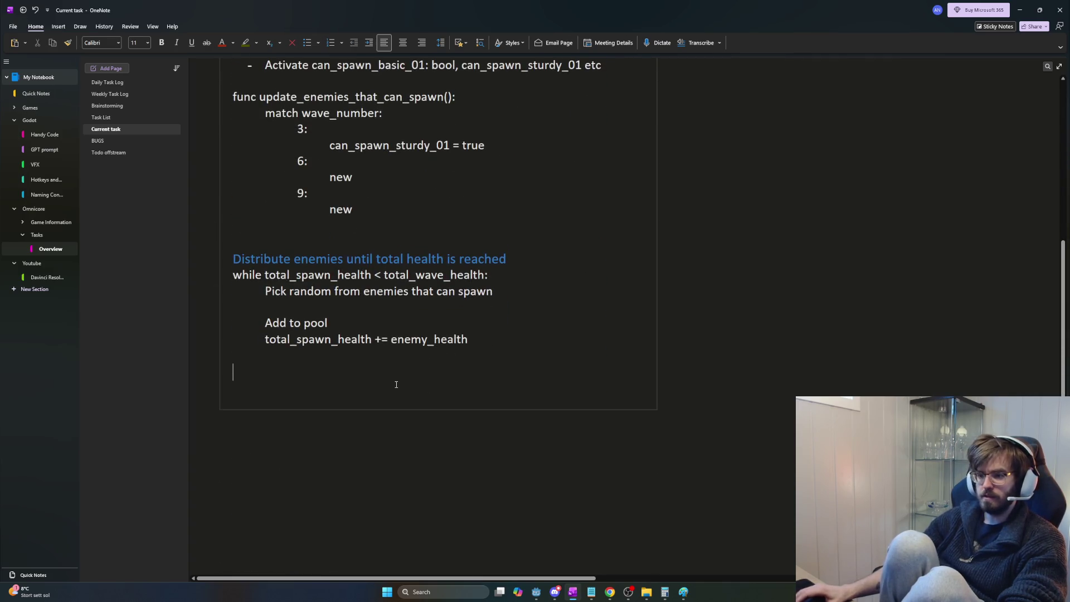
pyautogui.write('ase w')
pyautogui.press('BackSpace')
pyautogui.press('BackSpace')
pyautogui.press('BackSpace')
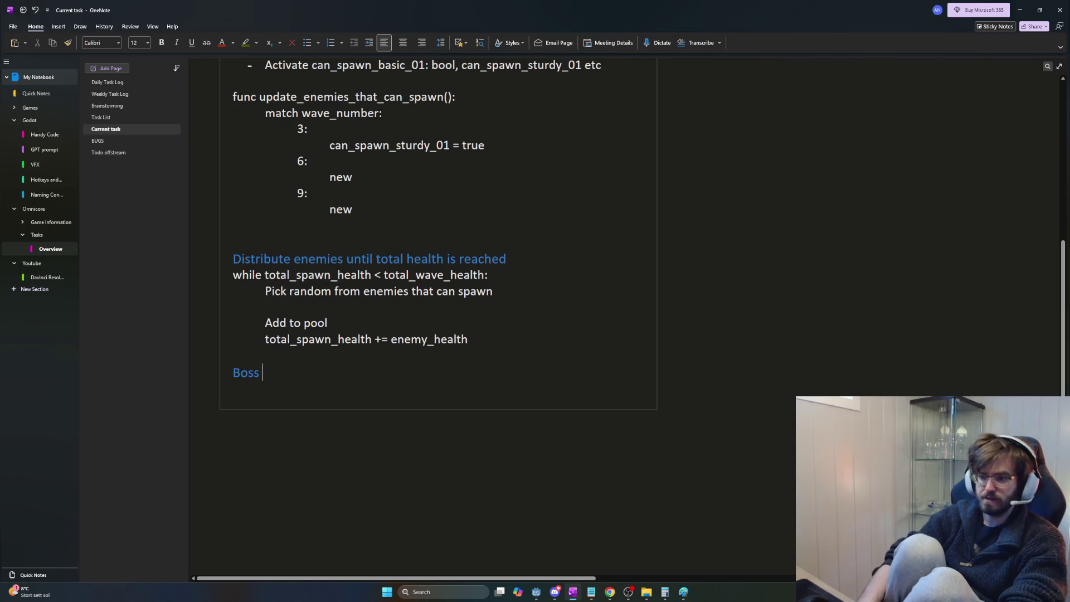
pyautogui.press('BackSpace')
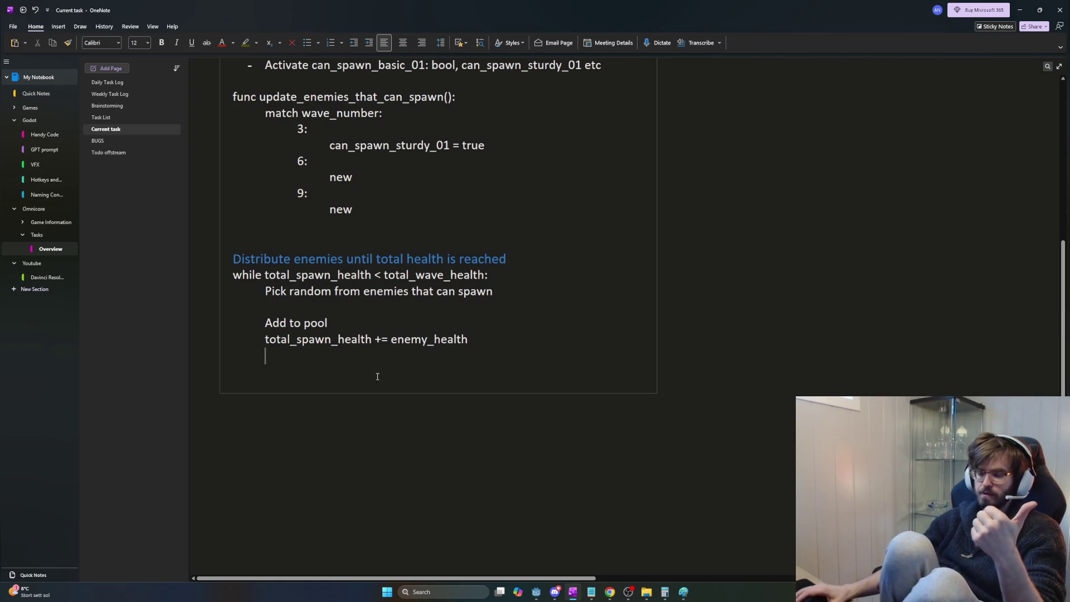
# Review the Distribute enemies section and the while line's total_spawn_health condition
pyautogui.scroll(2, 392, 362)
pyautogui.click(248, 430)
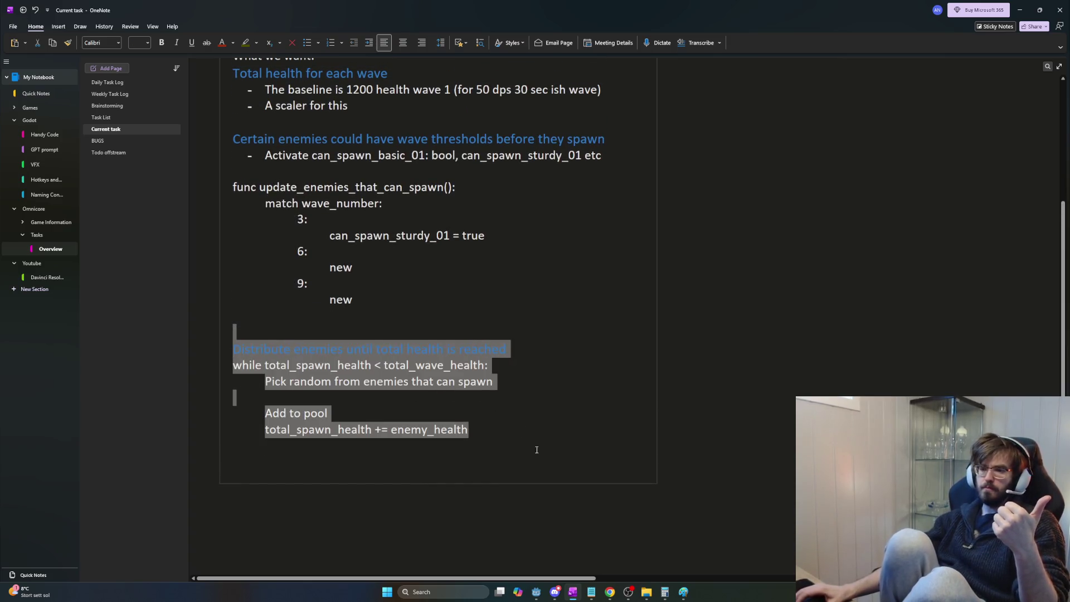
pyautogui.click(474, 434)
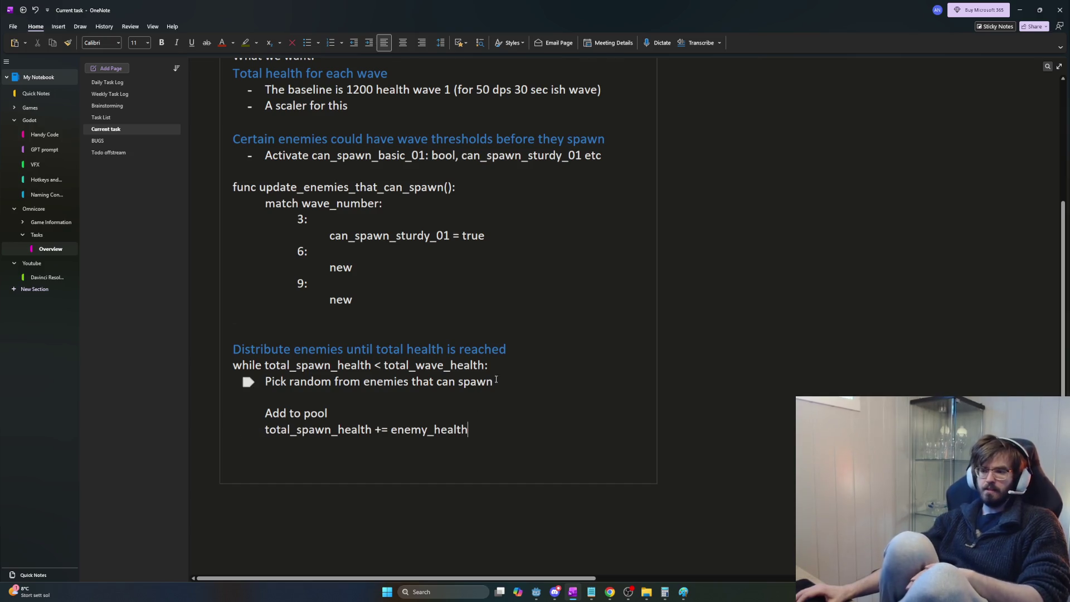
pyautogui.moveTo(491, 370)
pyautogui.mouseDown()
pyautogui.moveTo(265, 366)
pyautogui.moveTo(491, 368)
pyautogui.moveTo(369, 350)
pyautogui.moveTo(491, 368)
pyautogui.moveTo(265, 365)
pyautogui.mouseUp()
pyautogui.doubleClick(265, 366)
pyautogui.click(514, 363)
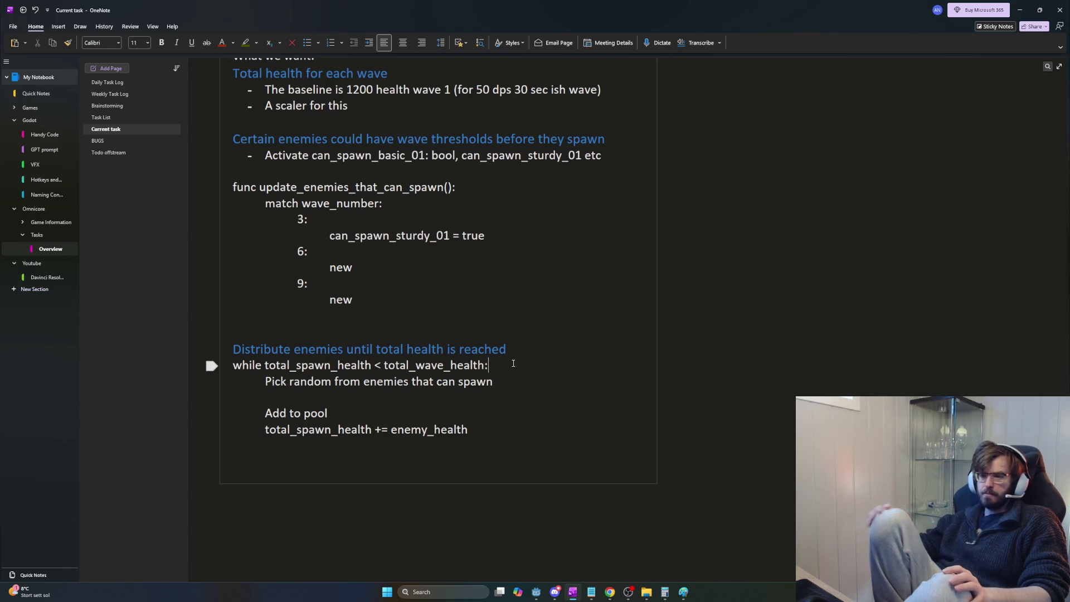
pyautogui.scroll(5, 546, 345)
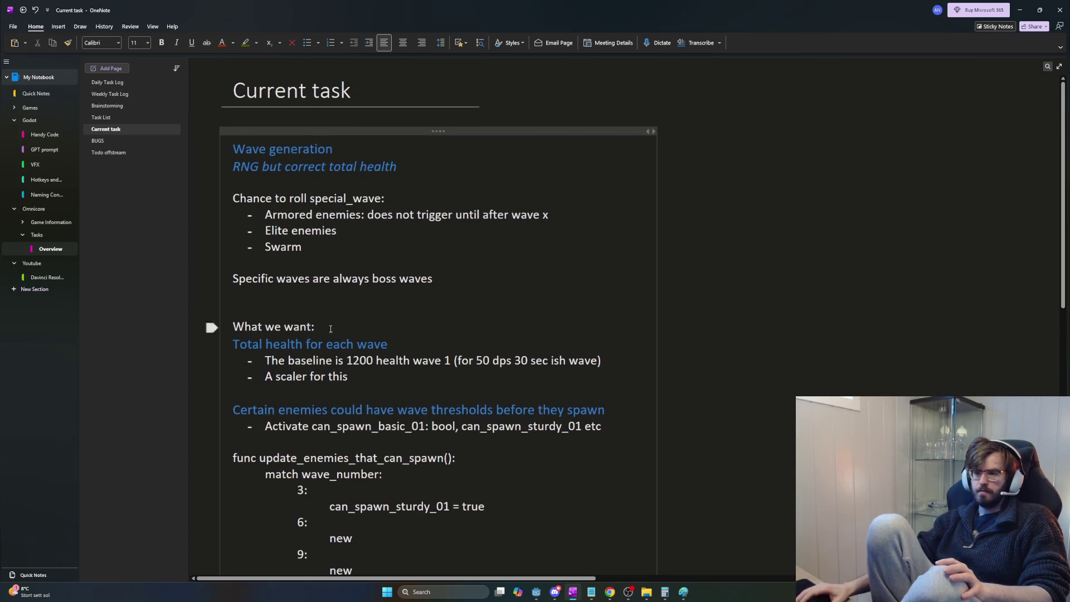
# Delete the 'RNG but correct total health' subtitle
pyautogui.moveTo(262, 216); pyautogui.dragTo(361, 263)
pyautogui.click(357, 247)
pyautogui.press('Down')
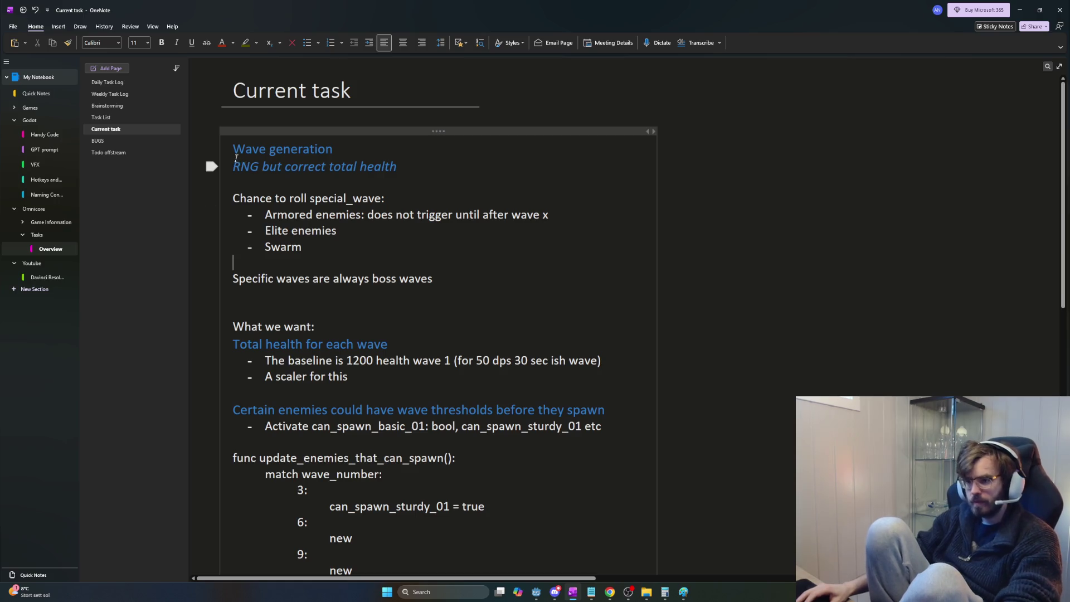
pyautogui.moveTo(234, 165); pyautogui.dragTo(438, 169)
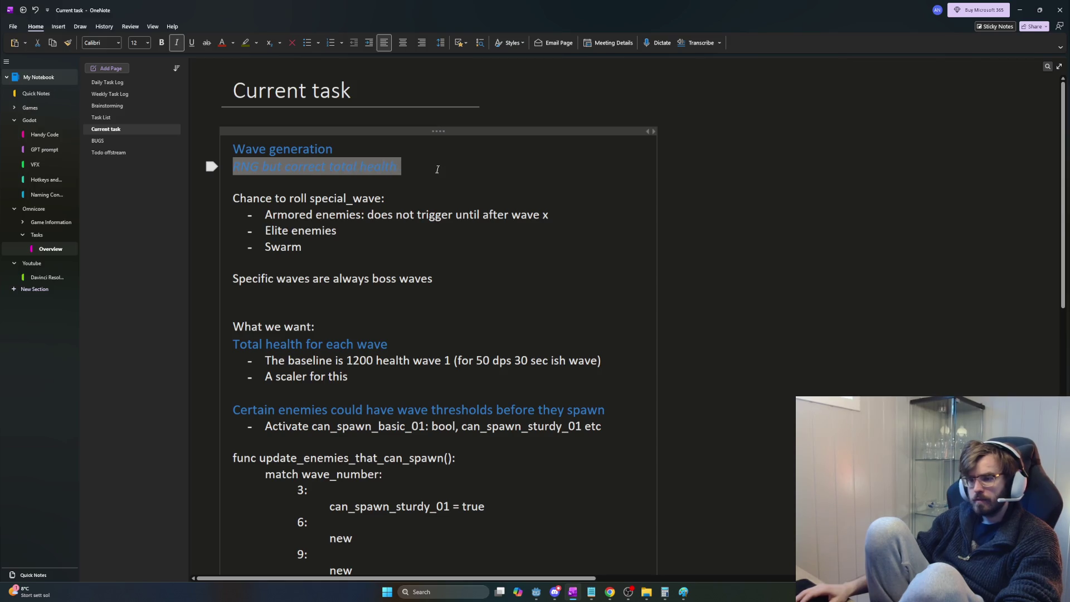
pyautogui.press('BackSpace')
# Cut the Chance to roll special_wave block, through the Swarm bullet, out of the intro
pyautogui.moveTo(229, 178)
pyautogui.mouseDown()
pyautogui.moveTo(490, 217)
pyautogui.moveTo(495, 238)
pyautogui.mouseUp()
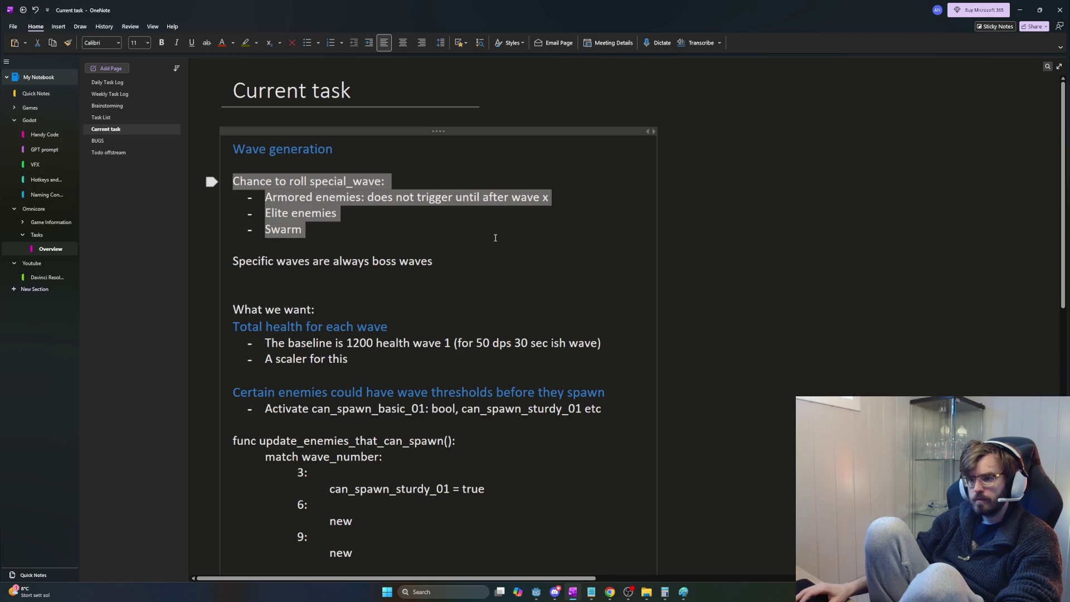
pyautogui.press('BackSpace')
pyautogui.scroll(-6, 390, 279)
# Paste the special wave block at the end and make 'Chance to roll special_wave' a heading without its colon
pyautogui.click(309, 285)
pyautogui.write('Chance to roll special_wave: - Armored enemies: does not trigger until after wave x - Elite enemies - Swarm')
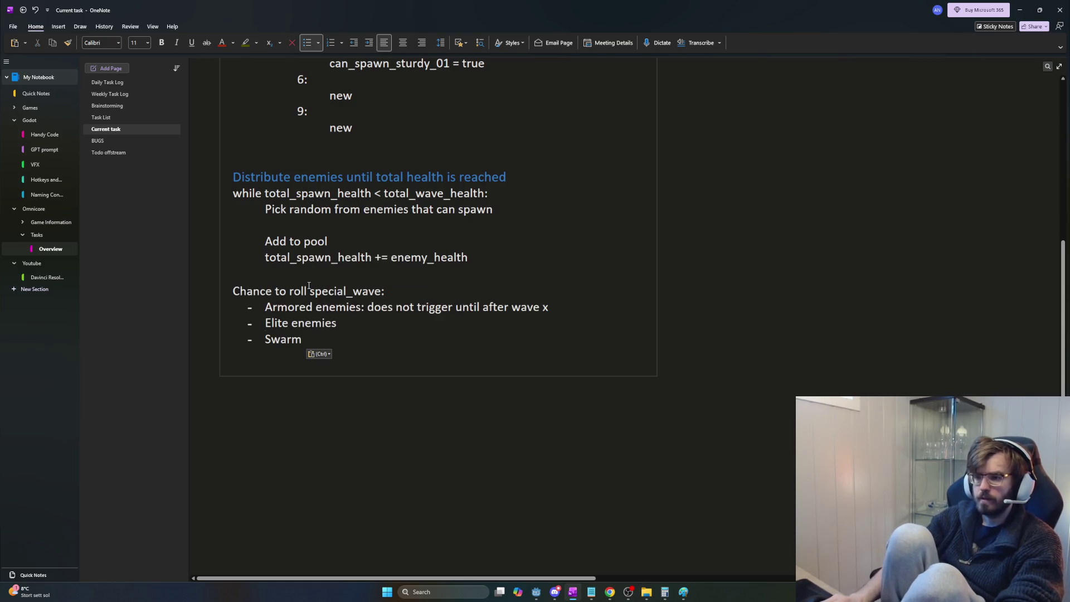
pyautogui.click(206, 294)
pyautogui.hotkey('ctrl', 'alt', '3')
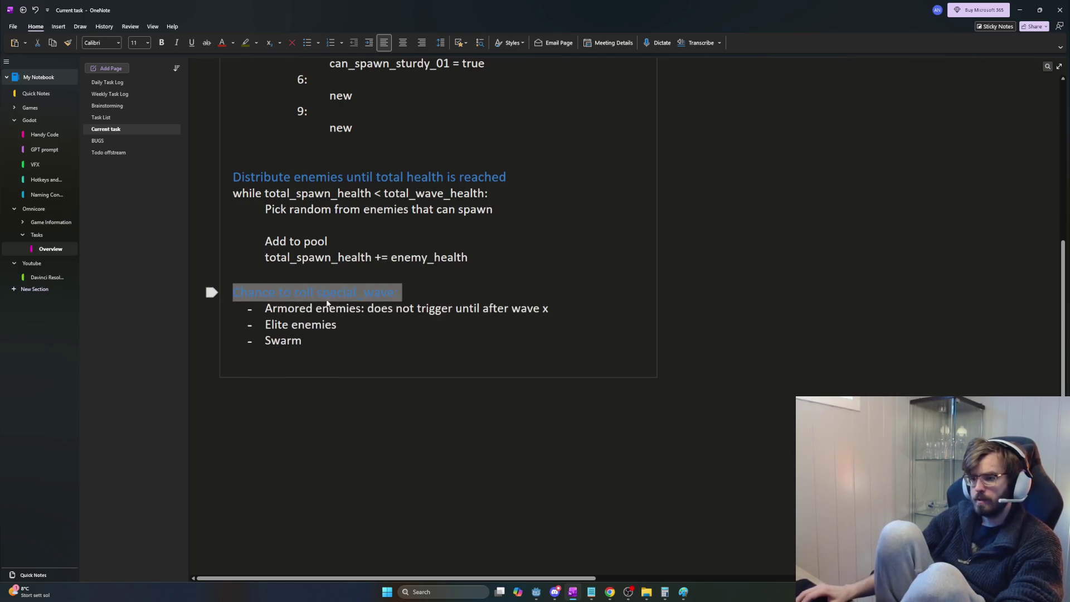
pyautogui.click(425, 289)
pyautogui.press('BackSpace')
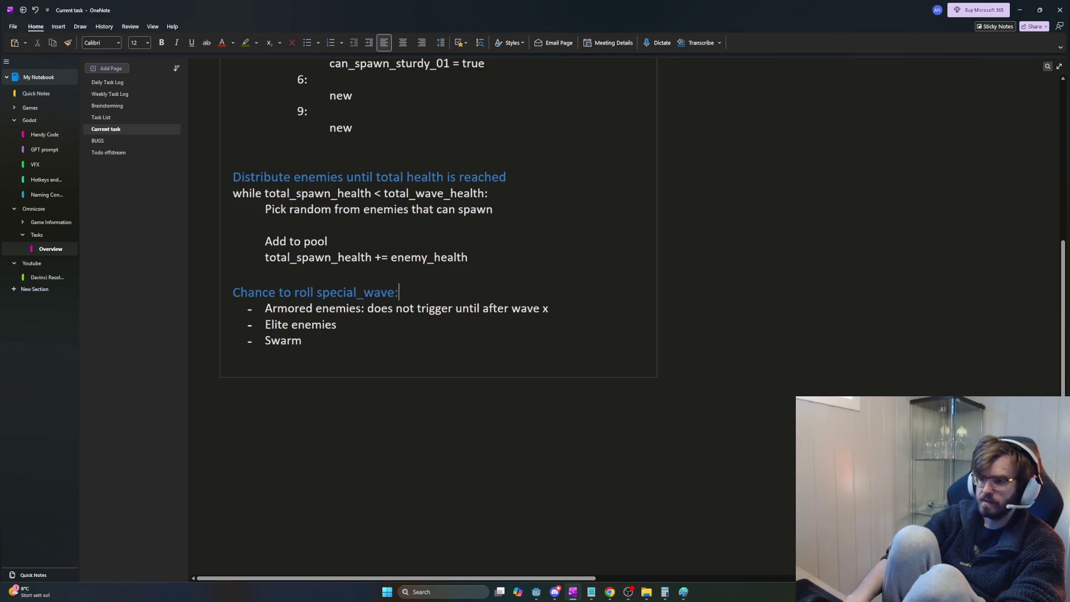
# Add the line 'Before a wave is spawned, roll to see if any modifier is added' below it
pyautogui.press('Return')
pyautogui.write('Before a wave is spawned,')
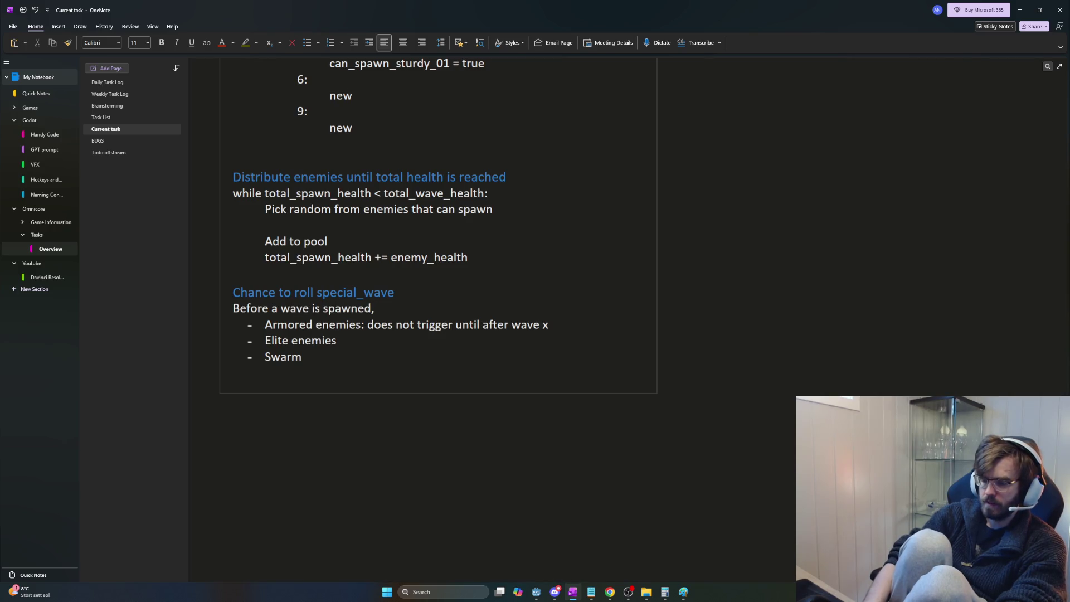
pyautogui.write(' add modif')
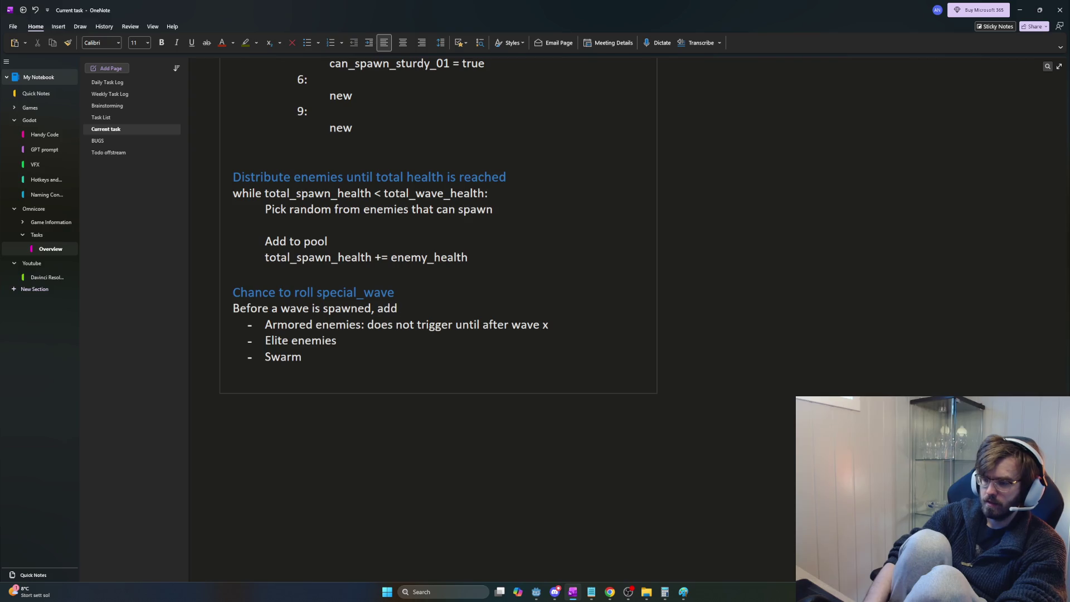
pyautogui.write('ier')
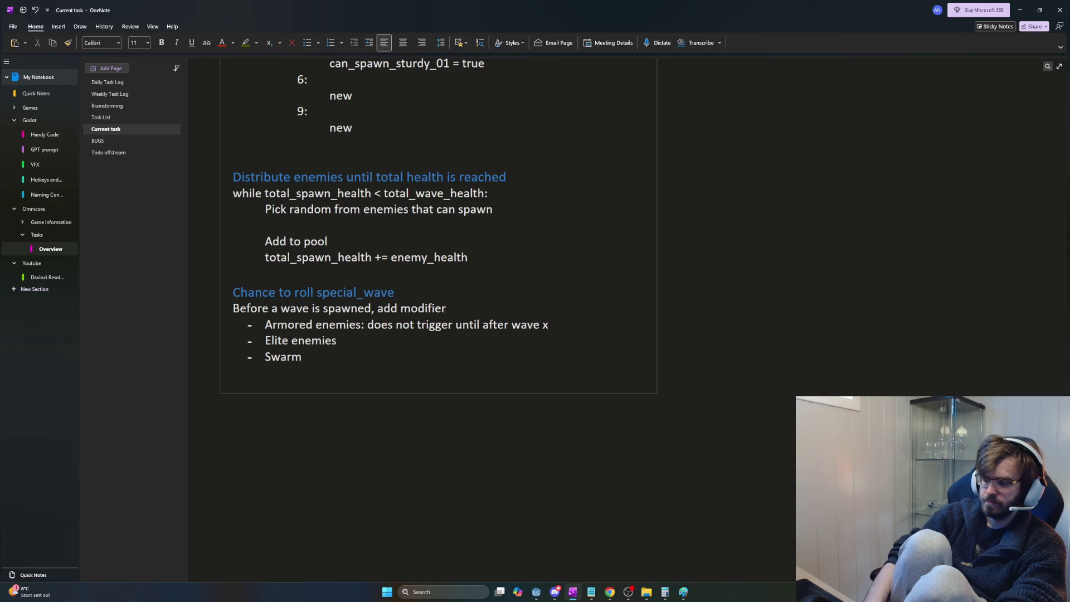
pyautogui.press('BackSpace')
pyautogui.press('BackSpace')
pyautogui.press('BackSpace')
pyautogui.write('roll to see')
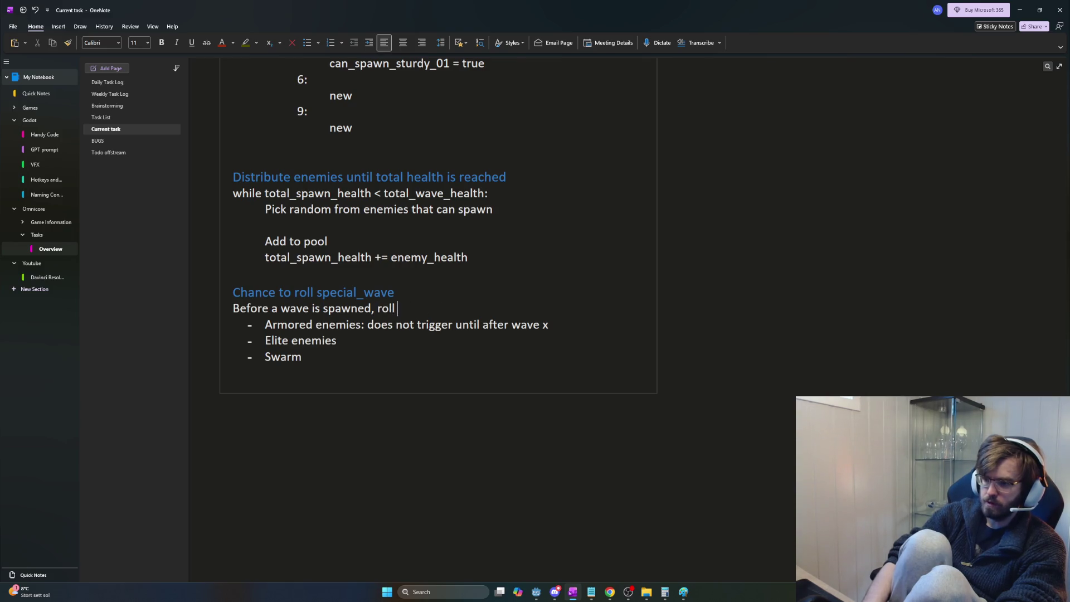
pyautogui.write(' if any modifi')
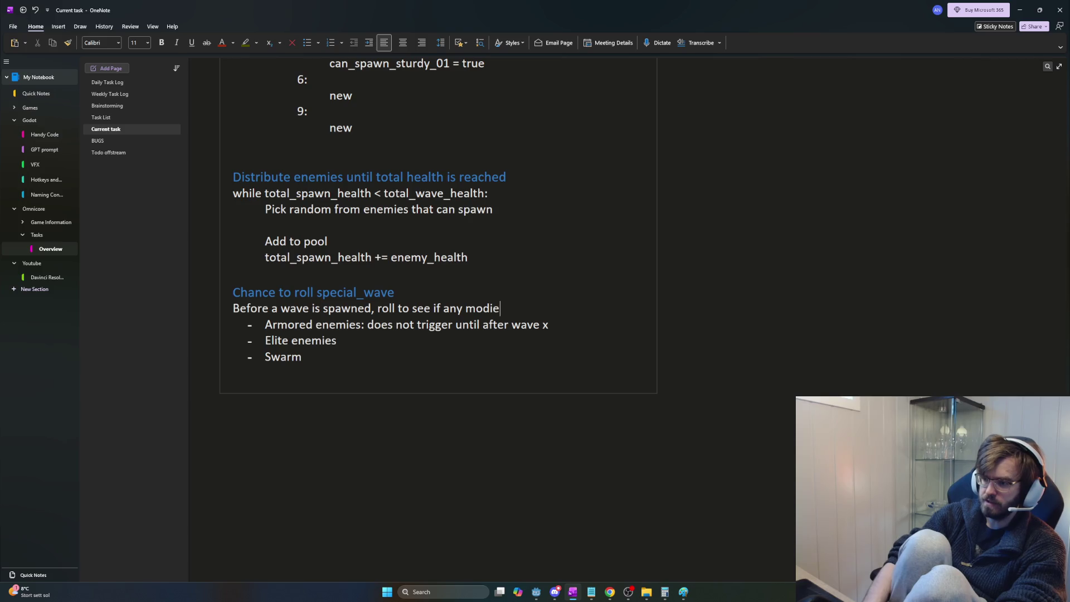
pyautogui.write('er is added')
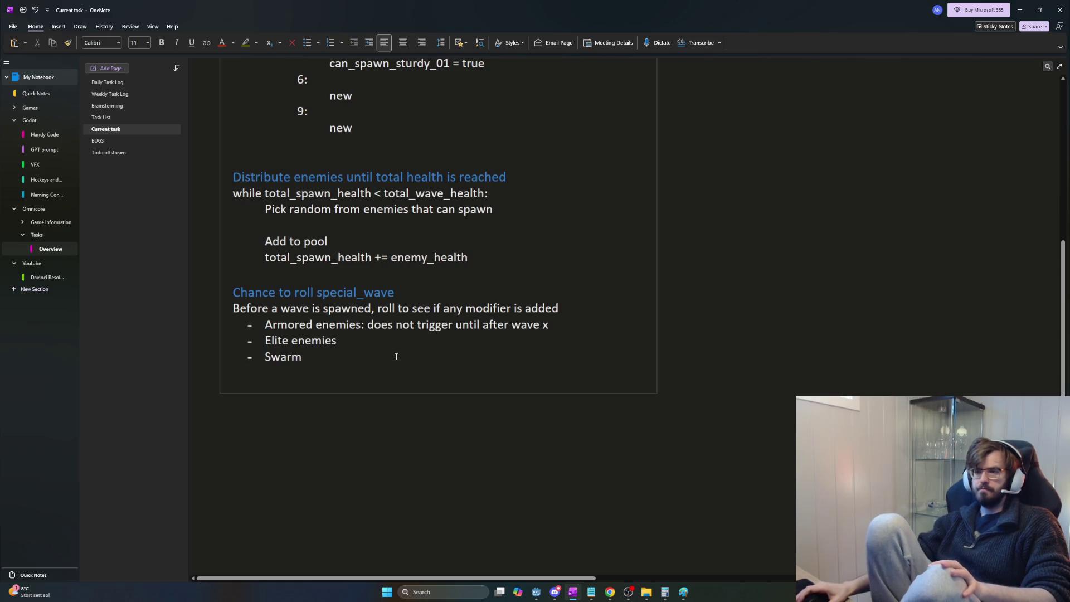
pyautogui.scroll(6, 396, 357)
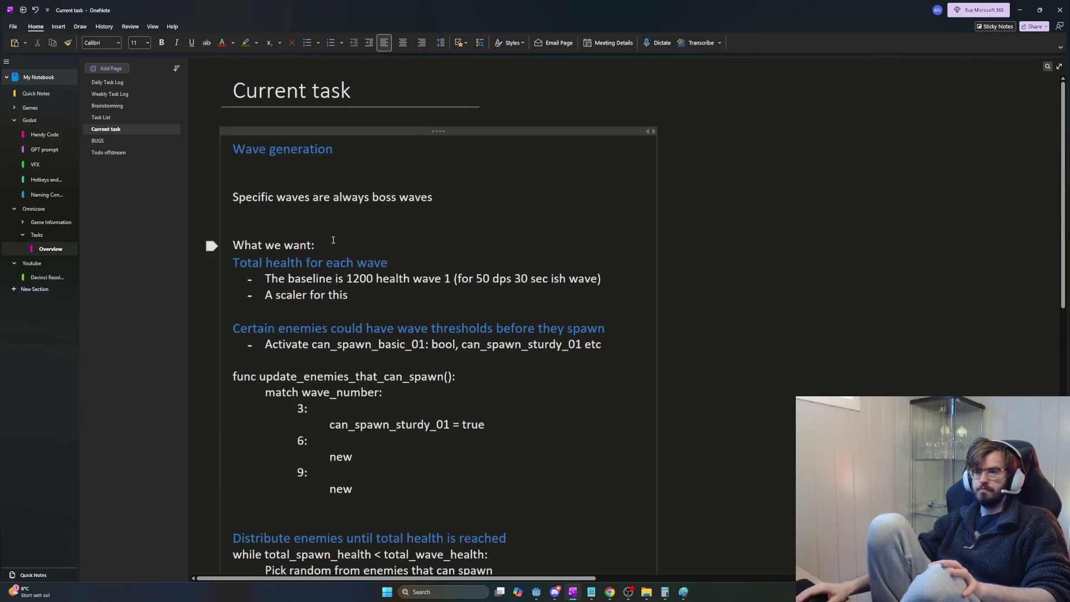
# Delete the 'Specific waves are always boss waves' line from the intro
pyautogui.moveTo(436, 198); pyautogui.dragTo(232, 198)
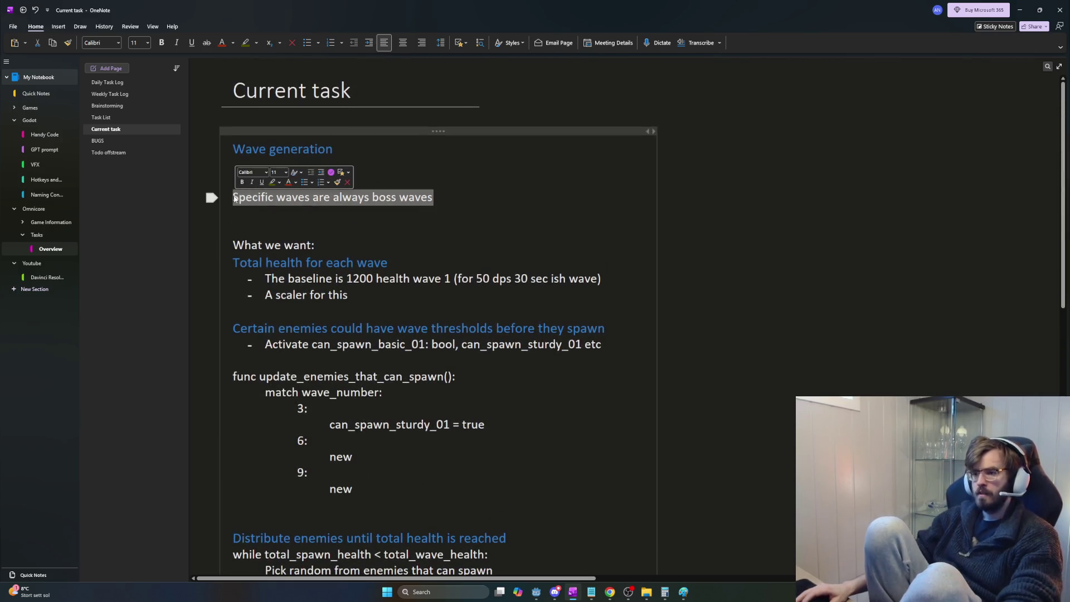
pyautogui.press('Delete')
pyautogui.scroll(-8, 309, 269)
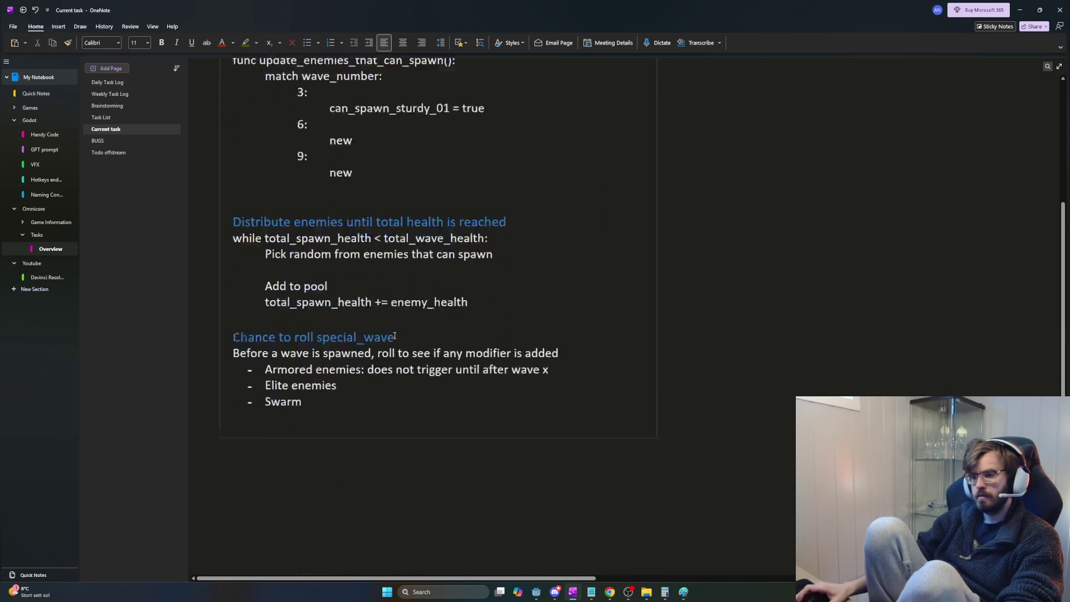
# Add a 'Boss waves' heading at the bottom with the note 'Boss waves are static'
pyautogui.click(309, 269)
pyautogui.press('Return')
pyautogui.press('Return')
pyautogui.write('Boss waves')
pyautogui.press('Return')
pyautogui.write('Boss wav')
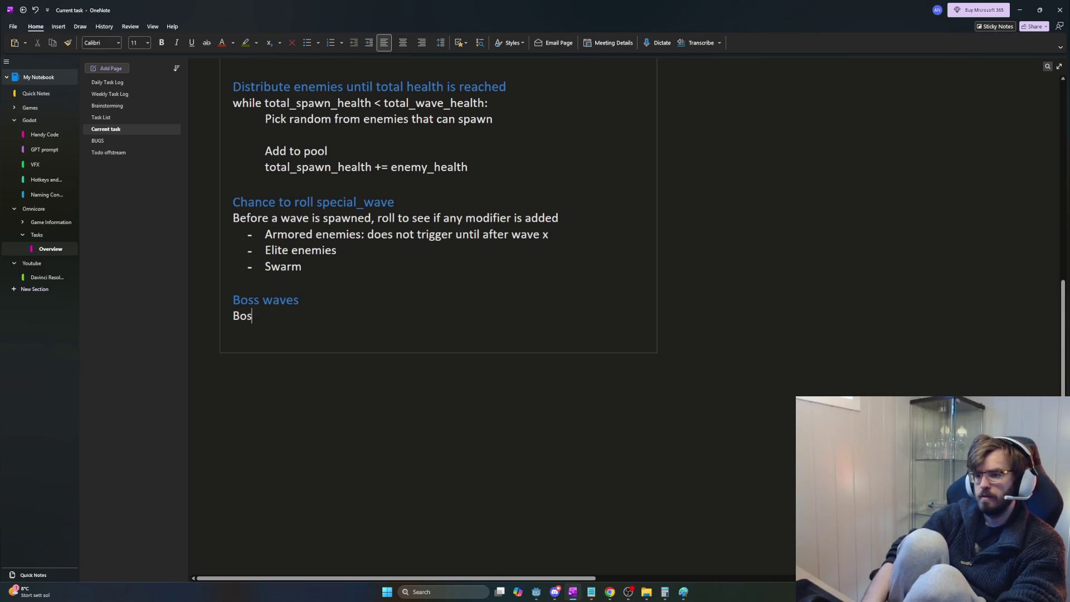
pyautogui.write('es are ')
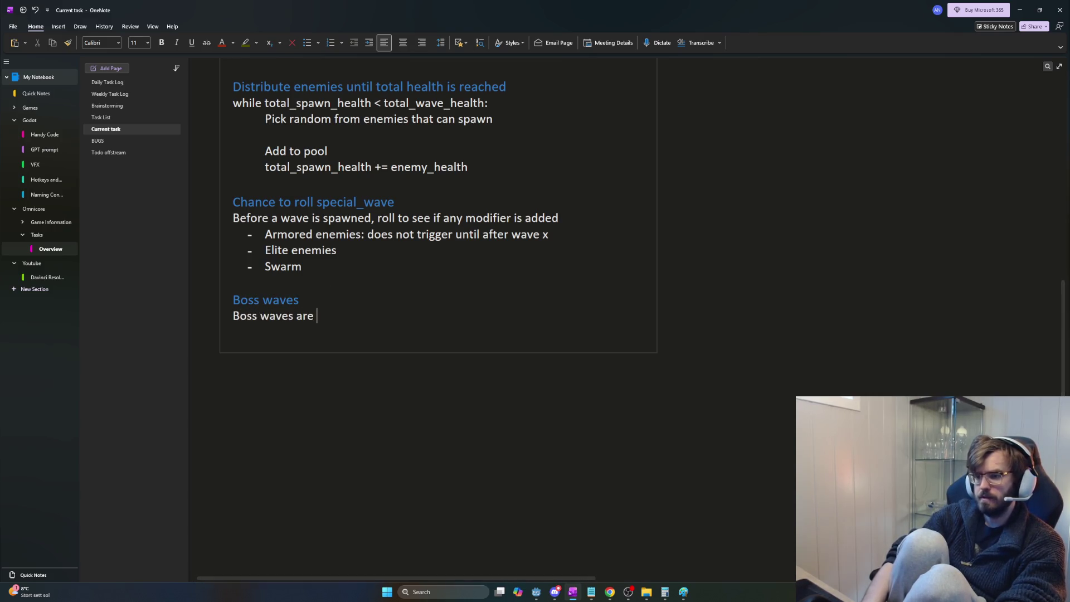
pyautogui.write('static')
pyautogui.press('Return')
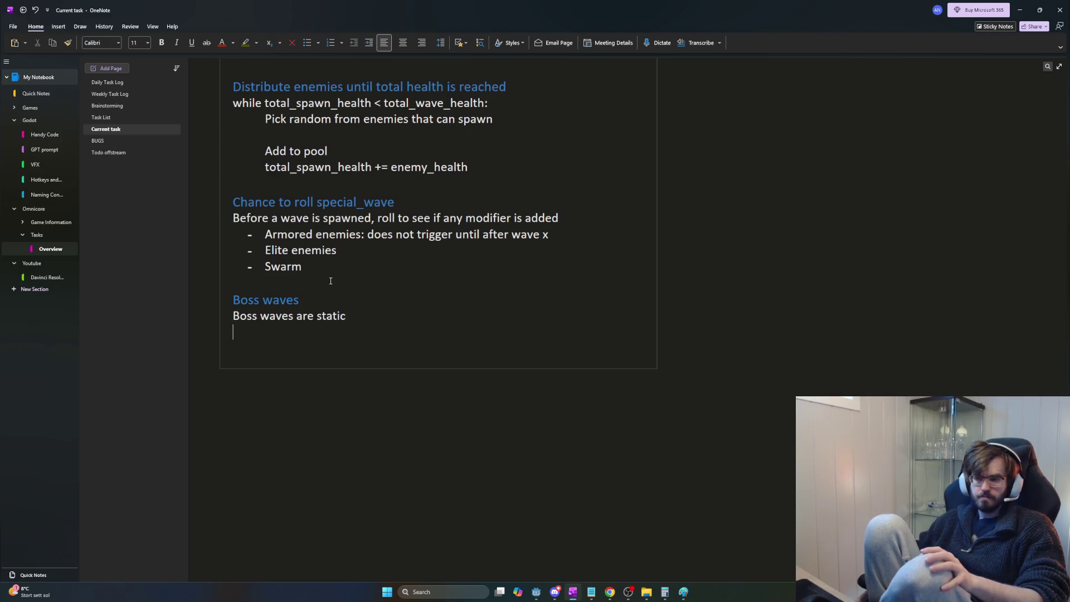
pyautogui.scroll(8, 338, 253)
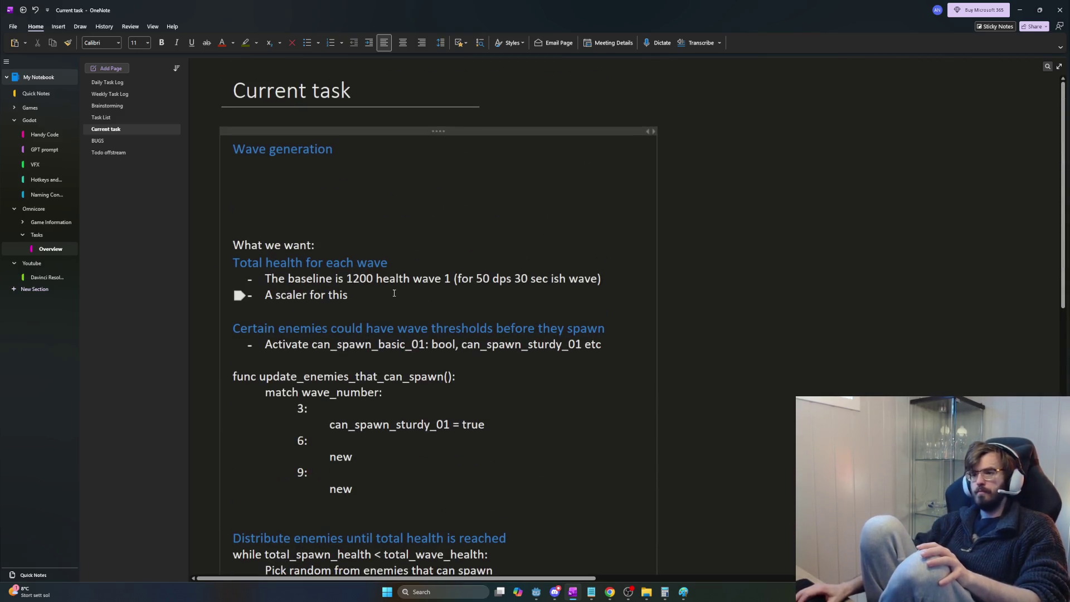
# Delete the "What we want:" line and its blank lines so "Total health for each wave" follows "Wave generation"
pyautogui.moveTo(459, 299)
pyautogui.mouseDown()
pyautogui.moveTo(234, 246)
pyautogui.moveTo(233, 259)
pyautogui.mouseUp()
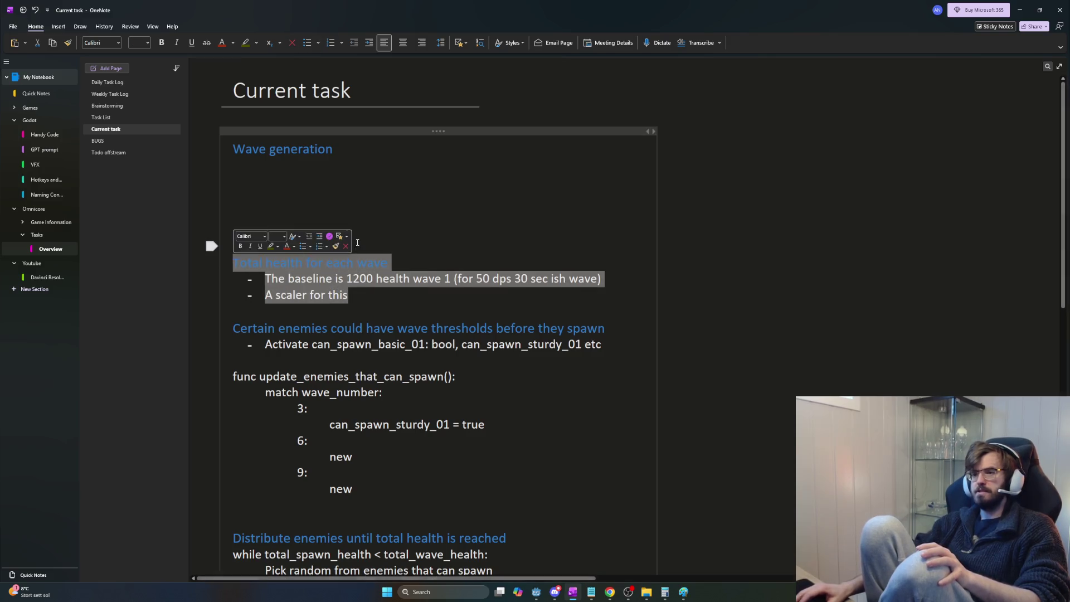
pyautogui.moveTo(315, 245)
pyautogui.mouseDown()
pyautogui.moveTo(240, 215)
pyautogui.moveTo(248, 198)
pyautogui.mouseUp()
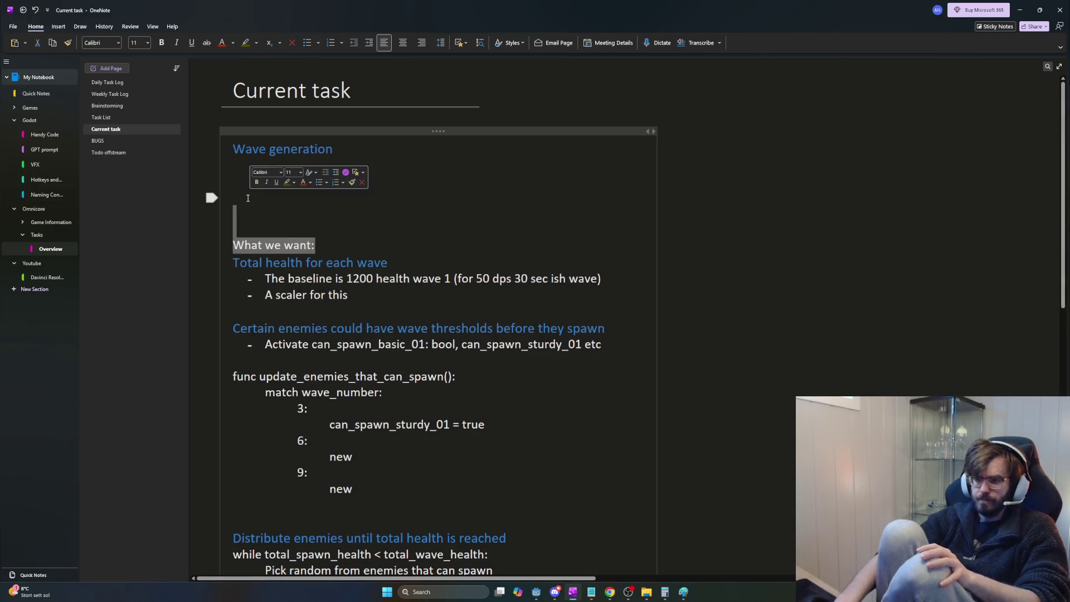
pyautogui.press('Delete')
pyautogui.press('Delete')
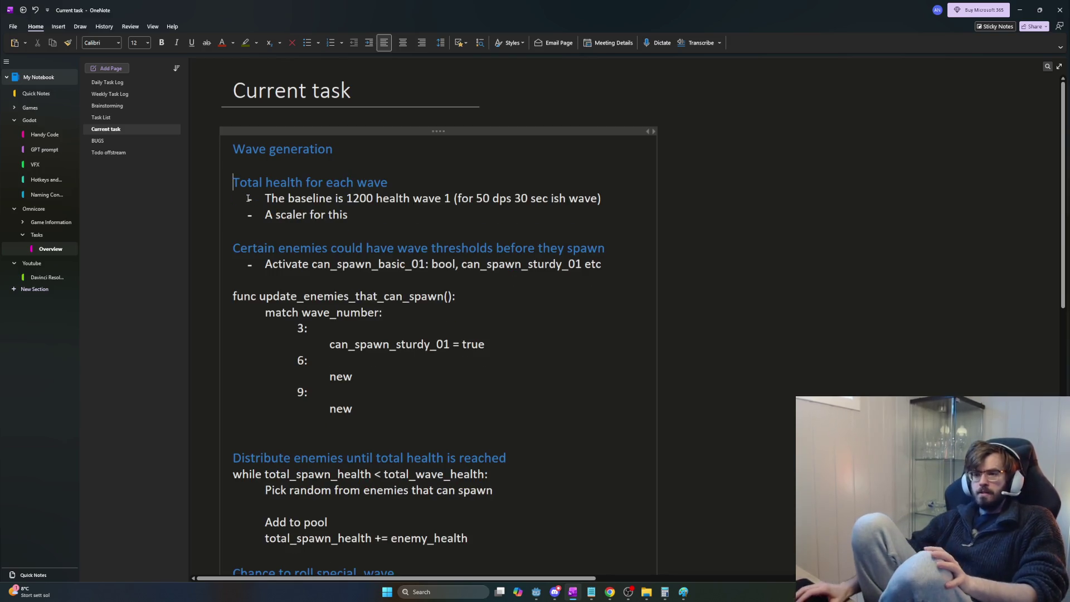
pyautogui.moveTo(233, 180); pyautogui.dragTo(353, 226)
pyautogui.click(354, 229)
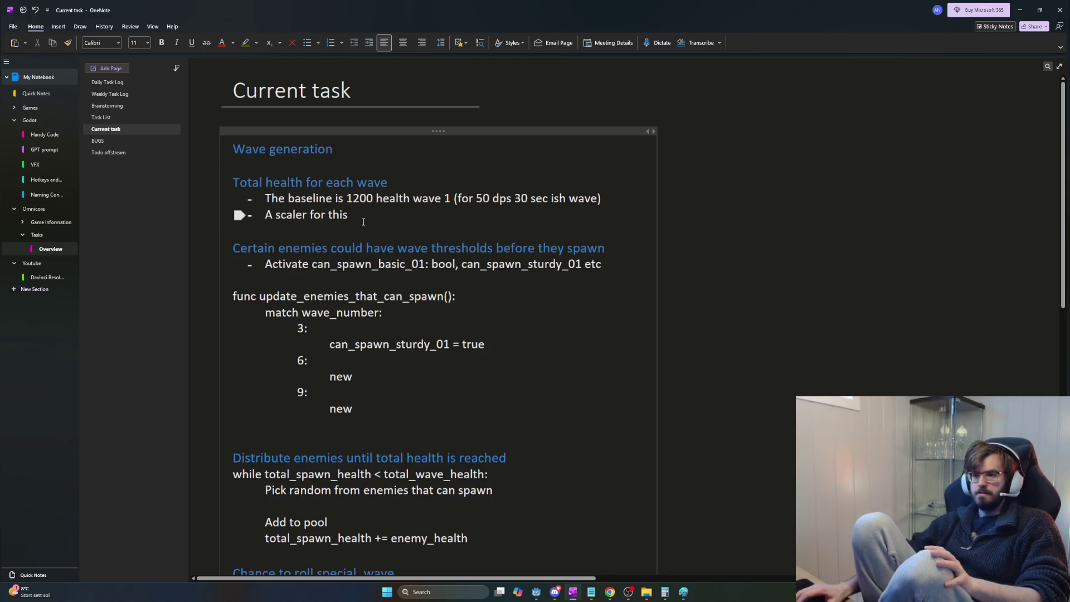
# Review the remaining wave notes through the special and boss waves, then bring up the browser windows
pyautogui.scroll(-2, 330, 186)
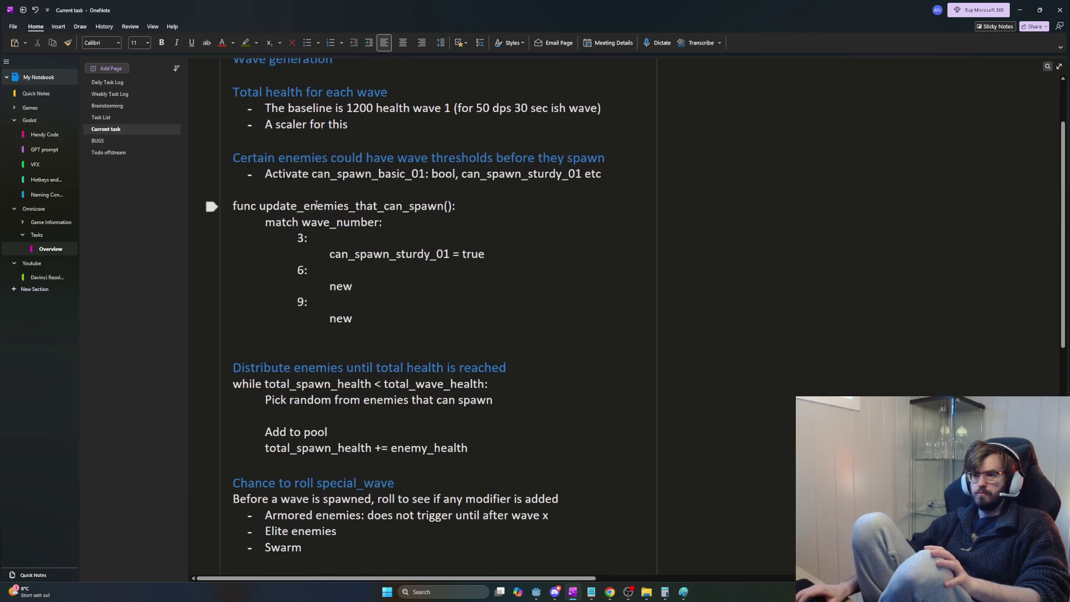
pyautogui.scroll(-2, 399, 303)
pyautogui.scroll(-1, 380, 251)
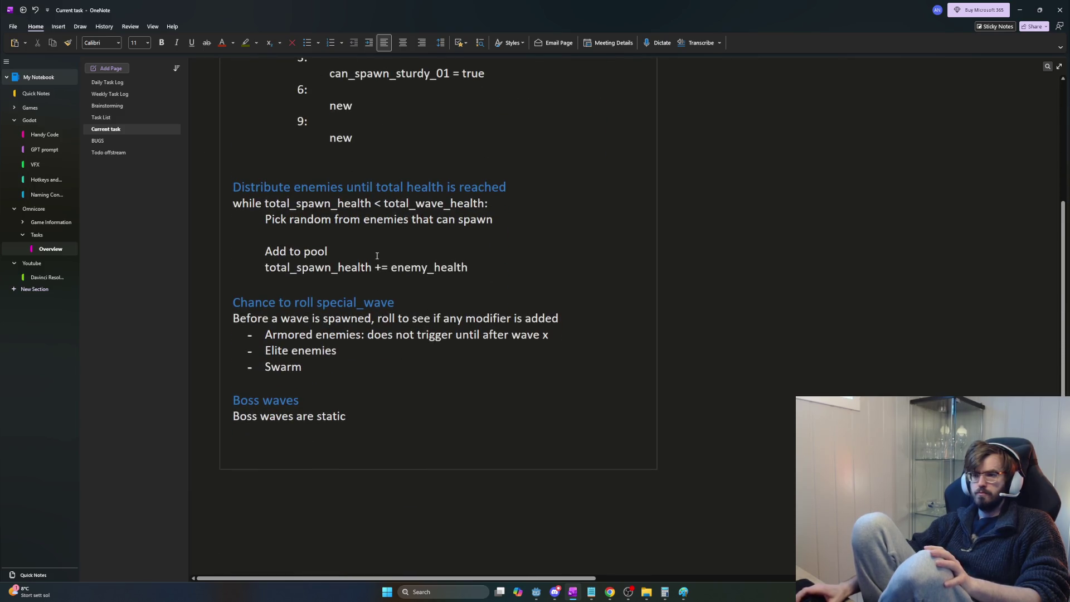
pyautogui.scroll(-3, 382, 270)
pyautogui.scroll(7, 382, 273)
pyautogui.scroll(-3, 382, 273)
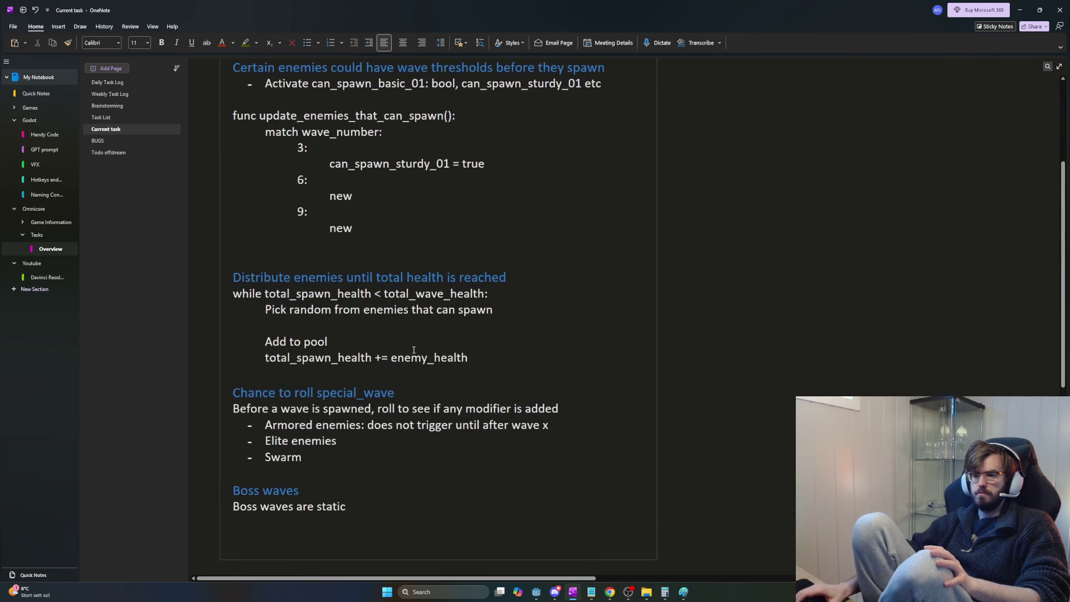
pyautogui.scroll(-3, 413, 350)
pyautogui.moveTo(413, 344)
pyautogui.mouseDown()
pyautogui.moveTo(267, 223)
pyautogui.moveTo(277, 190)
pyautogui.mouseUp()
pyautogui.click(444, 278)
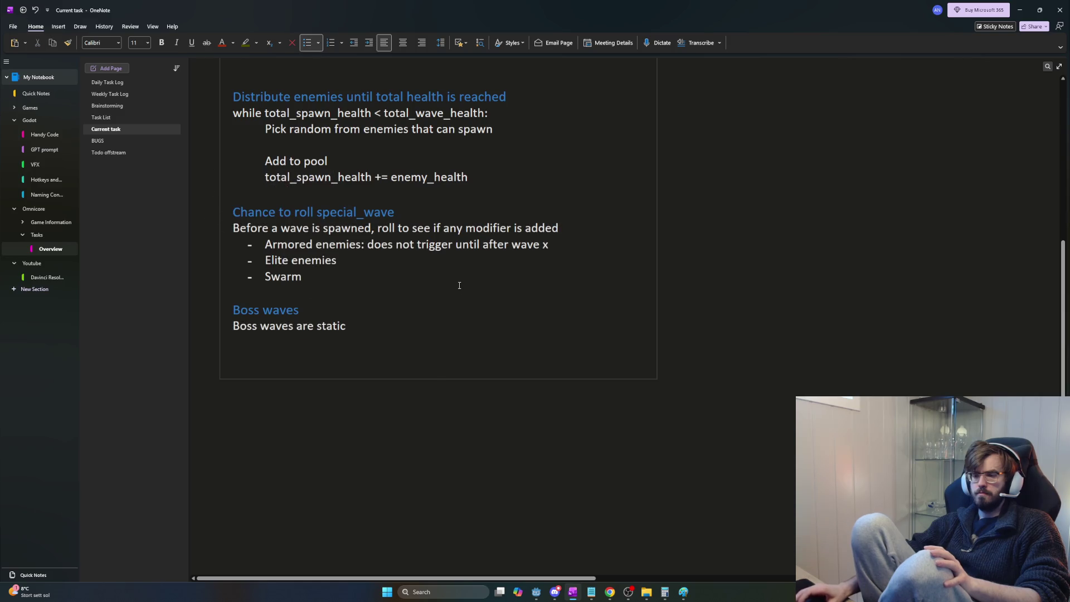
pyautogui.scroll(6, 440, 385)
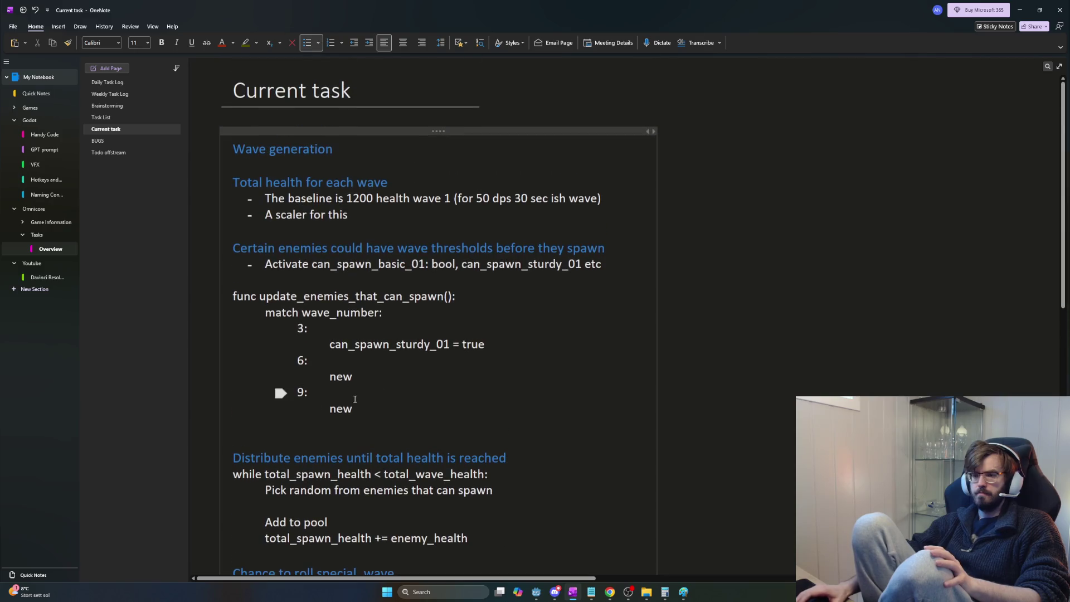
pyautogui.click(610, 592)
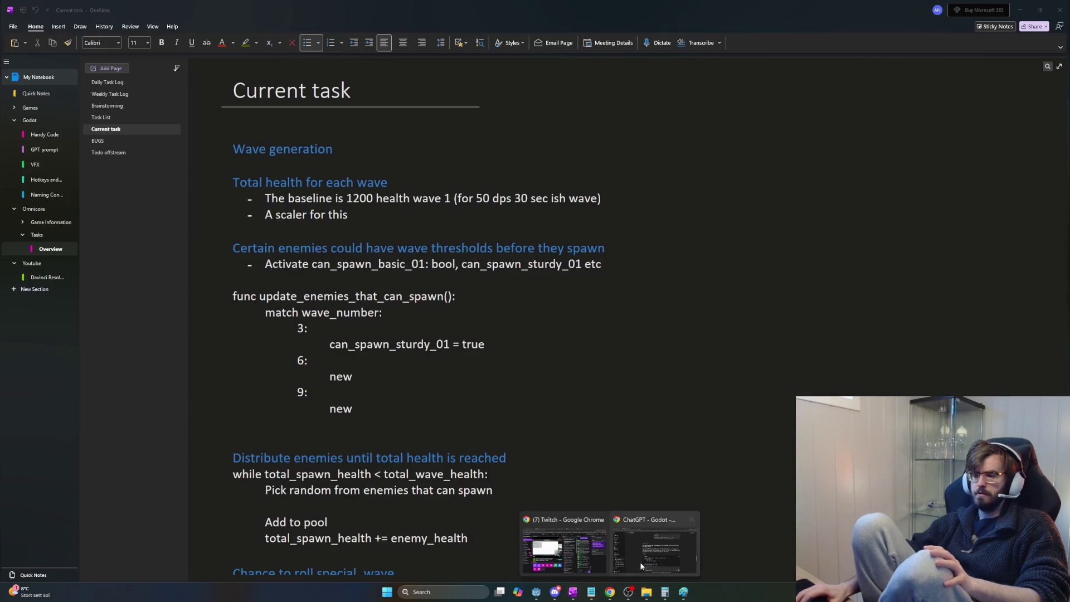
# In the Godot chat, read the can_spawn_basic_01 and can_spawn_sturdy_01 declarations and the match enemy_name line
pyautogui.click(655, 549)
pyautogui.scroll(-1, 542, 407)
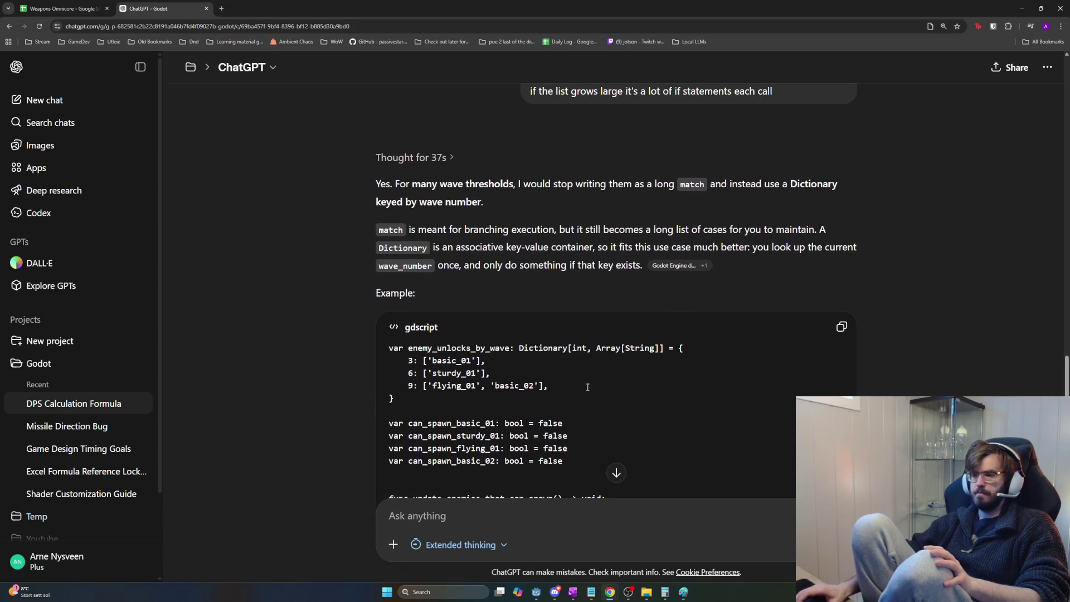
pyautogui.tripleClick(394, 346)
pyautogui.scroll(-2, 440, 337)
pyautogui.click(440, 337)
pyautogui.moveTo(390, 286); pyautogui.dragTo(567, 310)
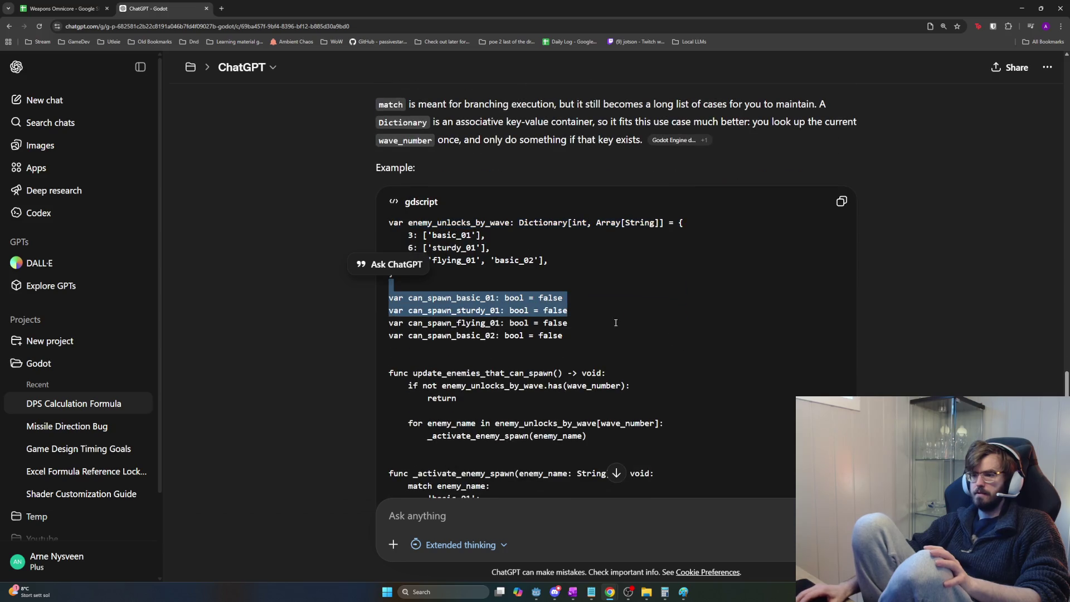
pyautogui.scroll(-4, 616, 350)
pyautogui.click(519, 324)
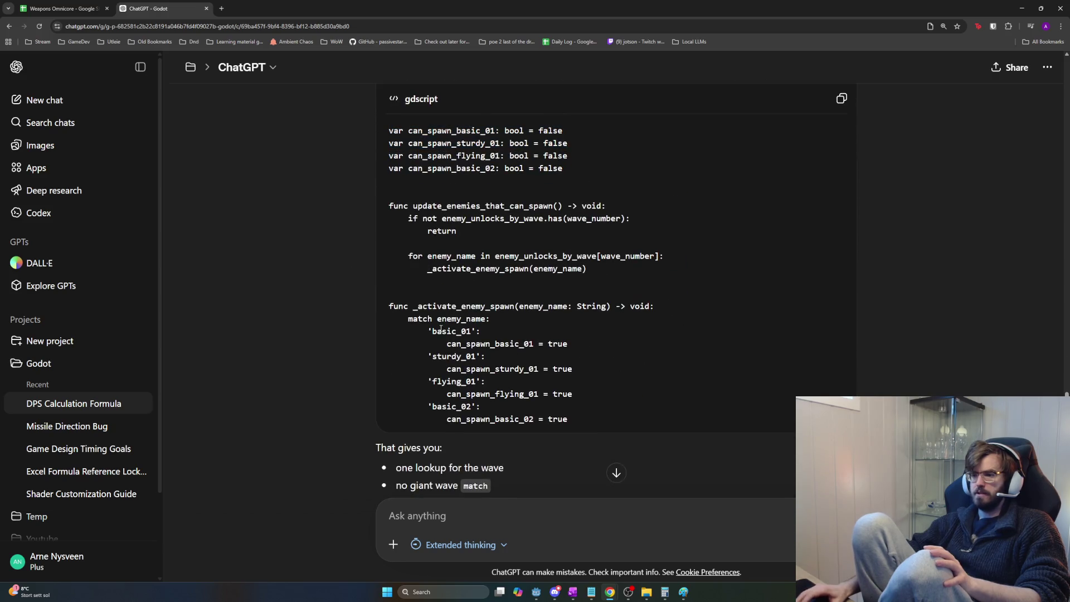
pyautogui.tripleClick(519, 324)
pyautogui.click(519, 325)
# Go over the four can_spawn variable declarations, the if/return lines and the for-loop over unlocked enemies
pyautogui.scroll(3, 577, 352)
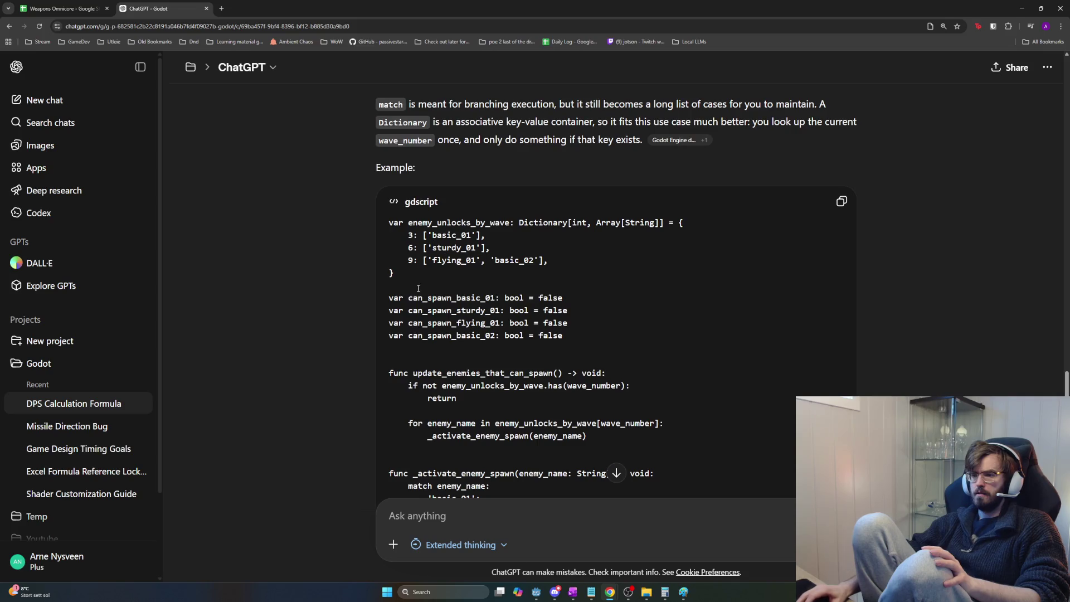
pyautogui.moveTo(403, 294)
pyautogui.mouseDown()
pyautogui.moveTo(566, 312)
pyautogui.moveTo(563, 338)
pyautogui.mouseUp()
pyautogui.click(454, 248)
pyautogui.moveTo(389, 230); pyautogui.dragTo(394, 274)
pyautogui.scroll(-1, 502, 279)
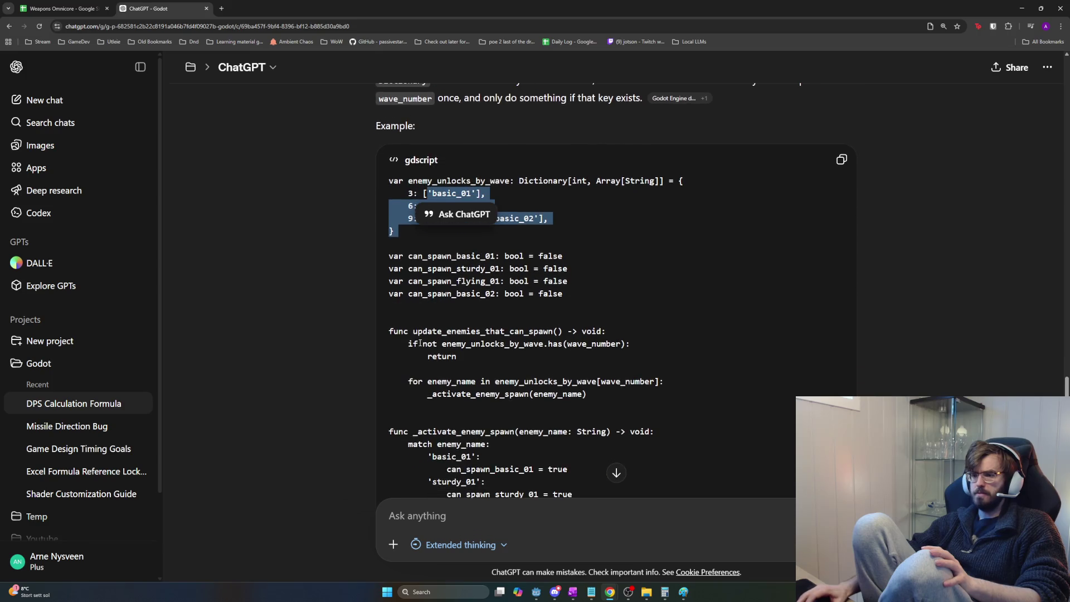
pyautogui.moveTo(408, 344); pyautogui.dragTo(576, 358)
pyautogui.click(509, 380)
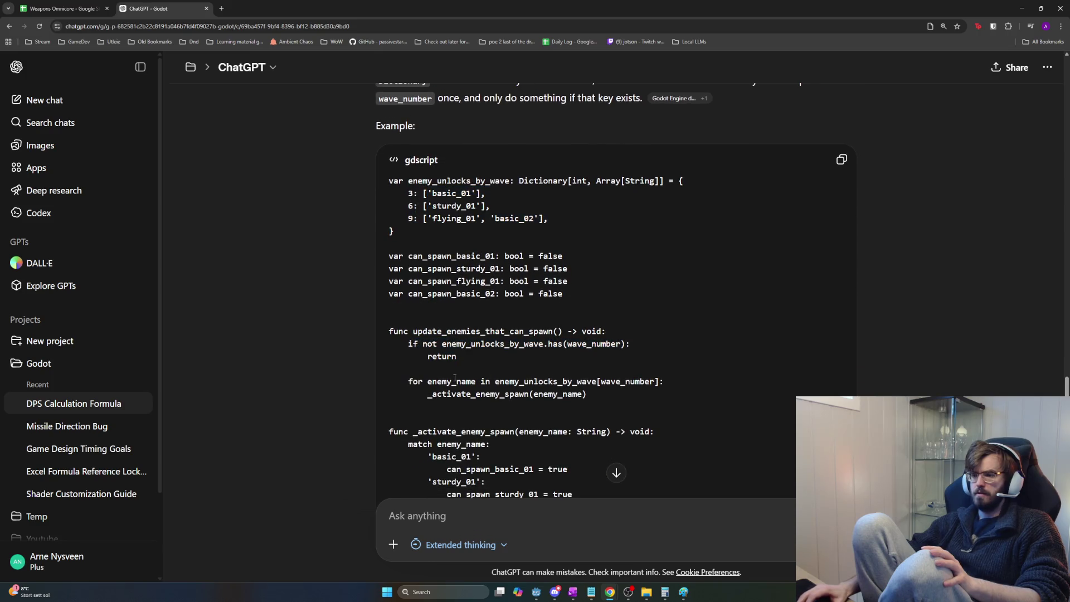
pyautogui.moveTo(404, 375); pyautogui.dragTo(590, 397)
pyautogui.click(533, 363)
pyautogui.moveTo(513, 373)
pyautogui.mouseDown()
pyautogui.moveTo(661, 398)
pyautogui.moveTo(401, 378)
pyautogui.mouseUp()
pyautogui.click(662, 398)
# Examine enemy_name and basic_01 inside the loop and the match cases that follow
pyautogui.scroll(-1, 586, 419)
pyautogui.scroll(-1, 589, 420)
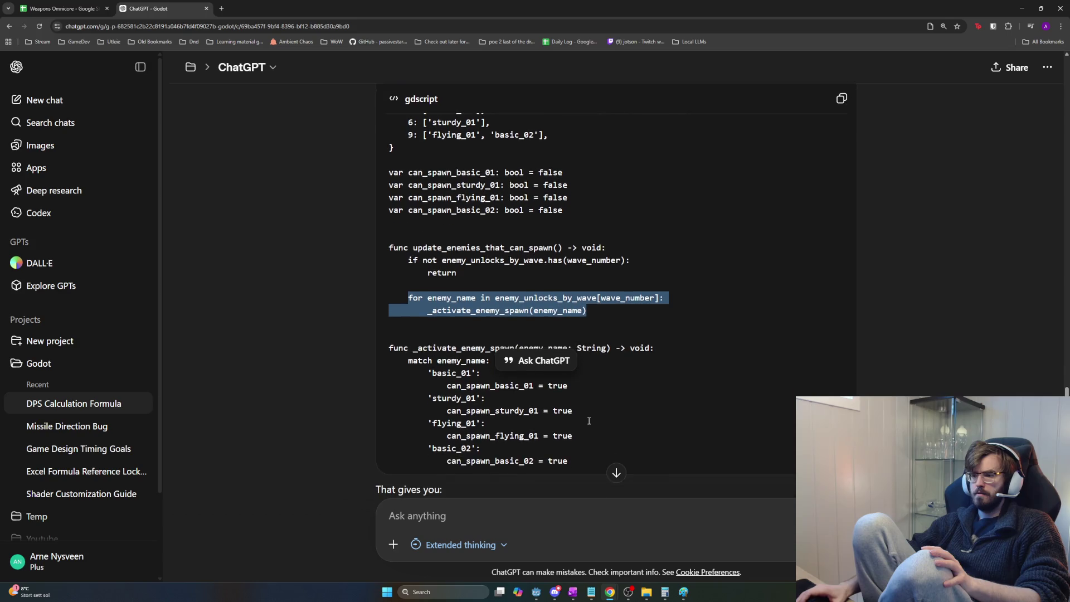
pyautogui.click(609, 420)
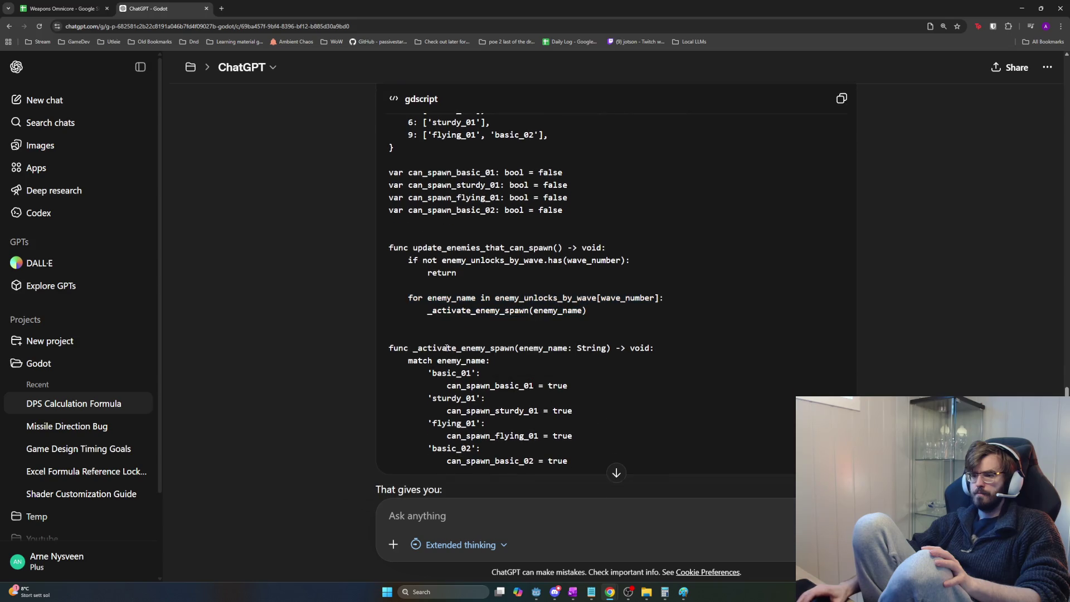
pyautogui.doubleClick(463, 360)
pyautogui.doubleClick(452, 373)
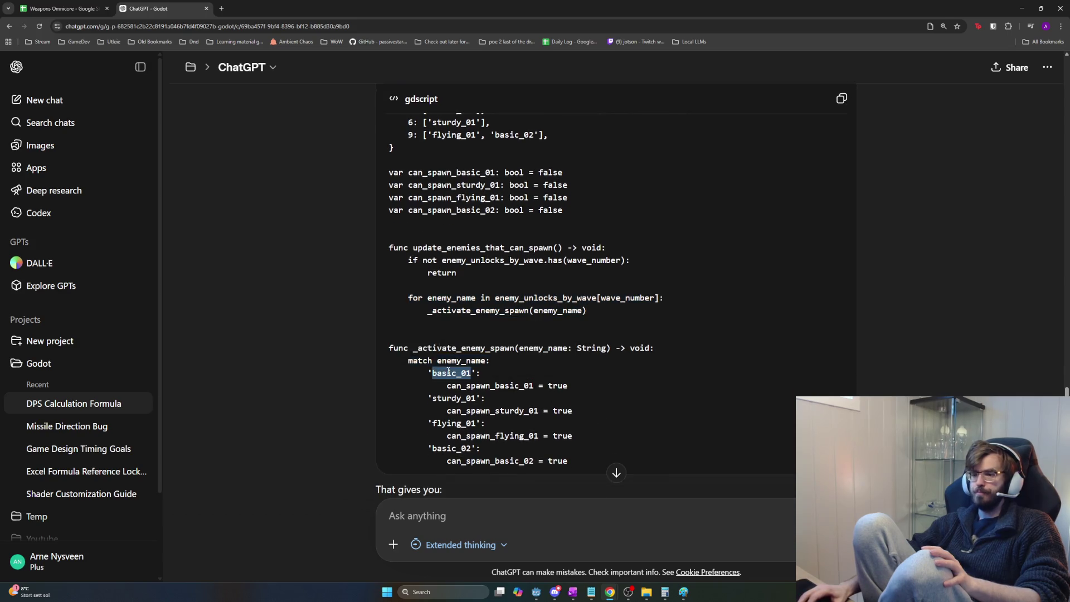
pyautogui.click(555, 391)
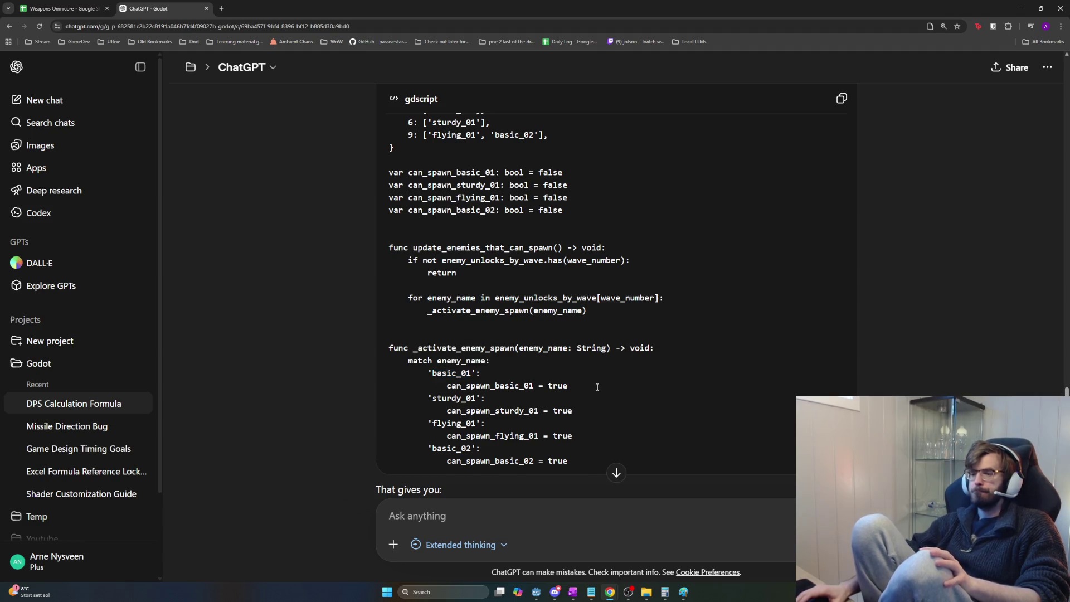
pyautogui.scroll(1, 599, 391)
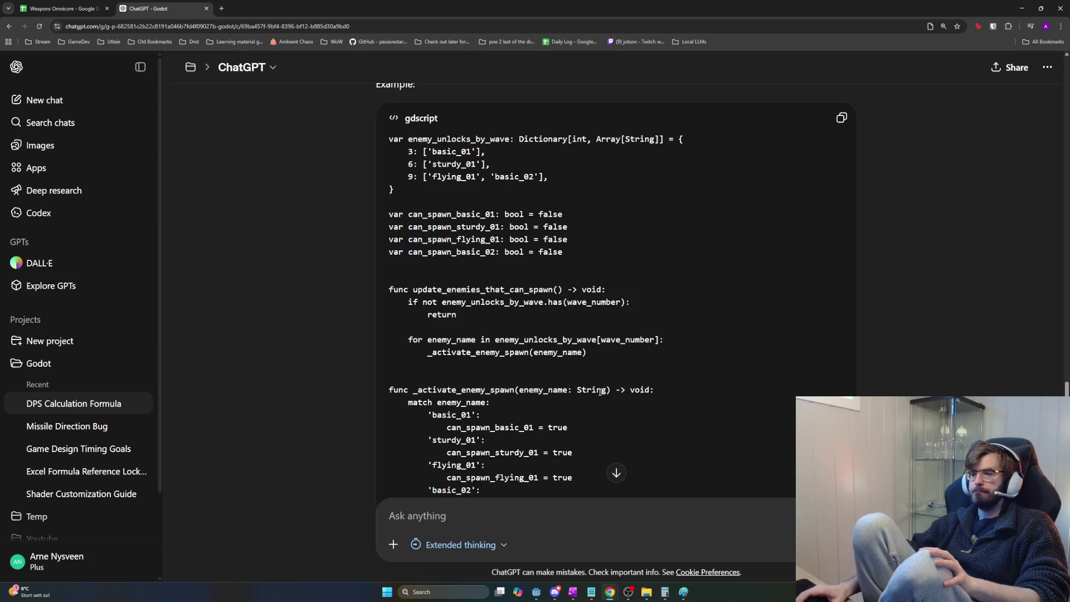
pyautogui.scroll(-1, 601, 393)
pyautogui.moveTo(569, 462); pyautogui.dragTo(389, 347)
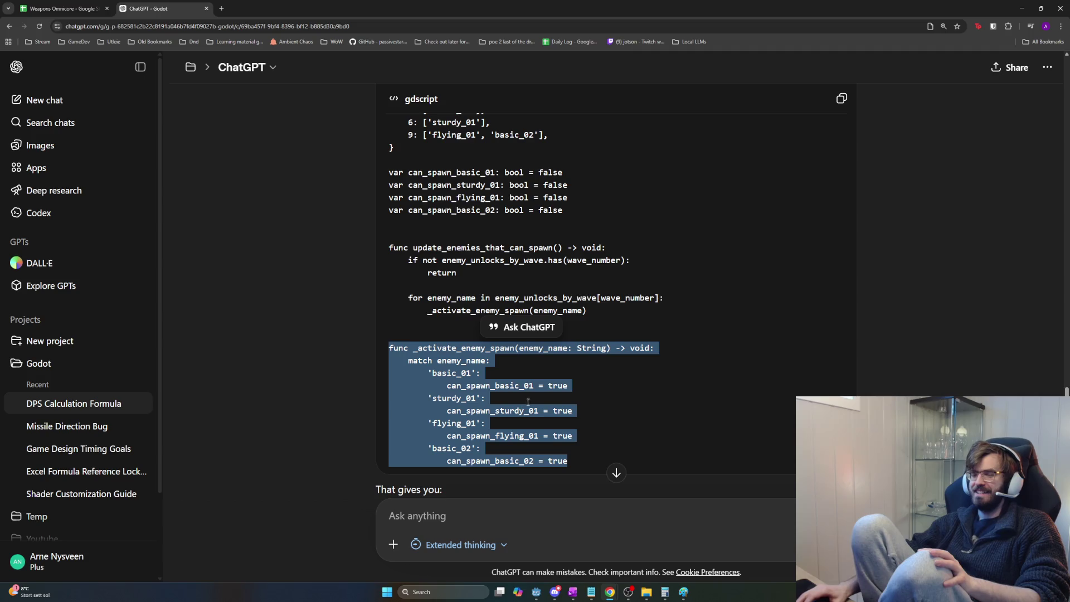
pyautogui.scroll(3, 526, 403)
pyautogui.scroll(-3, 529, 406)
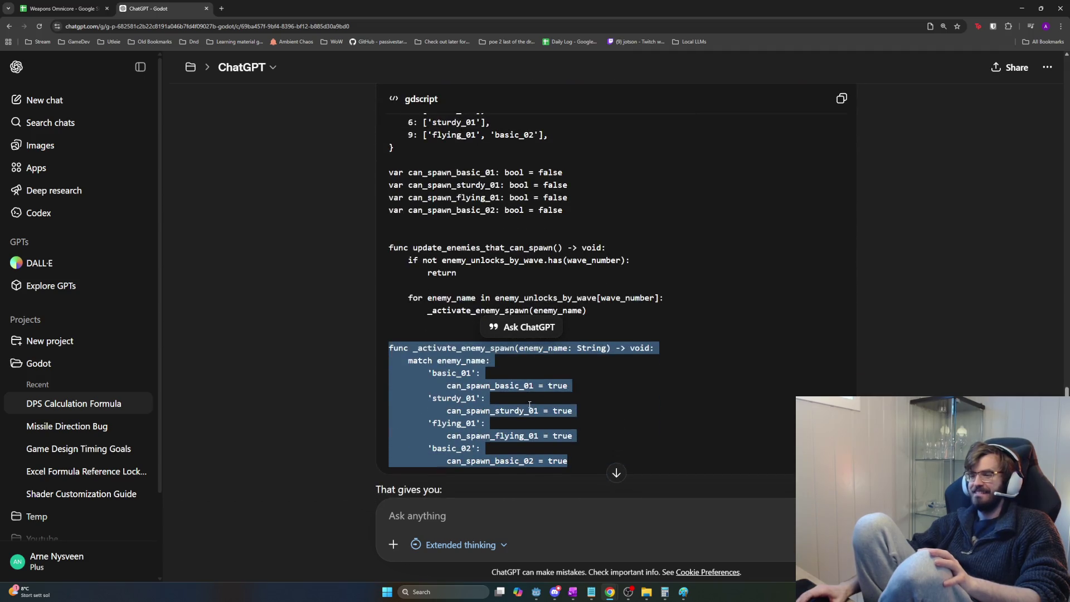
pyautogui.click(606, 405)
pyautogui.scroll(1, 559, 399)
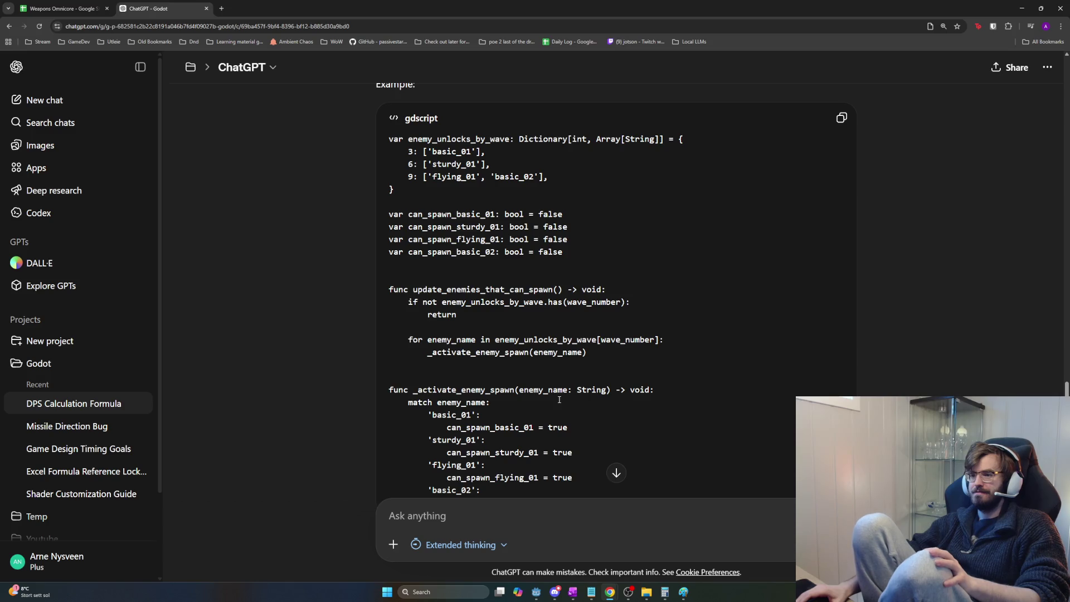
pyautogui.scroll(-3, 559, 401)
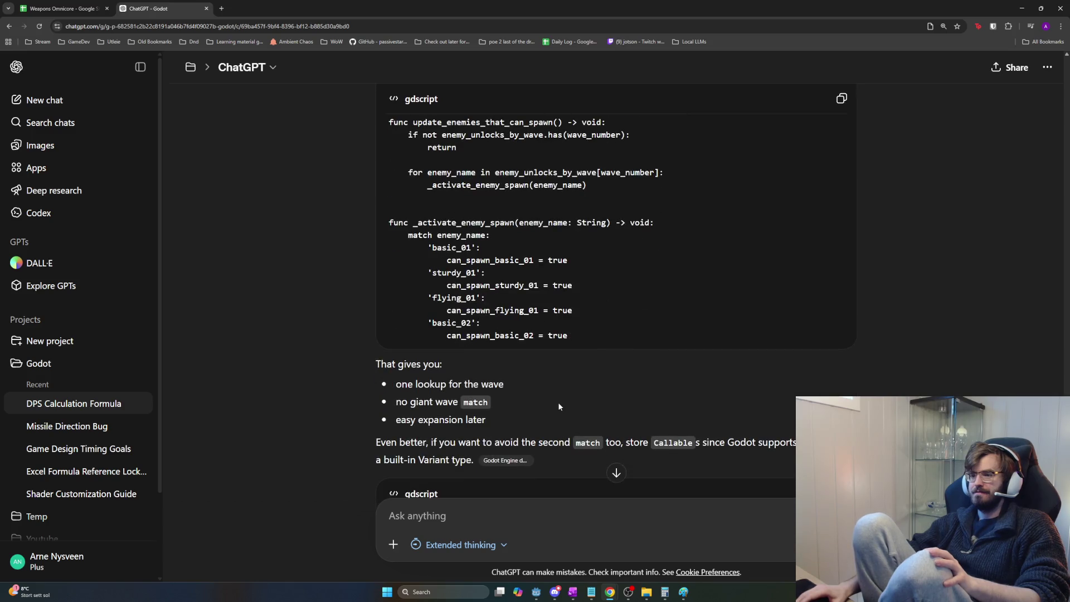
pyautogui.moveTo(491, 402); pyautogui.dragTo(396, 397)
pyautogui.scroll(-3, 523, 411)
pyautogui.click(574, 408)
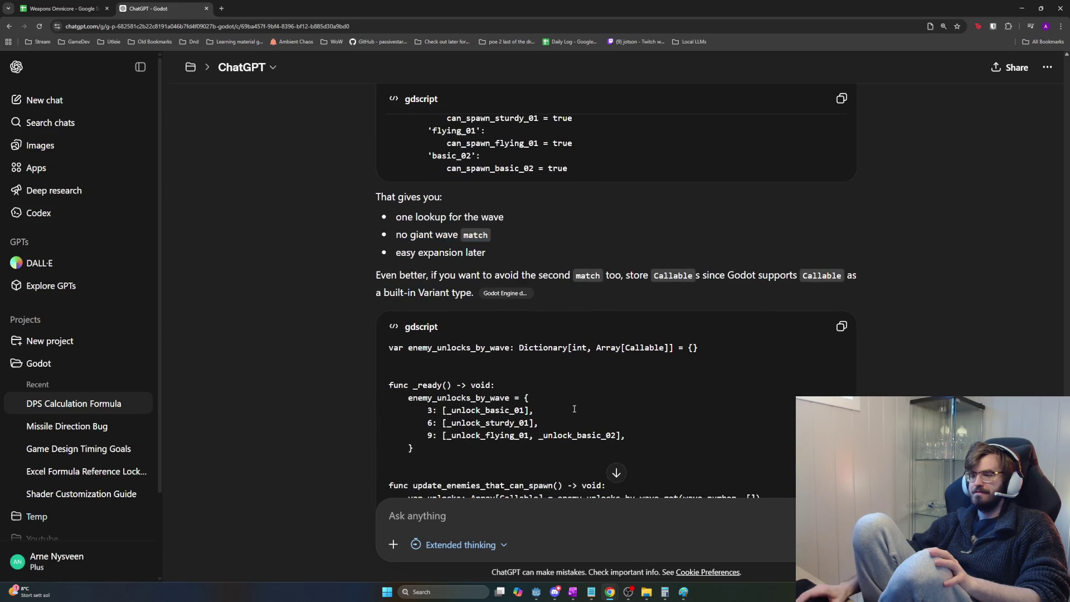
pyautogui.scroll(-2, 575, 411)
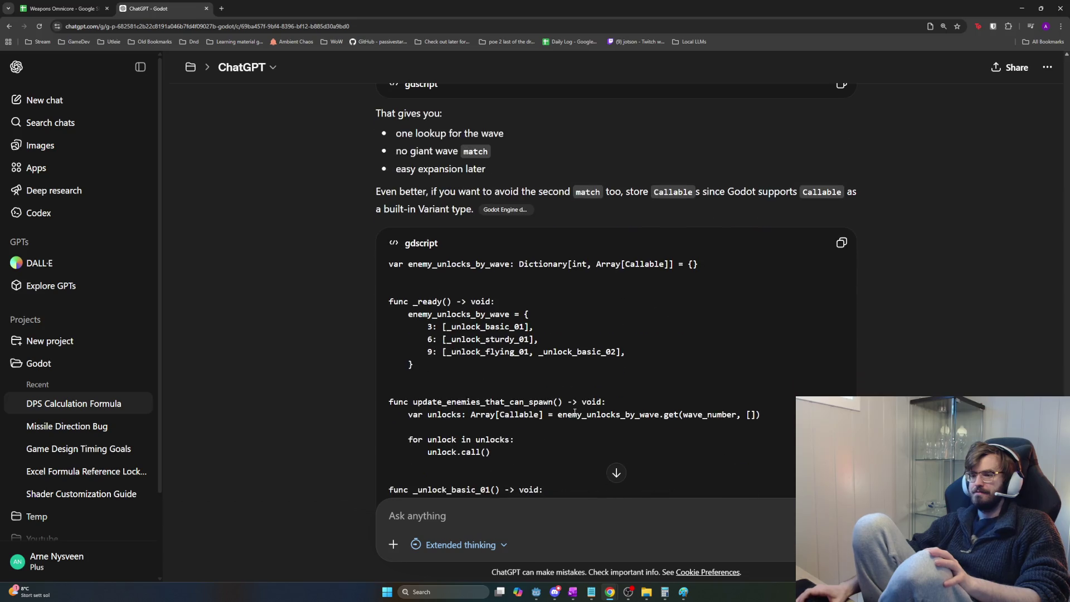
pyautogui.moveTo(408, 314)
pyautogui.mouseDown()
pyautogui.moveTo(626, 352)
pyautogui.moveTo(413, 366)
pyautogui.mouseUp()
pyautogui.click(413, 366)
pyautogui.scroll(-2, 473, 277)
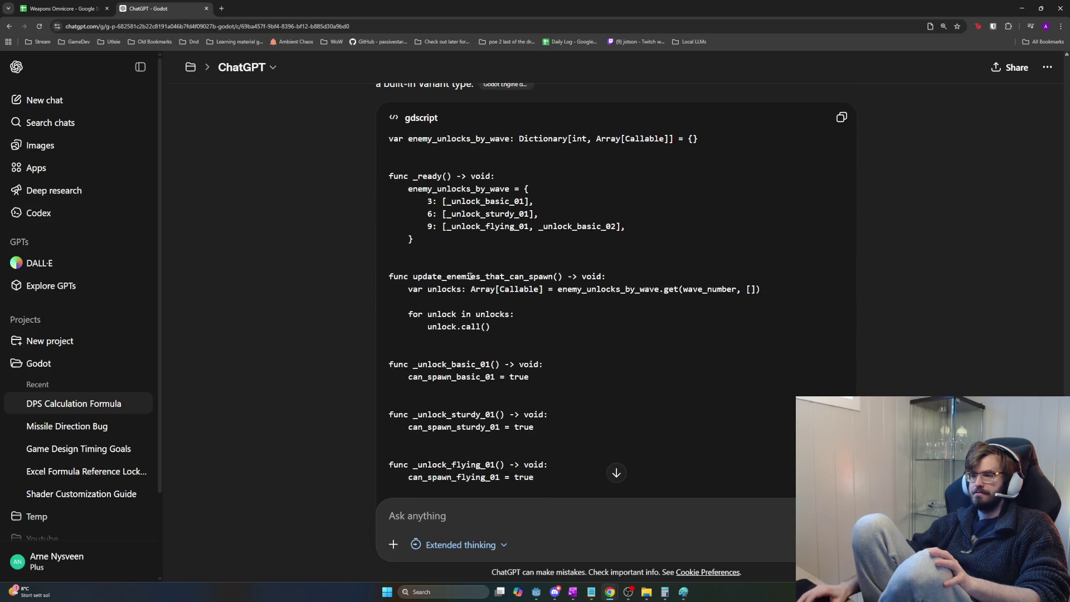
pyautogui.moveTo(400, 273)
pyautogui.mouseDown()
pyautogui.moveTo(786, 299)
pyautogui.moveTo(773, 290)
pyautogui.mouseUp()
pyautogui.click(773, 290)
pyautogui.moveTo(417, 286); pyautogui.dragTo(761, 288)
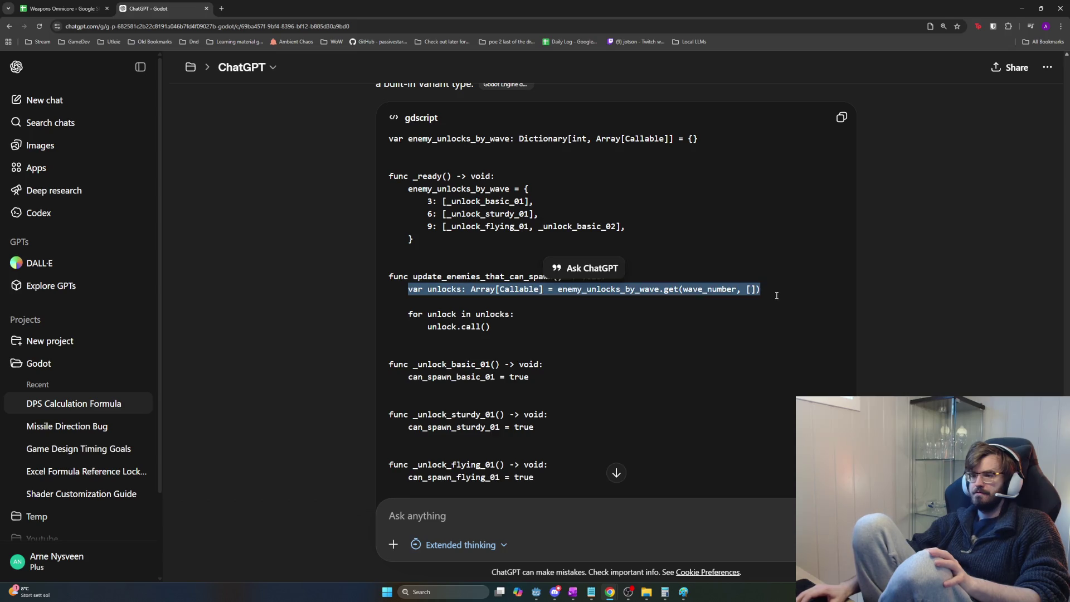
pyautogui.click(659, 318)
pyautogui.moveTo(495, 329); pyautogui.dragTo(388, 309)
pyautogui.moveTo(495, 329)
pyautogui.mouseDown()
pyautogui.moveTo(387, 309)
pyautogui.moveTo(408, 308)
pyautogui.mouseUp()
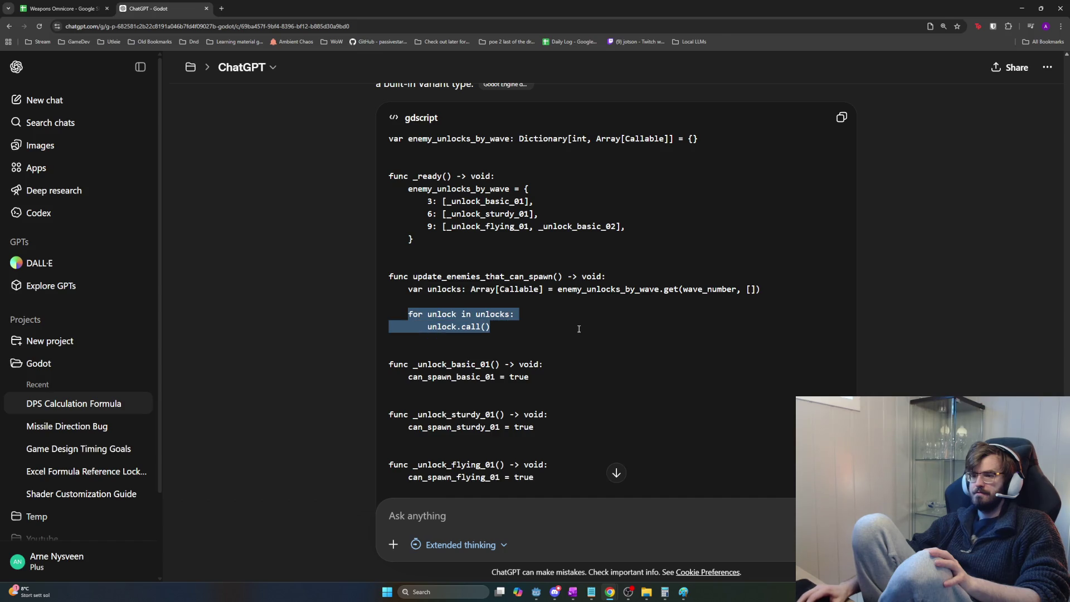
pyautogui.click(528, 331)
pyautogui.moveTo(527, 331)
pyautogui.mouseDown()
pyautogui.moveTo(388, 309)
pyautogui.moveTo(529, 329)
pyautogui.mouseUp()
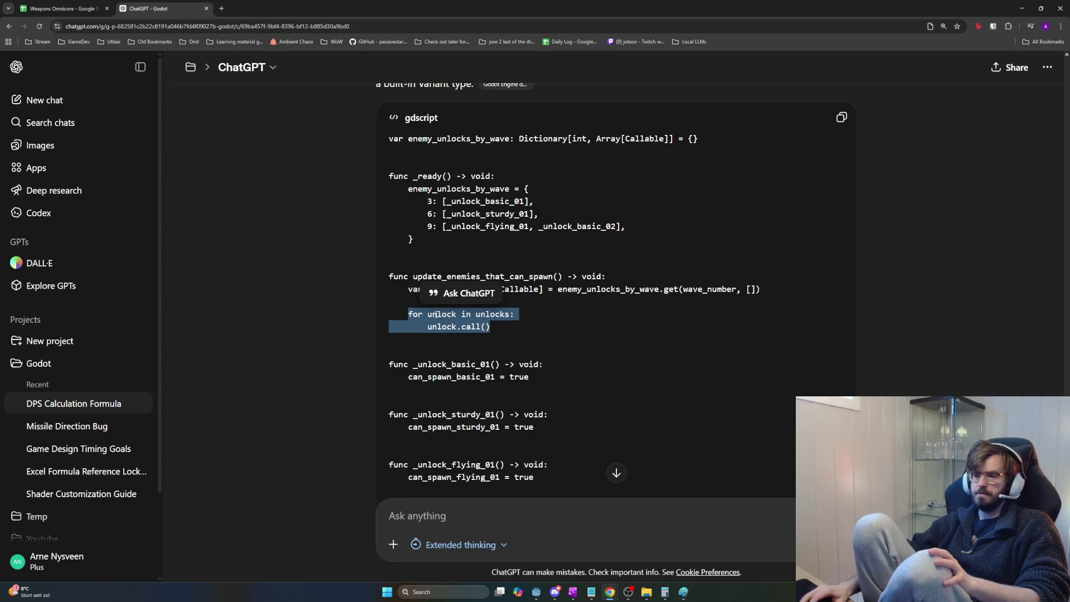
pyautogui.click(523, 333)
pyautogui.moveTo(522, 333)
pyautogui.mouseDown()
pyautogui.moveTo(408, 314)
pyautogui.moveTo(490, 328)
pyautogui.mouseUp()
pyautogui.click(487, 273)
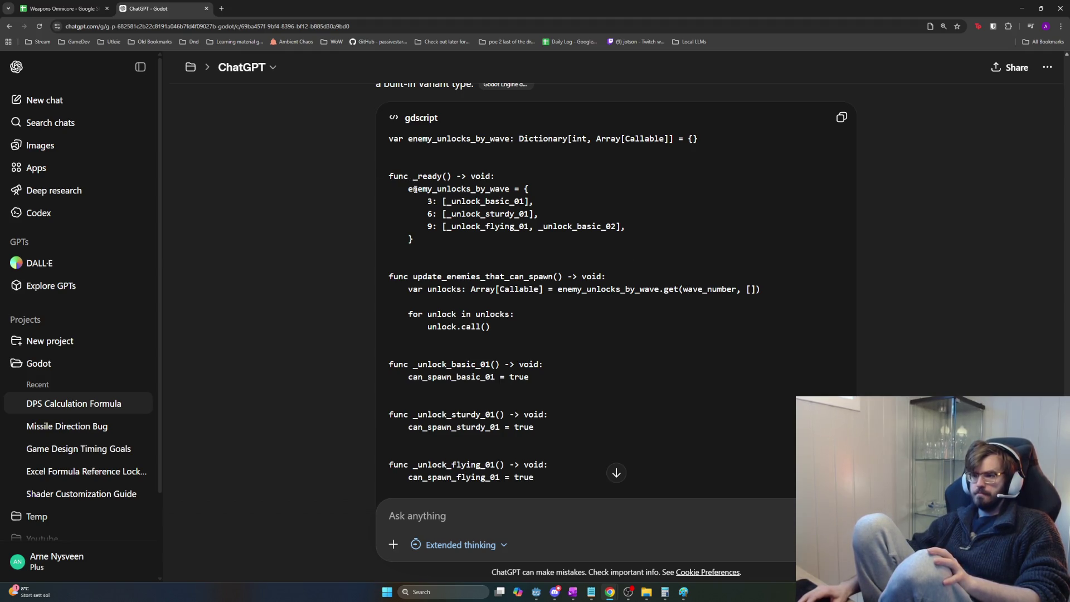
pyautogui.moveTo(410, 188); pyautogui.dragTo(534, 202)
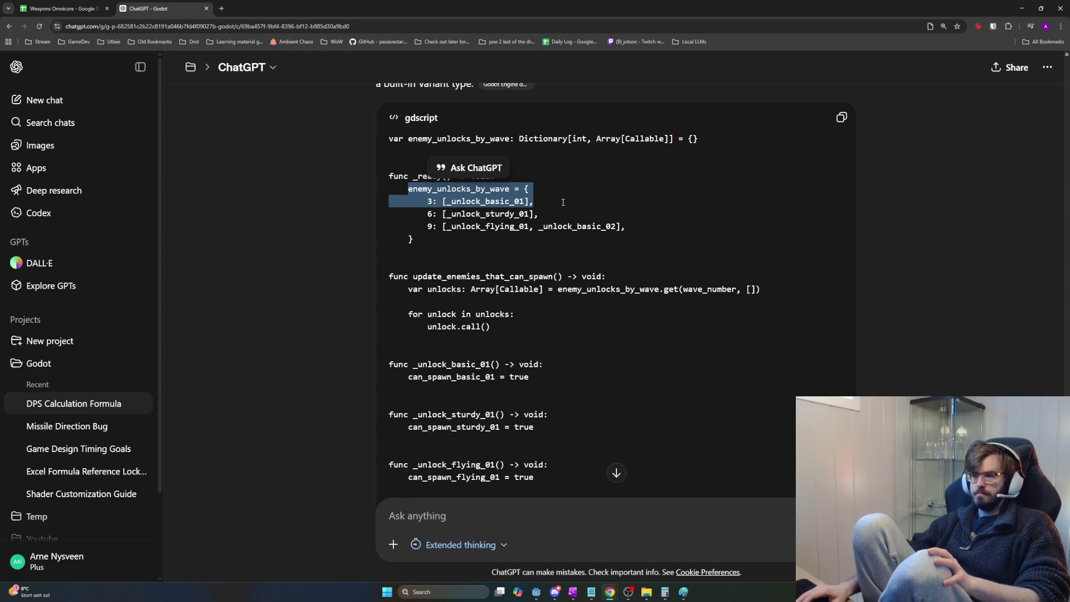
pyautogui.click(564, 203)
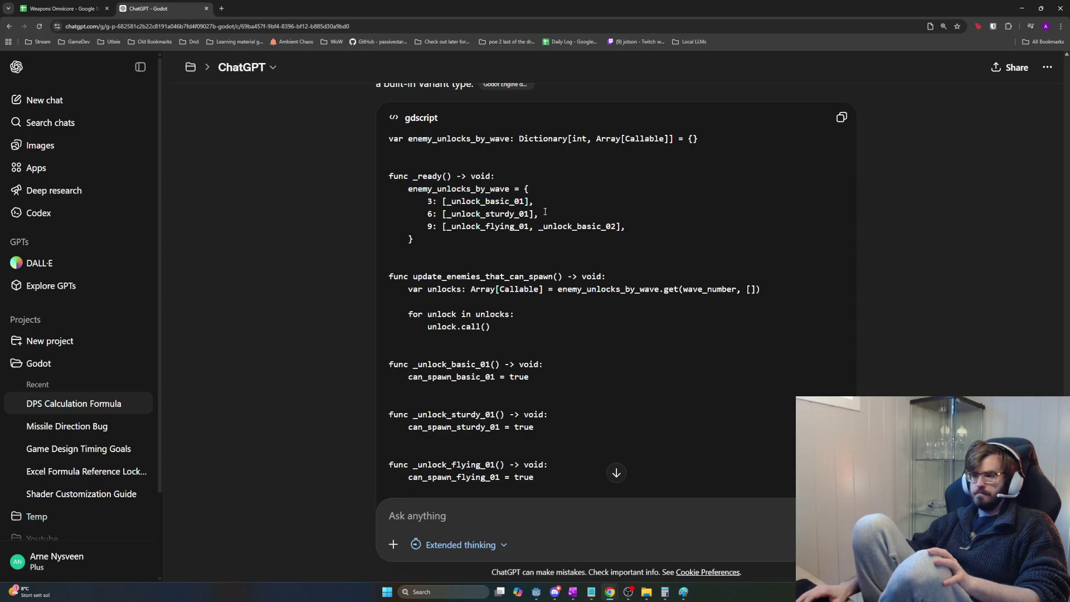
pyautogui.moveTo(546, 213); pyautogui.dragTo(429, 213)
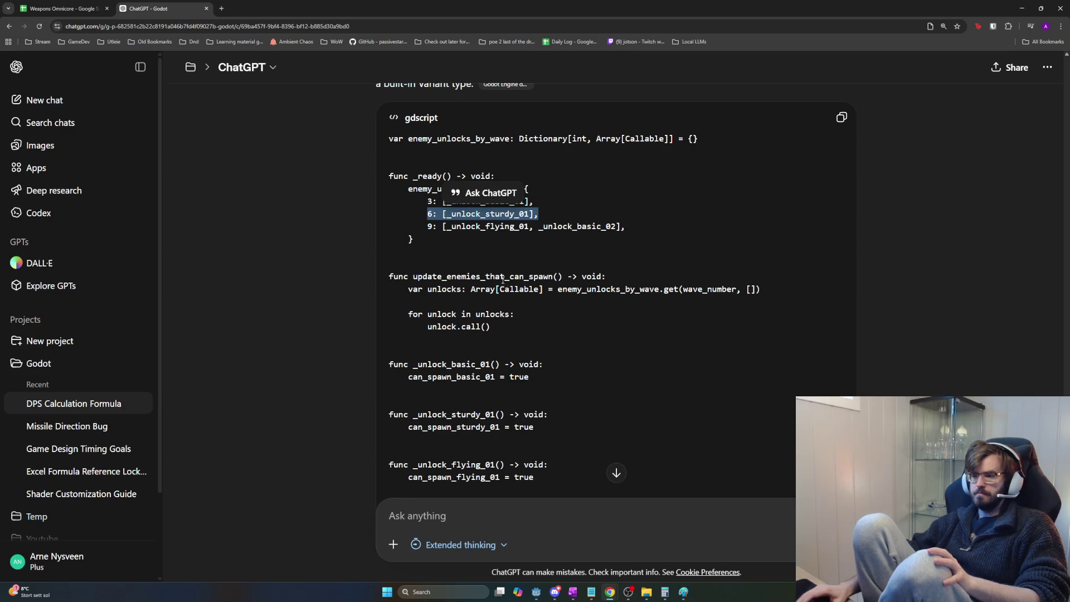
pyautogui.scroll(-1, 528, 343)
pyautogui.moveTo(544, 335); pyautogui.dragTo(379, 320)
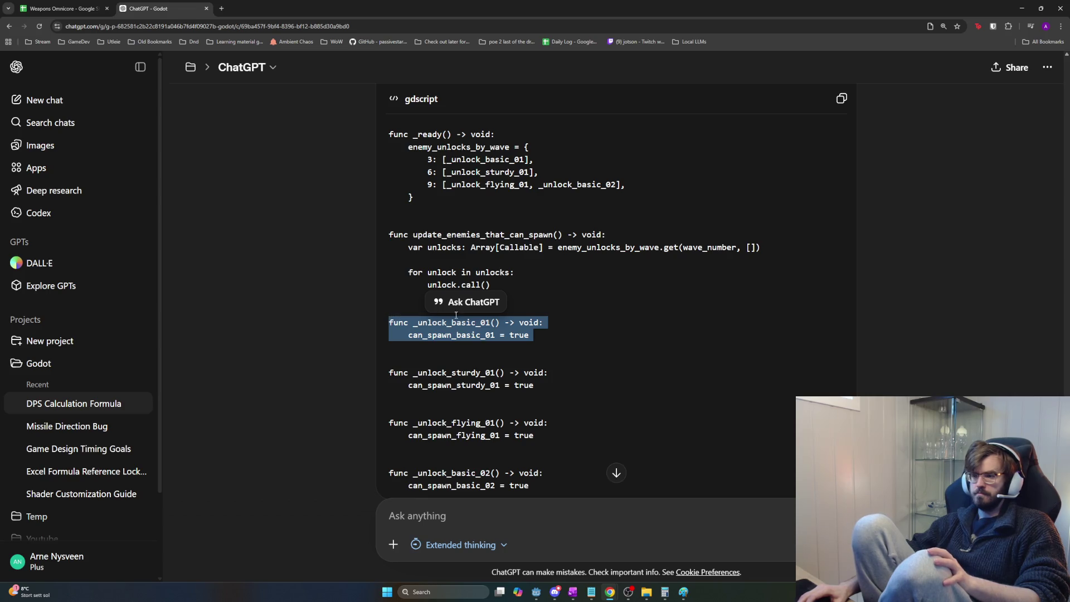
pyautogui.scroll(3, 590, 298)
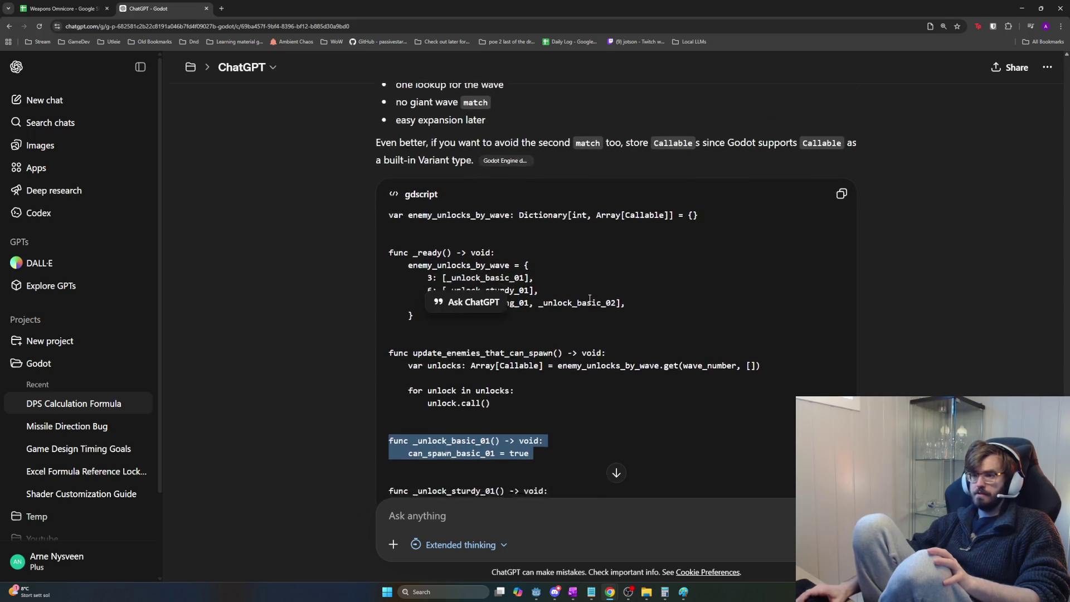
pyautogui.scroll(-3, 589, 298)
pyautogui.click(472, 210)
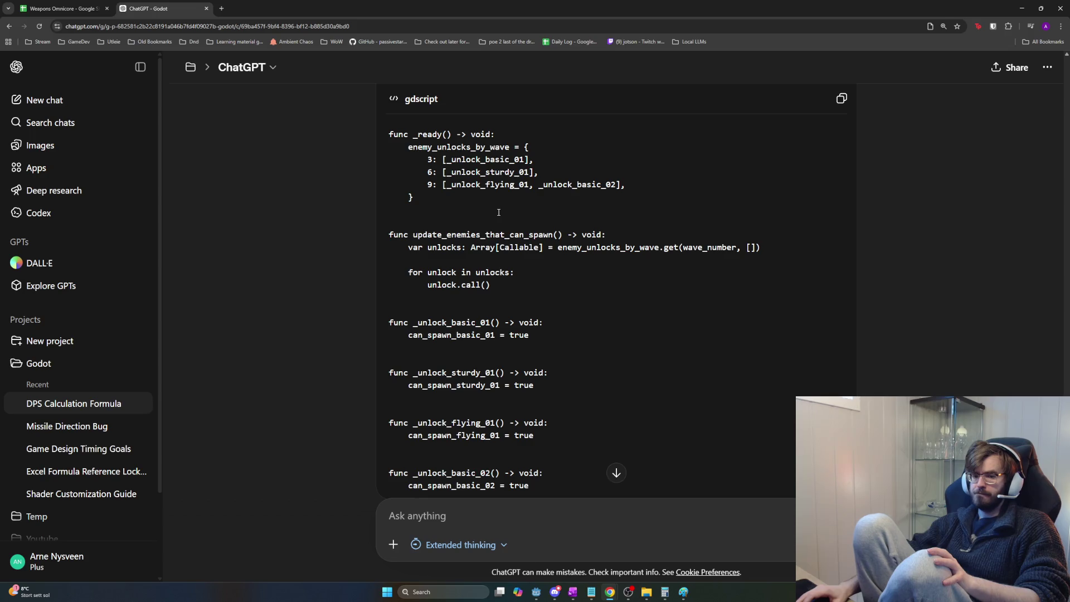
pyautogui.scroll(4, 653, 316)
pyautogui.scroll(4, 653, 316)
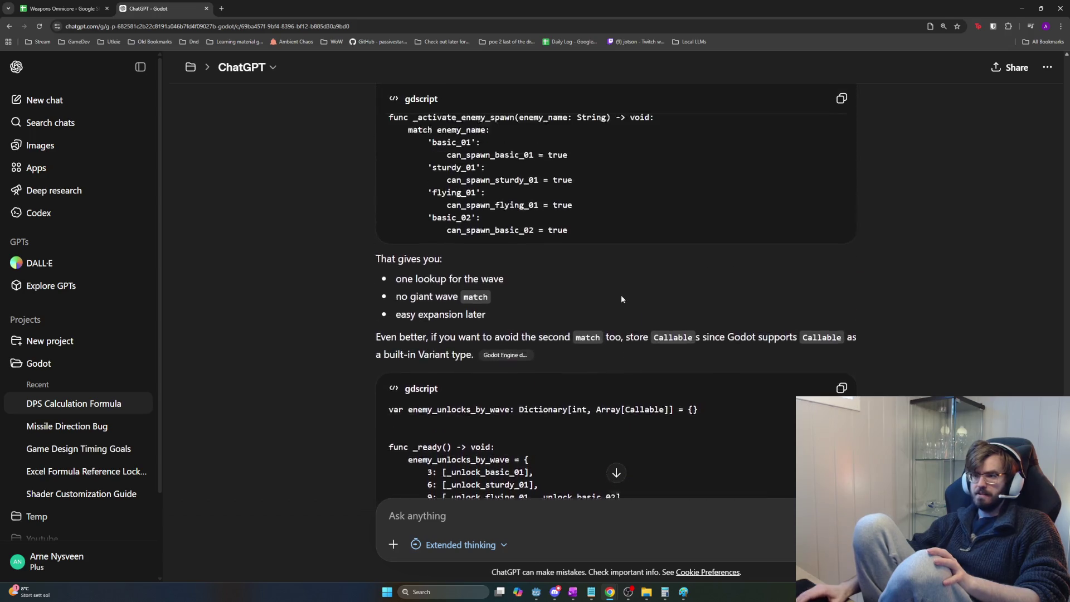
pyautogui.moveTo(417, 277); pyautogui.dragTo(551, 291)
pyautogui.doubleClick(462, 277)
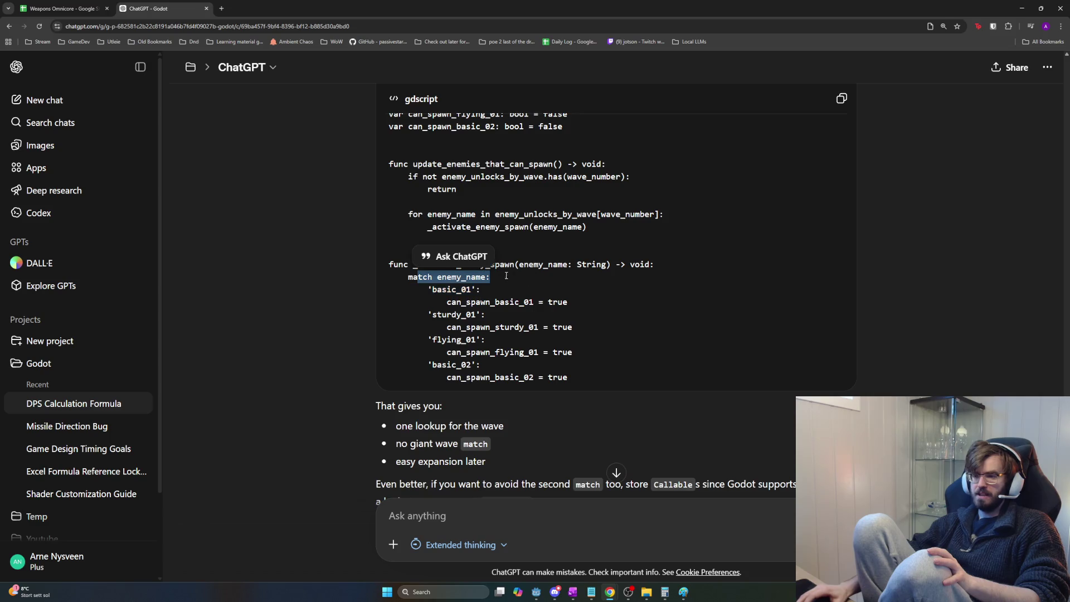
pyautogui.moveTo(438, 279); pyautogui.dragTo(488, 296)
pyautogui.moveTo(410, 290)
pyautogui.mouseDown()
pyautogui.moveTo(557, 304)
pyautogui.moveTo(574, 351)
pyautogui.moveTo(706, 396)
pyautogui.mouseUp()
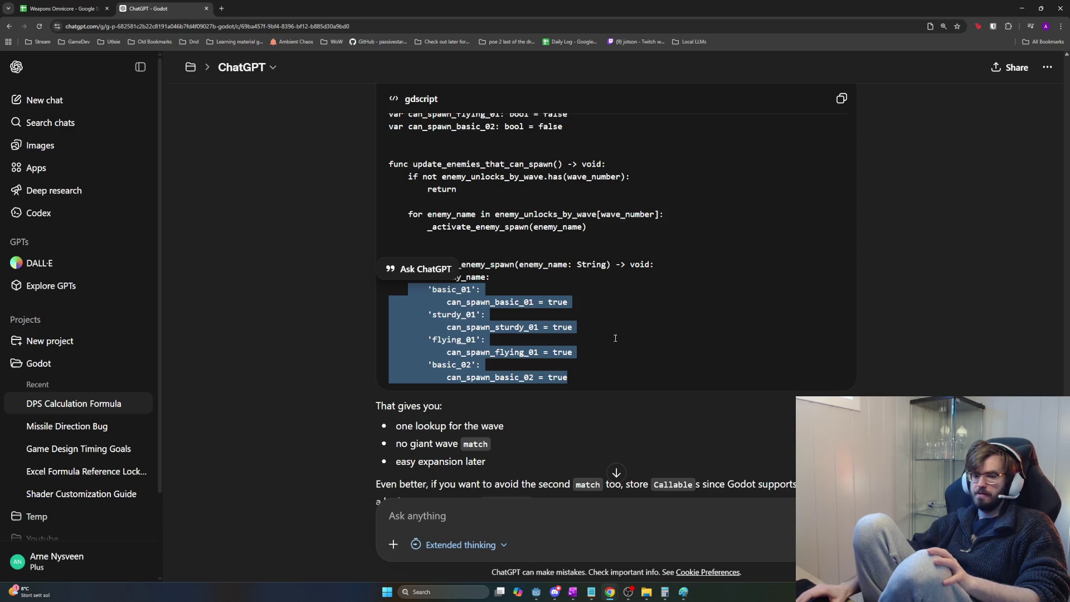
pyautogui.click(629, 354)
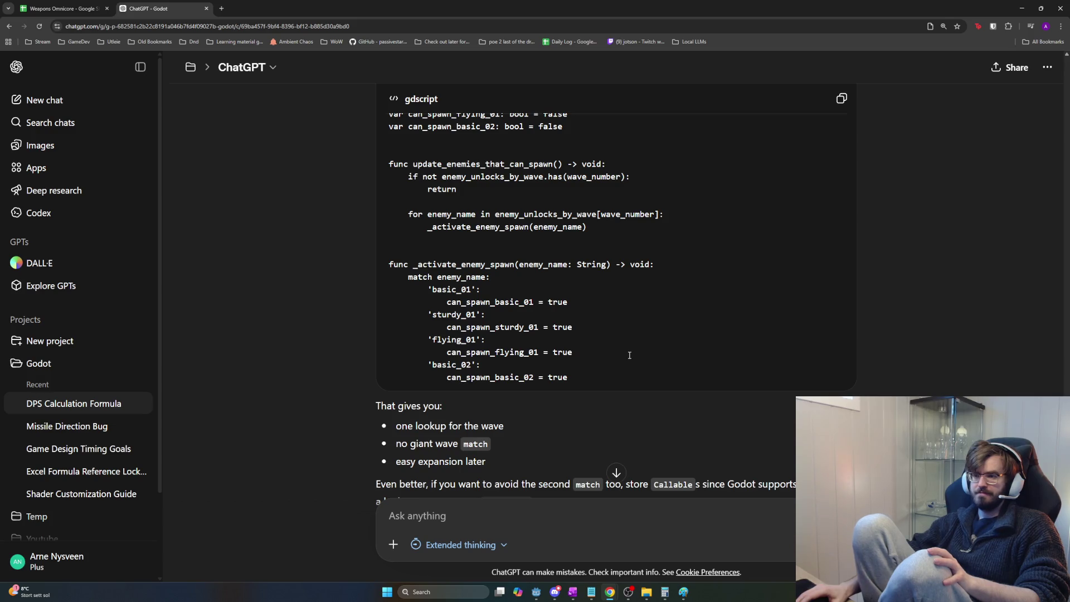
pyautogui.scroll(-7, 621, 351)
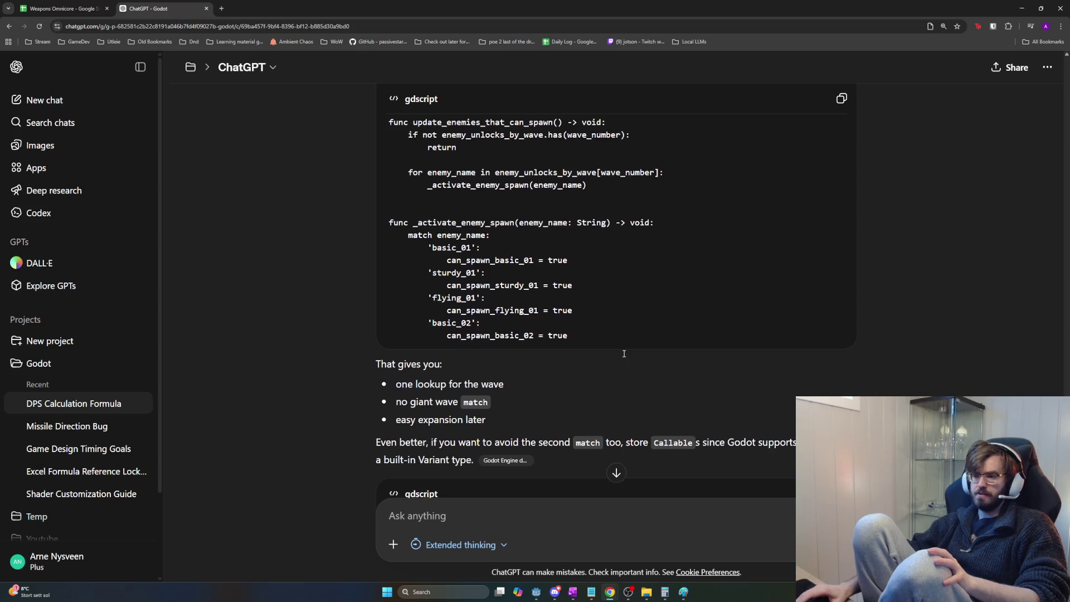
pyautogui.moveTo(443, 201)
pyautogui.mouseDown()
pyautogui.moveTo(559, 214)
pyautogui.moveTo(559, 204)
pyautogui.mouseUp()
pyautogui.click(595, 252)
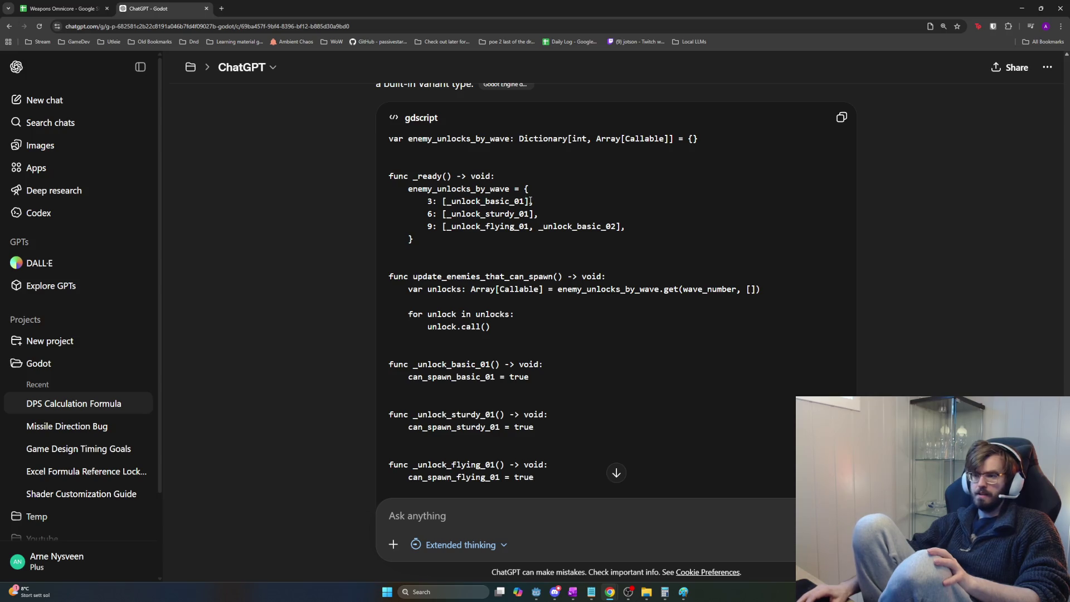
pyautogui.moveTo(529, 200)
pyautogui.mouseDown()
pyautogui.moveTo(430, 201)
pyautogui.moveTo(443, 201)
pyautogui.mouseUp()
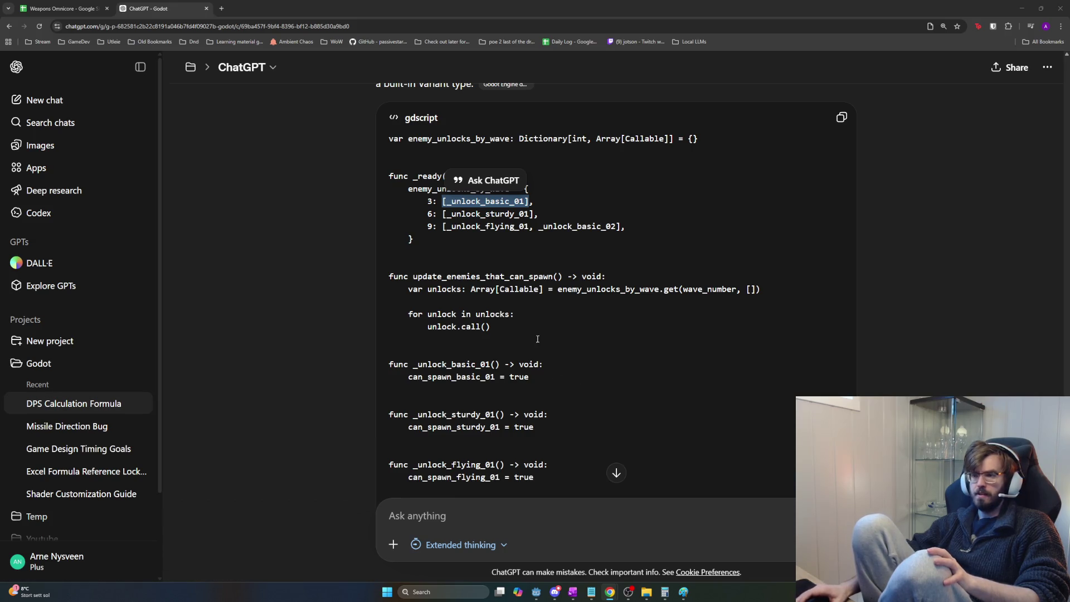
pyautogui.click(532, 228)
pyautogui.tripleClick(532, 228)
pyautogui.click(533, 228)
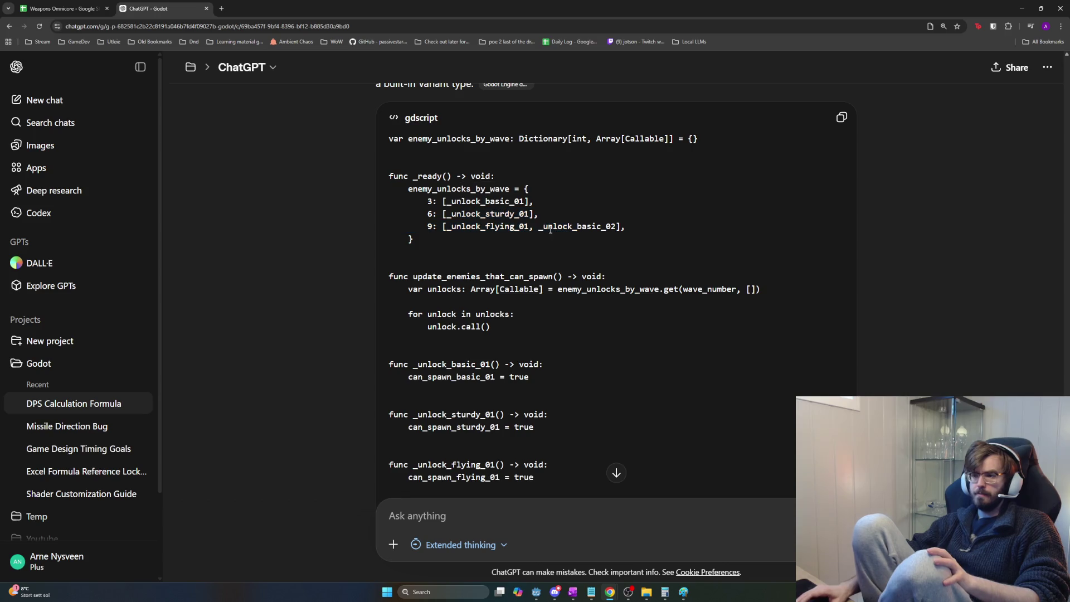
pyautogui.moveTo(624, 230)
pyautogui.mouseDown()
pyautogui.moveTo(481, 228)
pyautogui.moveTo(393, 204)
pyautogui.moveTo(427, 201)
pyautogui.moveTo(410, 190)
pyautogui.mouseUp()
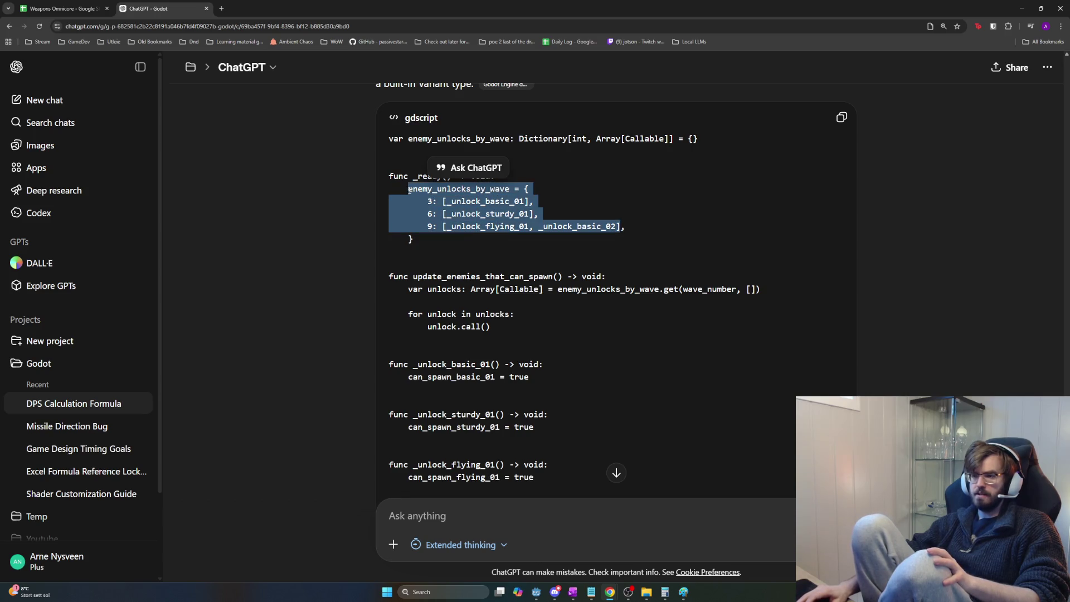
pyautogui.click(436, 227)
pyautogui.moveTo(444, 201)
pyautogui.mouseDown()
pyautogui.moveTo(538, 215)
pyautogui.moveTo(393, 190)
pyautogui.moveTo(457, 202)
pyautogui.moveTo(445, 202)
pyautogui.mouseUp()
pyautogui.click(539, 207)
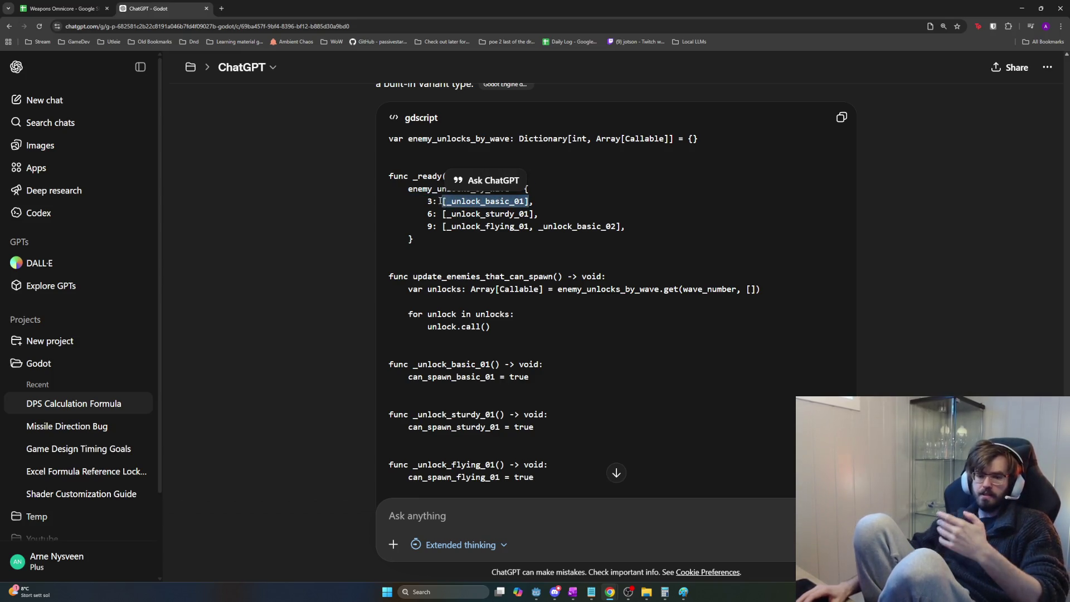
pyautogui.click(547, 235)
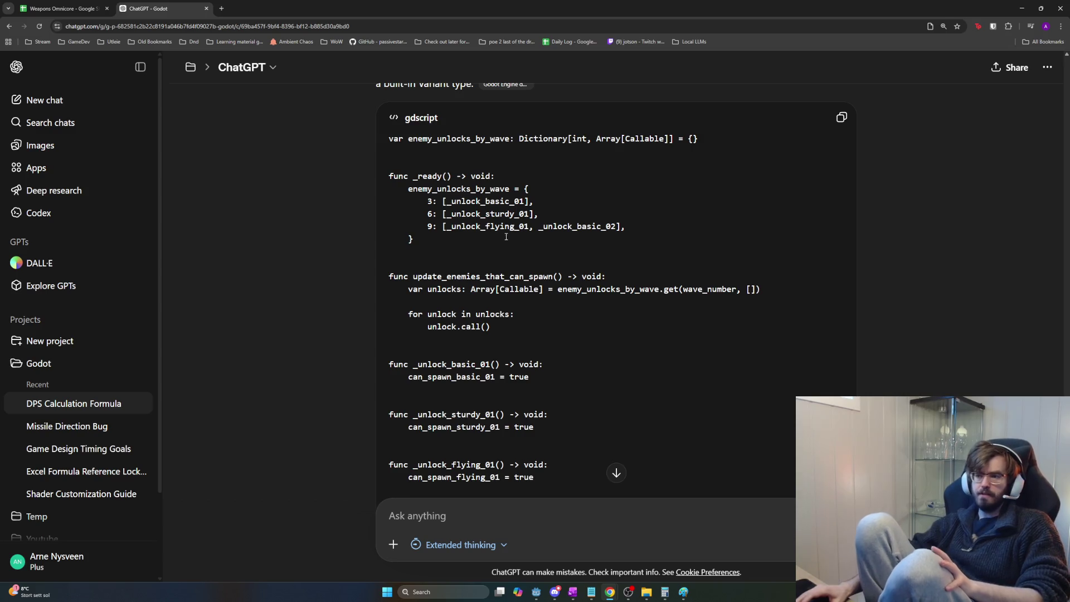
pyautogui.moveTo(456, 234)
pyautogui.mouseDown()
pyautogui.moveTo(428, 201)
pyautogui.moveTo(625, 241)
pyautogui.mouseUp()
pyautogui.click(627, 245)
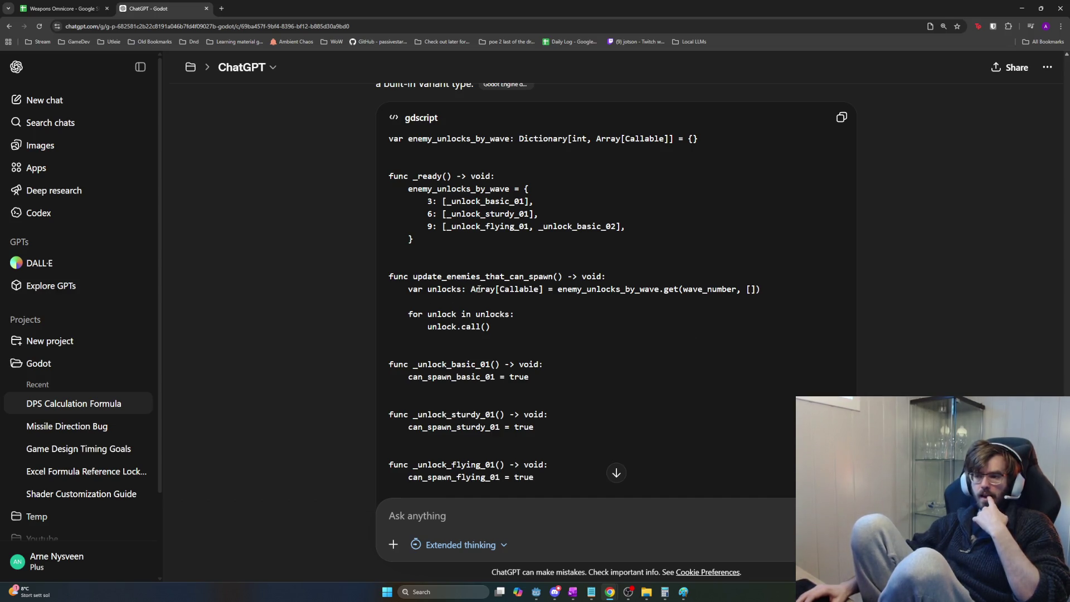
pyautogui.moveTo(428, 276); pyautogui.dragTo(606, 276)
pyautogui.click(496, 291)
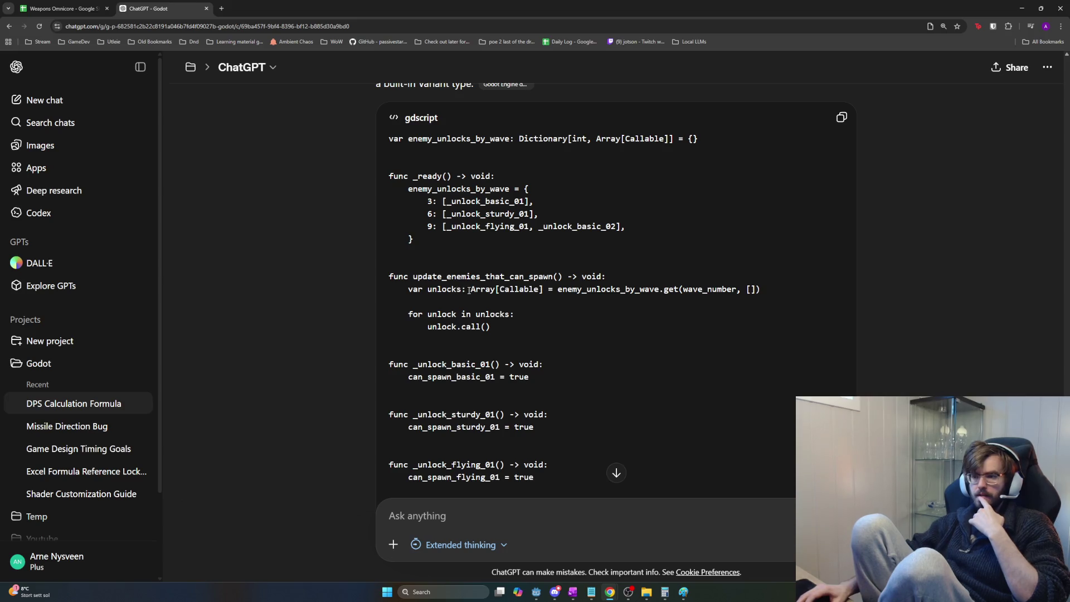
pyautogui.moveTo(472, 289)
pyautogui.mouseDown()
pyautogui.moveTo(763, 290)
pyautogui.moveTo(558, 290)
pyautogui.mouseUp()
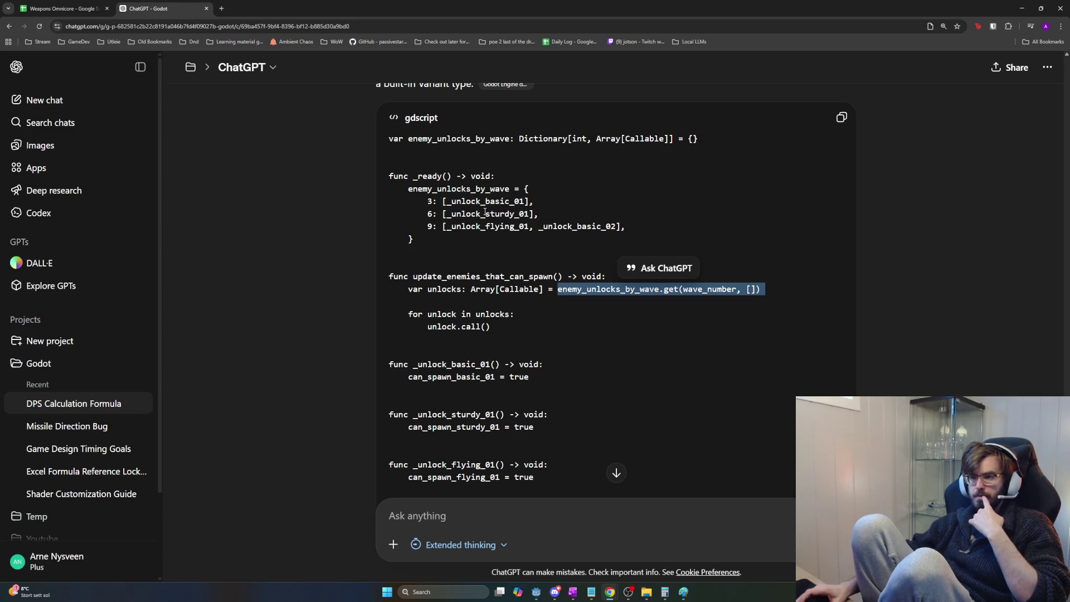
pyautogui.moveTo(430, 202)
pyautogui.mouseDown()
pyautogui.moveTo(432, 225)
pyautogui.moveTo(529, 202)
pyautogui.mouseUp()
pyautogui.click(440, 207)
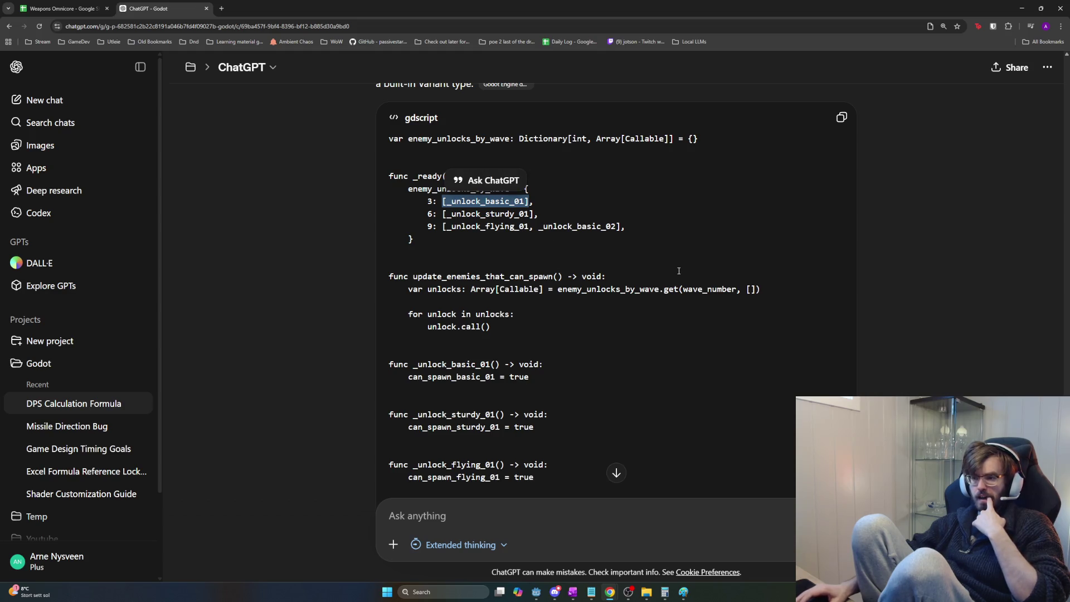
pyautogui.moveTo(408, 377)
pyautogui.mouseDown()
pyautogui.moveTo(532, 378)
pyautogui.moveTo(405, 377)
pyautogui.mouseUp()
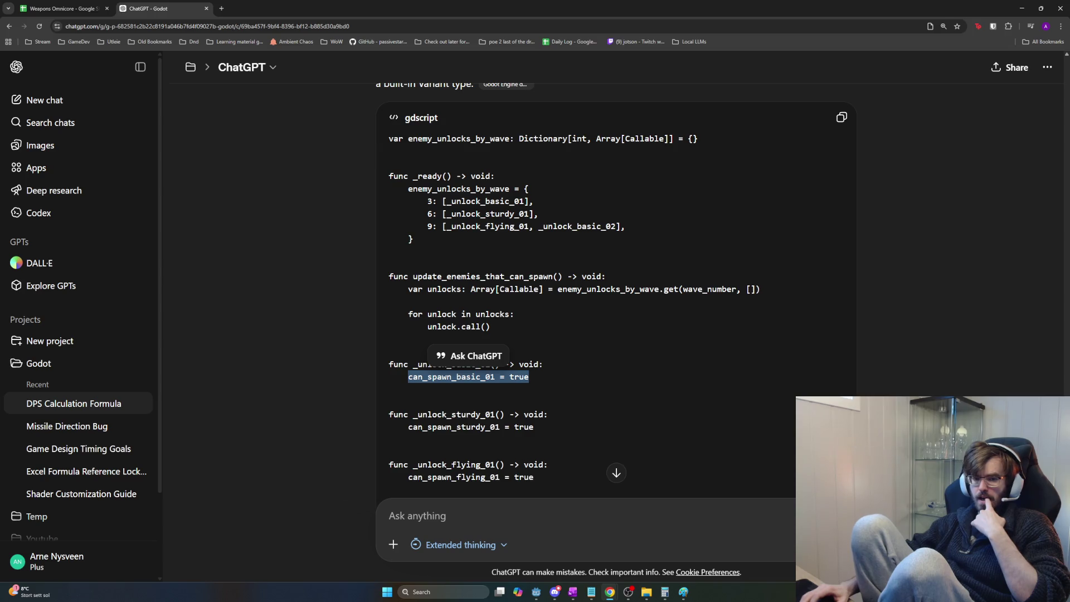
pyautogui.scroll(-2, 572, 435)
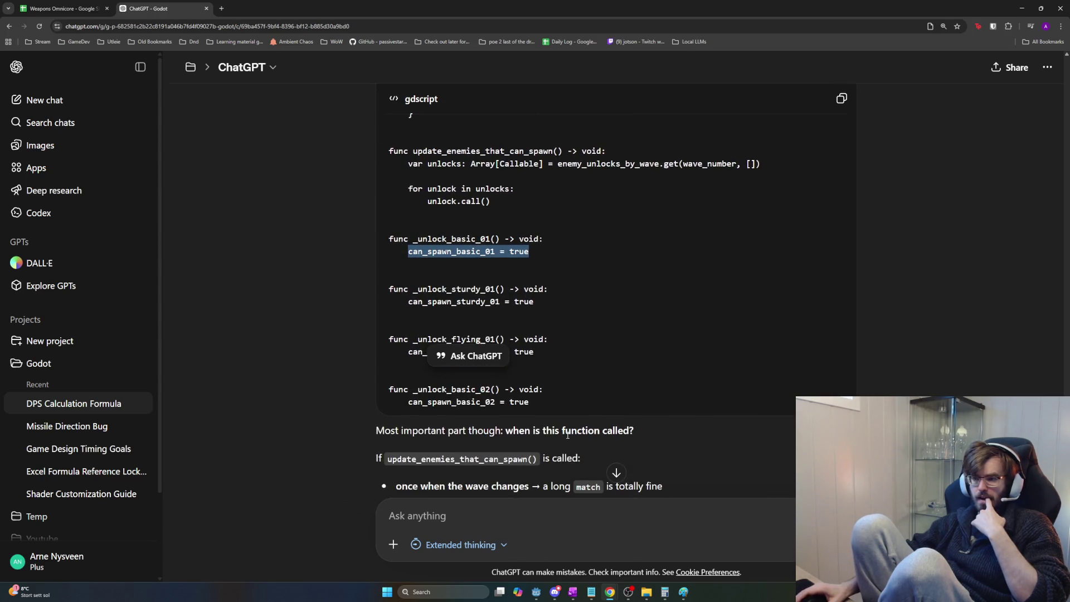
# Finish reading ChatGPT's advice on when update runs, then maximize the Godot docs window over it
pyautogui.scroll(-1, 657, 418)
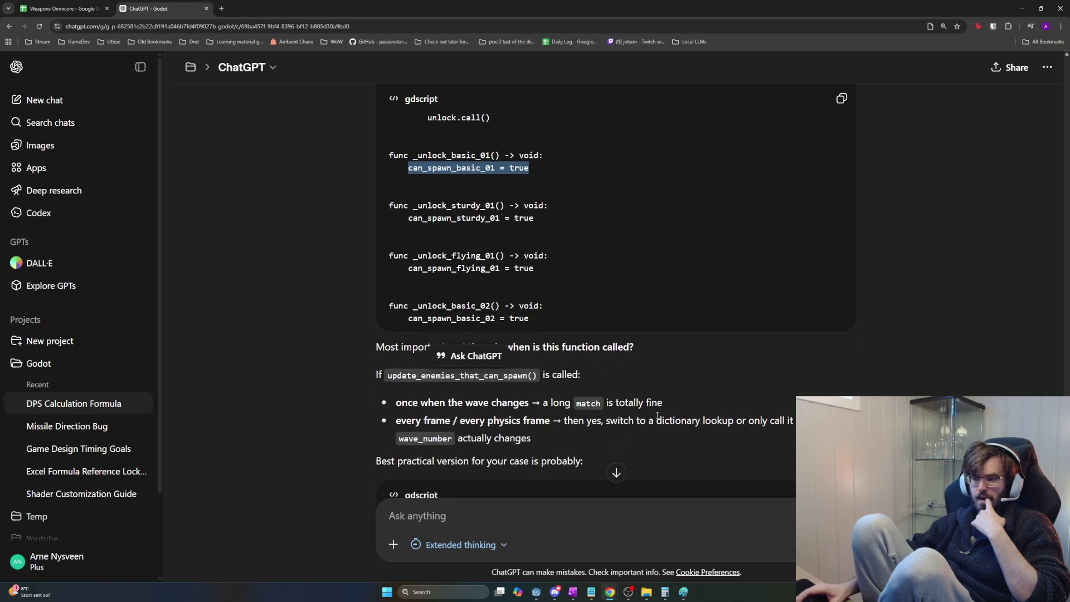
pyautogui.scroll(-1, 671, 407)
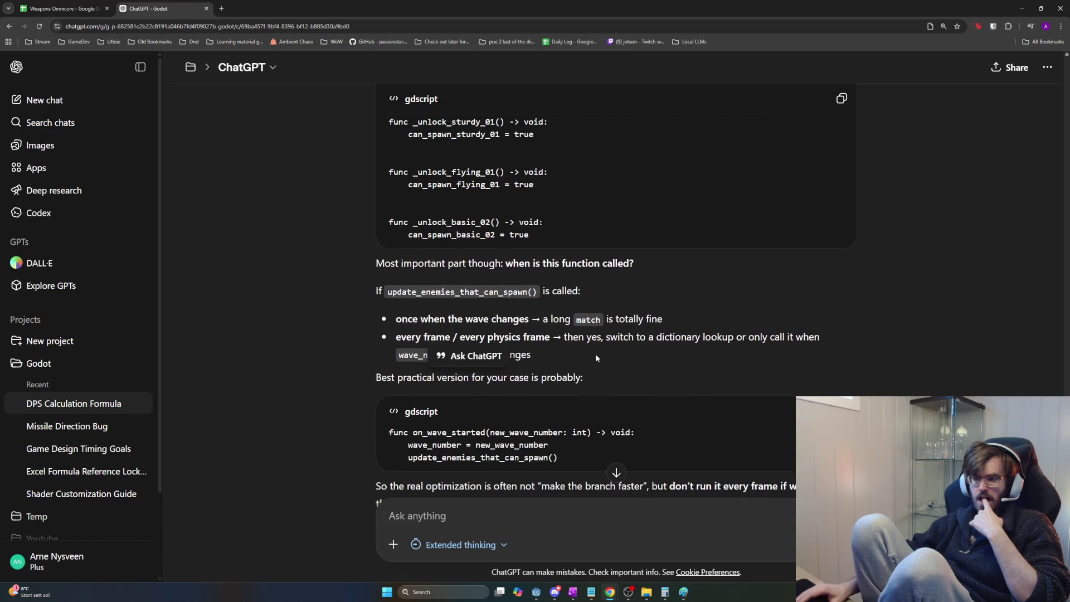
pyautogui.scroll(-1, 611, 362)
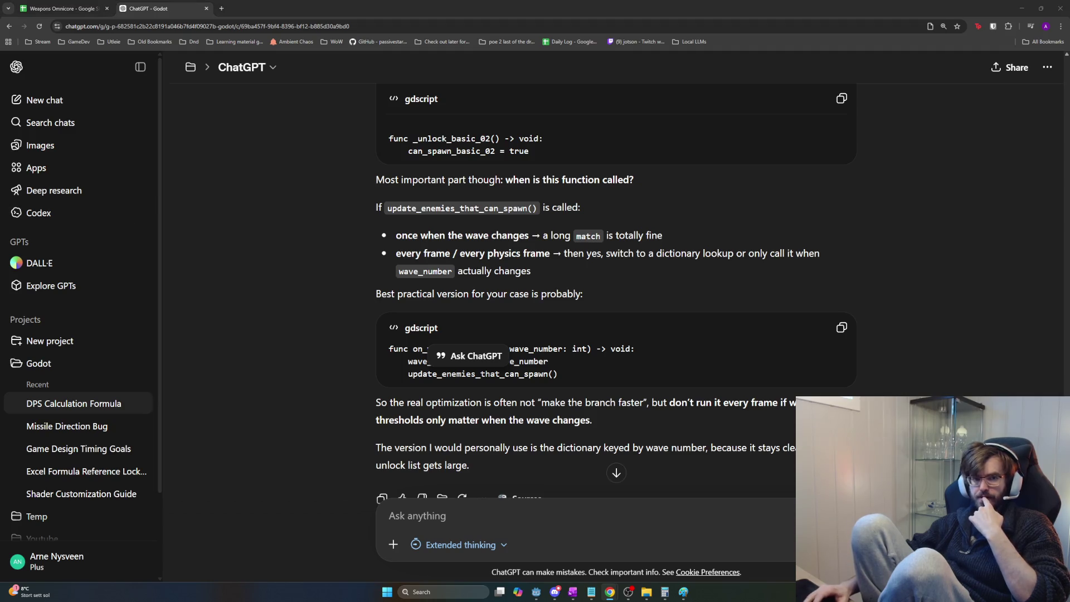
pyautogui.moveTo(3, 187)
pyautogui.mouseDown()
pyautogui.moveTo(466, 178)
pyautogui.moveTo(465, 6)
pyautogui.mouseUp()
pyautogui.scroll(-2, 455, 290)
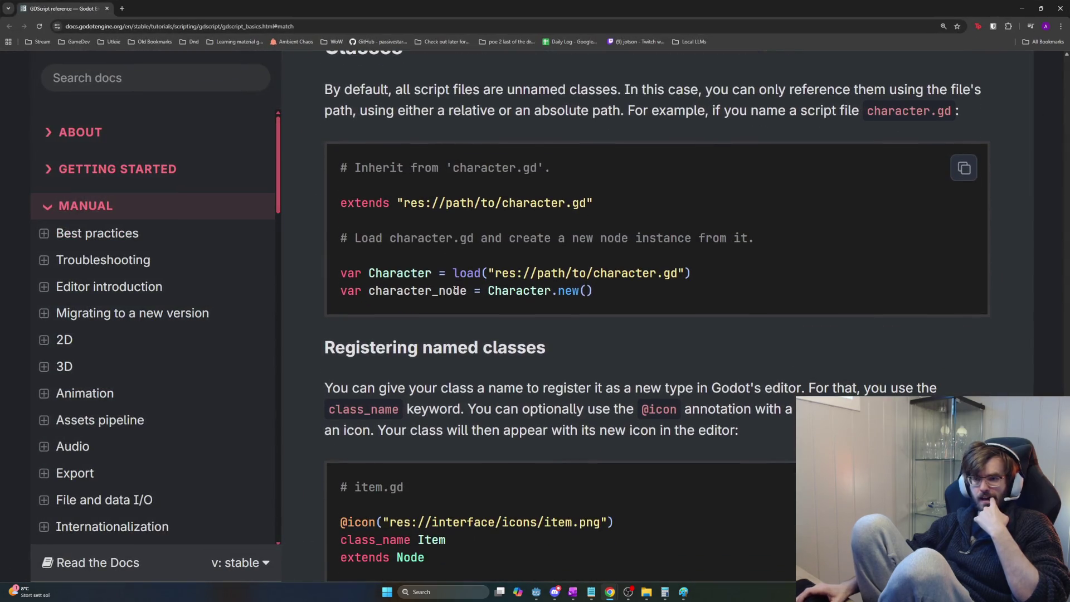
# Search the docs page for 'basic syn' and scroll to the match statement's Basic syntax section
pyautogui.scroll(5, 501, 321)
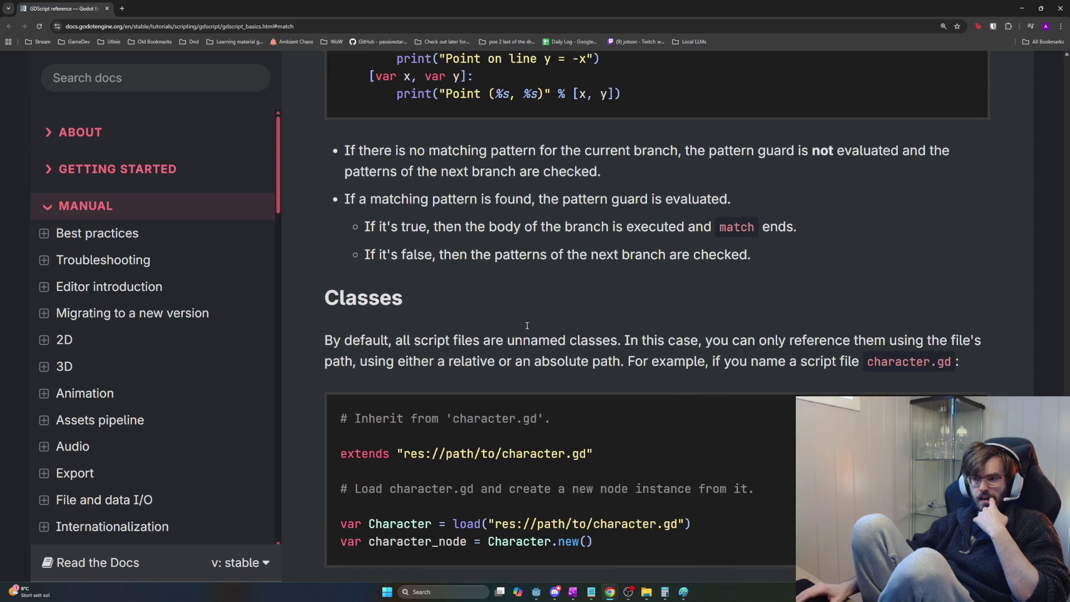
pyautogui.scroll(-1, 526, 328)
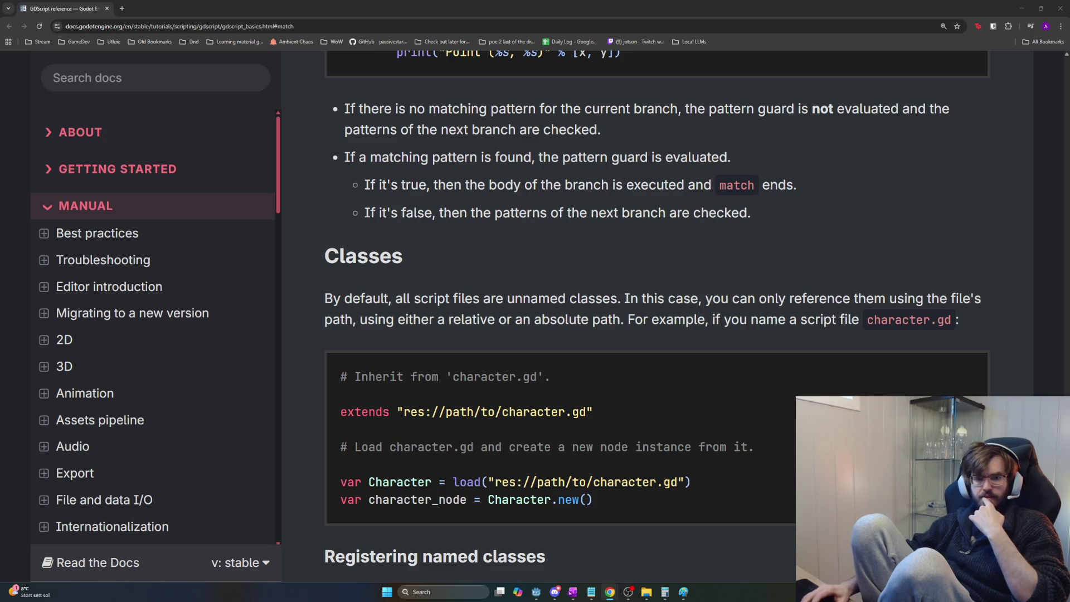
pyautogui.click(475, 283)
pyautogui.hotkey('ctrl', 'f')
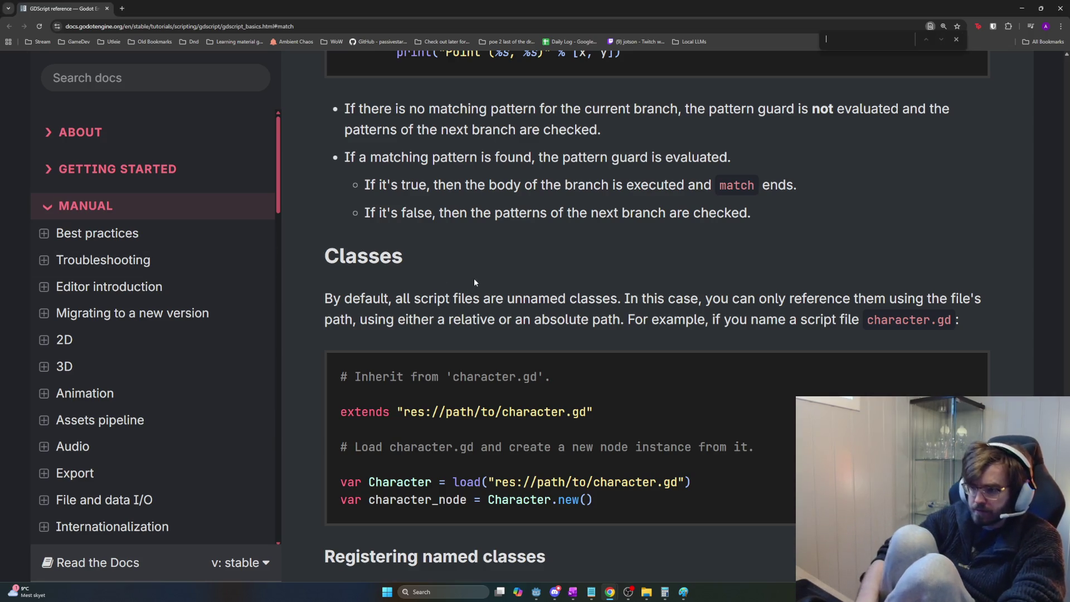
pyautogui.write('basic synr')
pyautogui.press('BackSpace')
pyautogui.press('BackSpace')
pyautogui.press('BackSpace')
pyautogui.press('BackSpace')
pyautogui.press('BackSpace')
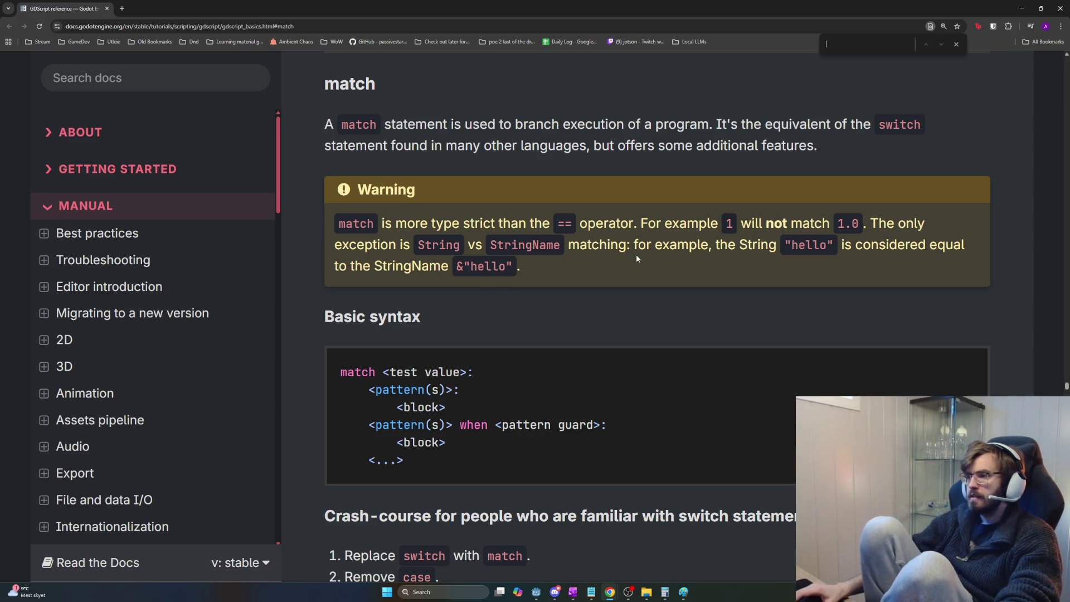
pyautogui.scroll(-2, 584, 331)
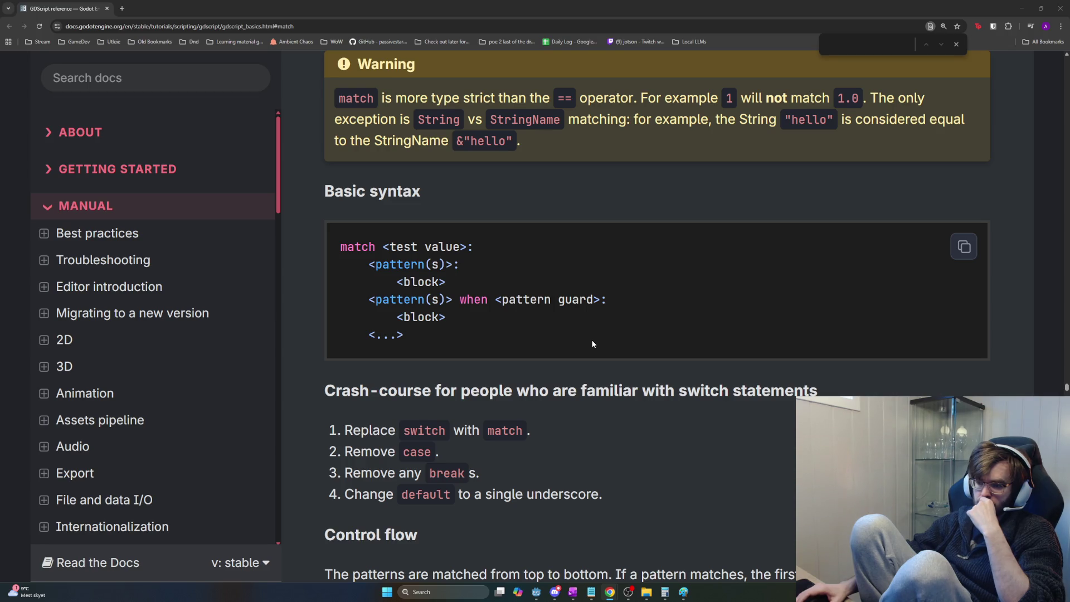
# Drag the GDScript reference scrollbar down to the code regions example with Terrain generation and Terrain population
pyautogui.scroll(-7, 593, 344)
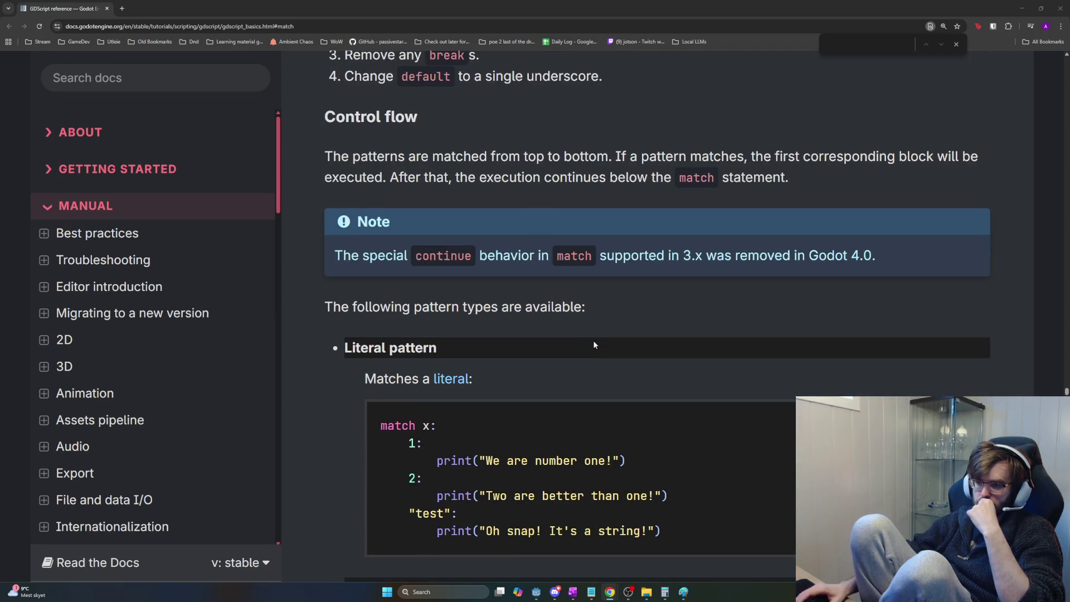
pyautogui.scroll(-2, 594, 343)
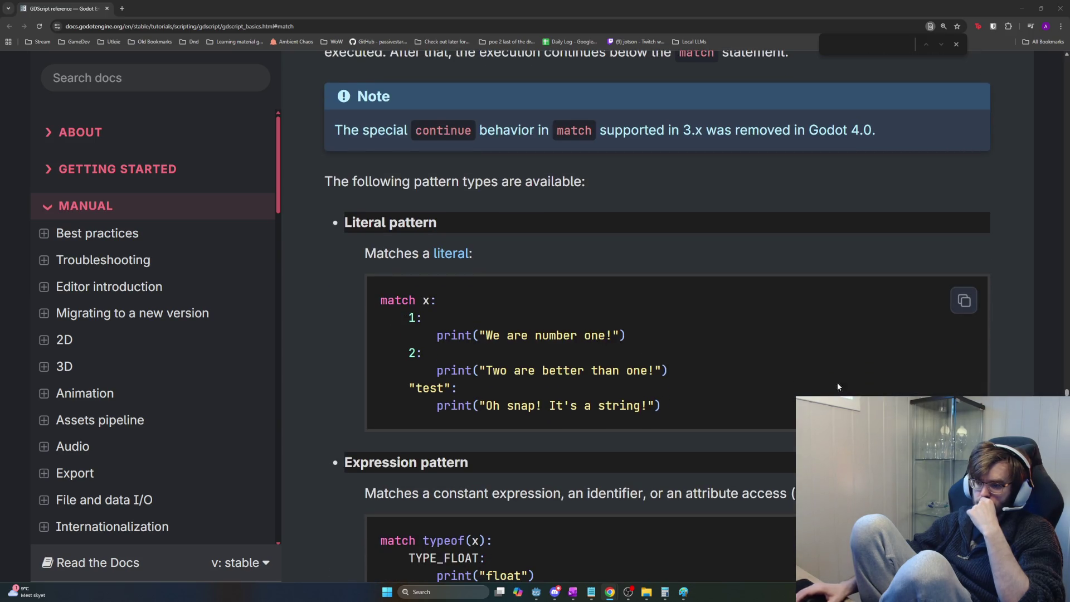
pyautogui.scroll(-4, 627, 355)
pyautogui.scroll(20, 656, 316)
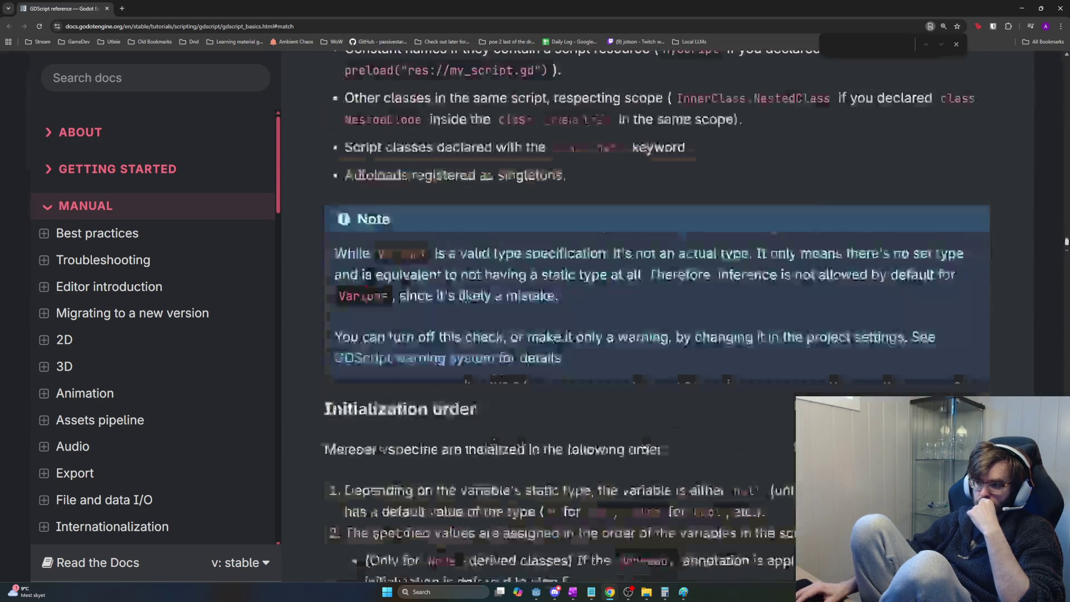
pyautogui.scroll(20, 656, 316)
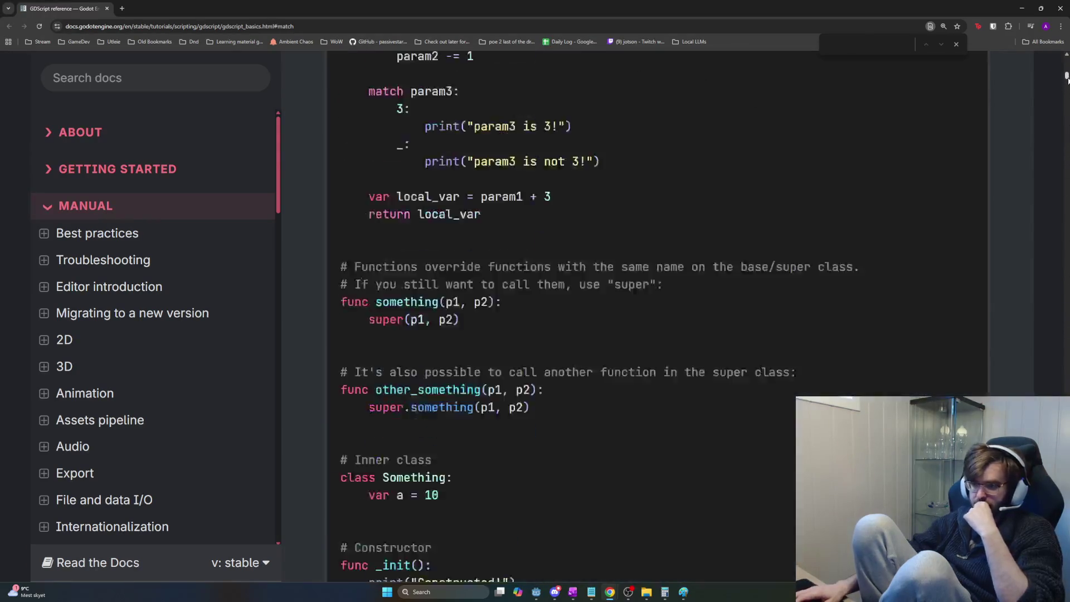
pyautogui.scroll(-3, 656, 316)
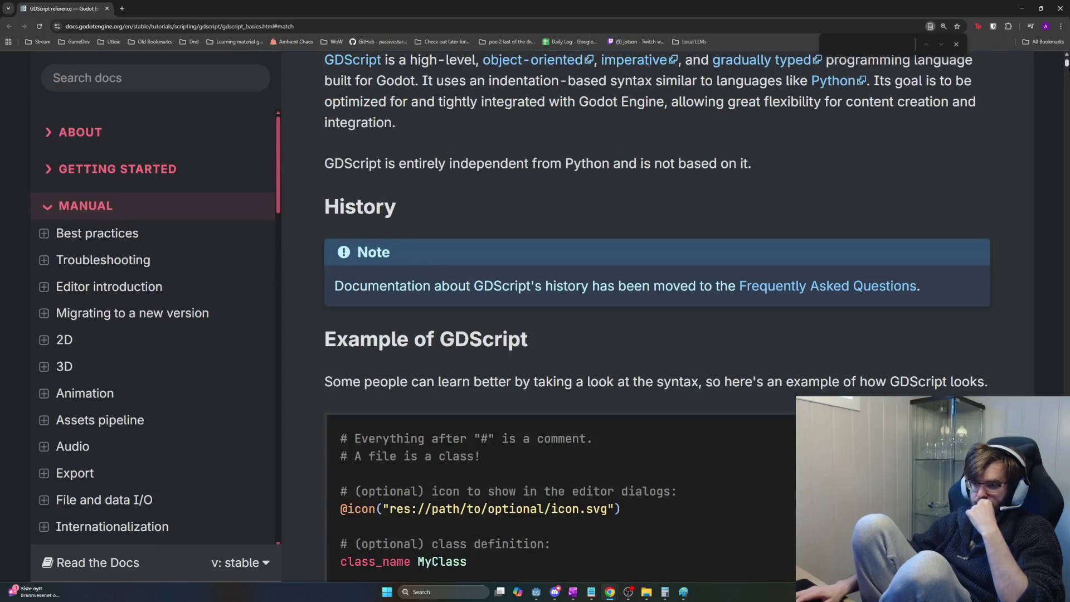
pyautogui.moveTo(1067, 61); pyautogui.dragTo(1044, 165)
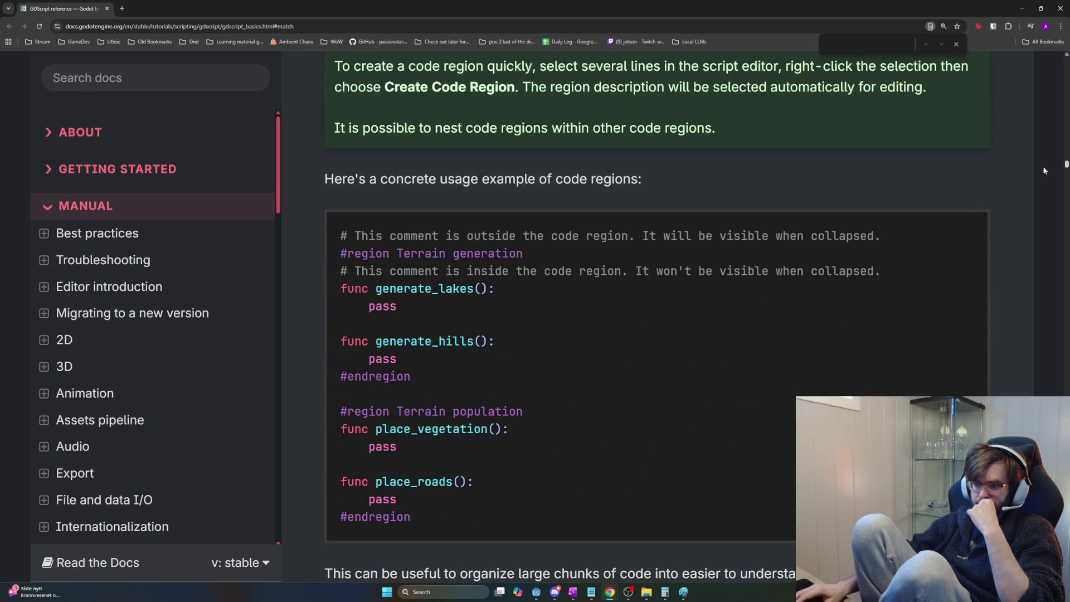
# Study the Terrain population region block in the code regions example
pyautogui.scroll(-2, 1045, 170)
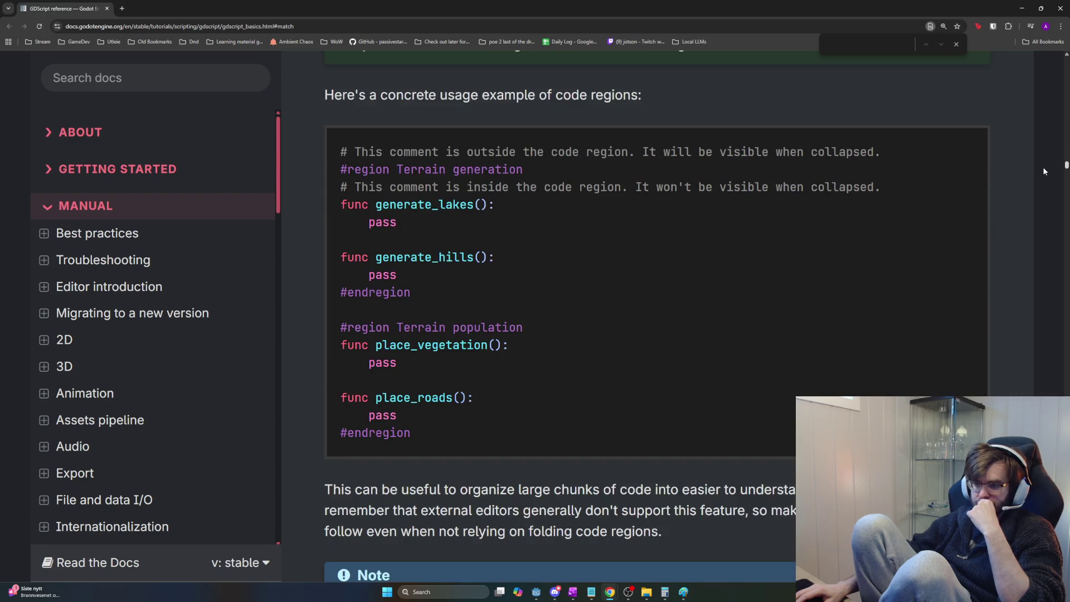
pyautogui.scroll(-1, 1045, 171)
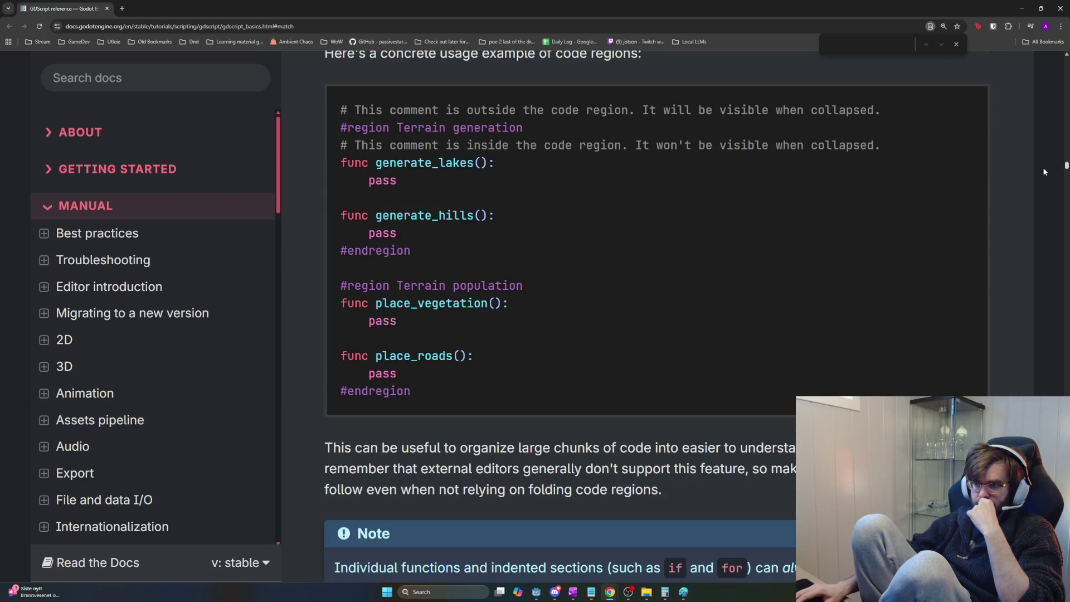
pyautogui.scroll(-15, 1045, 171)
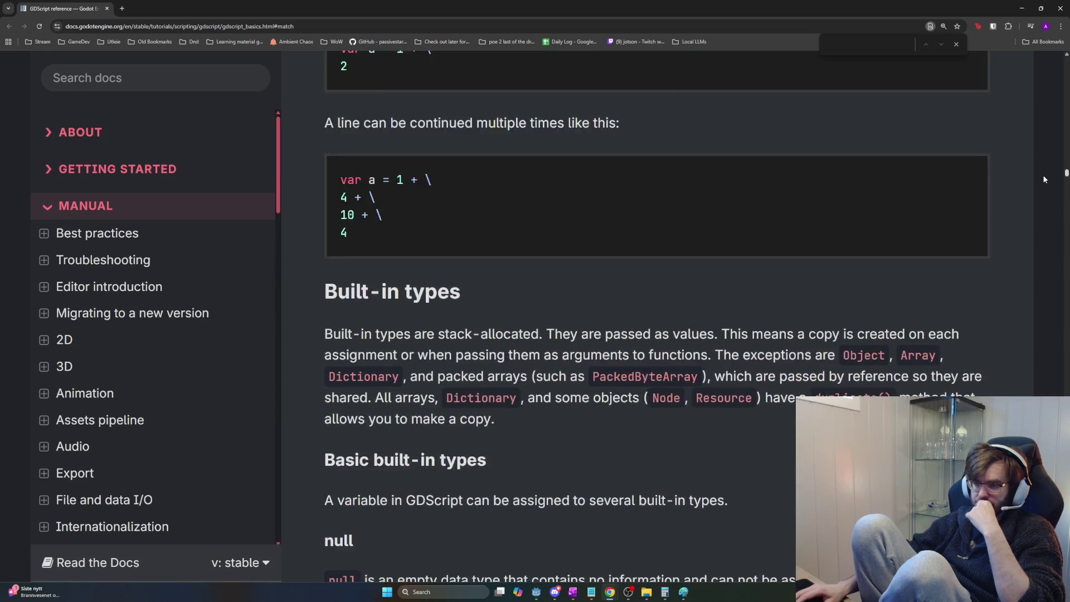
pyautogui.scroll(14, 1044, 176)
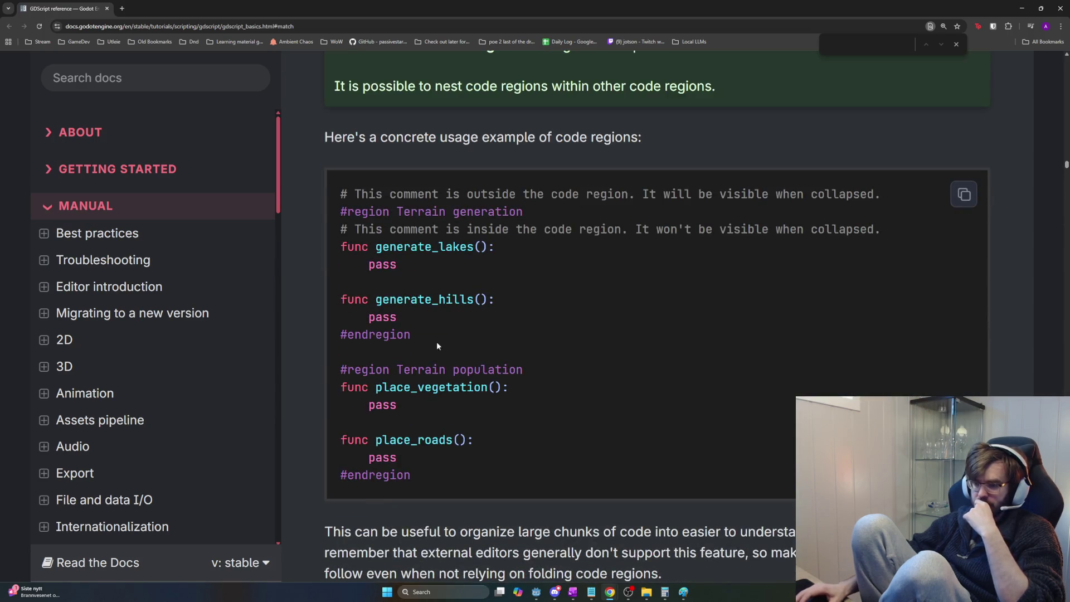
pyautogui.moveTo(369, 364)
pyautogui.mouseDown()
pyautogui.moveTo(487, 390)
pyautogui.moveTo(510, 452)
pyautogui.moveTo(333, 359)
pyautogui.mouseUp()
pyautogui.click(484, 472)
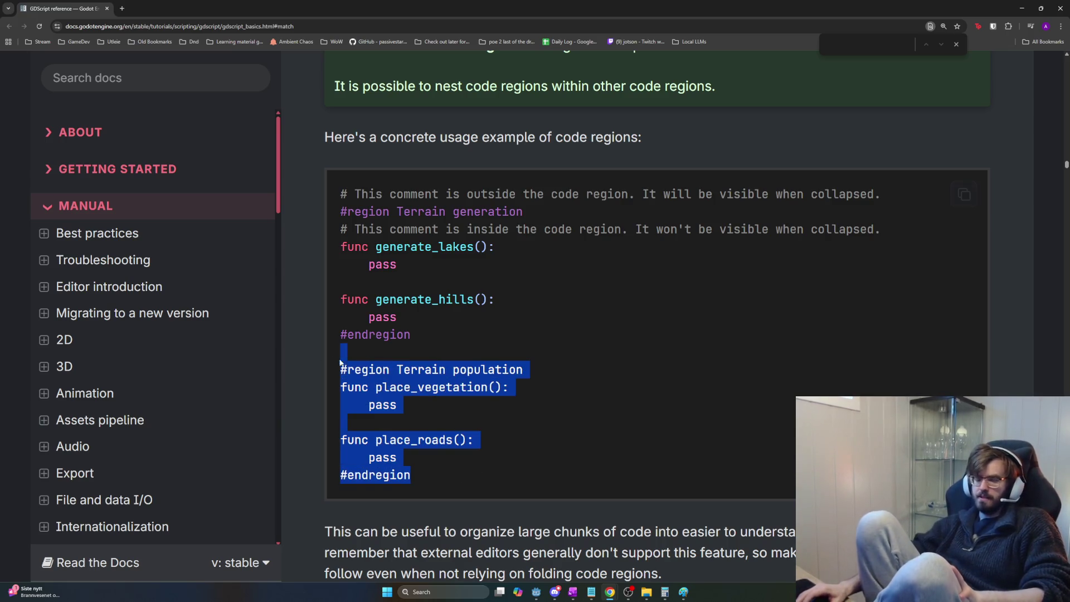
pyautogui.click(394, 352)
pyautogui.moveTo(539, 370)
pyautogui.mouseDown()
pyautogui.moveTo(344, 320)
pyautogui.moveTo(353, 210)
pyautogui.mouseUp()
pyautogui.click(352, 209)
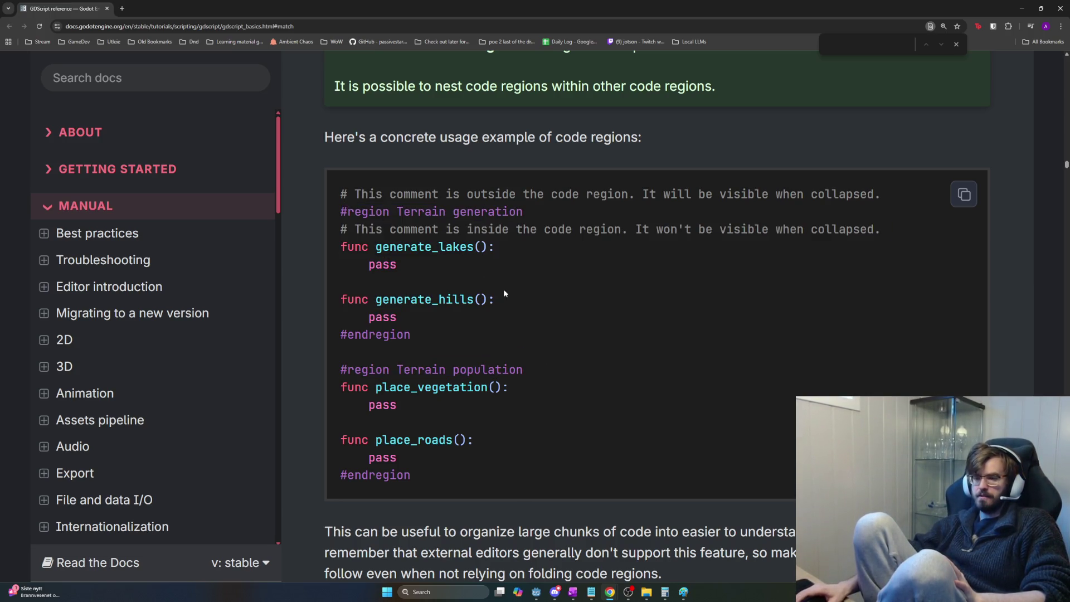
pyautogui.scroll(-2, 558, 346)
pyautogui.scroll(-7, 623, 312)
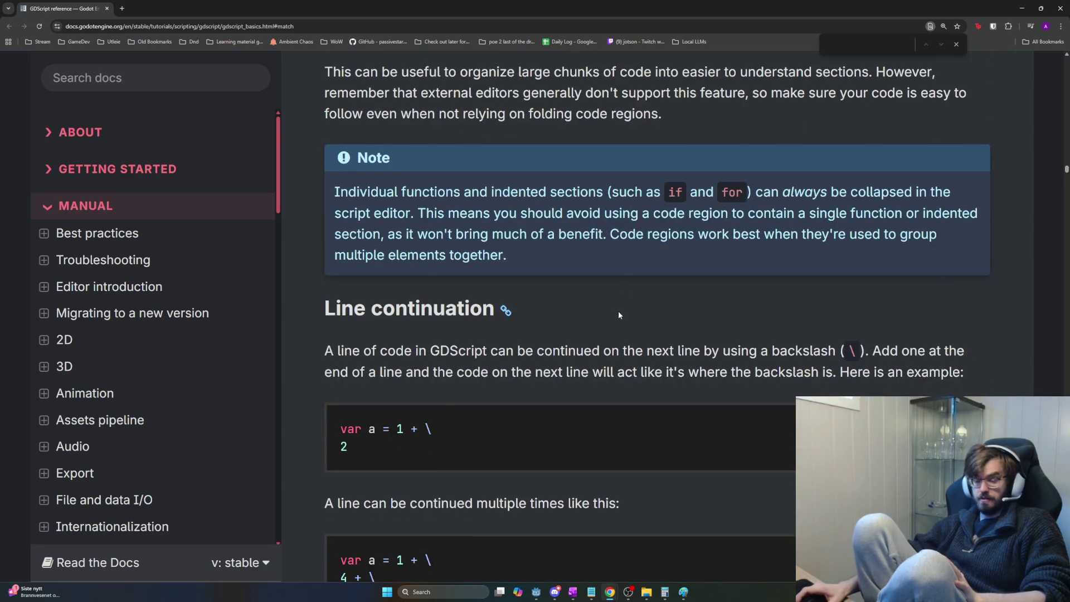
pyautogui.scroll(4, 625, 316)
pyautogui.scroll(-5, 630, 318)
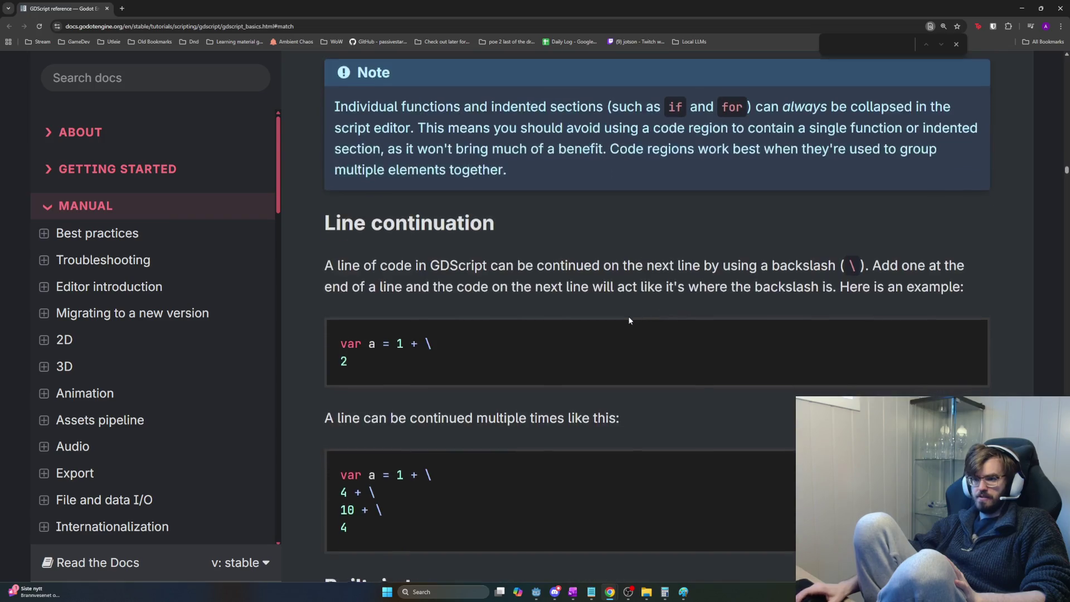
pyautogui.scroll(-4, 602, 315)
pyautogui.scroll(-2, 568, 318)
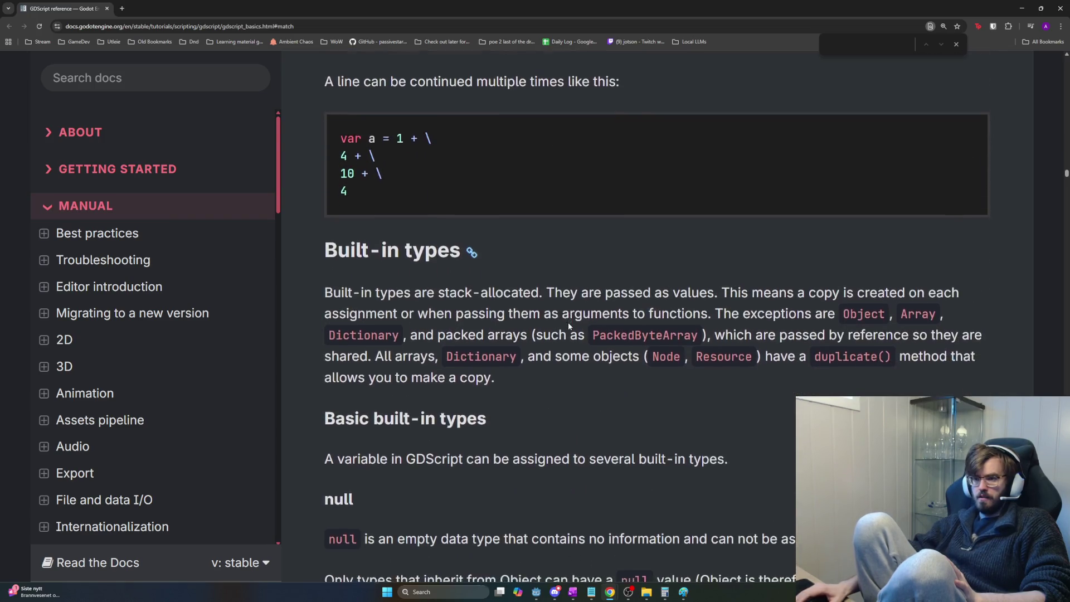
pyautogui.scroll(-2, 568, 322)
pyautogui.scroll(-2, 564, 322)
pyautogui.scroll(2, 518, 281)
pyautogui.scroll(12, 505, 284)
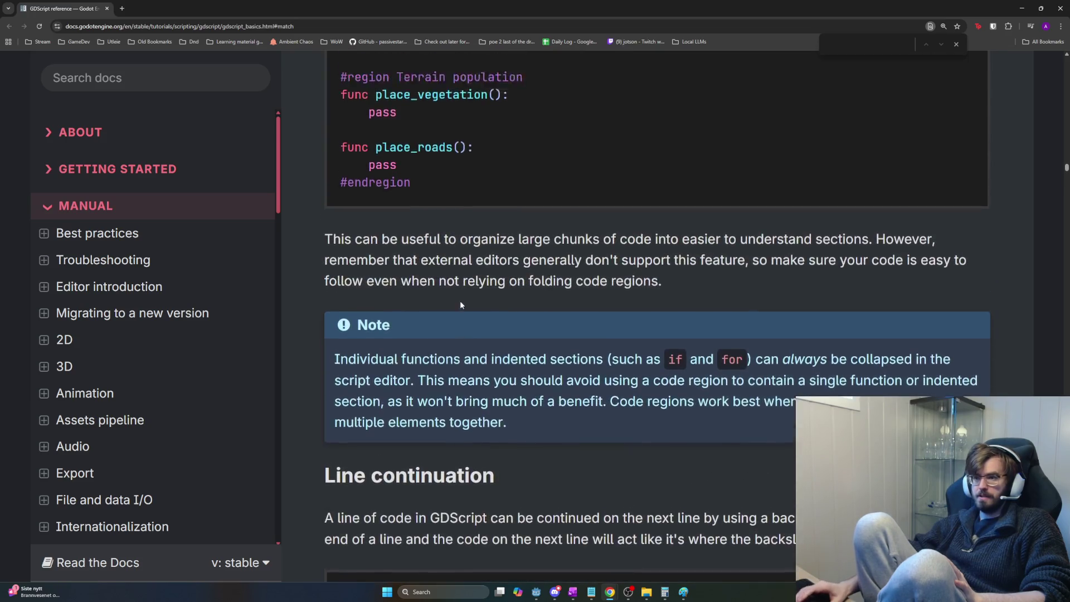
pyautogui.scroll(1, 460, 305)
pyautogui.moveTo(462, 223)
pyautogui.mouseDown()
pyautogui.moveTo(342, 115)
pyautogui.moveTo(518, 188)
pyautogui.moveTo(507, 222)
pyautogui.mouseUp()
pyautogui.click(343, 115)
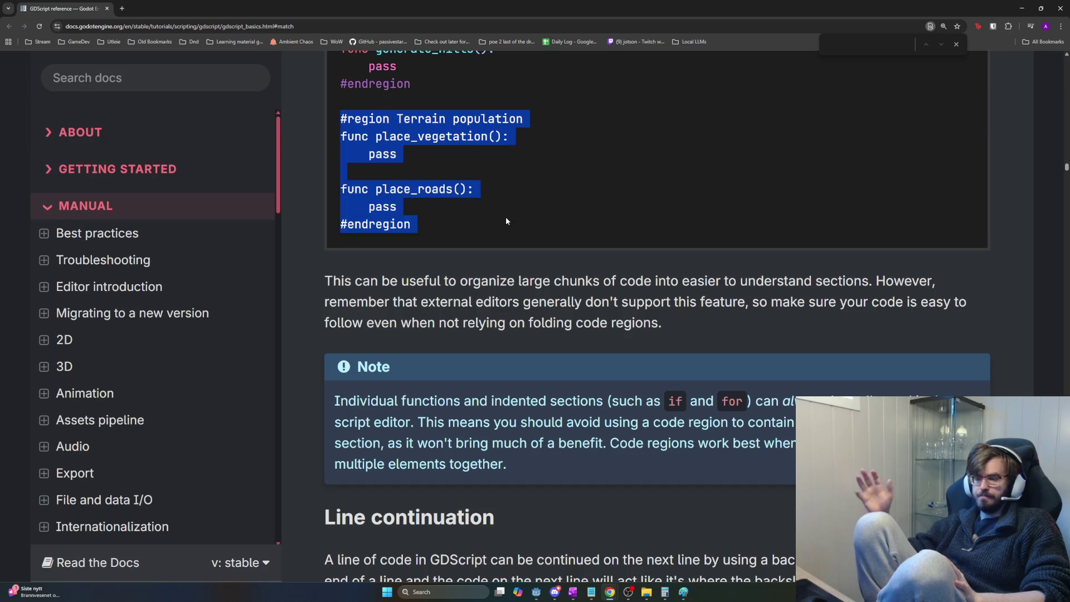
pyautogui.moveTo(504, 217)
pyautogui.mouseDown()
pyautogui.moveTo(455, 208)
pyautogui.moveTo(457, 232)
pyautogui.moveTo(340, 112)
pyautogui.moveTo(341, 128)
pyautogui.moveTo(441, 218)
pyautogui.moveTo(441, 246)
pyautogui.moveTo(454, 251)
pyautogui.moveTo(316, 113)
pyautogui.moveTo(337, 129)
pyautogui.mouseUp()
pyautogui.scroll(3, 460, 242)
# Read on through Line continuation, Built-in types and the Packed arrays list
pyautogui.scroll(-5, 529, 349)
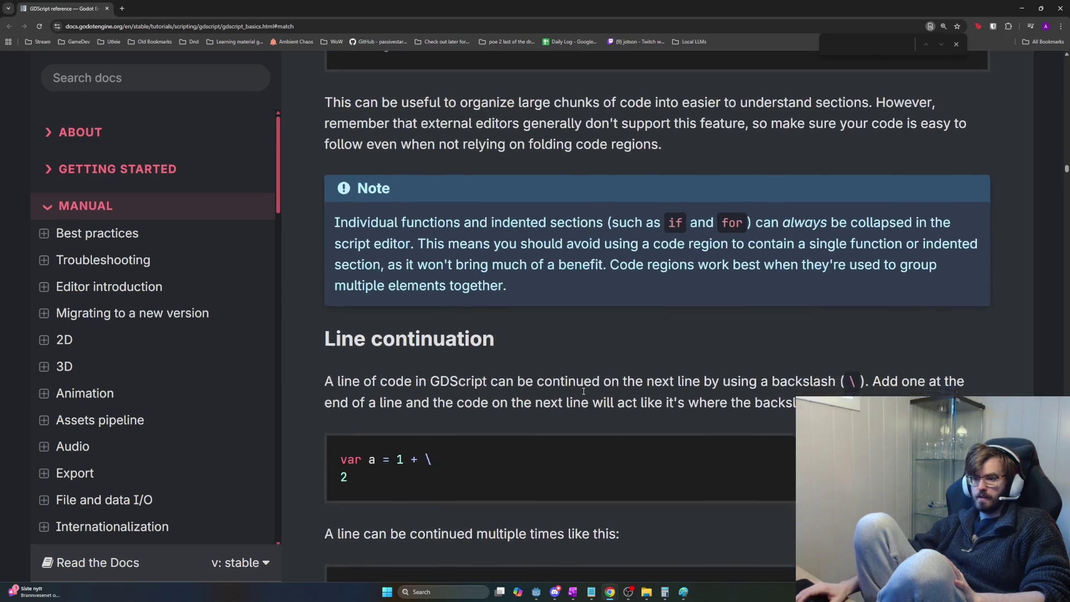
pyautogui.scroll(-3, 583, 392)
pyautogui.scroll(-1, 583, 390)
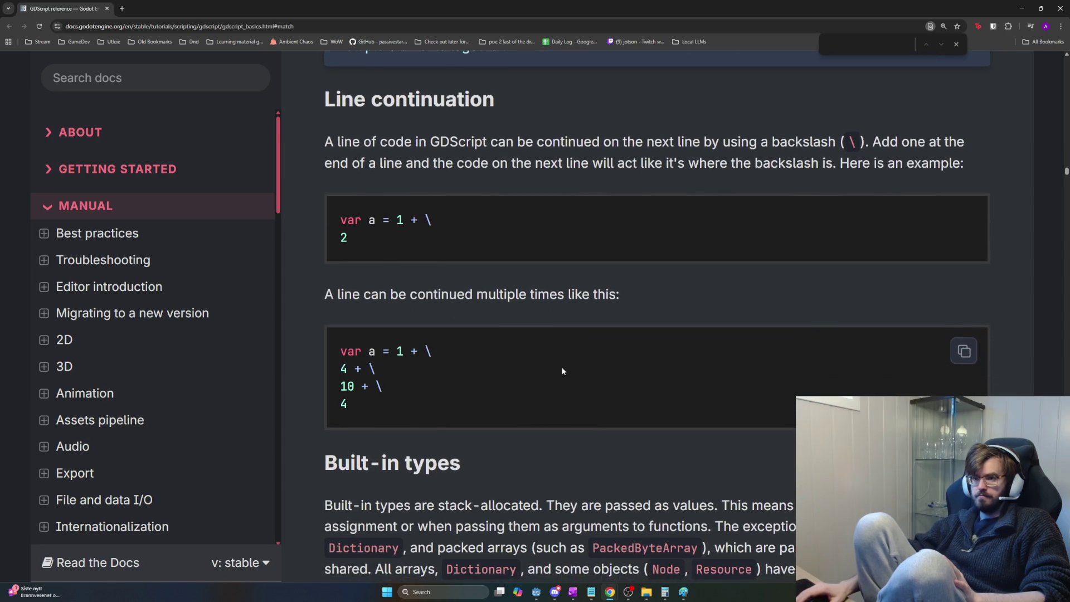
pyautogui.scroll(-7, 560, 379)
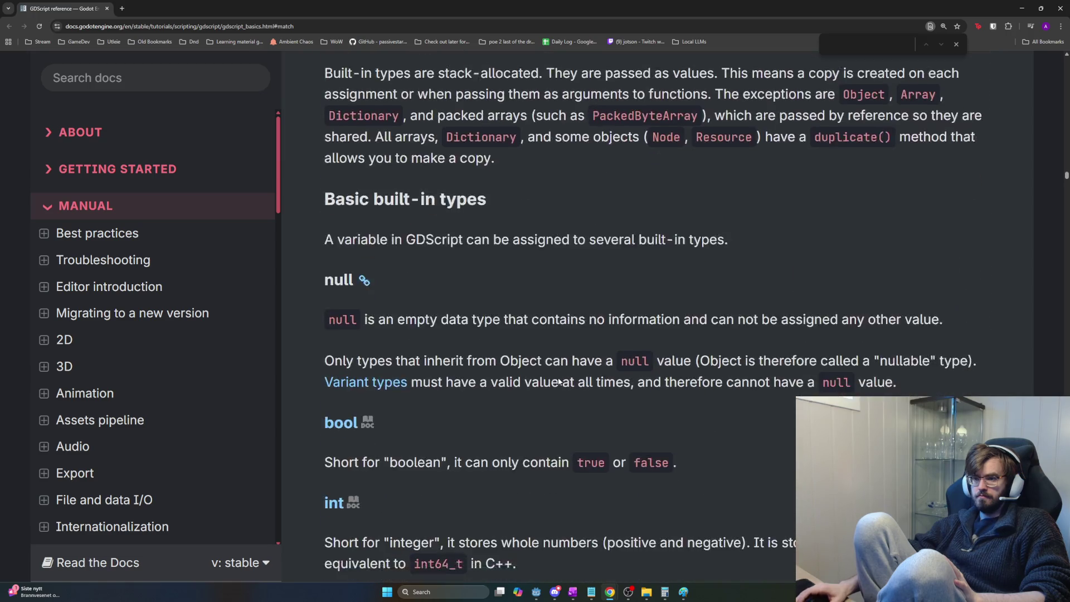
pyautogui.scroll(-2, 559, 381)
pyautogui.scroll(-4, 559, 381)
pyautogui.scroll(-5, 559, 381)
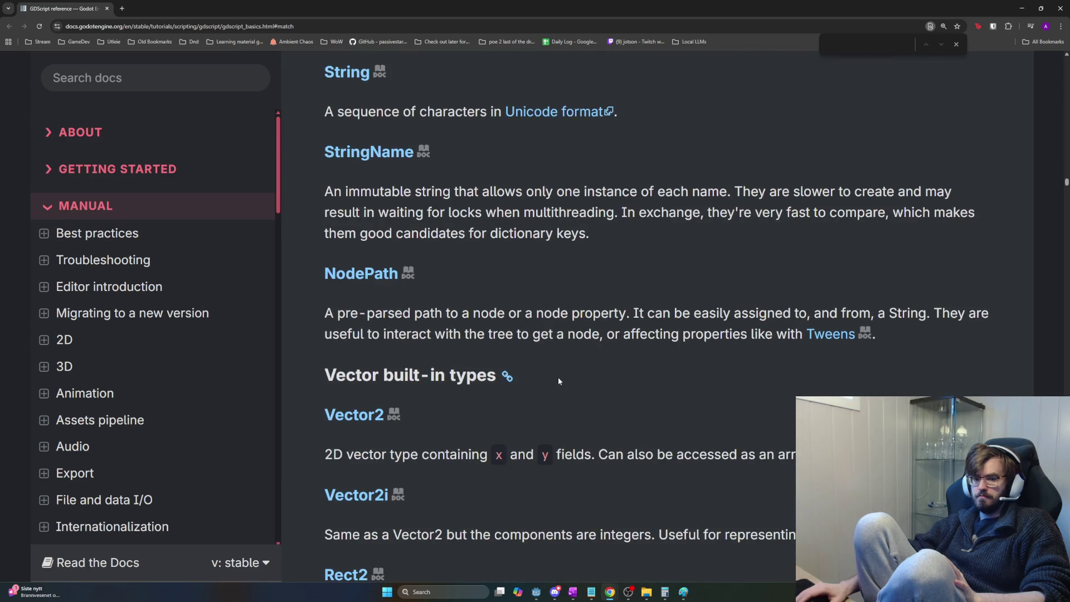
pyautogui.scroll(-3, 559, 380)
pyautogui.scroll(-8, 559, 381)
pyautogui.scroll(-9, 559, 384)
pyautogui.scroll(-7, 560, 383)
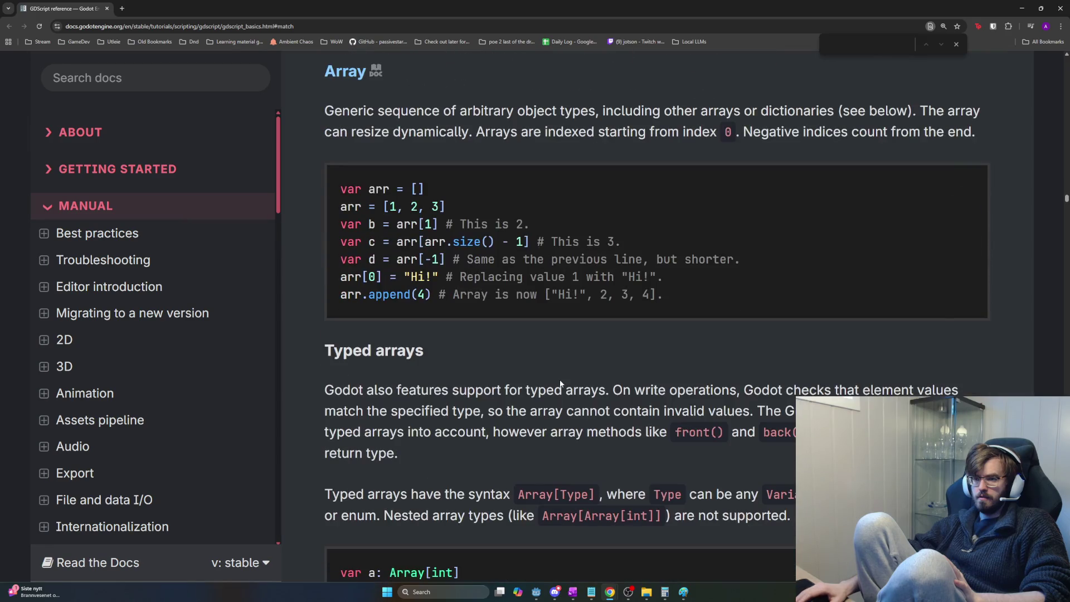
pyautogui.scroll(-1, 561, 384)
pyautogui.scroll(-8, 625, 388)
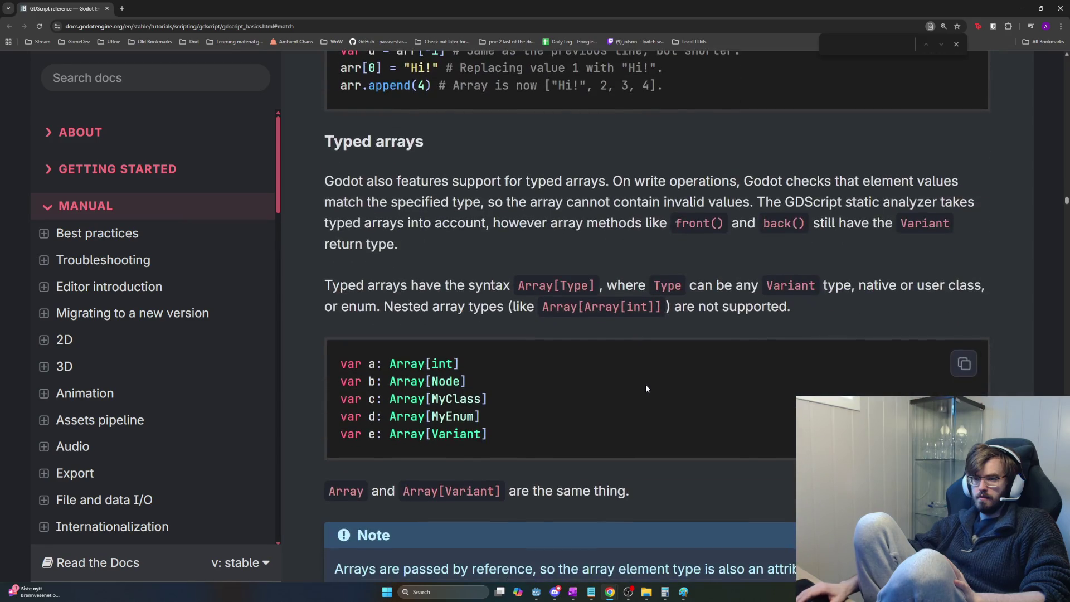
pyautogui.scroll(-6, 656, 391)
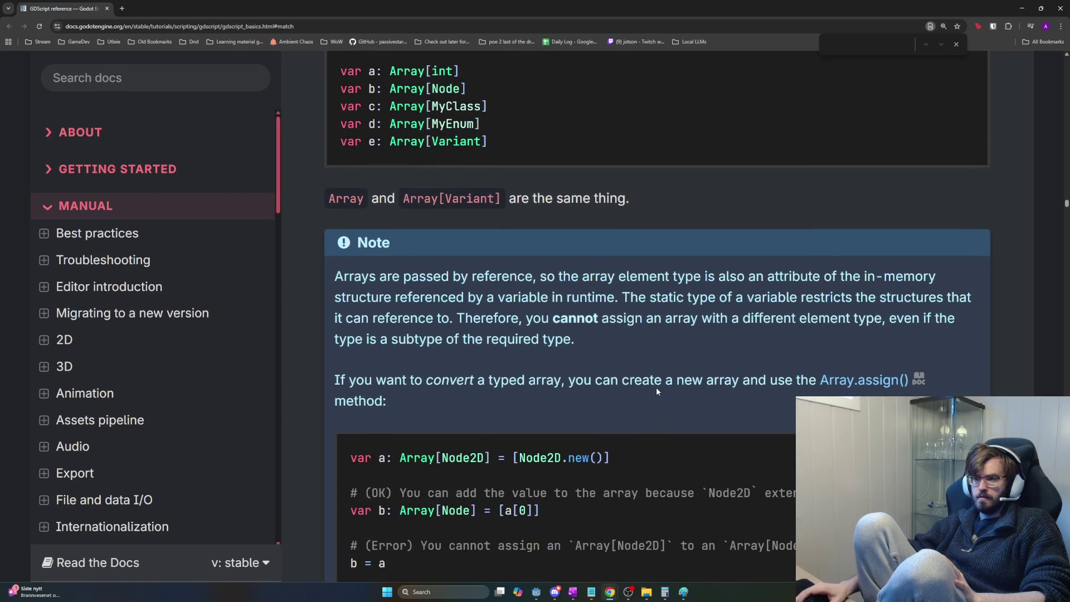
pyautogui.scroll(-6, 657, 391)
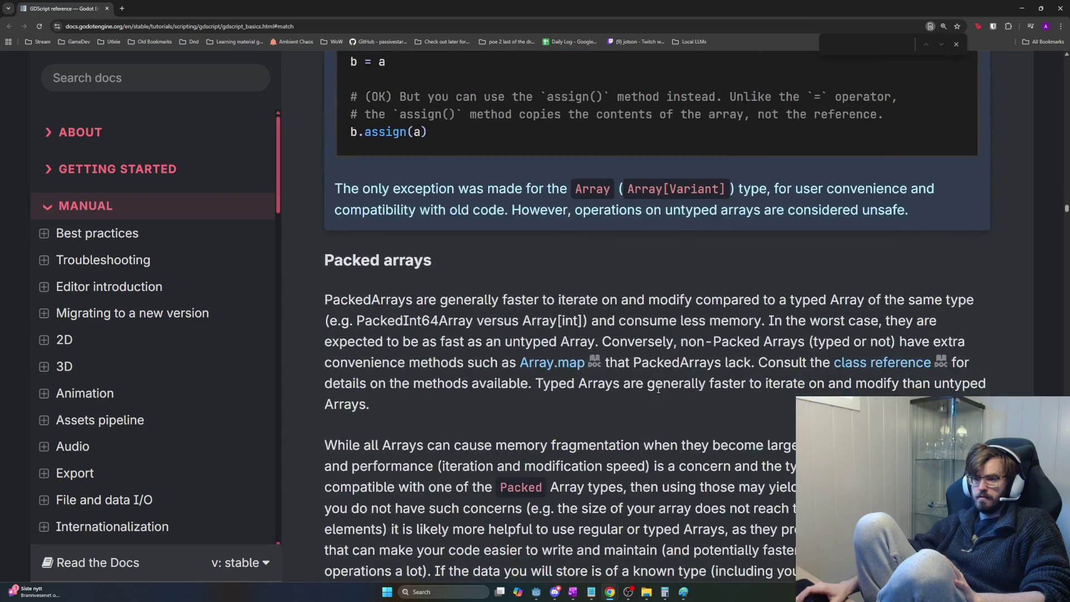
pyautogui.scroll(-3, 658, 390)
pyautogui.scroll(-2, 658, 390)
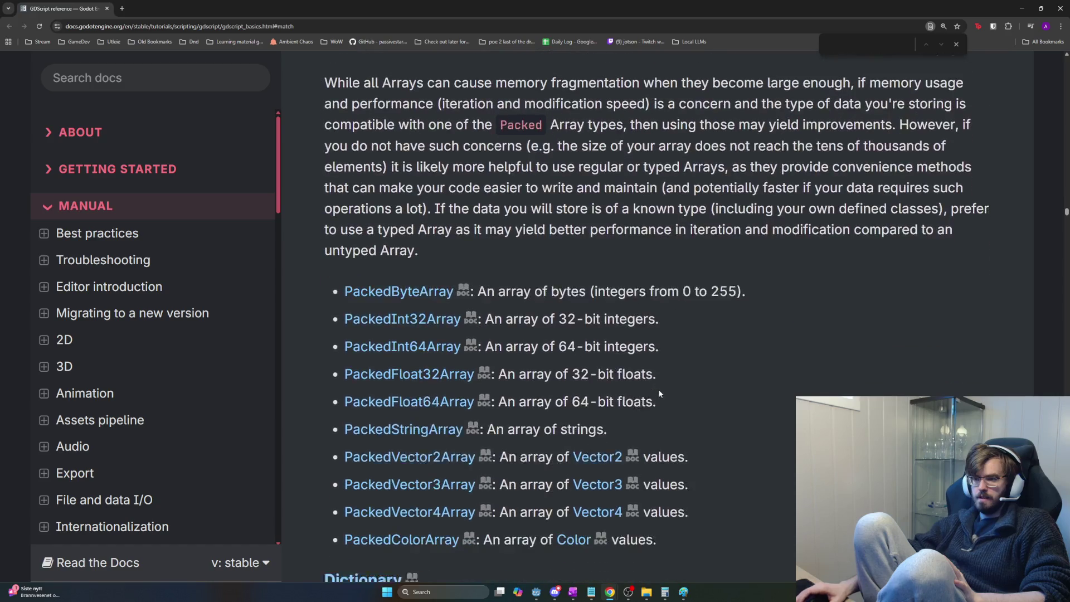
pyautogui.moveTo(504, 288)
pyautogui.mouseDown()
pyautogui.moveTo(641, 393)
pyautogui.moveTo(725, 563)
pyautogui.mouseUp()
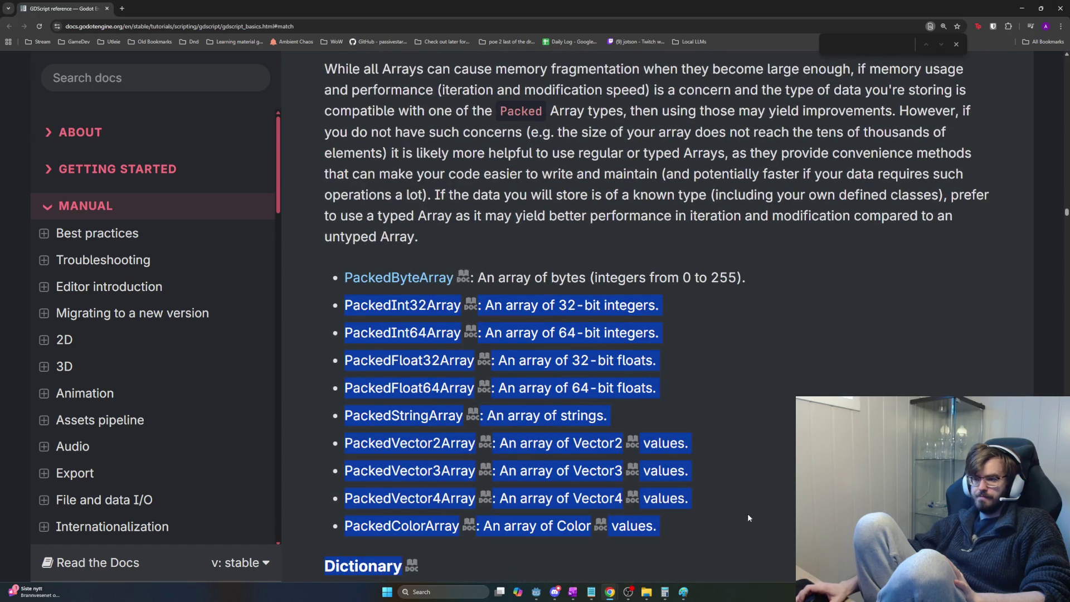
pyautogui.scroll(4, 745, 510)
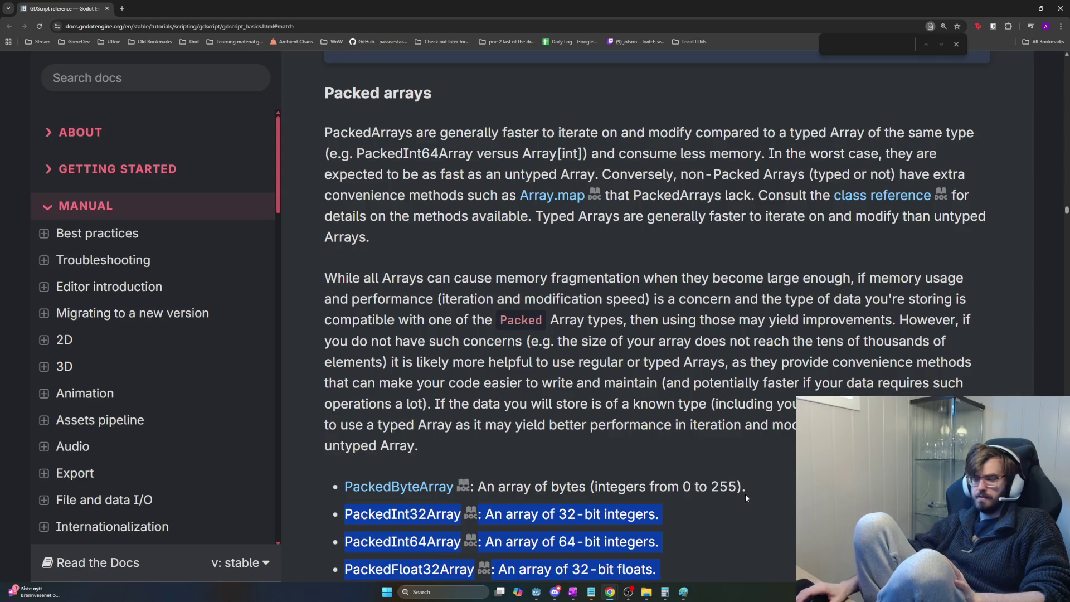
pyautogui.scroll(-5, 745, 490)
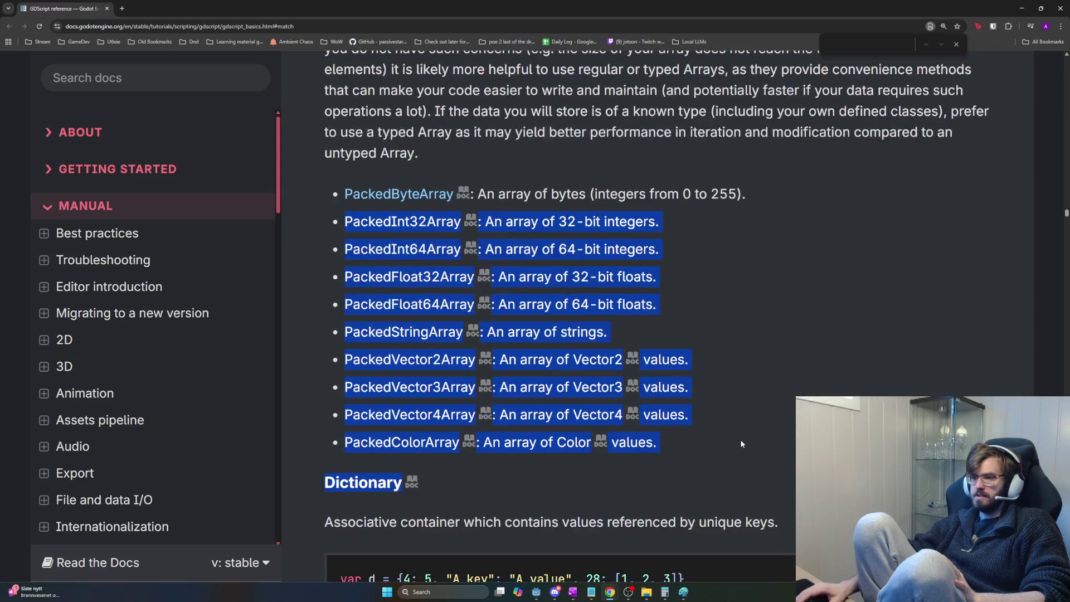
pyautogui.click(759, 361)
# Continue down to the Dictionary section with its example dictionaries and Lua-style syntax note
pyautogui.scroll(-2, 735, 350)
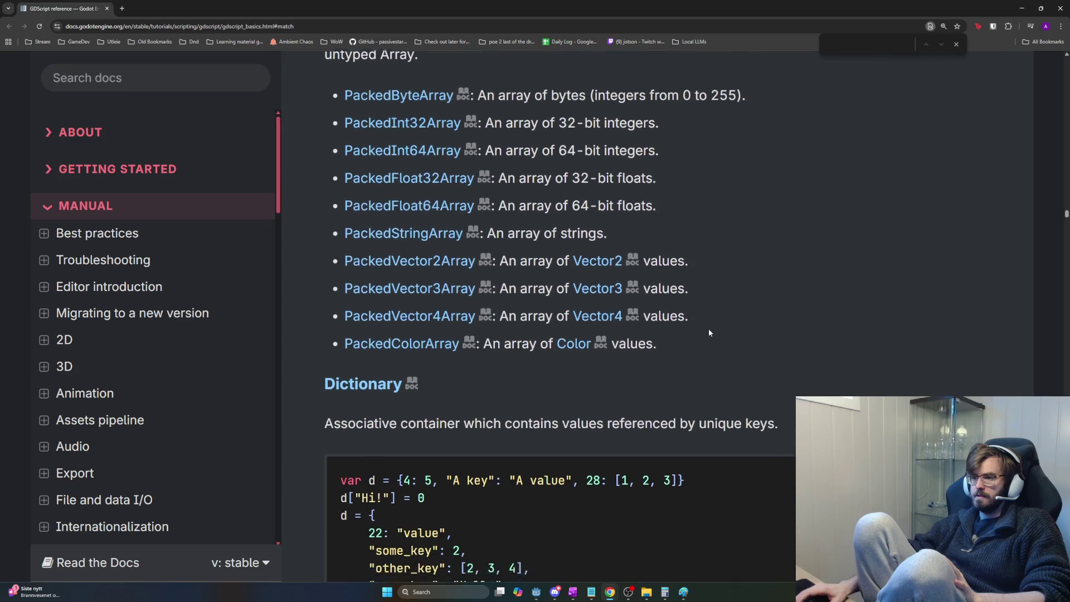
pyautogui.scroll(-4, 709, 333)
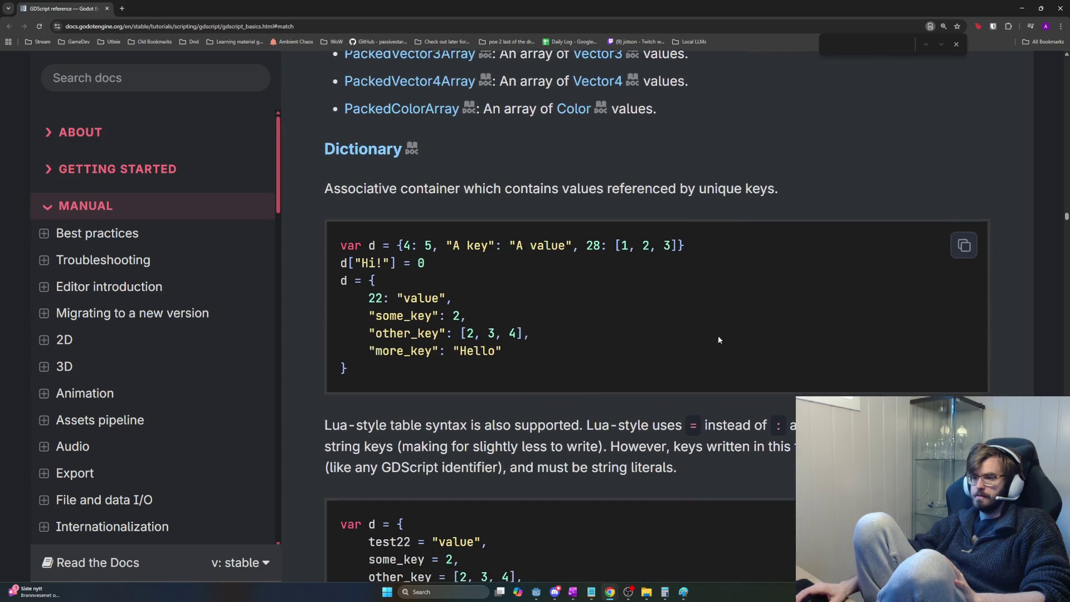
pyautogui.scroll(-2, 487, 204)
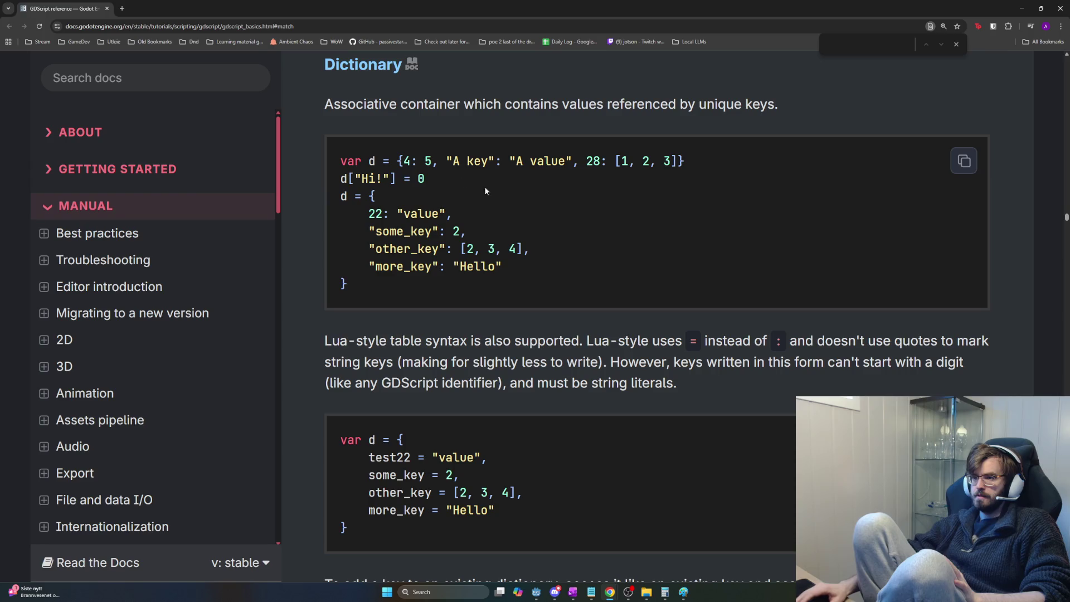
pyautogui.scroll(-1, 519, 279)
pyautogui.scroll(-1, 528, 291)
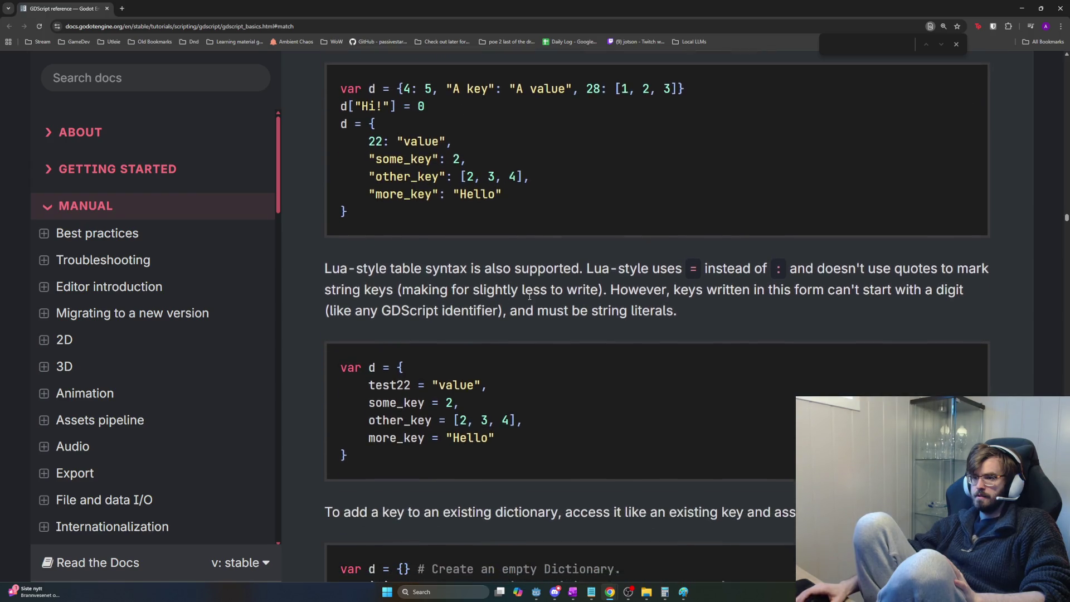
pyautogui.scroll(-1, 531, 295)
pyautogui.scroll(4, 530, 296)
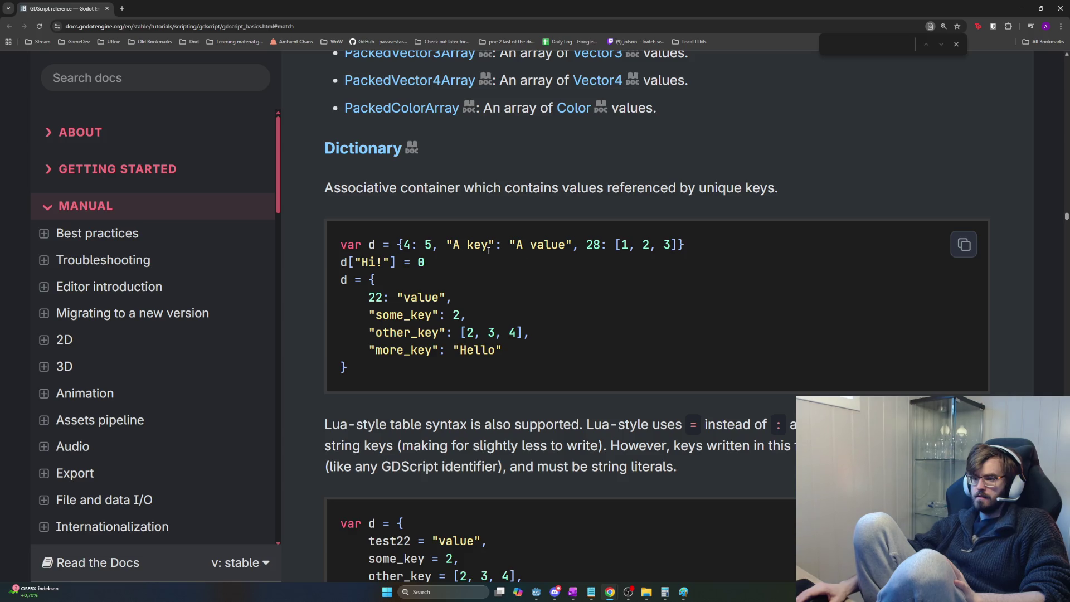
pyautogui.doubleClick(415, 245)
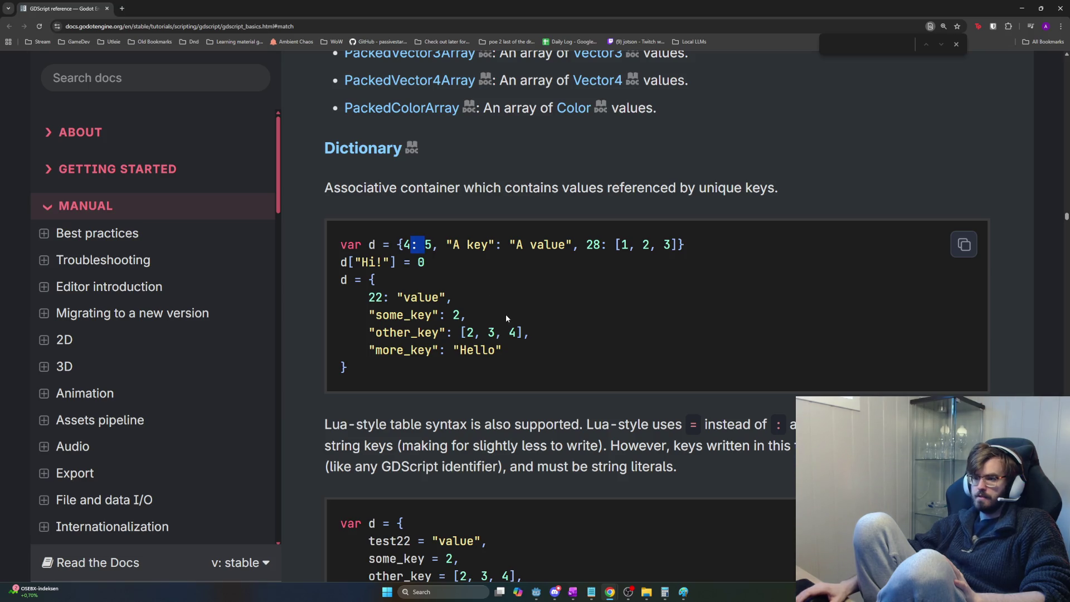
pyautogui.moveTo(488, 245); pyautogui.dragTo(660, 245)
pyautogui.click(577, 245)
pyautogui.click(593, 265)
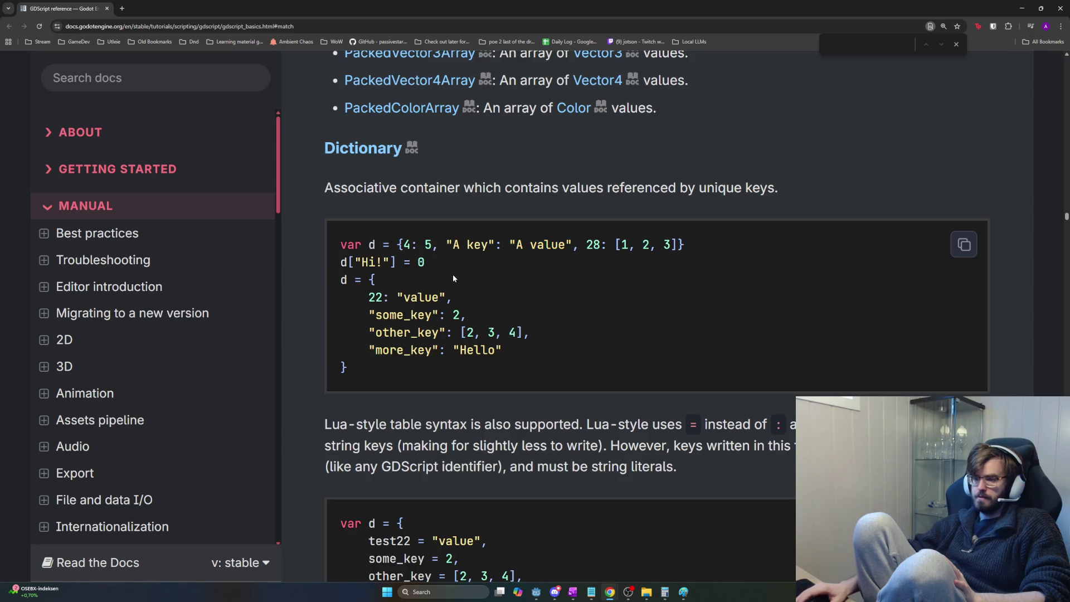
pyautogui.scroll(-2, 491, 305)
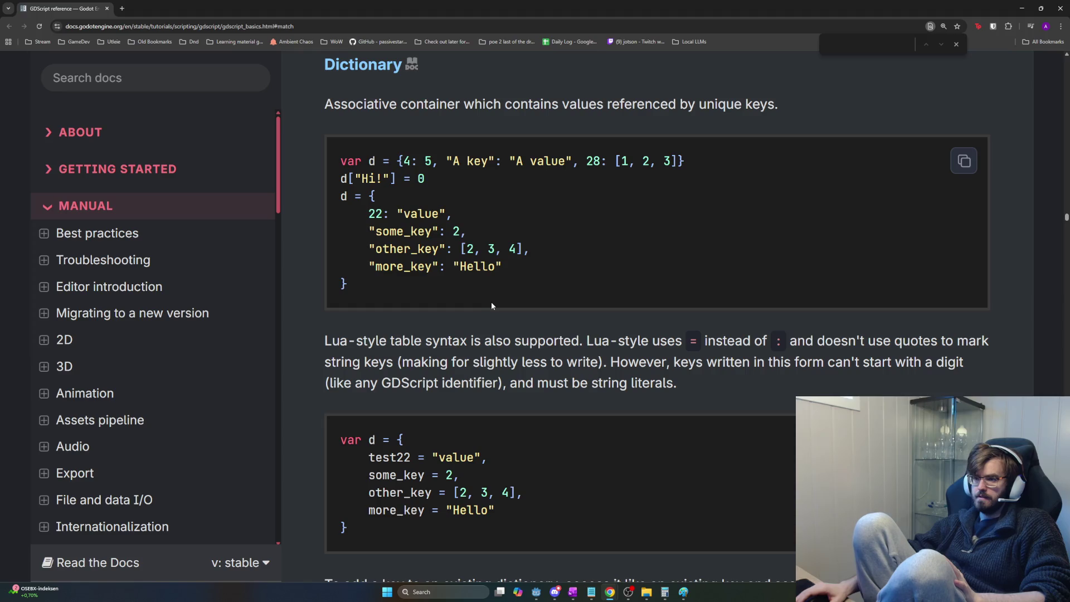
pyautogui.scroll(-4, 492, 300)
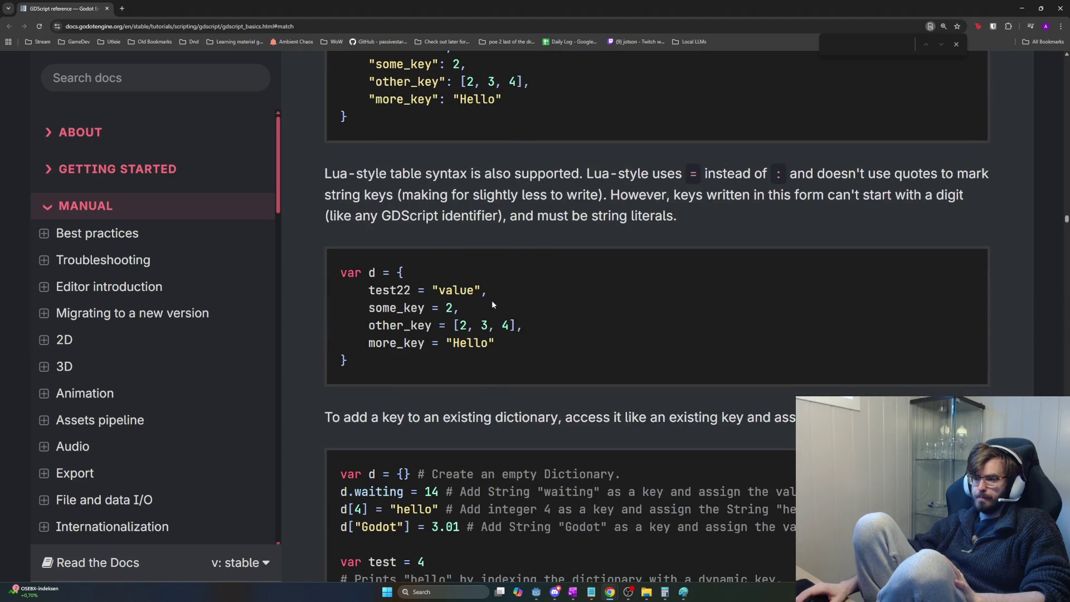
pyautogui.moveTo(368, 290); pyautogui.dragTo(573, 334)
pyautogui.scroll(-3, 573, 334)
pyautogui.click(557, 323)
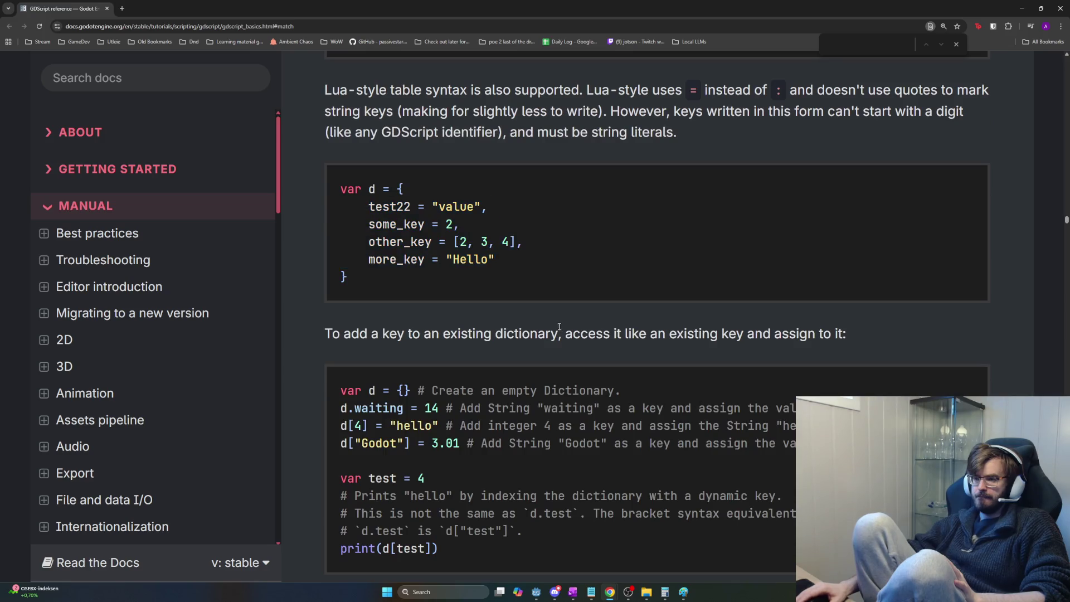
pyautogui.scroll(-2, 559, 329)
pyautogui.scroll(-3, 561, 333)
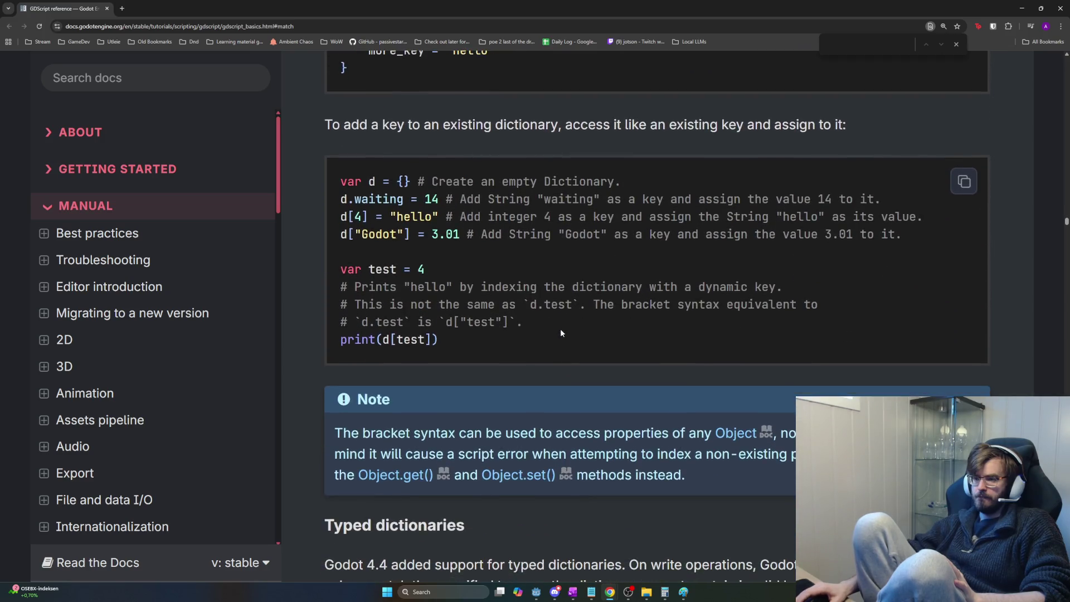
pyautogui.scroll(-2, 560, 333)
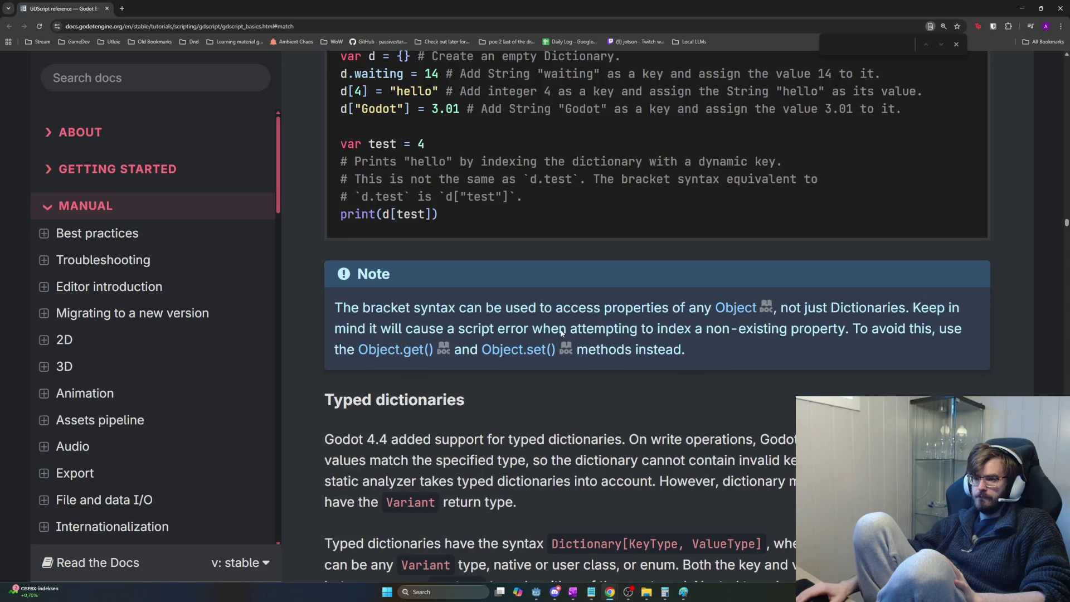
pyautogui.scroll(-1, 560, 329)
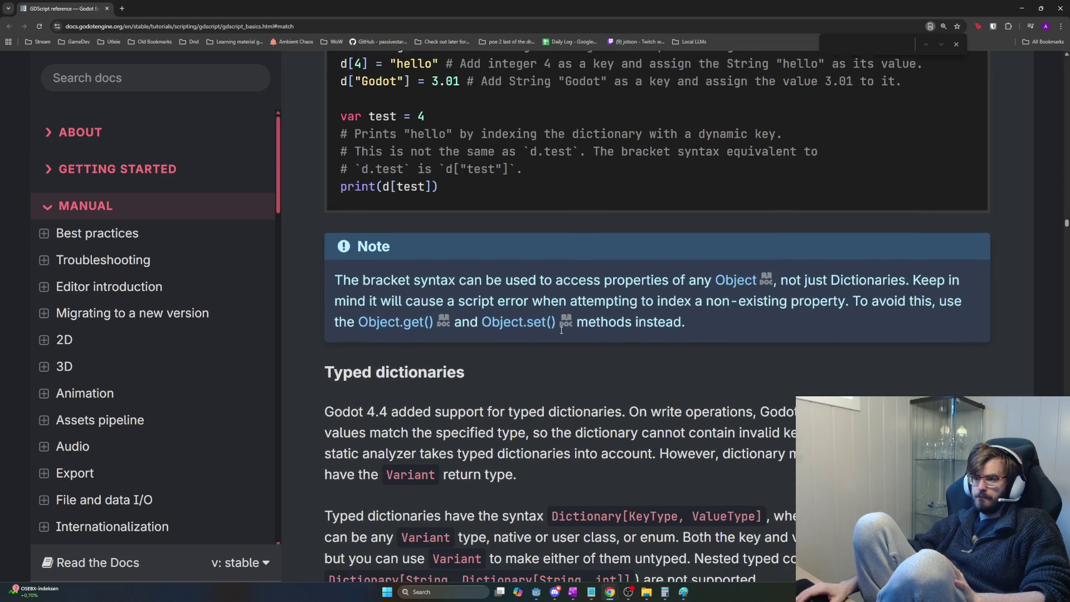
pyautogui.scroll(-3, 560, 330)
pyautogui.scroll(-7, 561, 334)
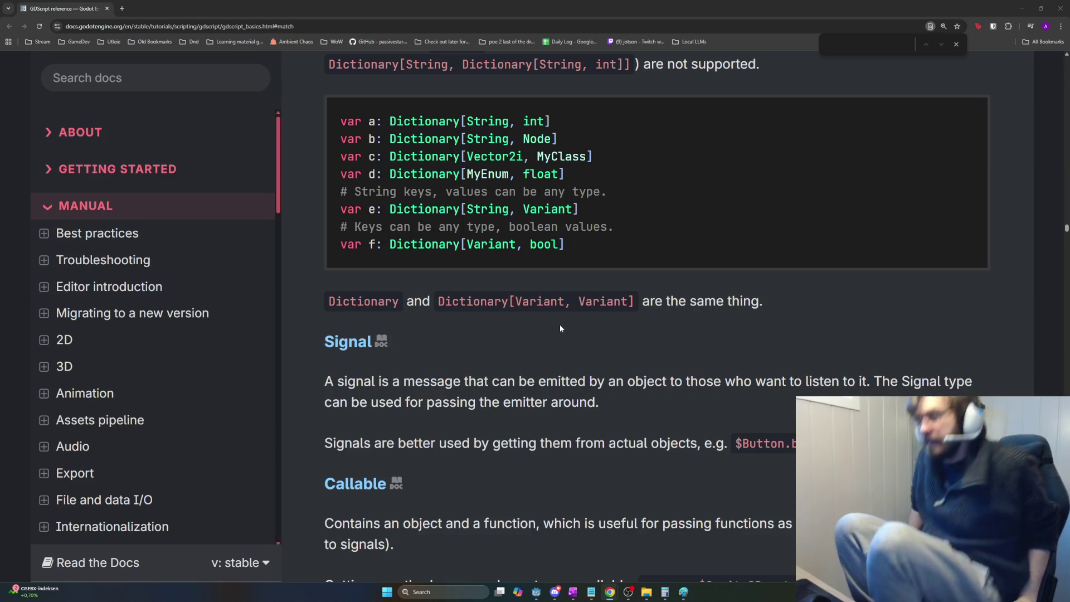
pyautogui.hotkey('alt', 'Tab')
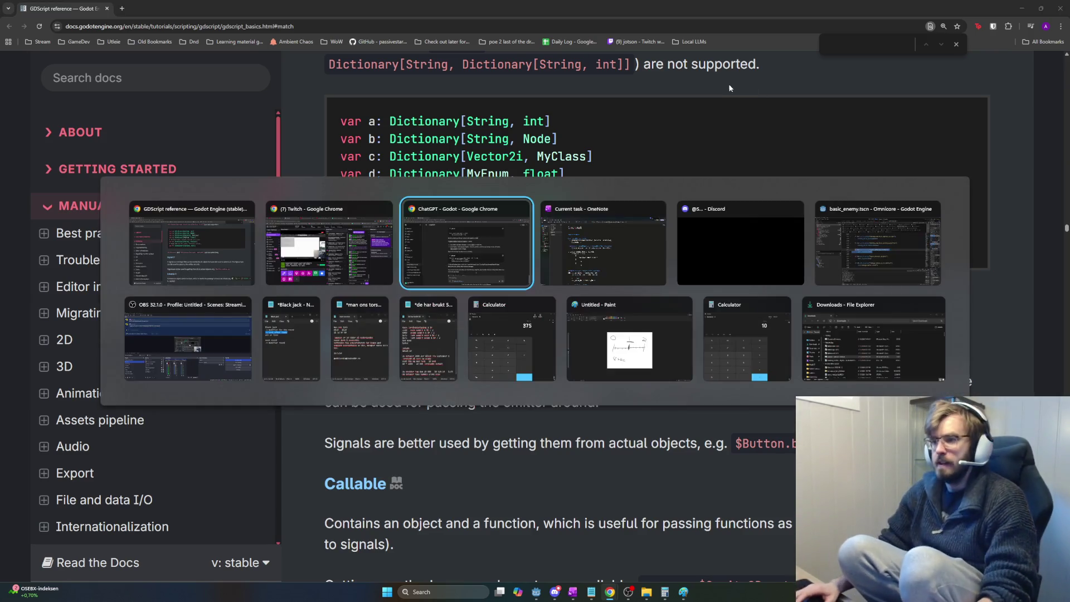
pyautogui.scroll(1, 592, 274)
pyautogui.scroll(10, 592, 274)
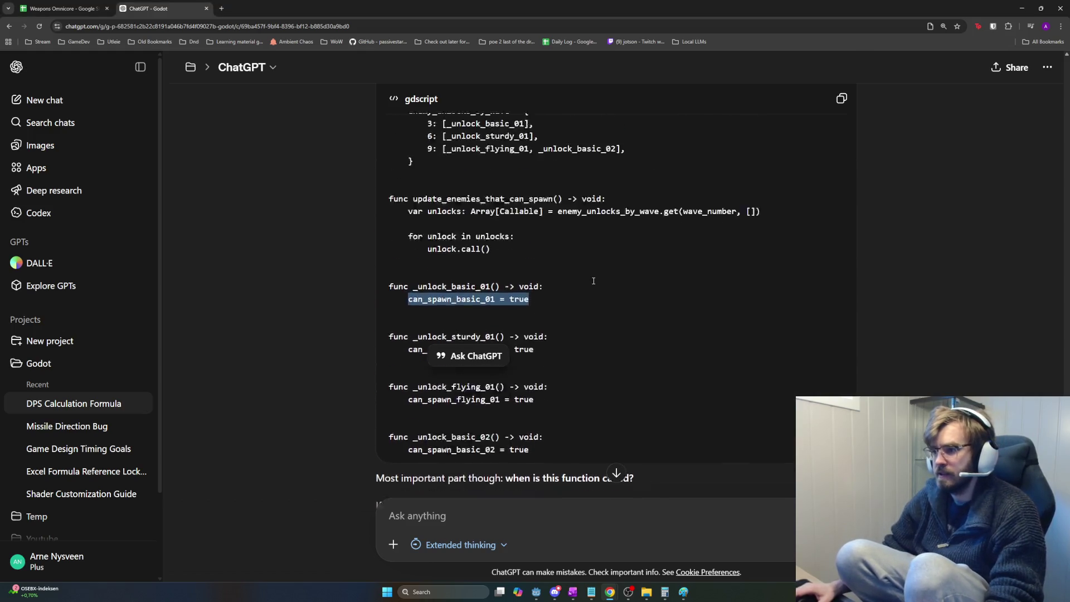
pyautogui.moveTo(430, 331)
pyautogui.mouseDown()
pyautogui.moveTo(633, 356)
pyautogui.moveTo(452, 327)
pyautogui.moveTo(431, 327)
pyautogui.moveTo(435, 350)
pyautogui.mouseUp()
pyautogui.click(626, 352)
pyautogui.click(431, 327)
pyautogui.click(437, 354)
pyautogui.scroll(-3, 542, 355)
pyautogui.click(542, 354)
pyautogui.scroll(-2, 542, 354)
pyautogui.moveTo(581, 361); pyautogui.dragTo(374, 191)
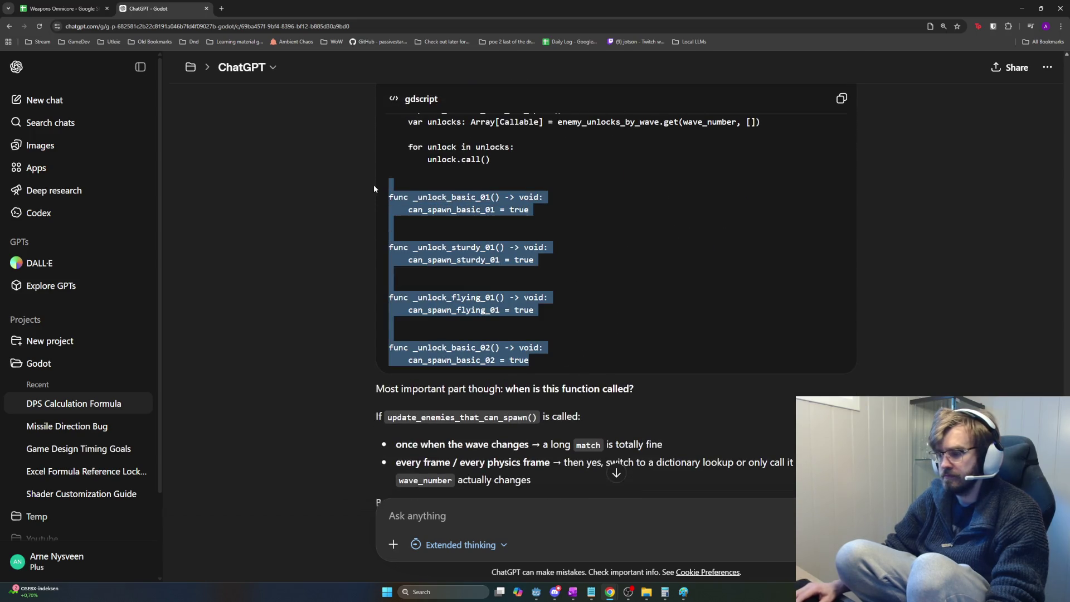
pyautogui.hotkey('alt', 'Tab')
pyautogui.hotkey('alt', 'Tab')
pyautogui.hotkey('alt', 'Tab')
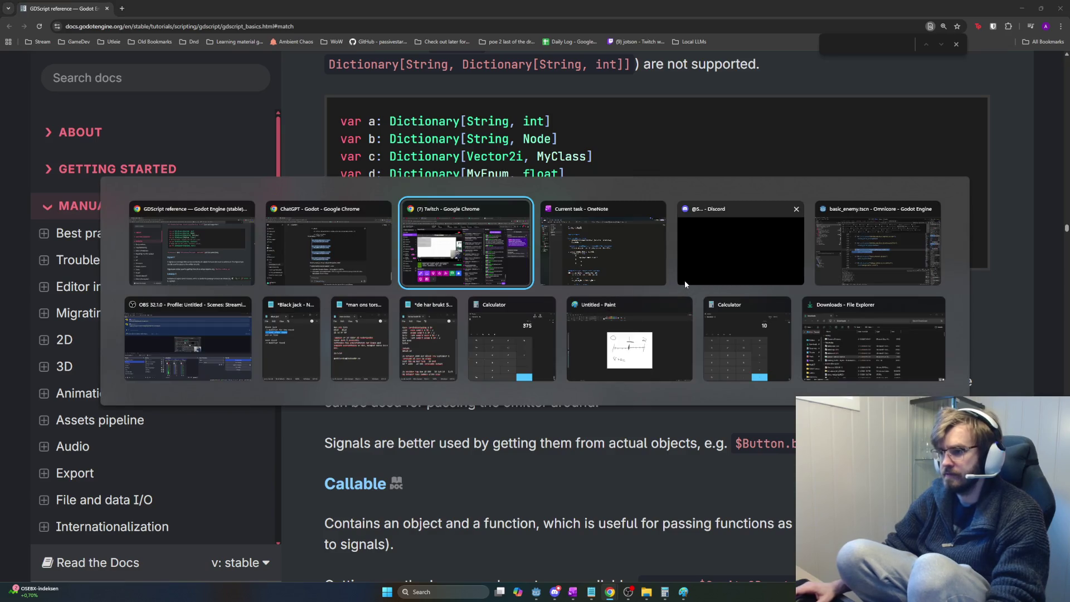
# In OneNote, go over the update_enemies_that_can_spawn sketch and Total health notes, then return to Godot
pyautogui.hotkey('alt', 'shift', 'Tab')
pyautogui.hotkey('alt', 'shift', 'Tab')
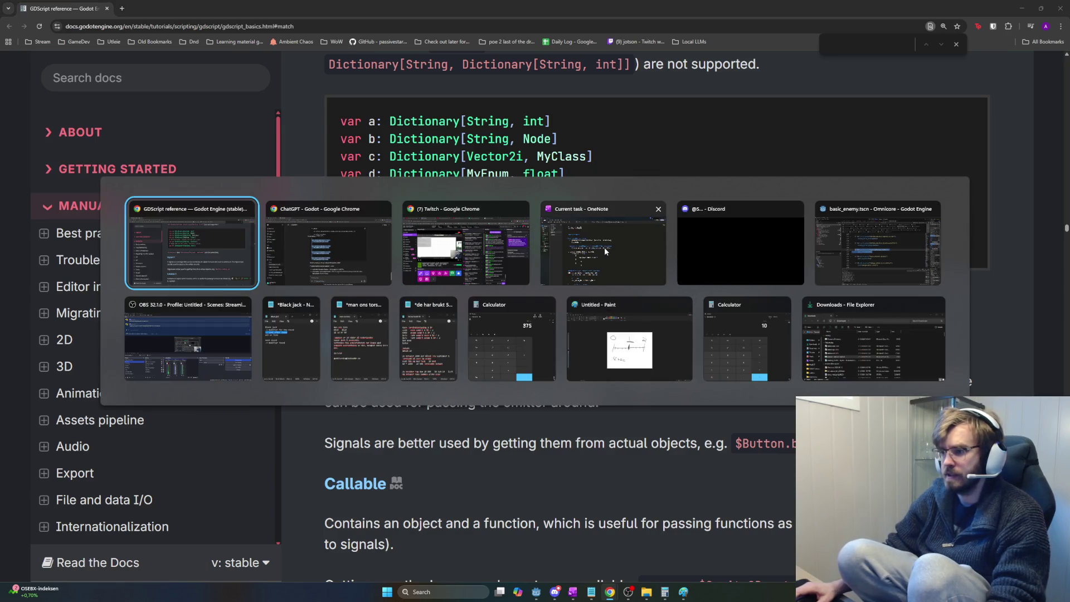
pyautogui.click(604, 246)
pyautogui.hotkey('alt', 'Tab')
pyautogui.hotkey('alt', 'shift', 'Tab')
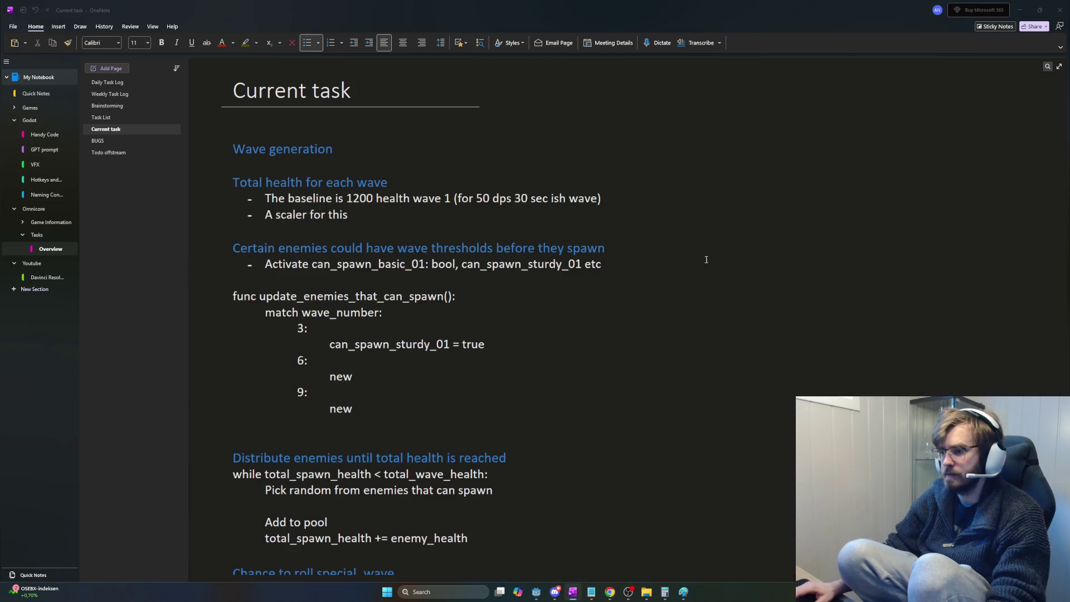
pyautogui.moveTo(428, 418); pyautogui.dragTo(208, 276)
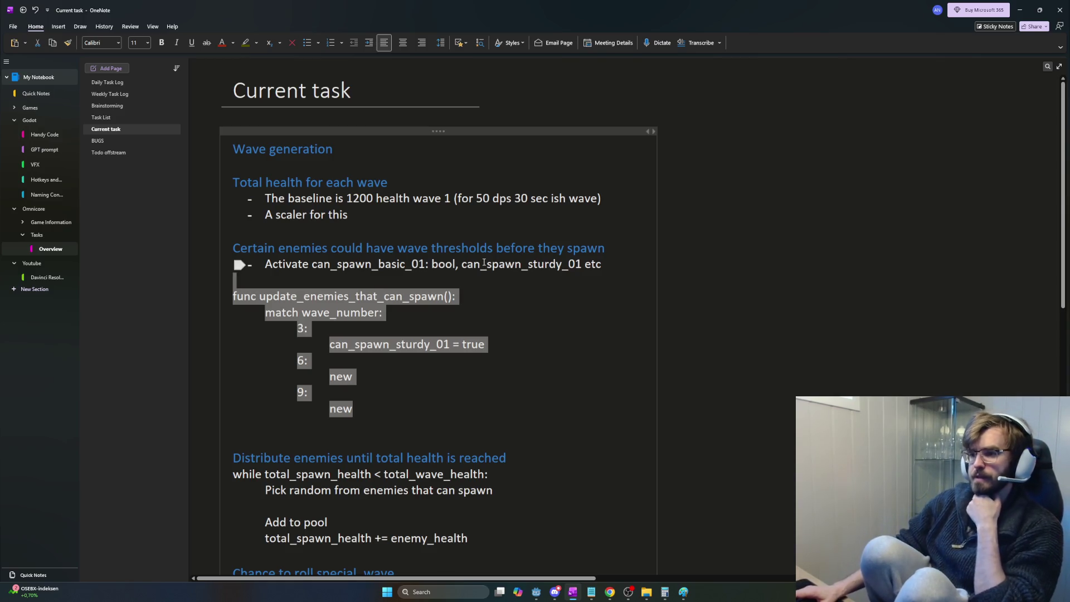
pyautogui.moveTo(306, 215)
pyautogui.mouseDown()
pyautogui.moveTo(280, 216)
pyautogui.moveTo(205, 167)
pyautogui.mouseUp()
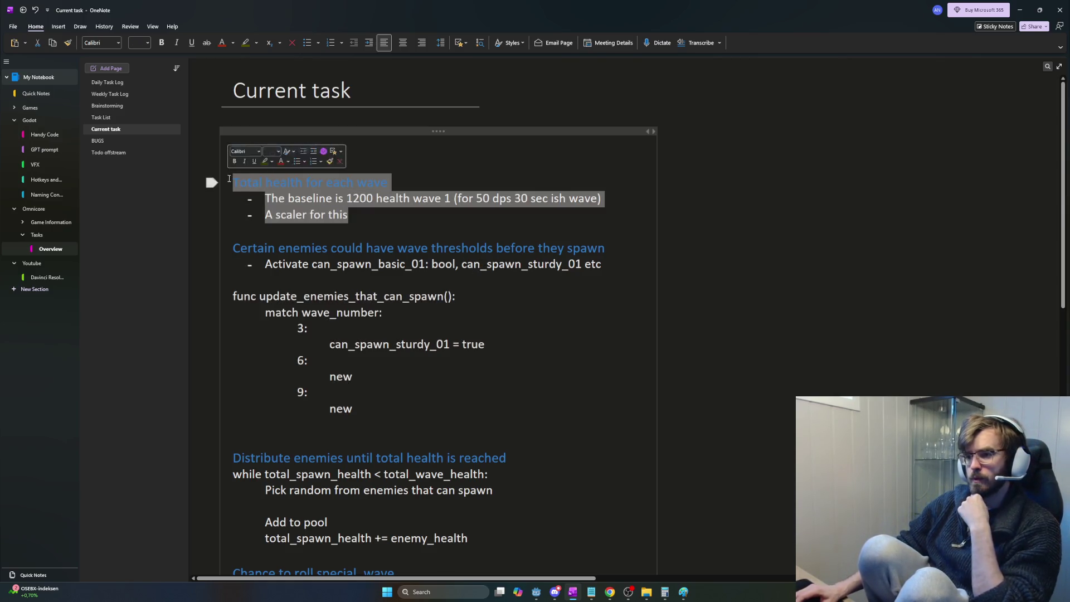
pyautogui.hotkey('alt', 'Tab')
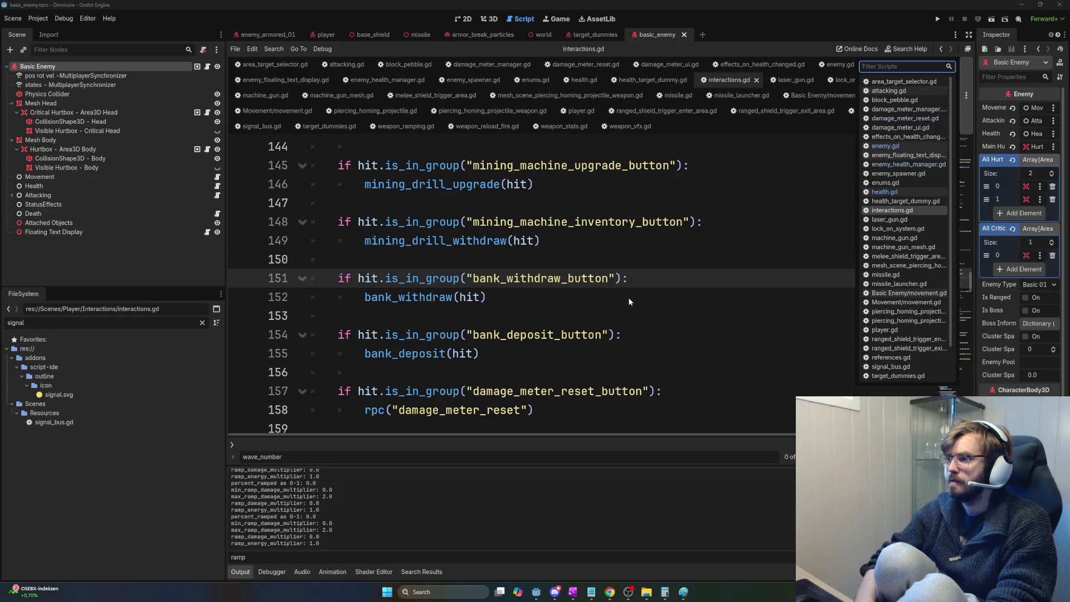
# Open enemy_spawner.gd via the 'spawner' filter and fold the spawn_basic_enemies and _ready functions
pyautogui.write('spawner')
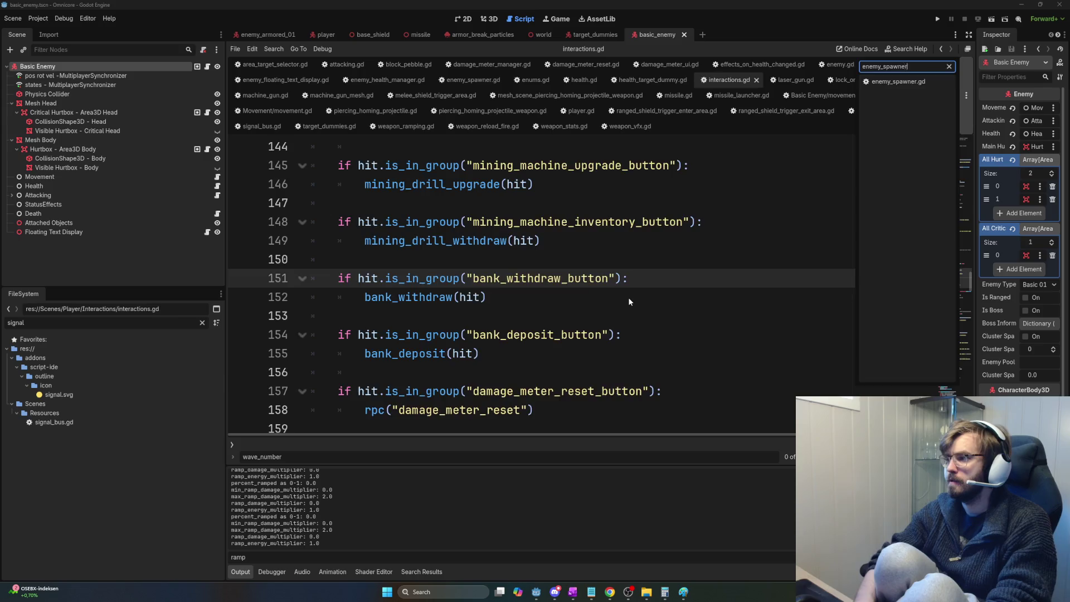
pyautogui.press('Return')
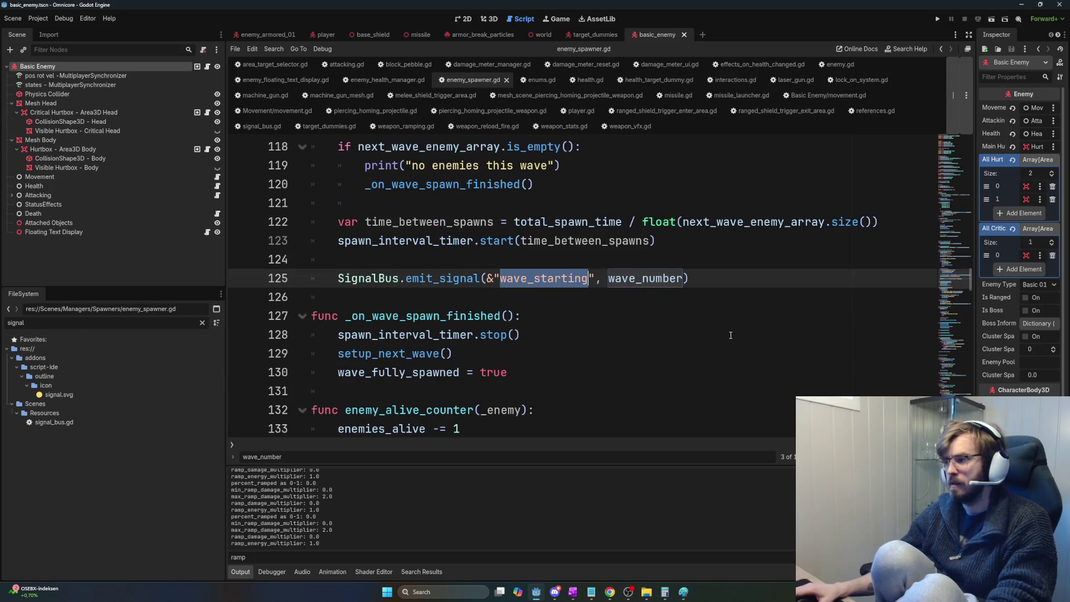
pyautogui.moveTo(971, 280)
pyautogui.mouseDown()
pyautogui.moveTo(975, 181)
pyautogui.moveTo(982, 226)
pyautogui.mouseUp()
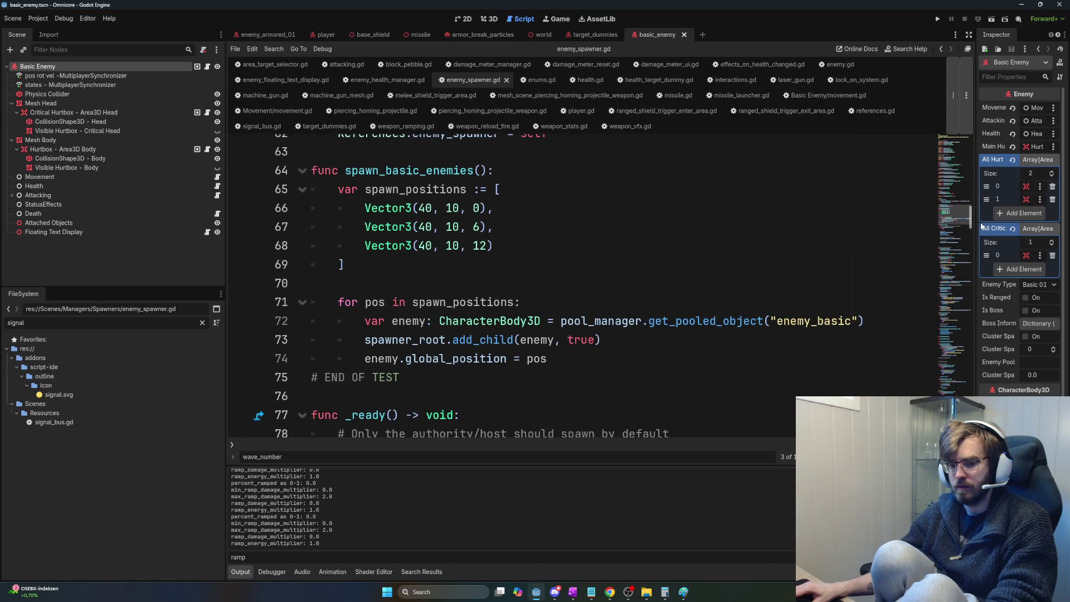
pyautogui.moveTo(983, 226); pyautogui.dragTo(982, 223)
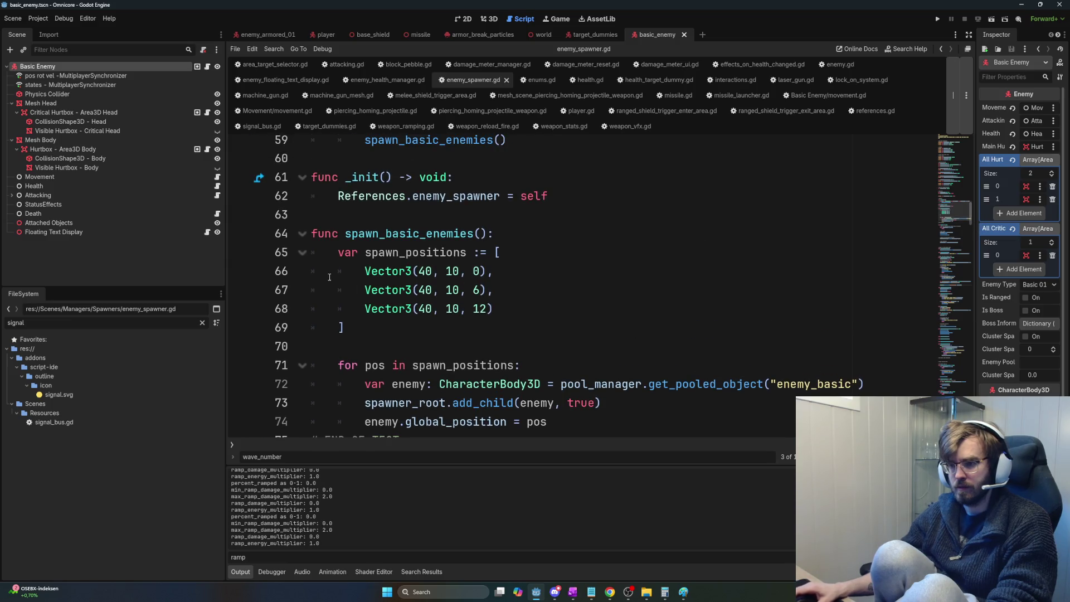
pyautogui.click(302, 234)
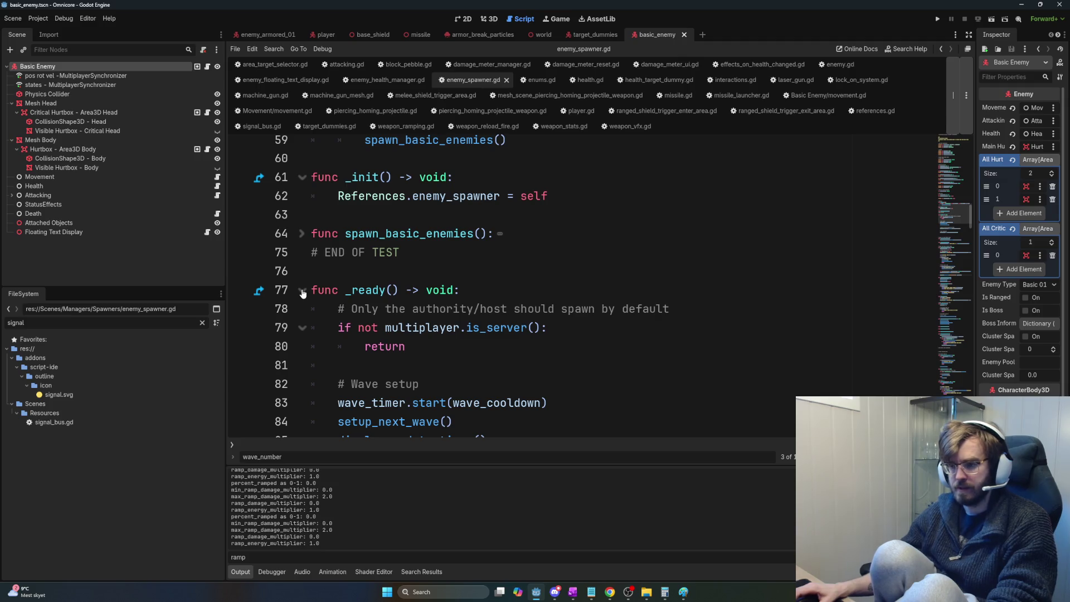
pyautogui.click(301, 290)
# Delete the two extra blank lines below the _ready function
pyautogui.click(310, 348)
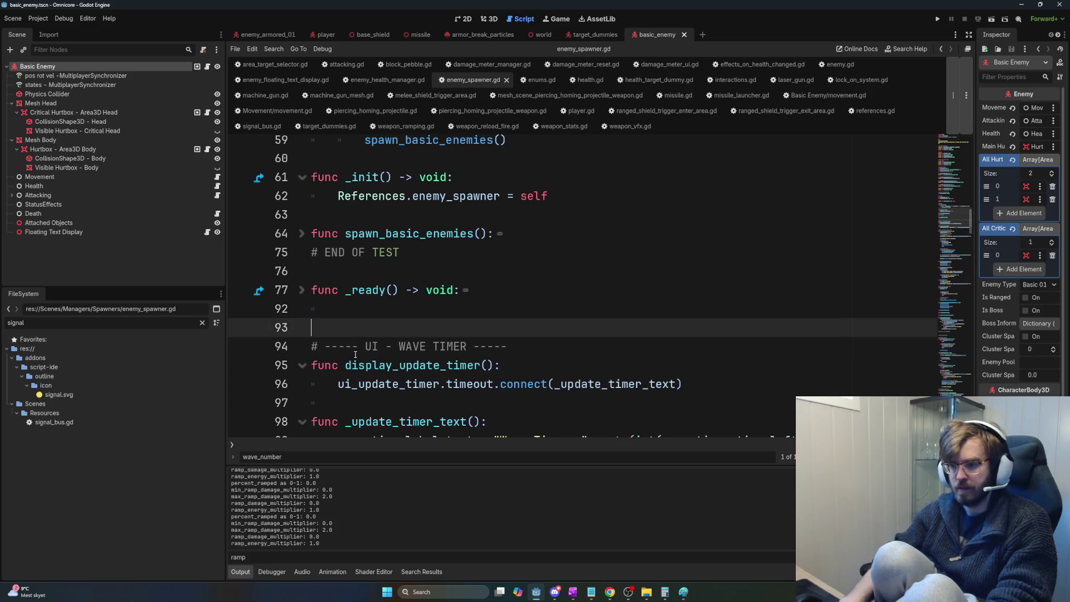
pyautogui.press('BackSpace')
pyautogui.press('BackSpace')
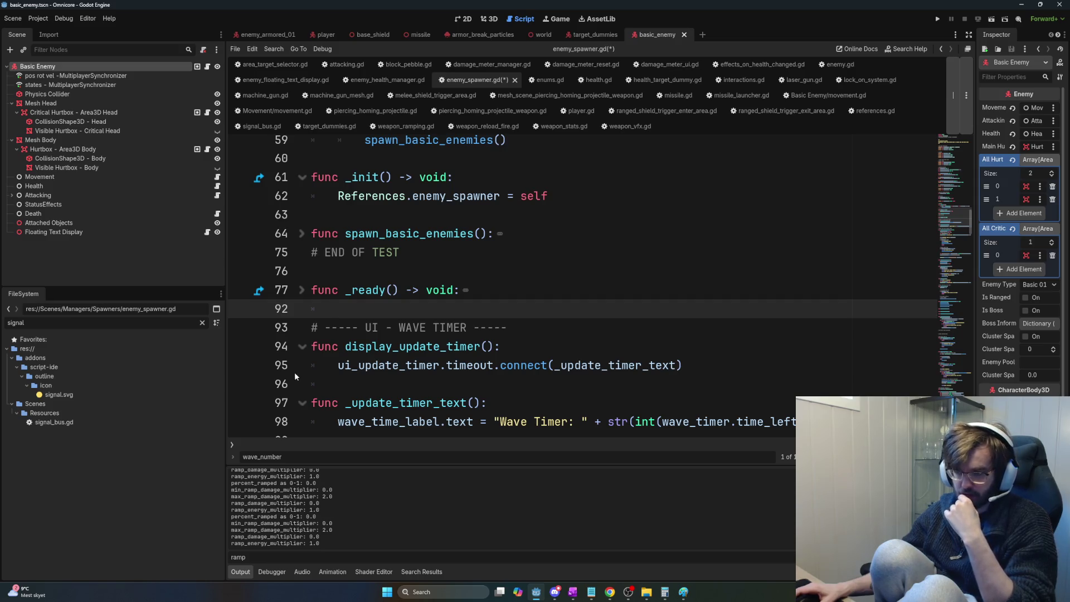
pyautogui.scroll(3, 360, 339)
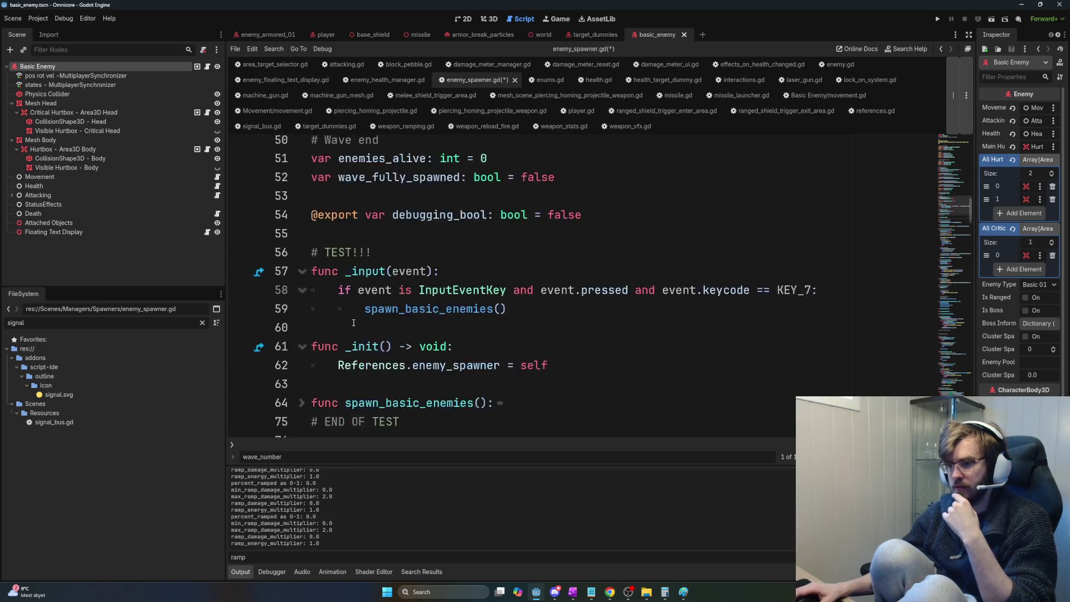
pyautogui.scroll(-2, 358, 336)
# Fold the _init and _input functions, leaving spawn_basic_enemies expanded
pyautogui.click(302, 234)
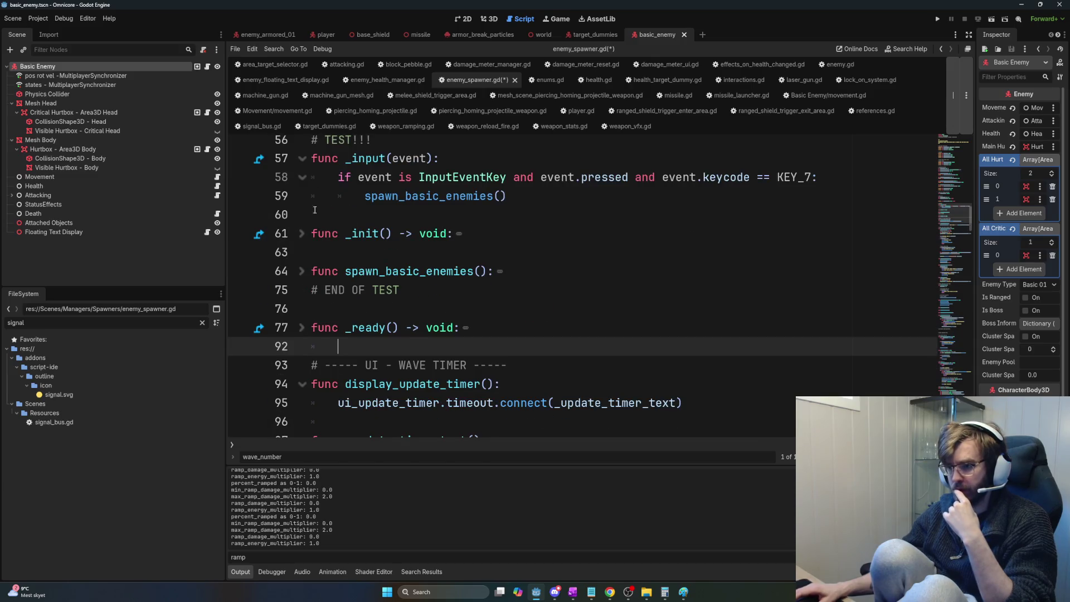
pyautogui.click(302, 159)
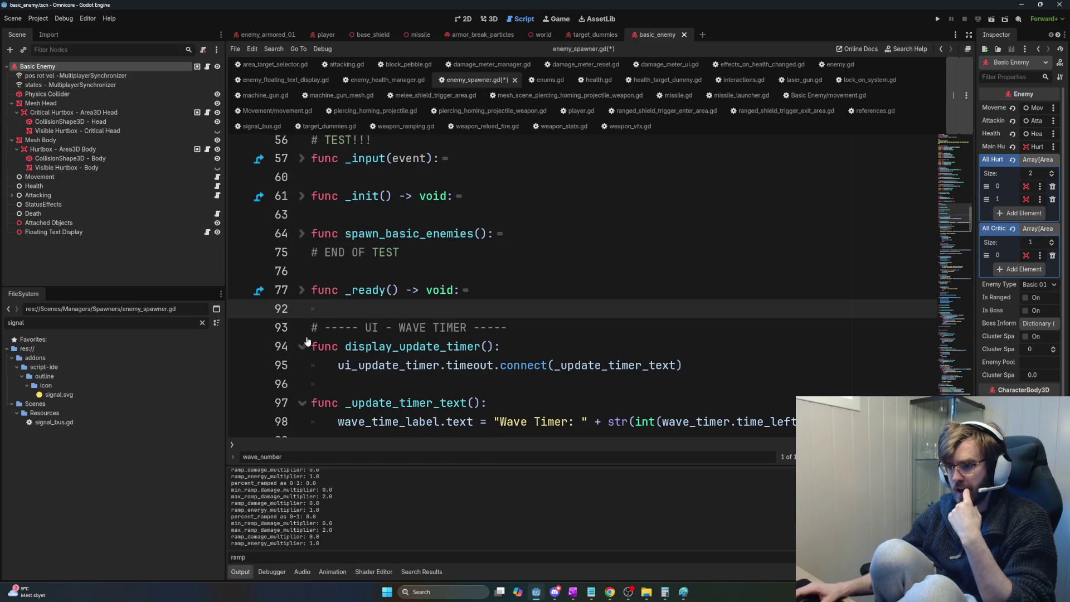
pyautogui.click(300, 164)
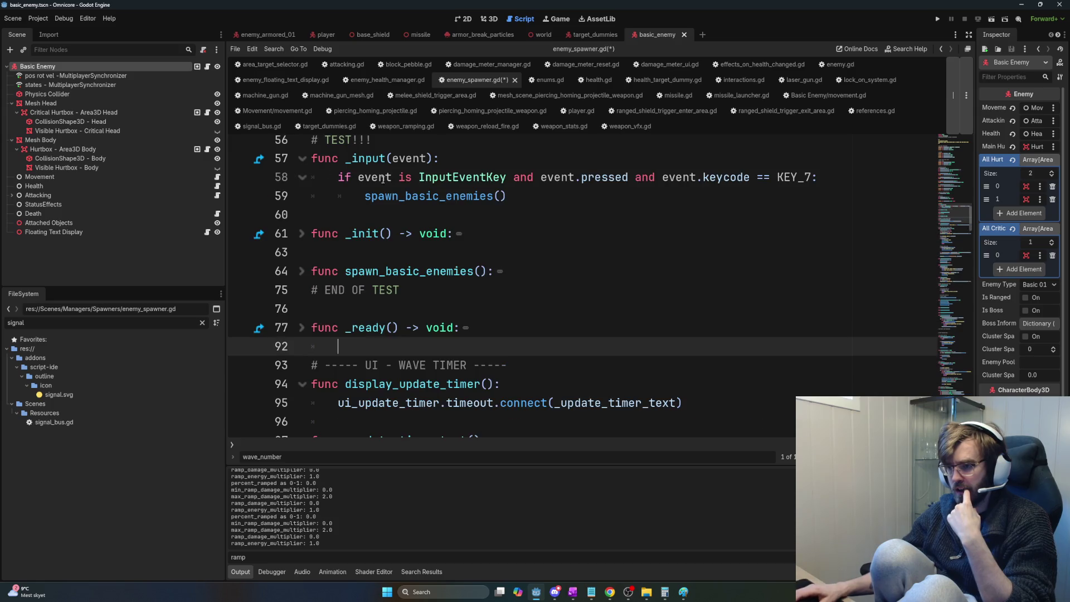
pyautogui.click(298, 162)
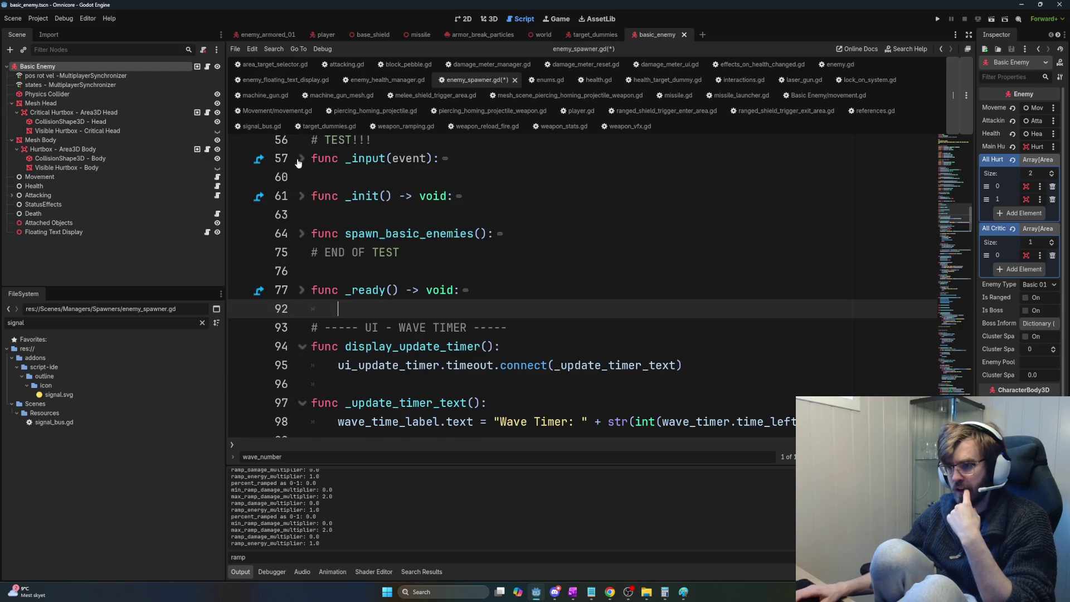
pyautogui.click(302, 234)
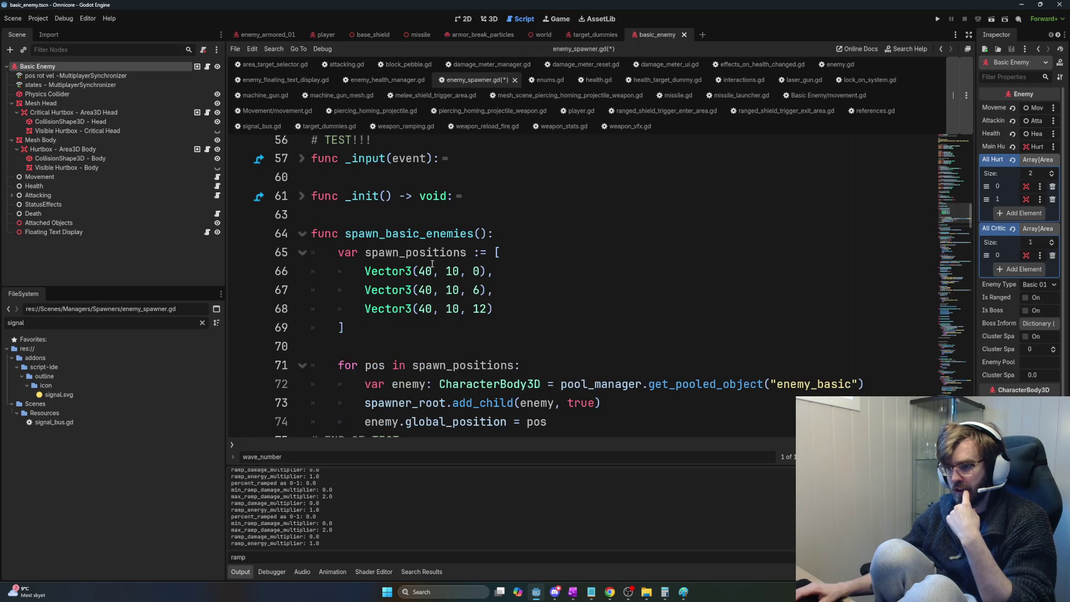
pyautogui.scroll(-2, 454, 350)
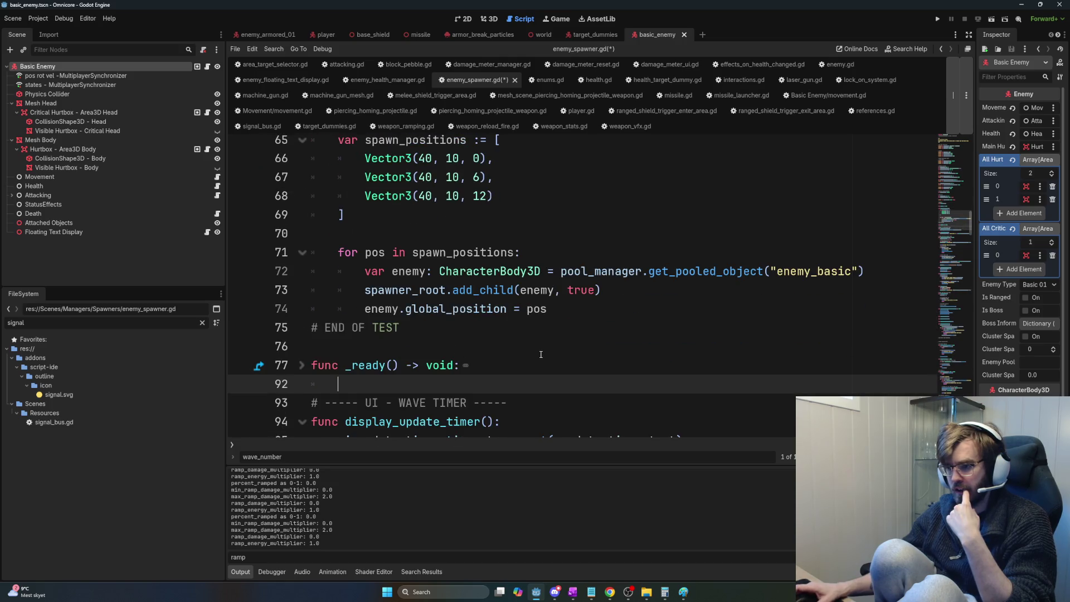
# Fold the spawn_positions array and change line 56's TEST comment to '# region TEST!!!'
pyautogui.scroll(1, 541, 355)
pyautogui.moveTo(550, 365)
pyautogui.mouseDown()
pyautogui.moveTo(335, 279)
pyautogui.moveTo(312, 234)
pyautogui.mouseUp()
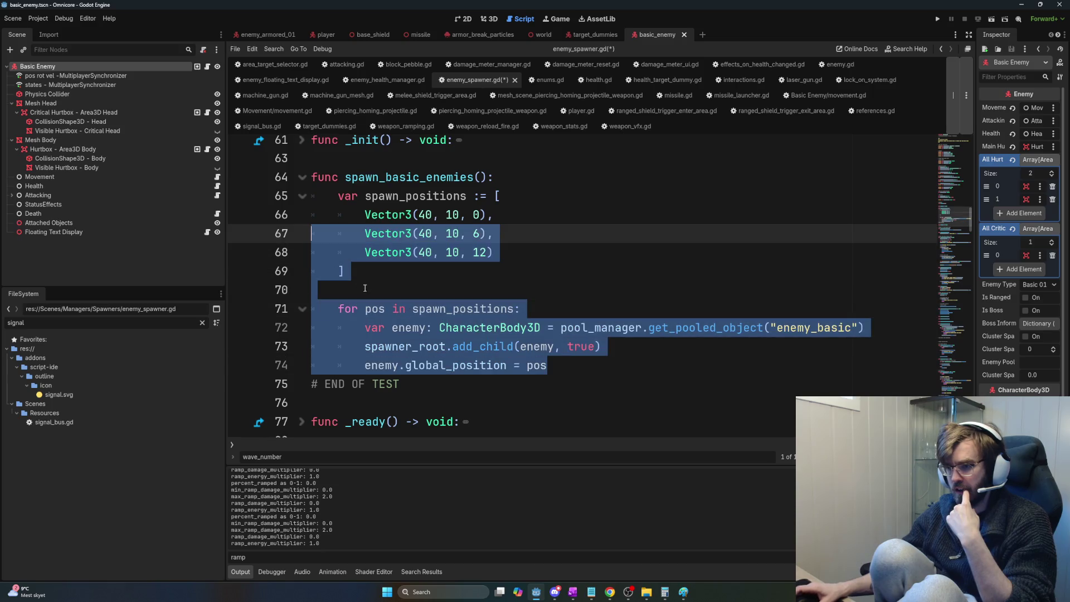
pyautogui.scroll(3, 359, 284)
pyautogui.click(301, 308)
pyautogui.click(376, 195)
pyautogui.click(317, 191)
pyautogui.write('R TEST!!!')
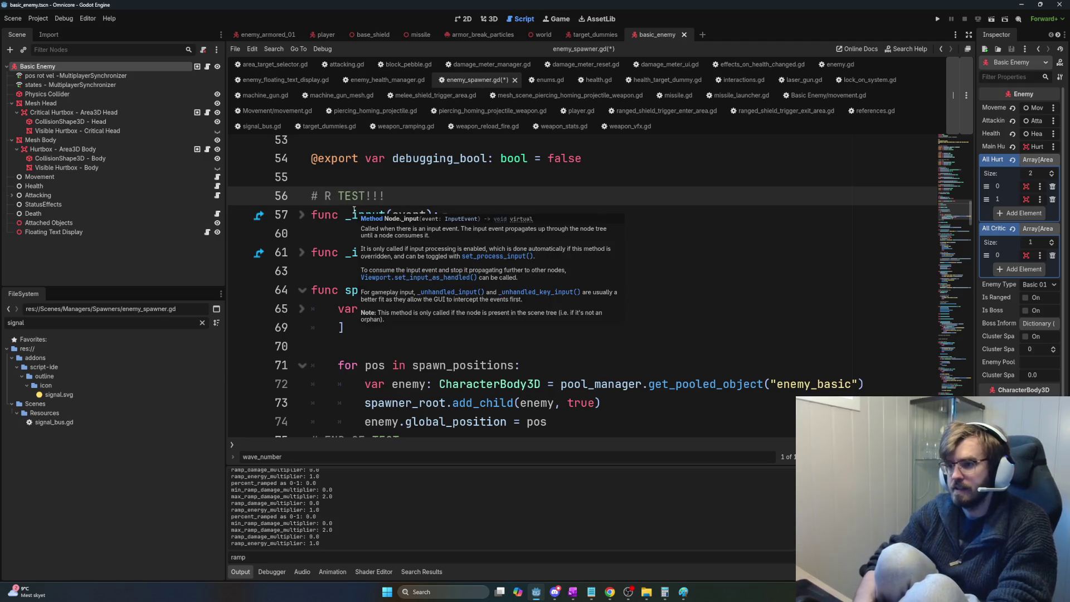
pyautogui.press('BackSpace')
pyautogui.press('BackSpace')
pyautogui.write('region')
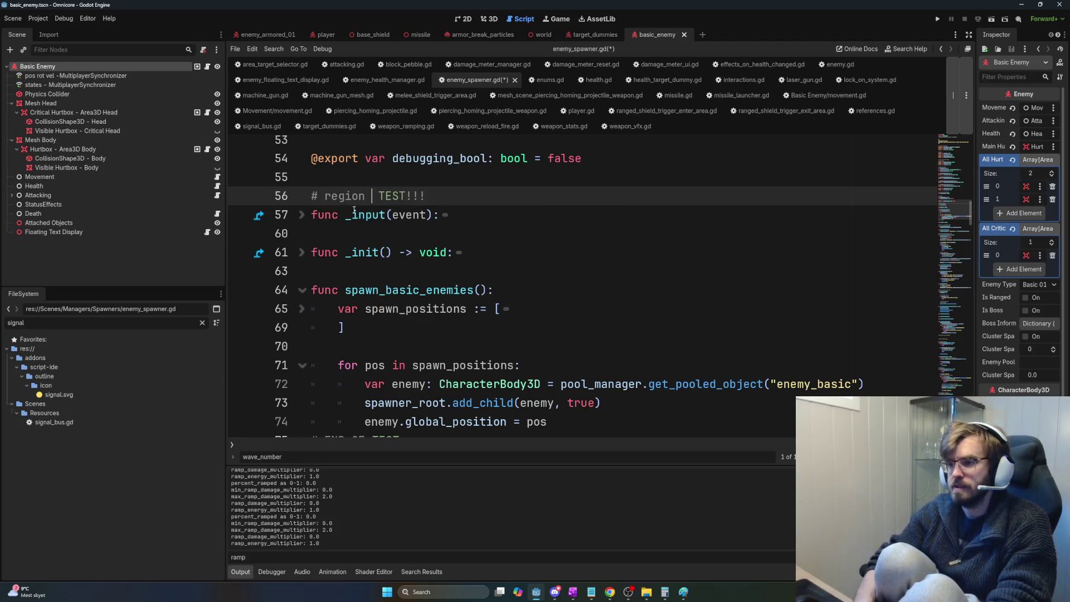
pyautogui.hotkey('alt', 'Tab')
pyautogui.hotkey('alt', 'Tab')
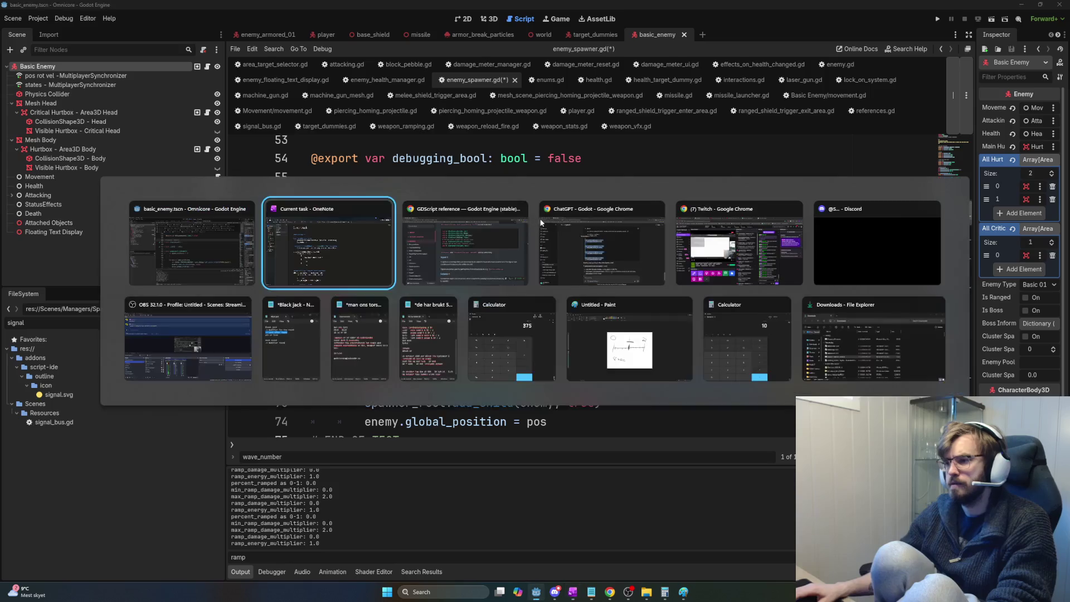
# Search the GDScript reference for 'region' and read its Code regions section
pyautogui.click(483, 250)
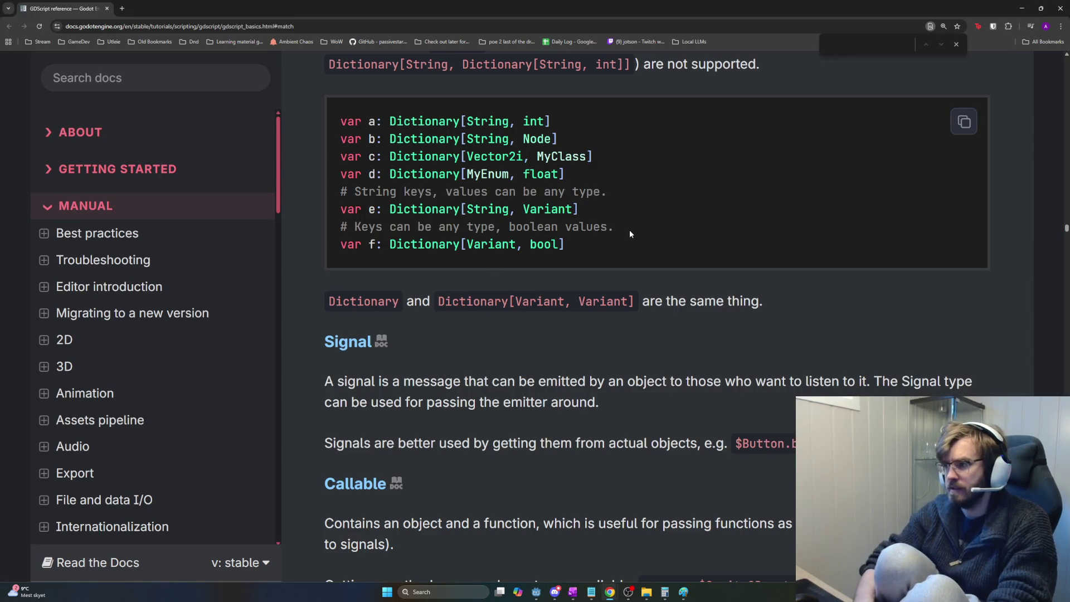
pyautogui.write('region')
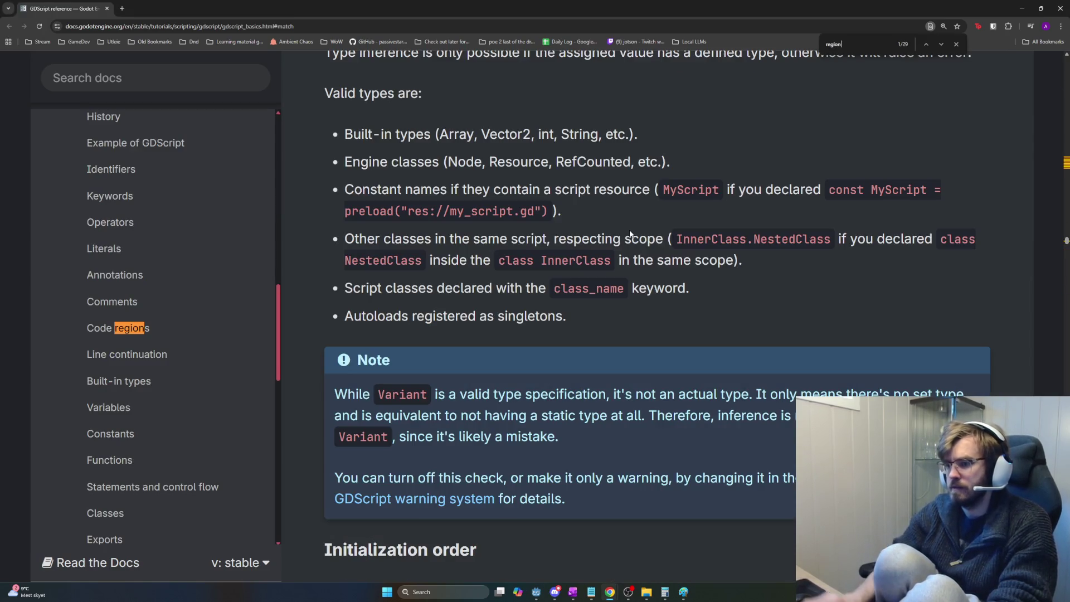
pyautogui.click(184, 329)
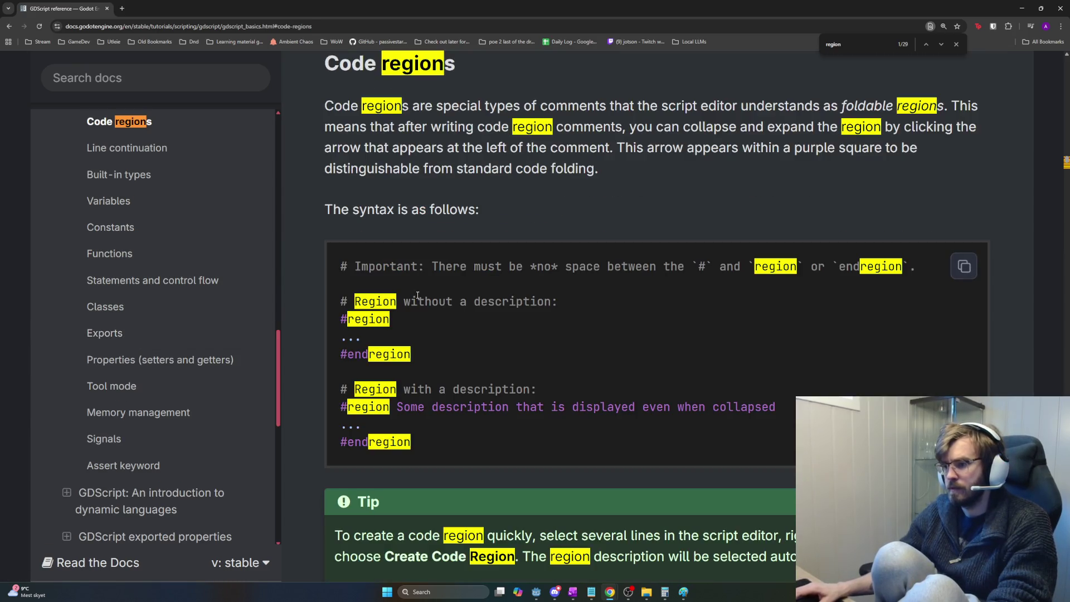
pyautogui.hotkey('alt', 'Tab')
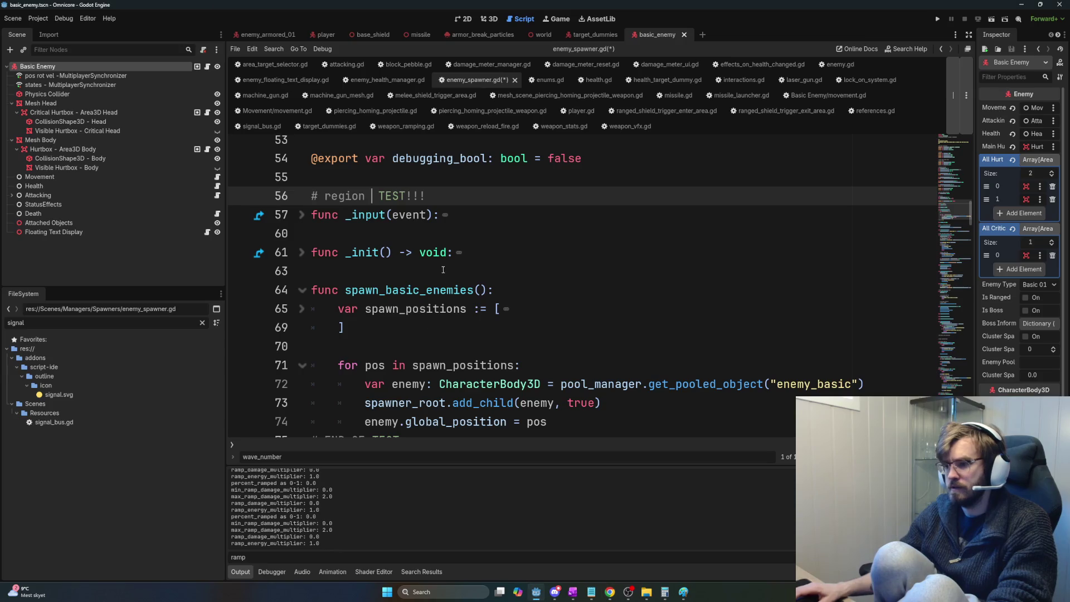
pyautogui.hotkey('alt', 'Tab')
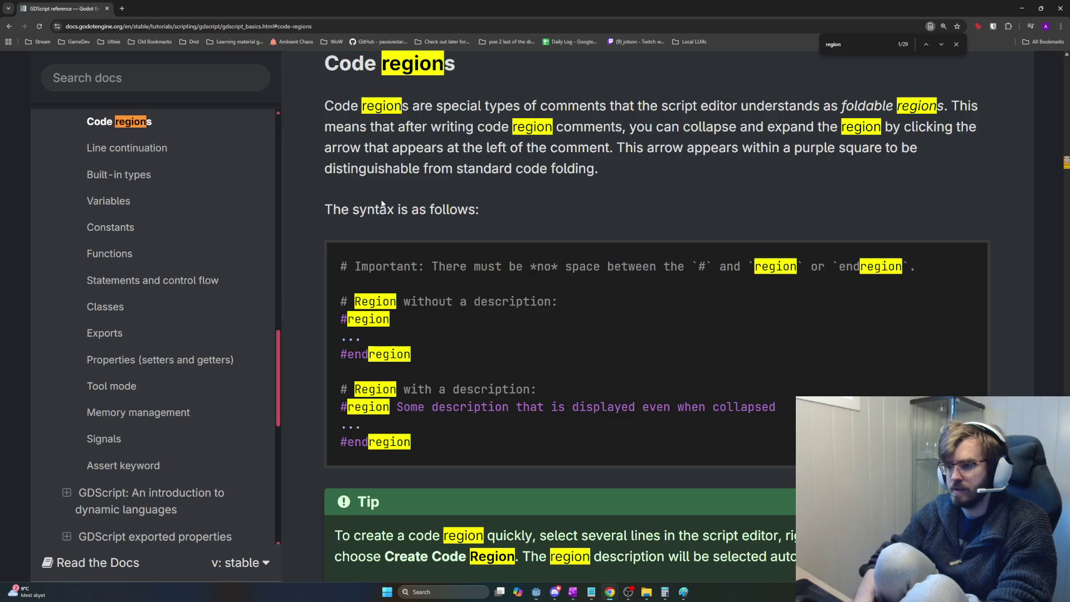
pyautogui.hotkey('alt', 'Tab')
# Remove the extra spaces so line 56 reads '#region TEST!!!'
pyautogui.press('BackSpace')
pyautogui.hotkey('ctrl', 'Right')
pyautogui.press('Right')
pyautogui.press('Delete')
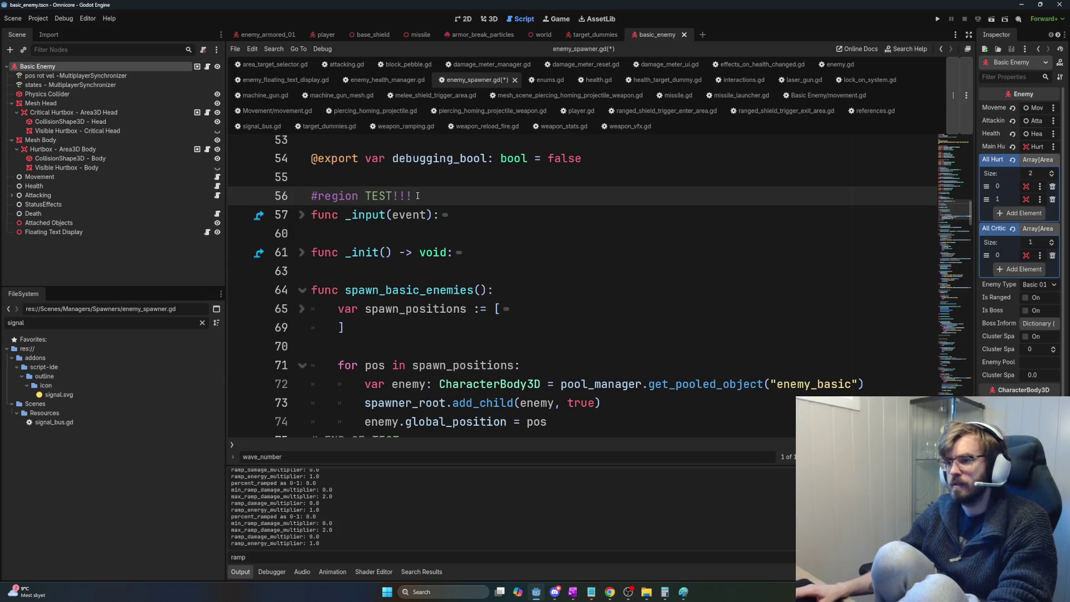
# Replace line 75's '# END OF TEST' comment with a region-end marker
pyautogui.scroll(-4, 389, 278)
pyautogui.tripleClick(385, 218)
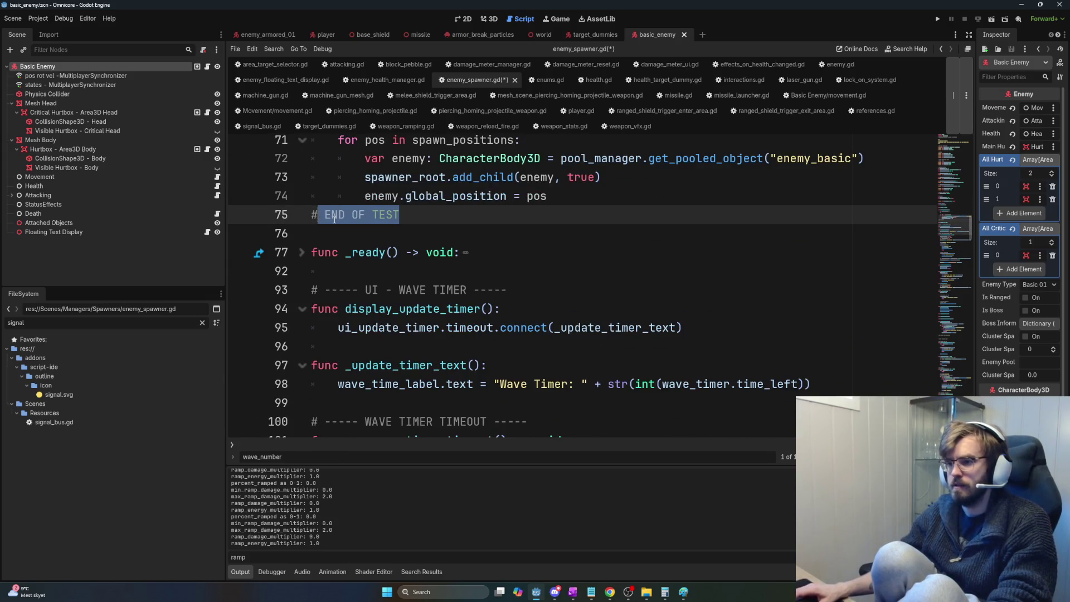
pyautogui.write('#regione')
pyautogui.press('BackSpace')
pyautogui.write('ed')
pyautogui.press('BackSpace')
pyautogui.write('nd')
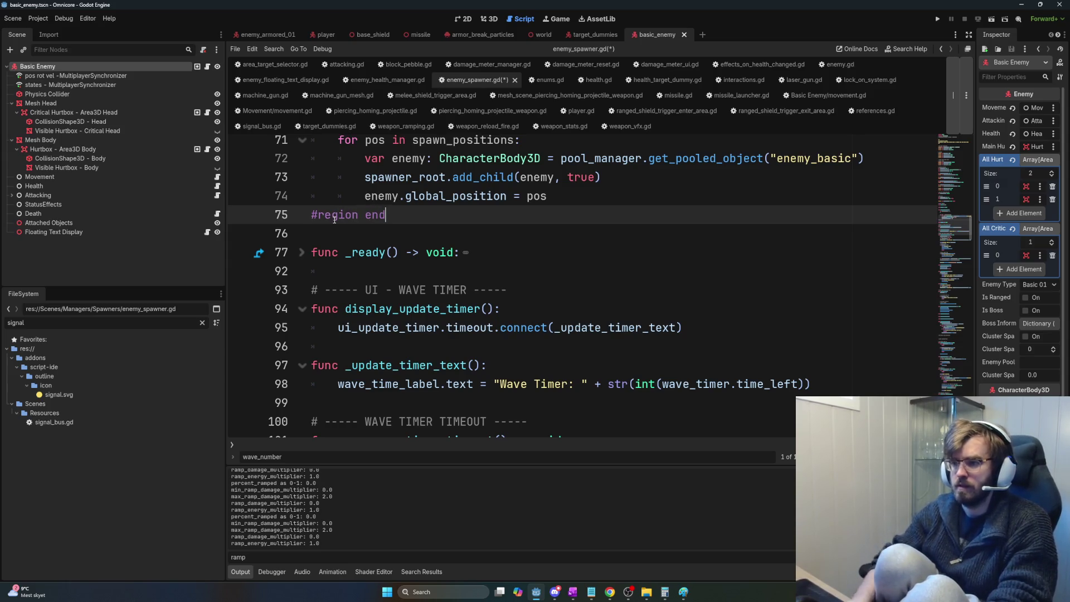
pyautogui.scroll(3, 310, 221)
pyautogui.scroll(2, 316, 281)
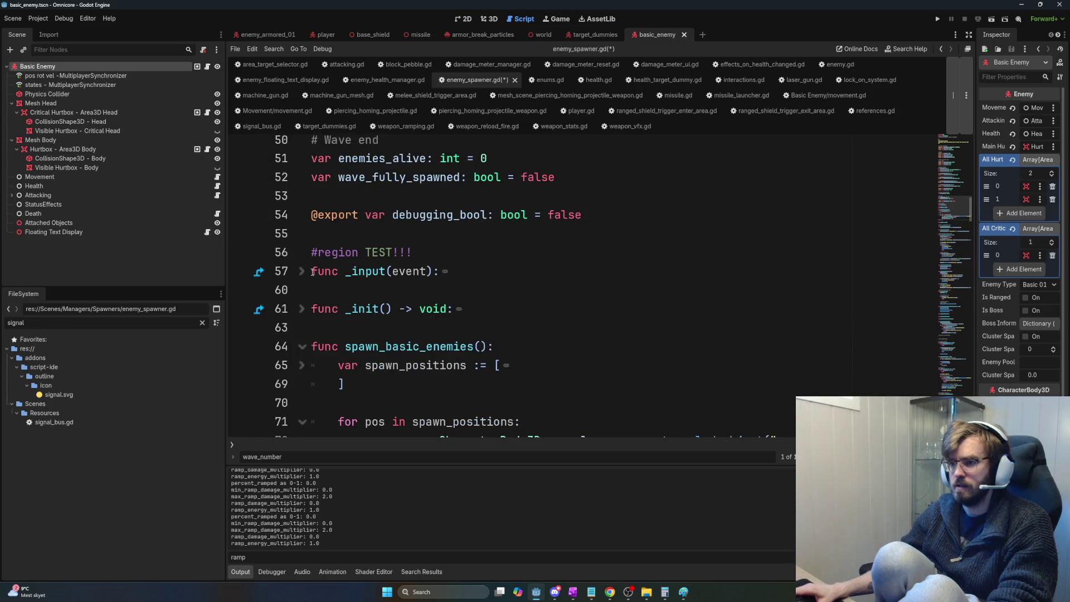
pyautogui.click(312, 252)
pyautogui.scroll(-3, 365, 256)
# Correct line 75 to '#endregion' to match the docs' syntax
pyautogui.hotkey('alt', 'Tab')
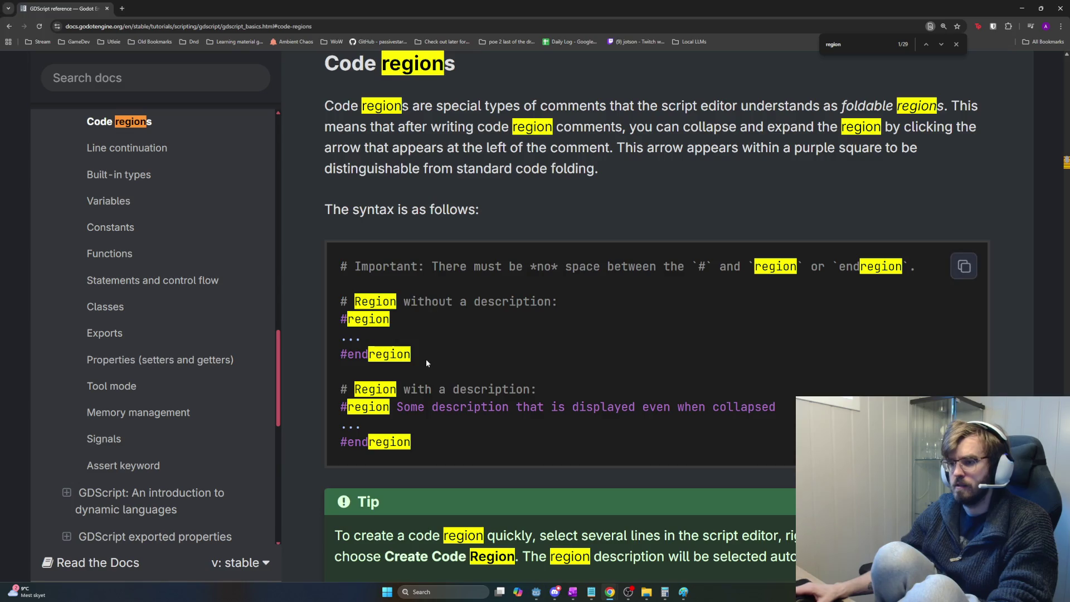
pyautogui.doubleClick(379, 442)
pyautogui.hotkey('alt', 'Tab')
pyautogui.moveTo(385, 328); pyautogui.dragTo(319, 329)
pyautogui.write('endregion')
pyautogui.click(337, 272)
# Collapse the TEST!!! region starting at line 56
pyautogui.scroll(2, 337, 245)
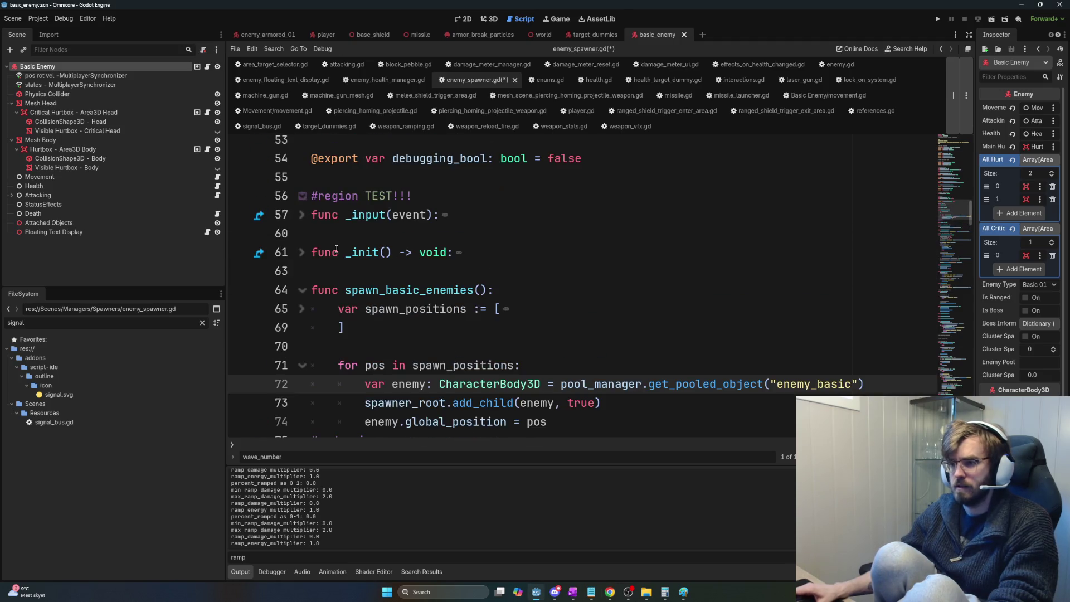
pyautogui.click(302, 196)
pyautogui.click(440, 233)
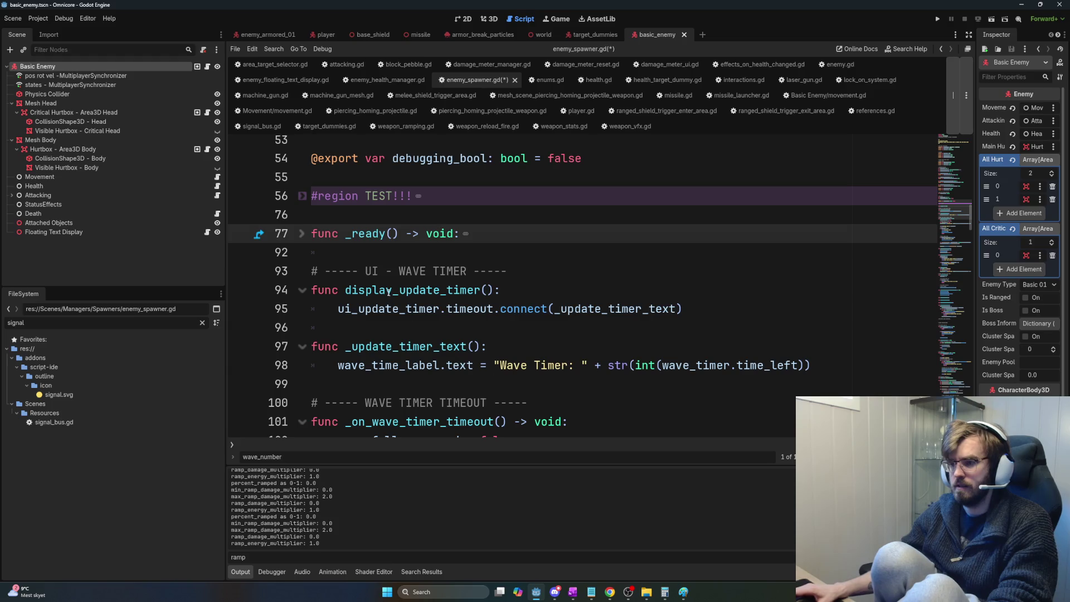
pyautogui.scroll(1, 390, 296)
pyautogui.scroll(-1, 502, 312)
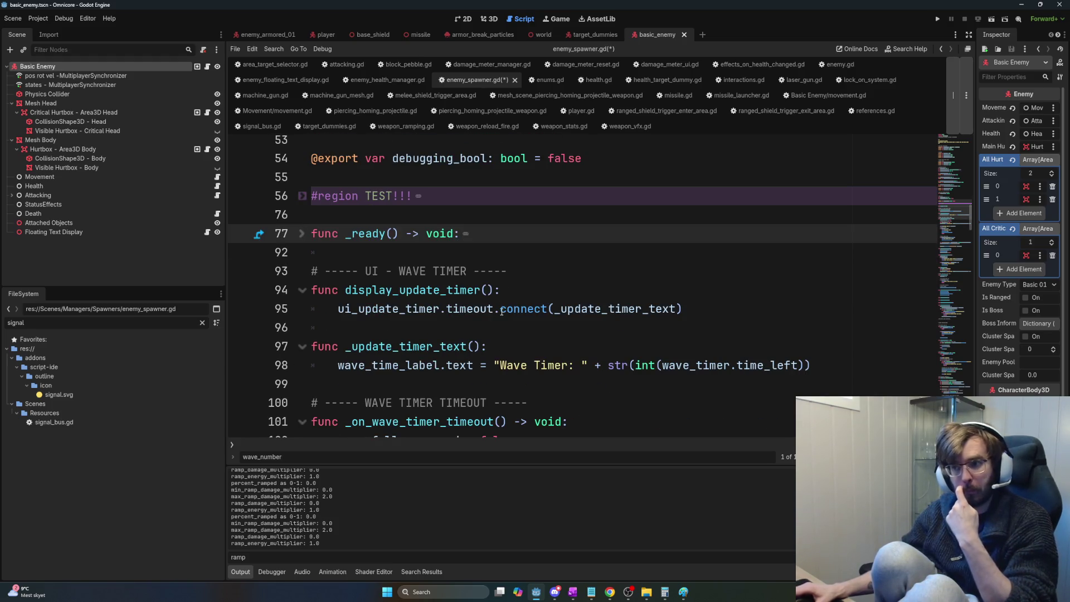
# Fold display_update_timer and _update_timer_text, keeping _on_wave_timer_timeout open
pyautogui.scroll(-3, 504, 317)
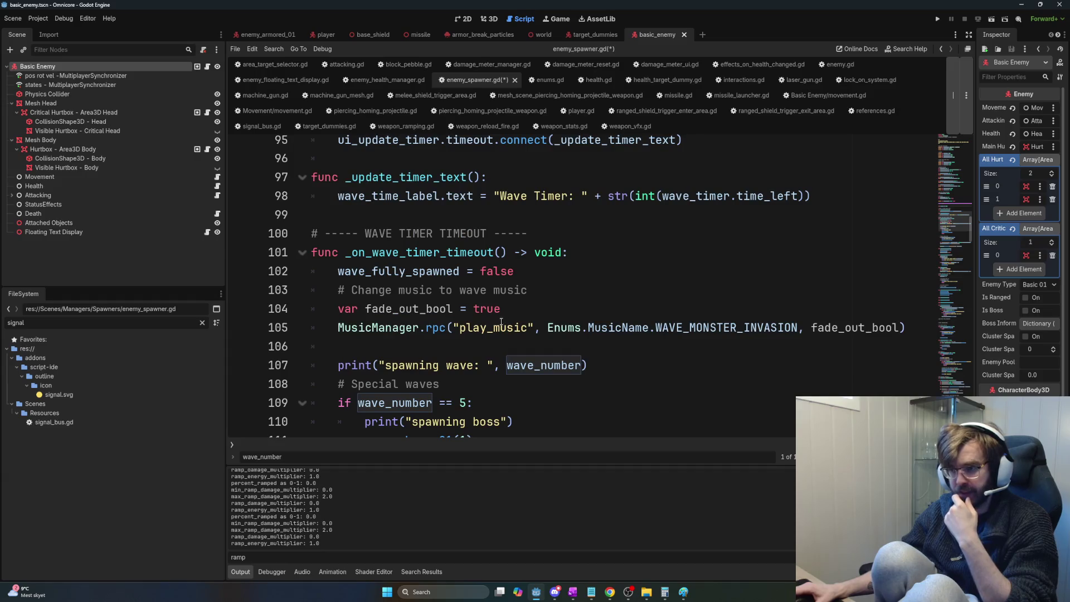
pyautogui.scroll(3, 503, 321)
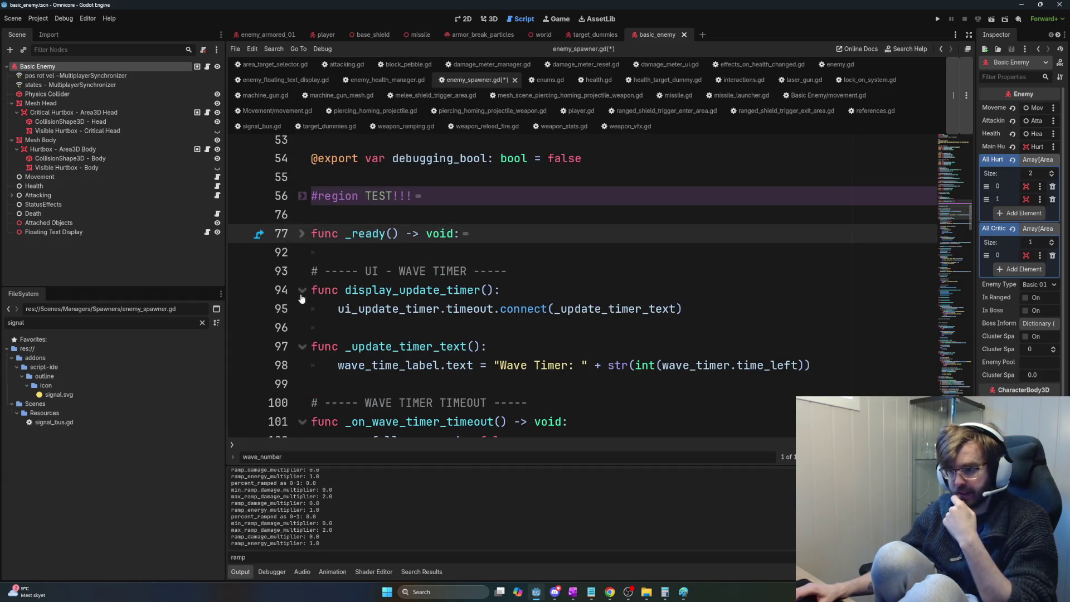
pyautogui.scroll(-1, 319, 328)
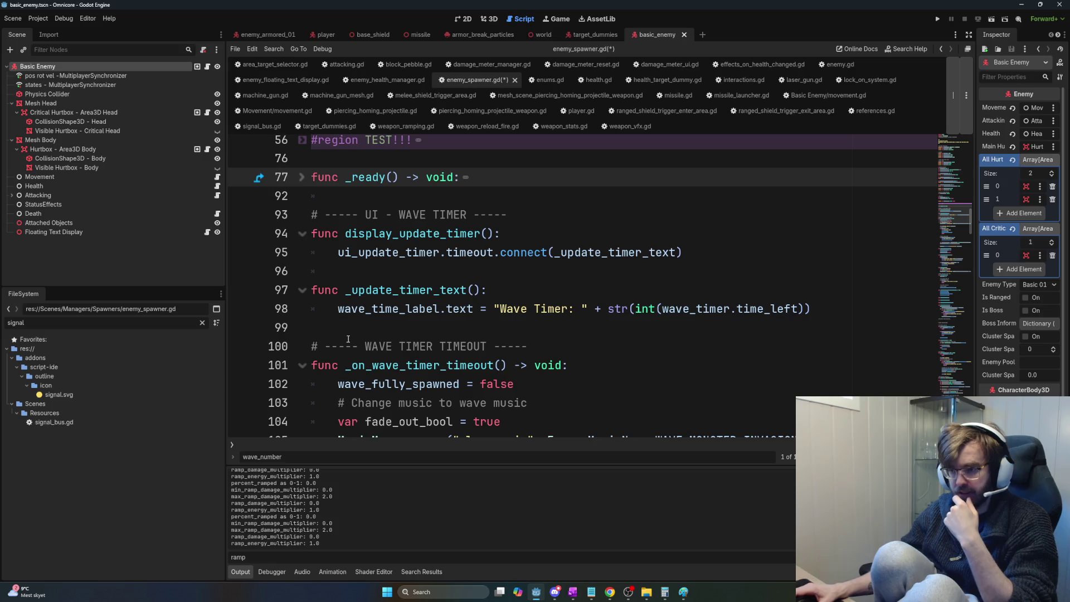
pyautogui.click(301, 234)
pyautogui.click(302, 271)
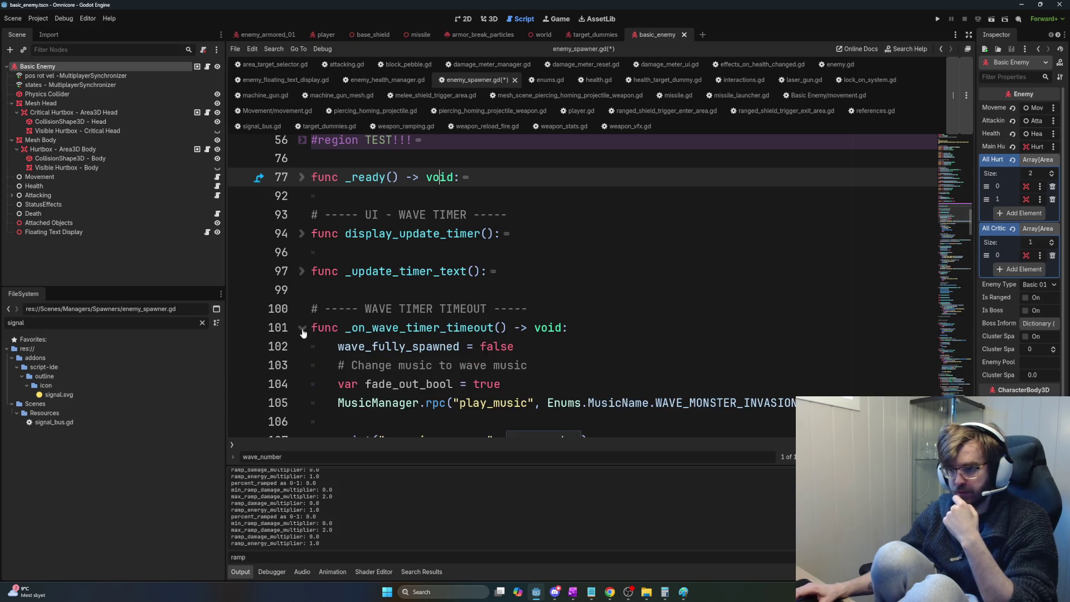
pyautogui.click(302, 328)
pyautogui.scroll(-2, 303, 333)
pyautogui.click(303, 222)
# Review lines 107–113 containing the wave 5 boss check
pyautogui.scroll(-1, 480, 310)
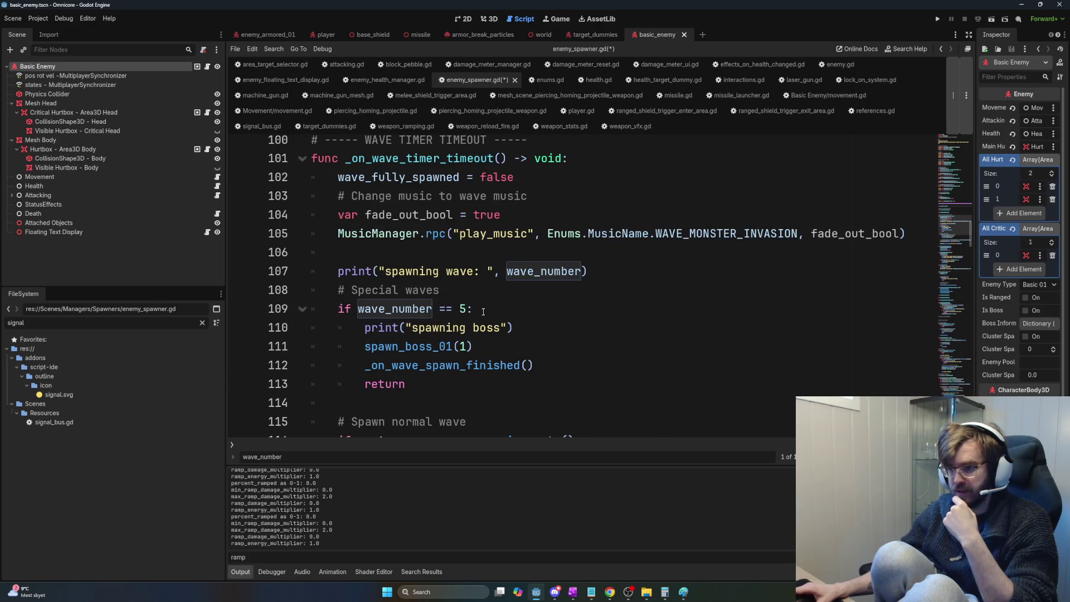
pyautogui.moveTo(424, 384)
pyautogui.mouseDown()
pyautogui.moveTo(312, 329)
pyautogui.moveTo(332, 273)
pyautogui.mouseUp()
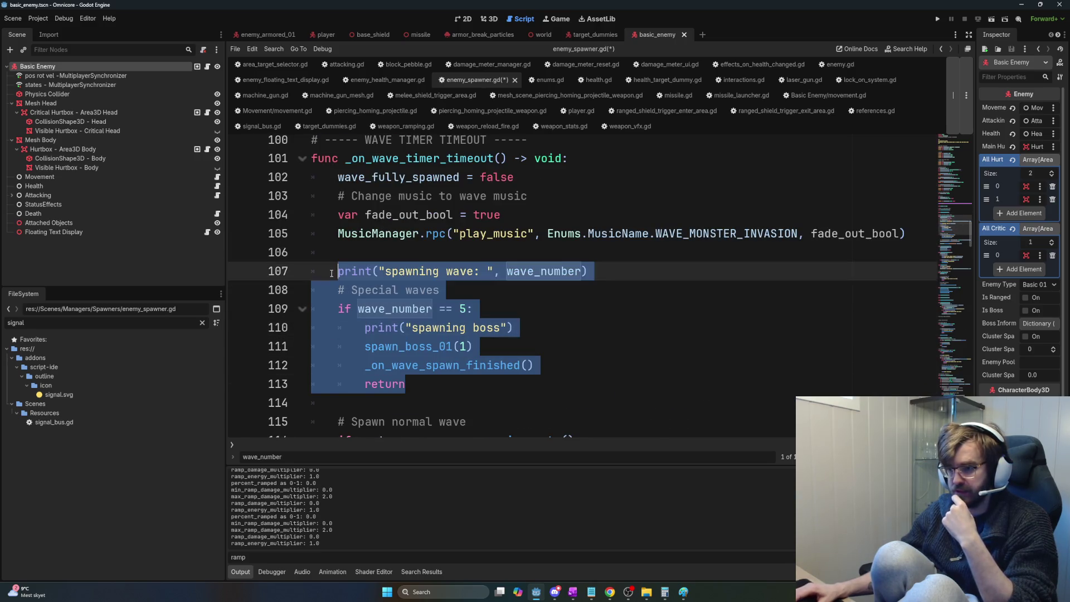
pyautogui.click(332, 275)
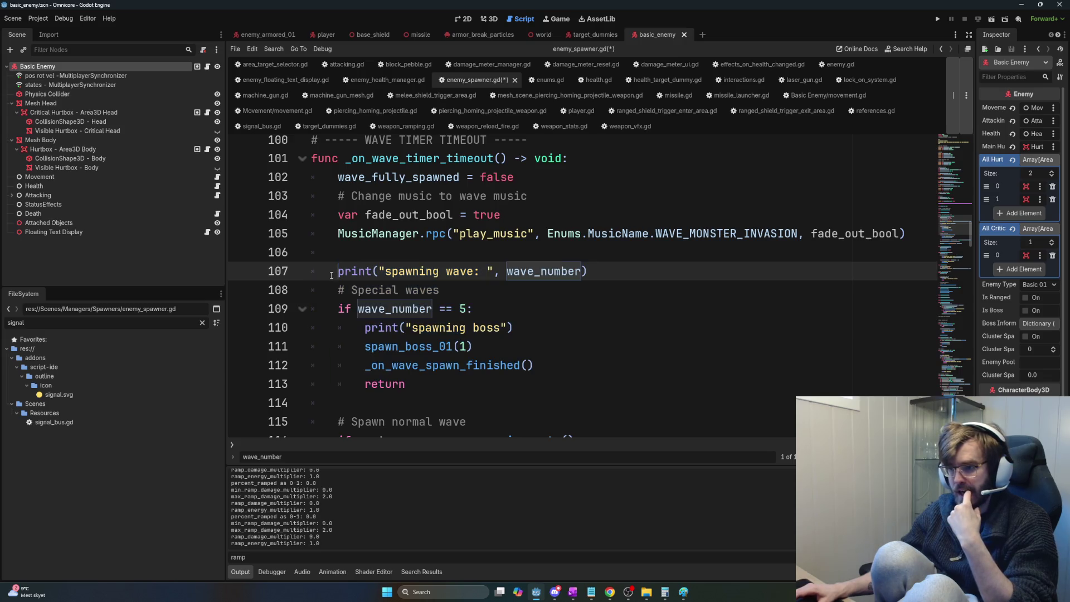
pyautogui.scroll(-1, 372, 362)
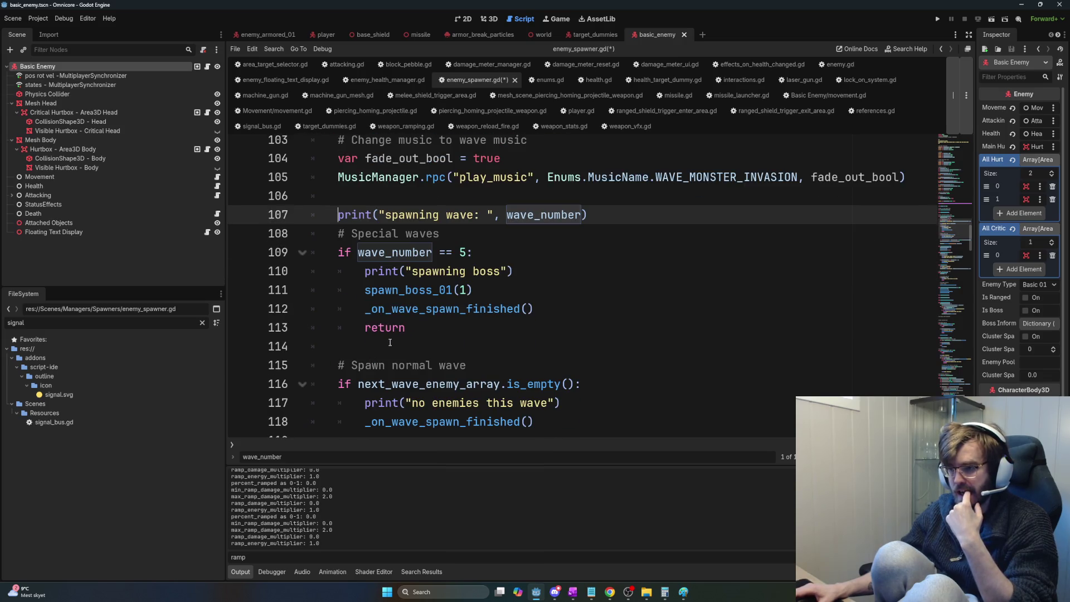
pyautogui.scroll(2, 412, 304)
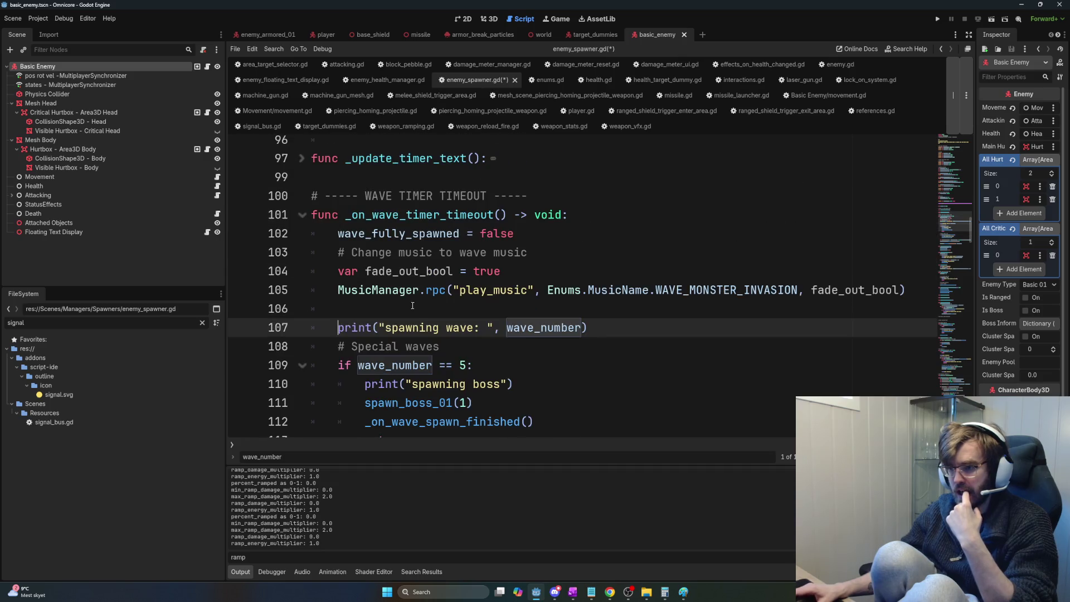
pyautogui.scroll(-4, 420, 313)
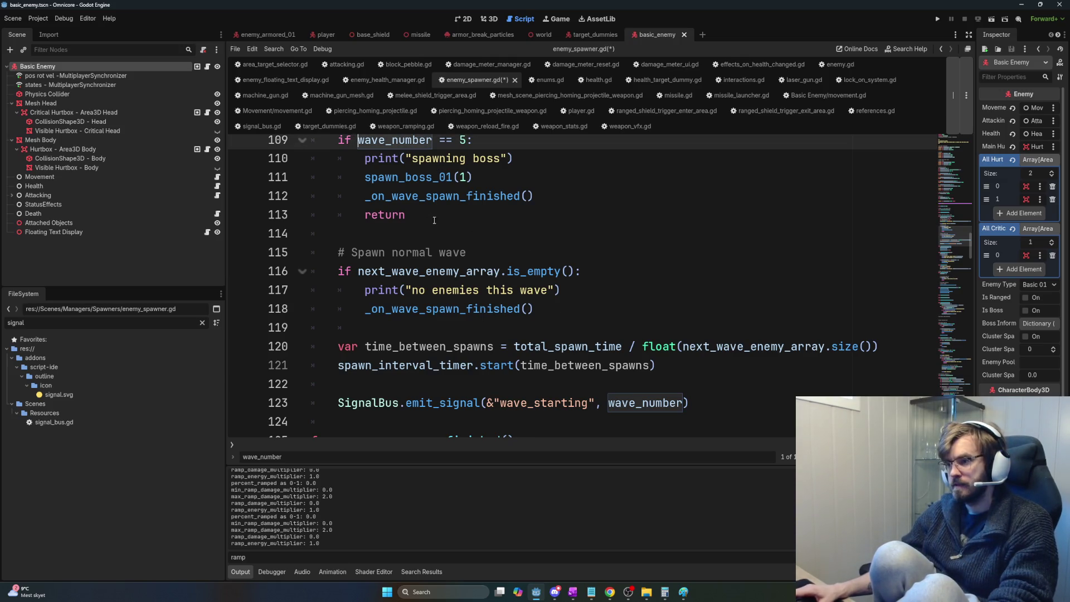
# Review the wave_number == 5 boss condition and its return on lines 112–113
pyautogui.scroll(1, 458, 228)
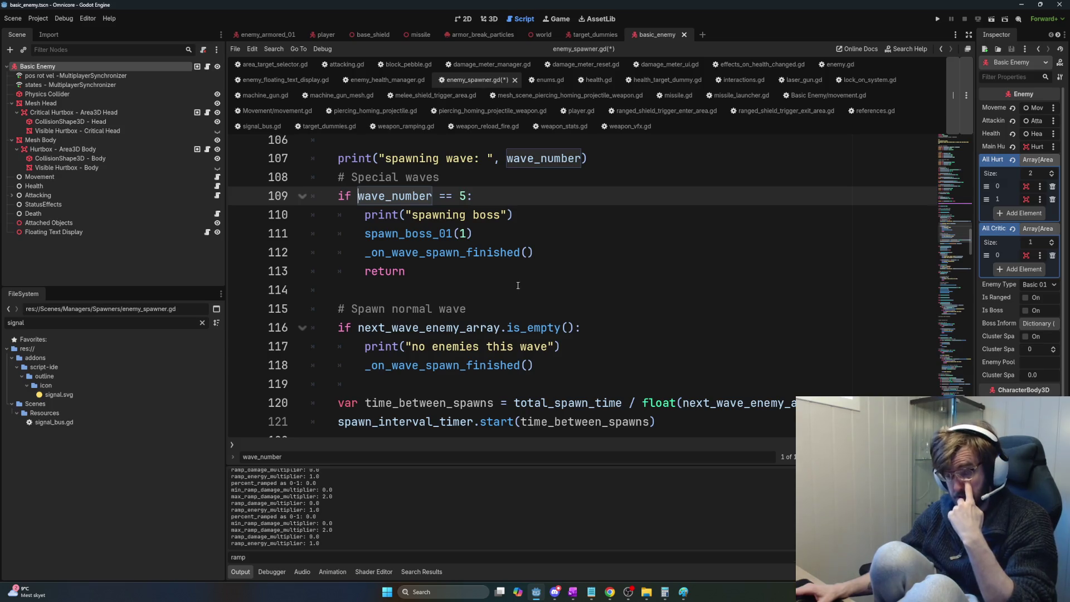
pyautogui.scroll(-1, 520, 288)
pyautogui.scroll(2, 520, 288)
pyautogui.scroll(-2, 520, 285)
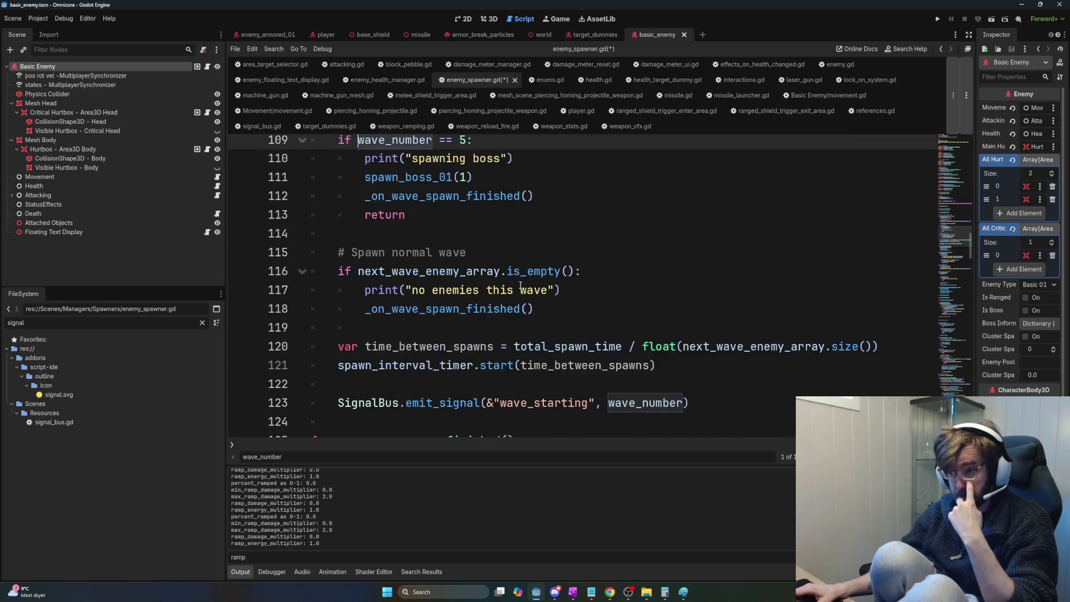
pyautogui.scroll(3, 519, 282)
pyautogui.scroll(-1, 518, 284)
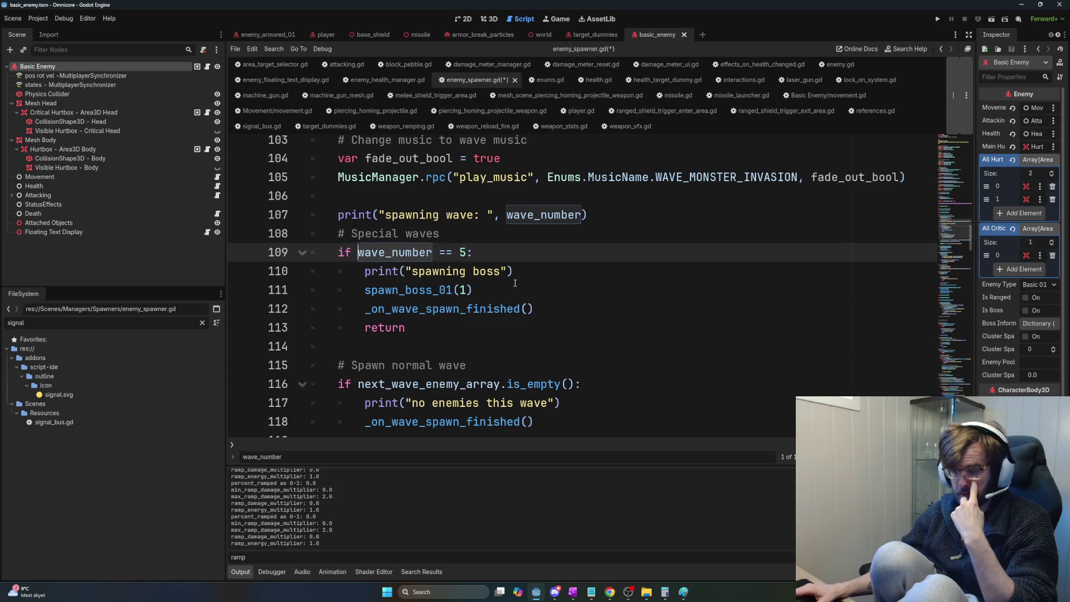
pyautogui.moveTo(495, 252); pyautogui.dragTo(343, 257)
pyautogui.scroll(-1, 468, 308)
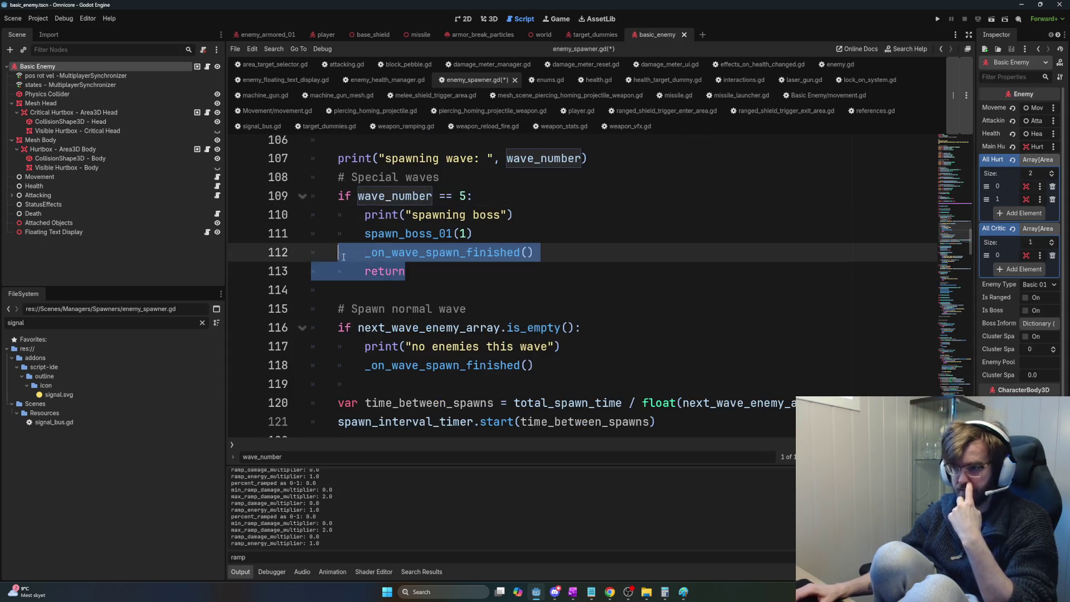
pyautogui.click(387, 272)
pyautogui.moveTo(406, 271); pyautogui.dragTo(369, 270)
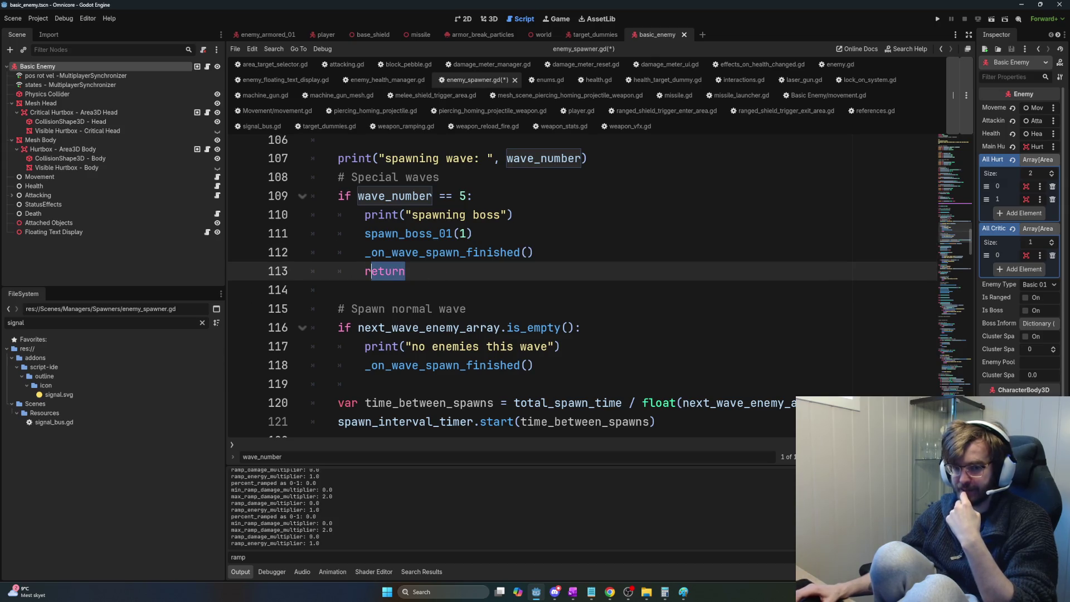
# Inspect the empty-wave check and its print on lines 116–118
pyautogui.click(480, 305)
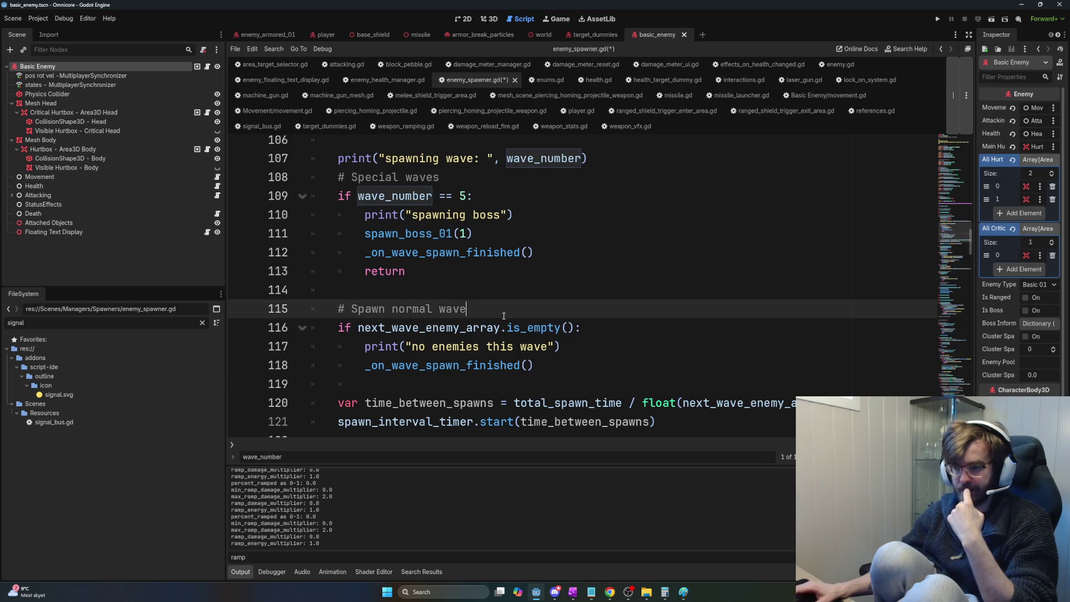
pyautogui.scroll(-1, 480, 322)
pyautogui.moveTo(536, 310)
pyautogui.mouseDown()
pyautogui.moveTo(390, 309)
pyautogui.moveTo(328, 272)
pyautogui.moveTo(560, 290)
pyautogui.moveTo(535, 309)
pyautogui.mouseUp()
pyautogui.click(601, 306)
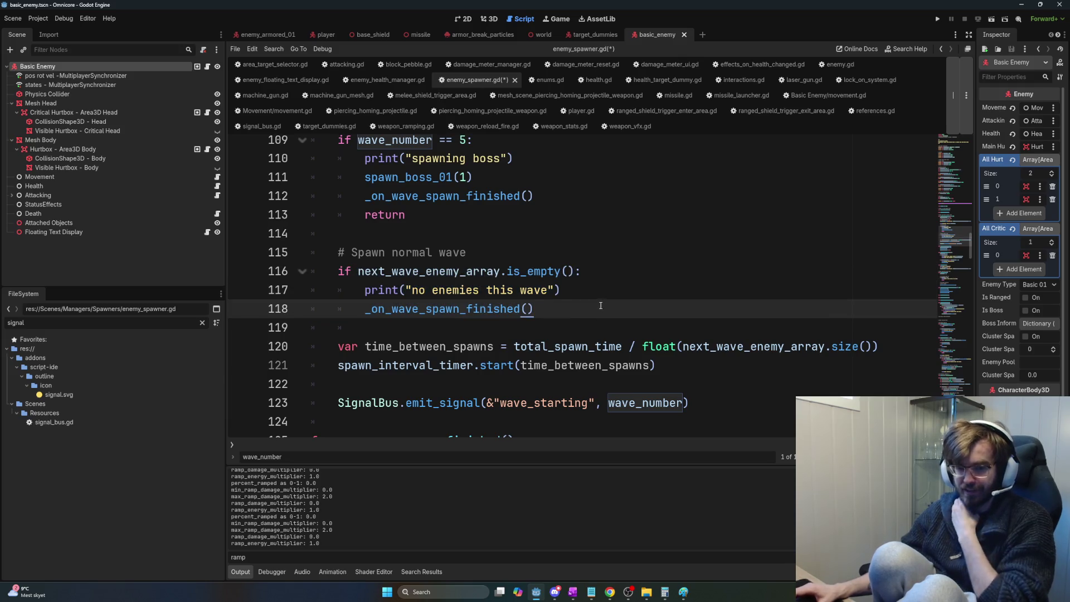
pyautogui.moveTo(601, 306)
pyautogui.mouseDown()
pyautogui.moveTo(335, 272)
pyautogui.moveTo(535, 310)
pyautogui.moveTo(312, 289)
pyautogui.mouseUp()
pyautogui.click(334, 271)
pyautogui.click(580, 316)
pyautogui.moveTo(563, 290)
pyautogui.mouseDown()
pyautogui.moveTo(337, 272)
pyautogui.moveTo(623, 292)
pyautogui.moveTo(557, 310)
pyautogui.moveTo(365, 290)
pyautogui.moveTo(333, 269)
pyautogui.moveTo(597, 306)
pyautogui.mouseUp()
pyautogui.click(337, 272)
pyautogui.click(332, 270)
pyautogui.click(606, 312)
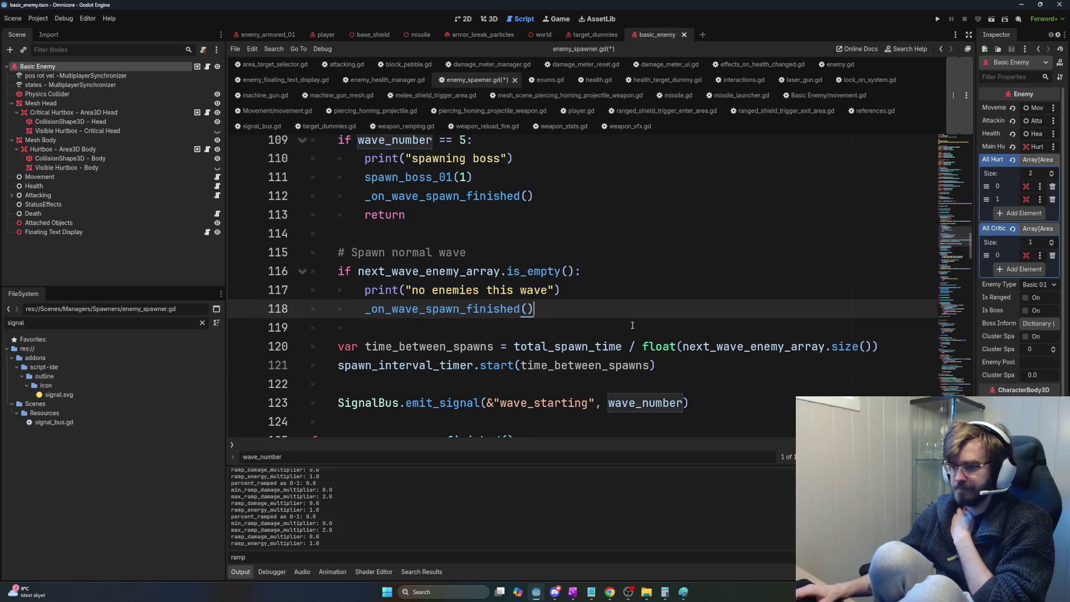
pyautogui.scroll(1, 358, 240)
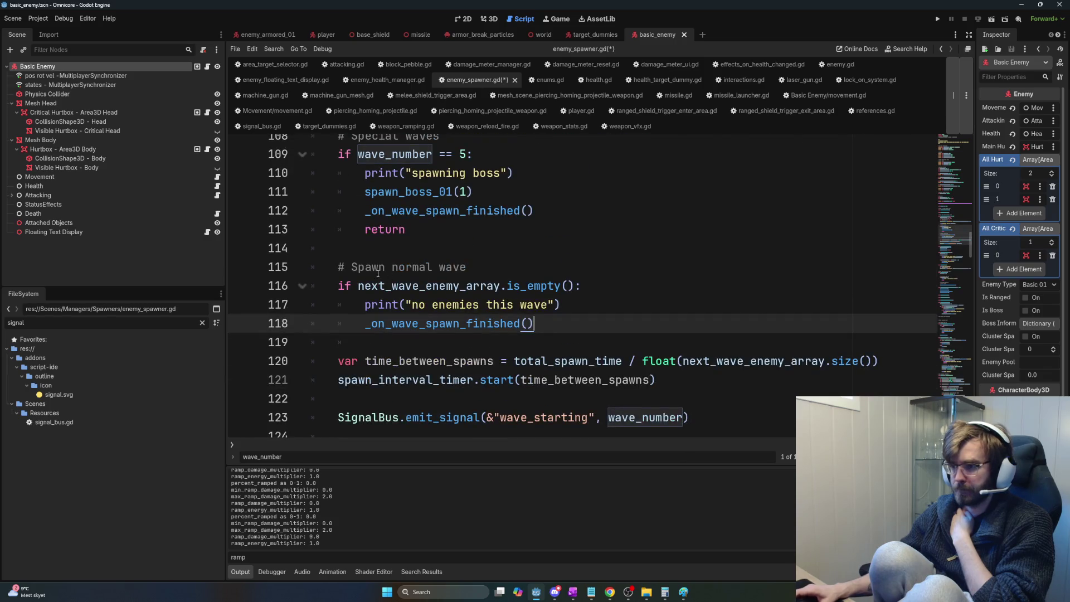
# Review the normal wave spawning block down to the wave_starting signal emit
pyautogui.click(471, 267)
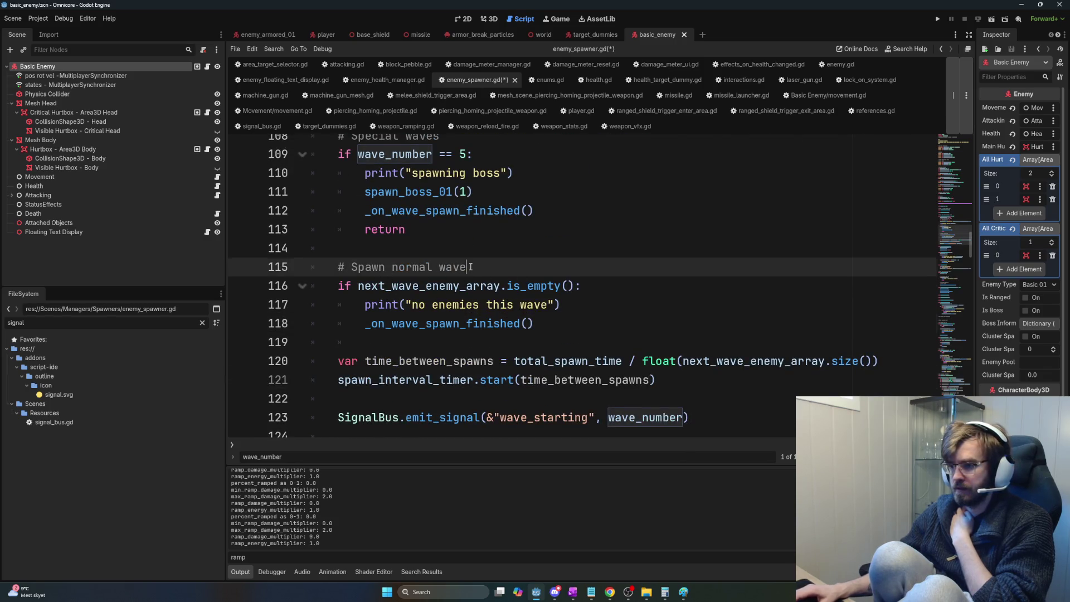
pyautogui.scroll(-1, 513, 324)
pyautogui.moveTo(560, 248); pyautogui.dragTo(366, 248)
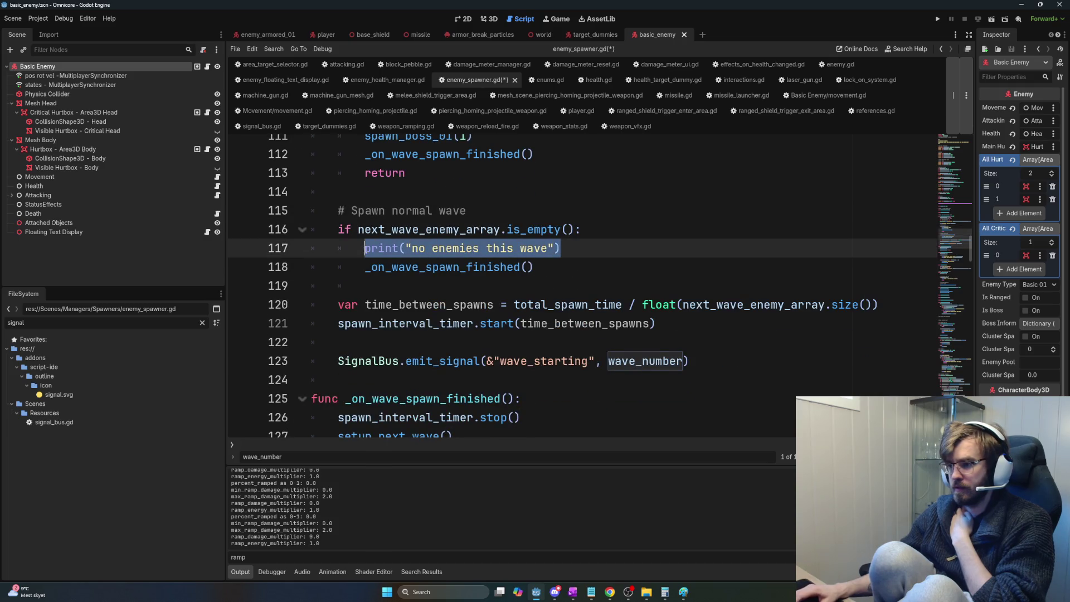
pyautogui.scroll(-1, 471, 304)
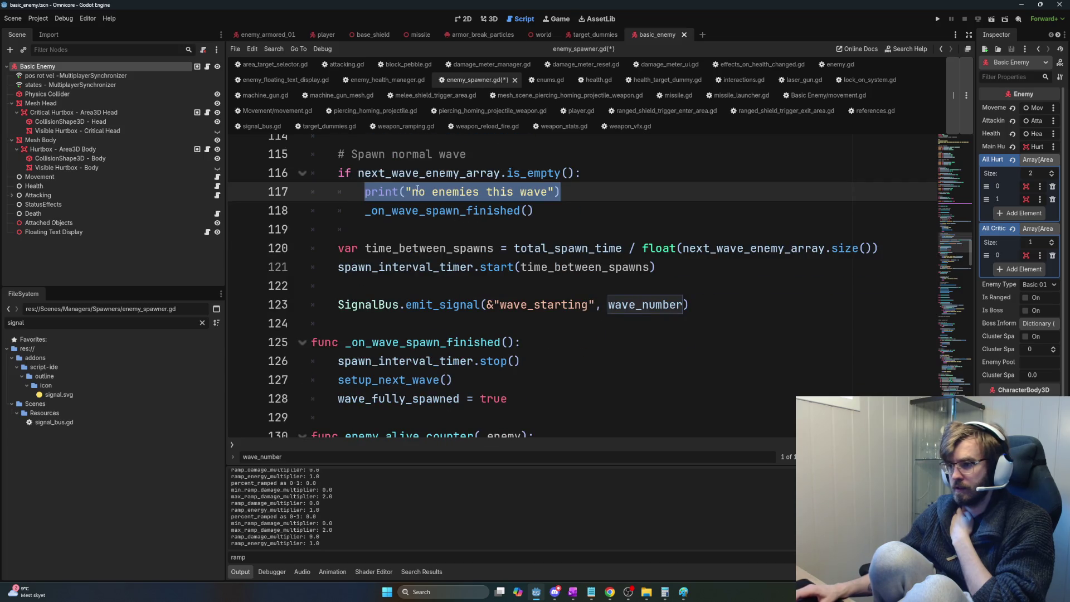
pyautogui.moveTo(336, 172)
pyautogui.mouseDown()
pyautogui.moveTo(725, 250)
pyautogui.moveTo(700, 308)
pyautogui.mouseUp()
pyautogui.click(700, 309)
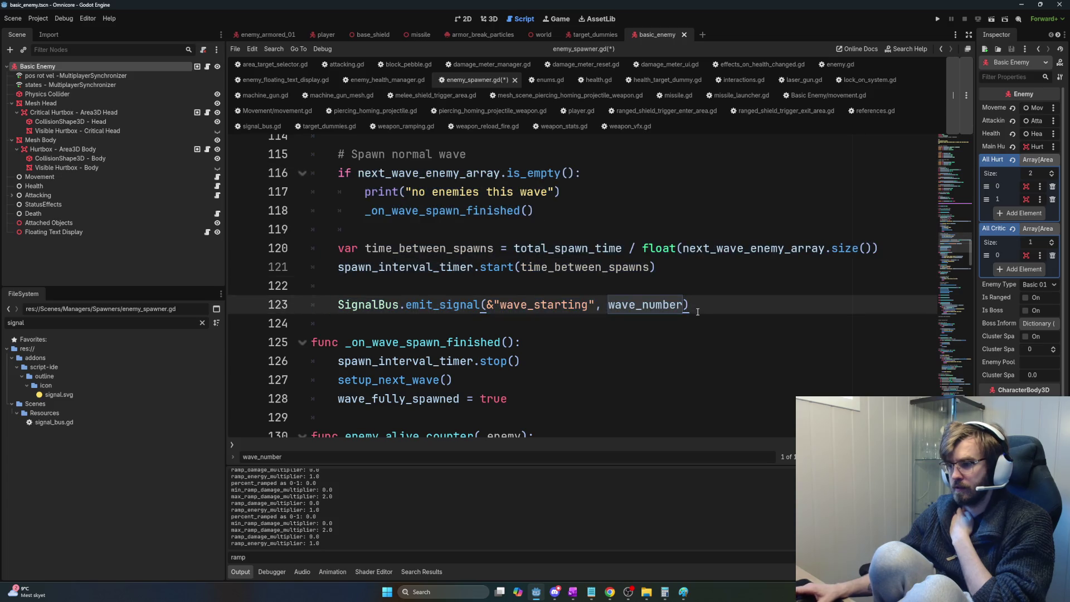
pyautogui.tripleClick(711, 301)
pyautogui.scroll(-2, 511, 310)
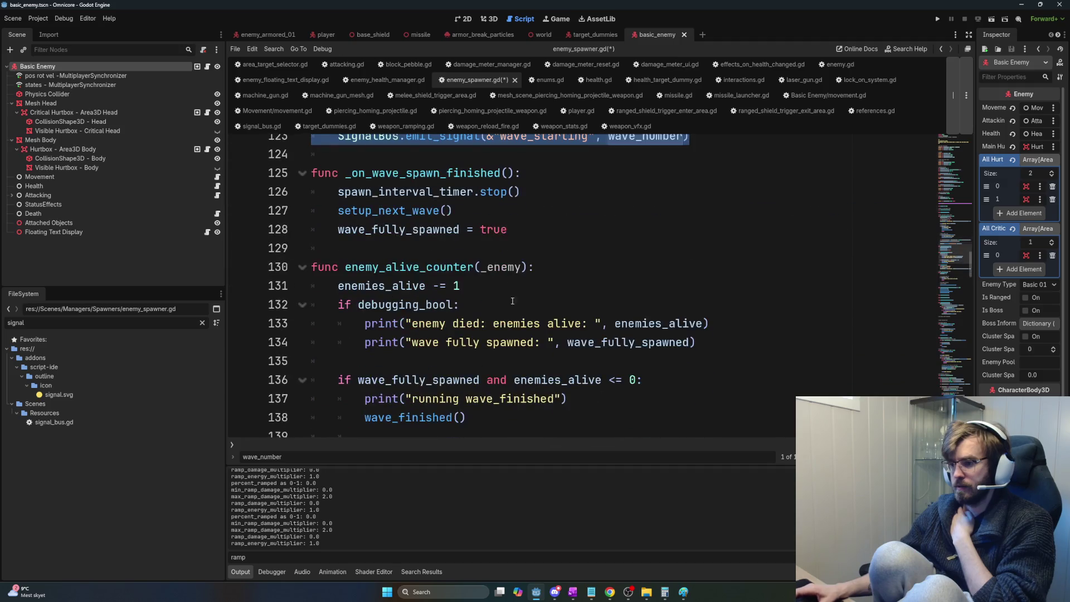
# Jump to the setup_next_wave function definition at line 146
pyautogui.click(387, 211)
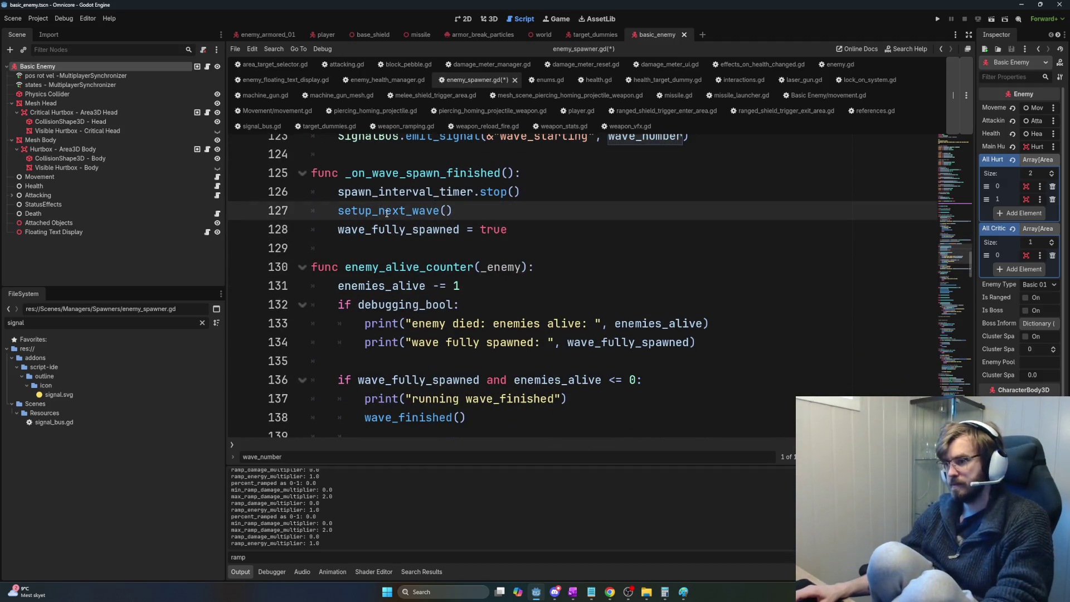
pyautogui.keyDown('ctrl'); pyautogui.click(387, 211); pyautogui.keyUp('ctrl')
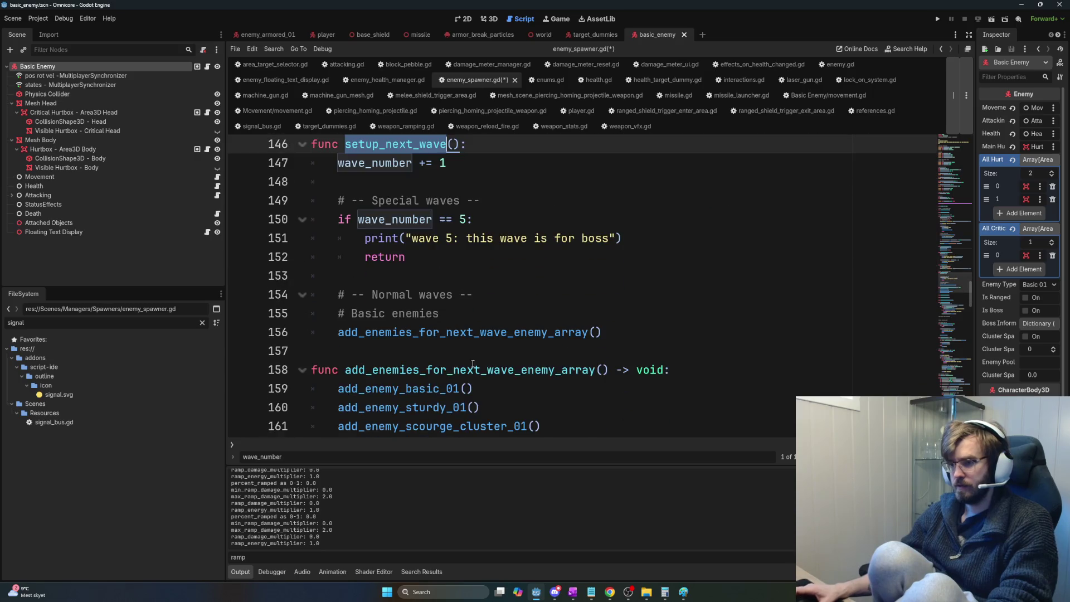
pyautogui.click(502, 276)
# Duplicate enemy_spawner.gd in the Spawners folder as enemy_spawnerold.gd
pyautogui.hotkey('ctrl', 'a')
pyautogui.hotkey('ctrl', 'a')
pyautogui.write('e')
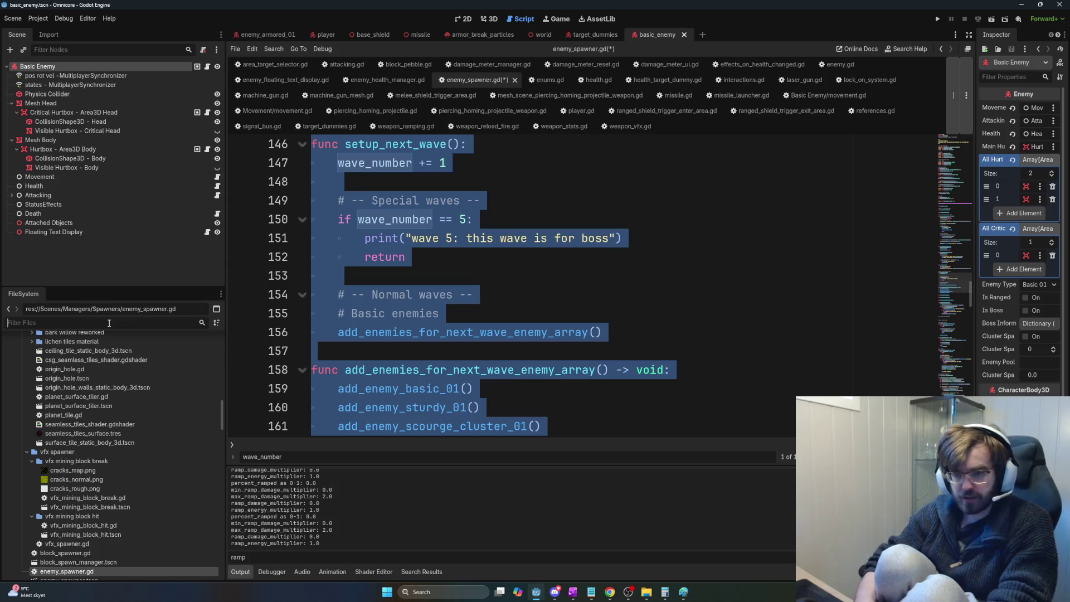
pyautogui.write('nemy_')
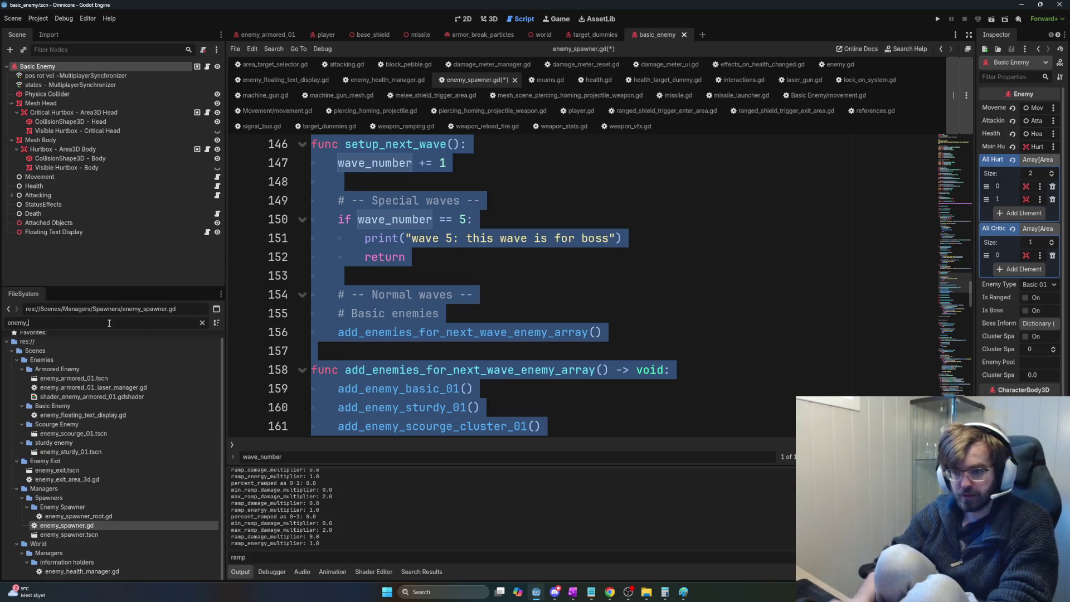
pyautogui.rightClick(84, 525)
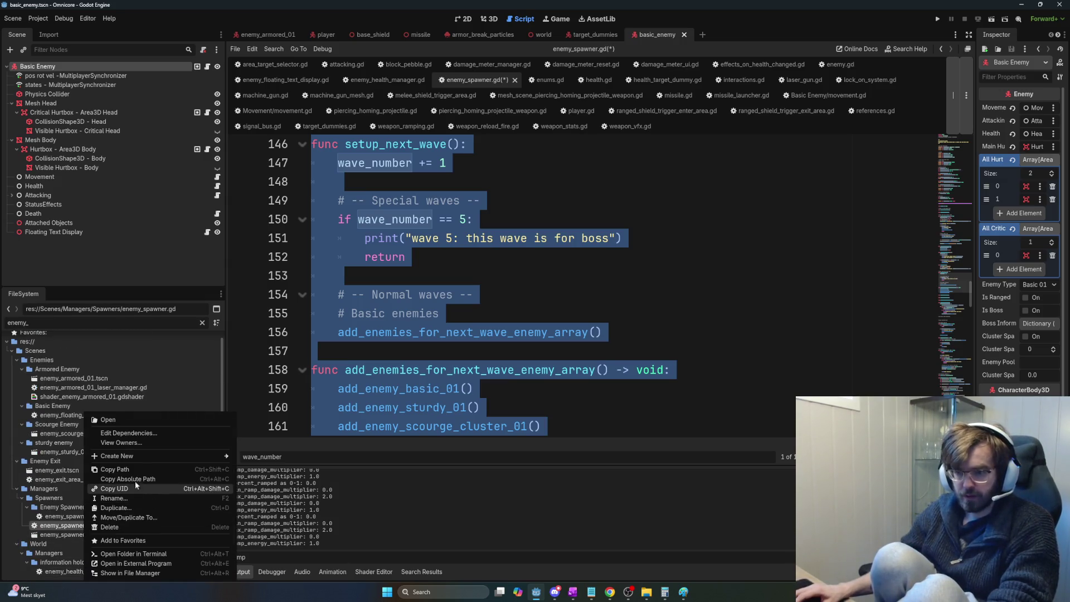
pyautogui.click(121, 509)
pyautogui.press('Right')
pyautogui.write('ol')
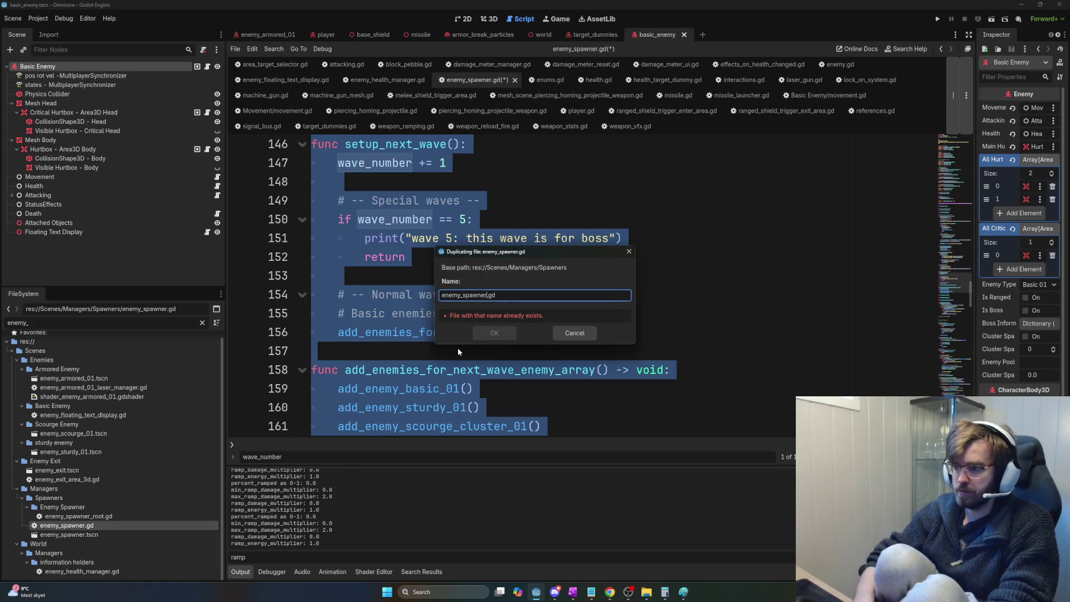
pyautogui.write('d')
pyautogui.press('Return')
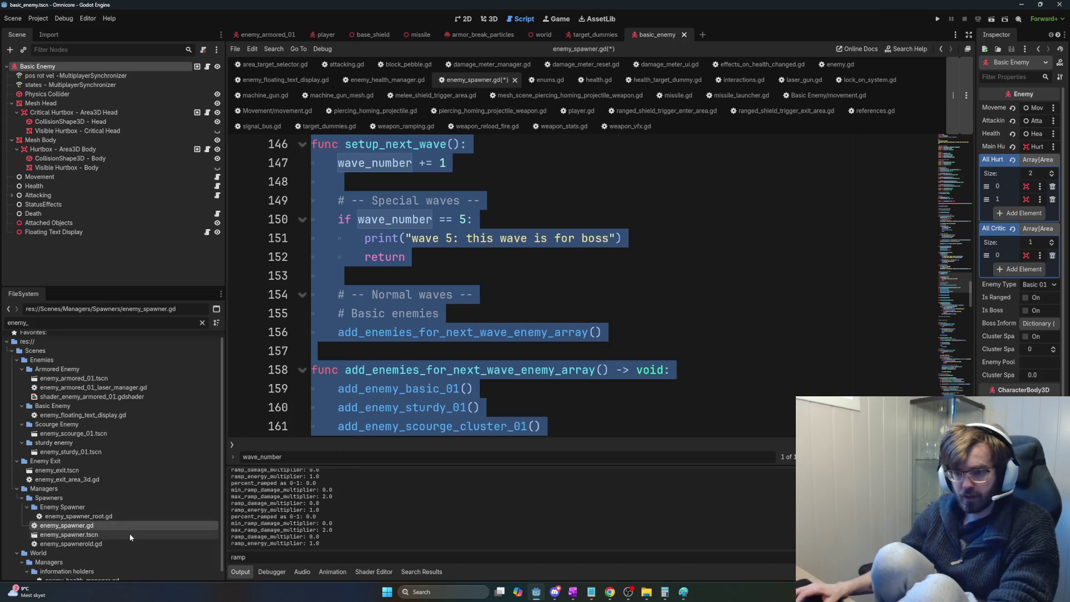
# Rename the copy from enemy_spawnerold.gd to enemy_spawner_old.gd
pyautogui.click(98, 545)
pyautogui.press('F2')
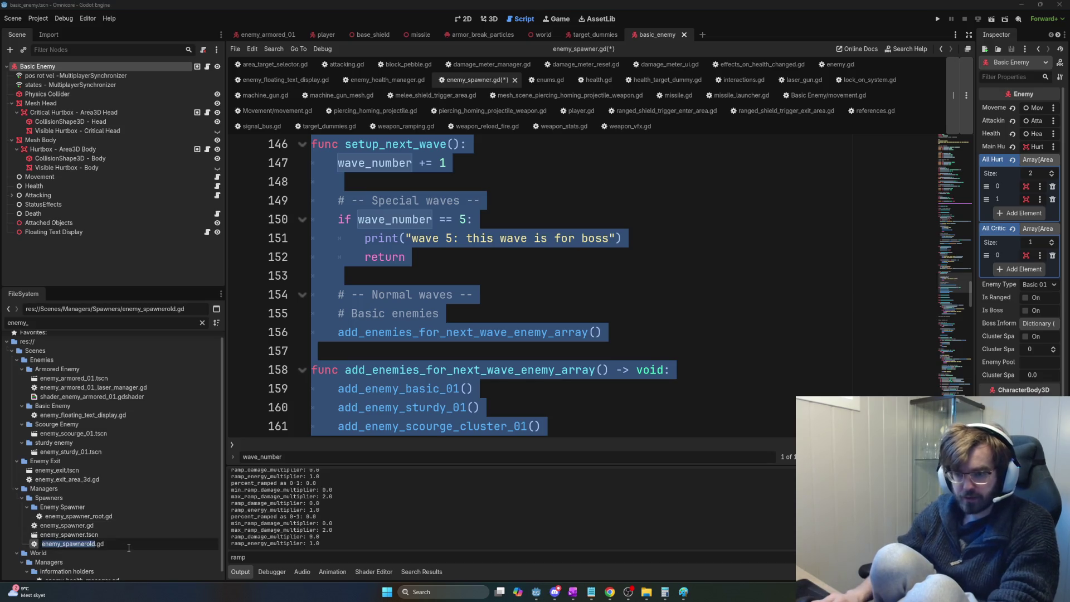
pyautogui.write('_')
pyautogui.press('Return')
pyautogui.moveTo(104, 543)
pyautogui.mouseDown()
pyautogui.moveTo(100, 577)
pyautogui.moveTo(84, 587)
pyautogui.moveTo(99, 540)
pyautogui.mouseUp()
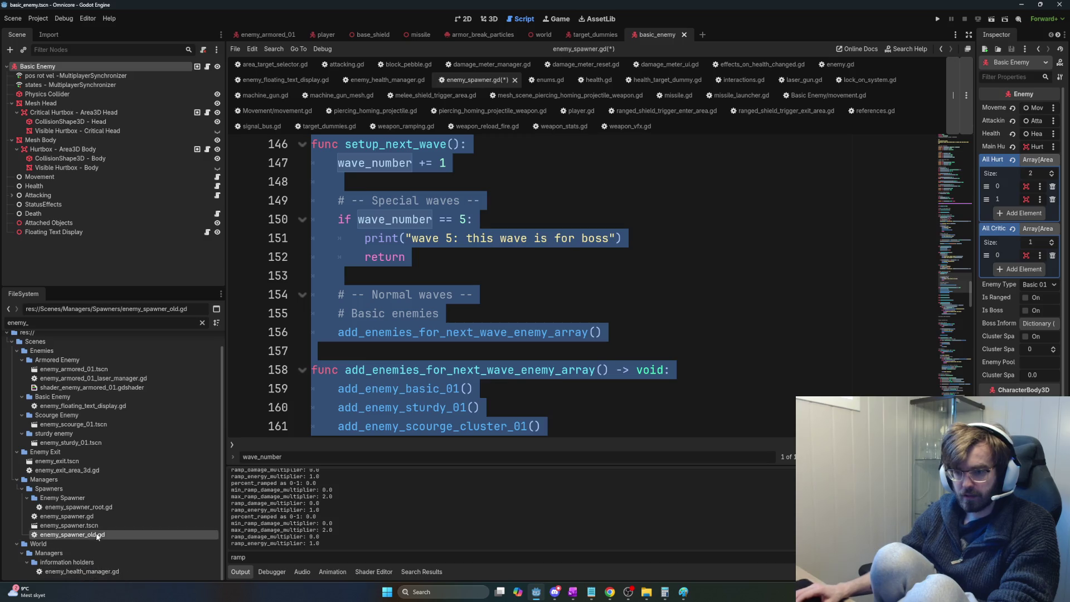
# Move enemy_spawner_old.gd into the XX Old Parts folder
pyautogui.click(202, 322)
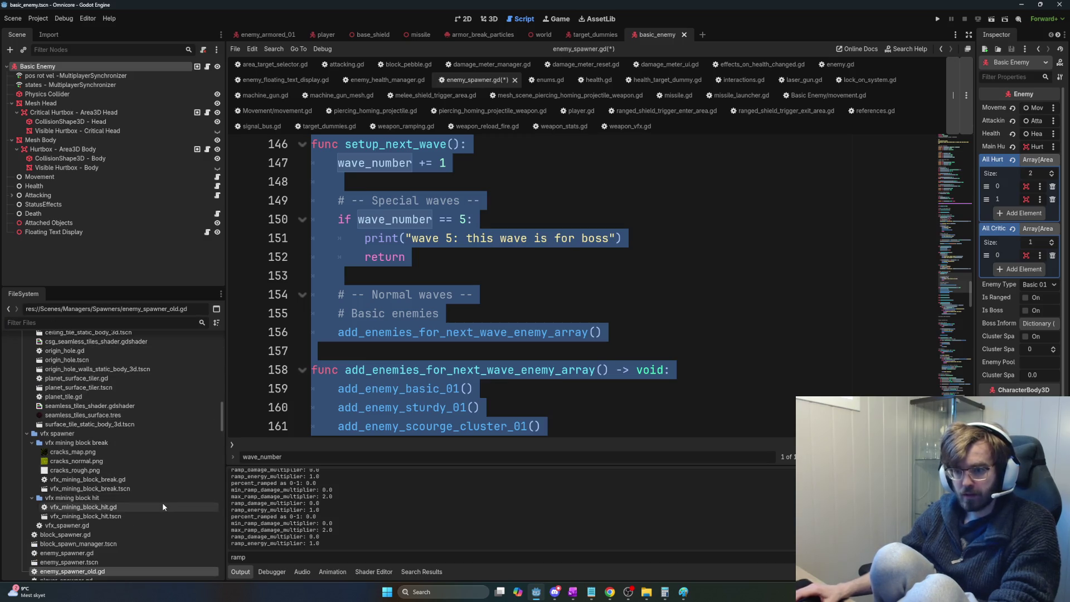
pyautogui.write('ol')
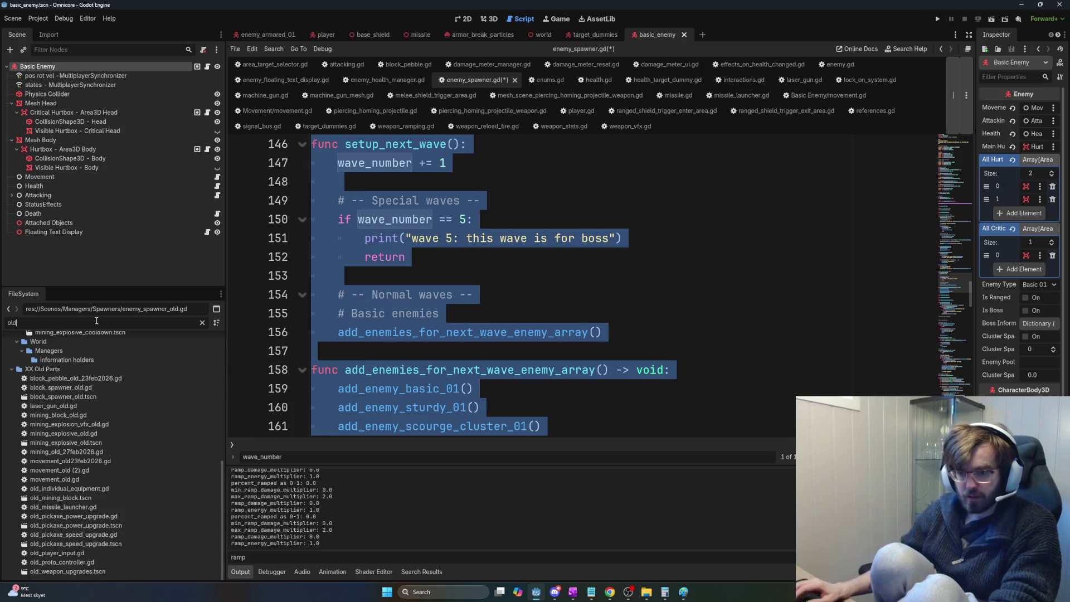
pyautogui.write('d')
pyautogui.scroll(3, 141, 421)
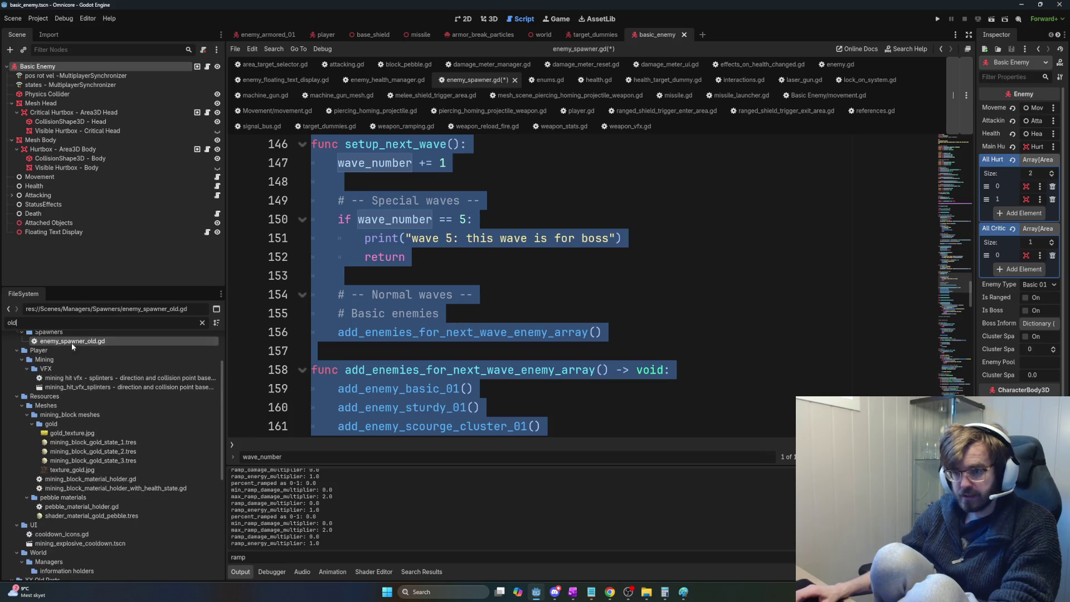
pyautogui.moveTo(75, 344)
pyautogui.mouseDown()
pyautogui.moveTo(84, 561)
pyautogui.moveTo(86, 528)
pyautogui.mouseUp()
pyautogui.click(484, 311)
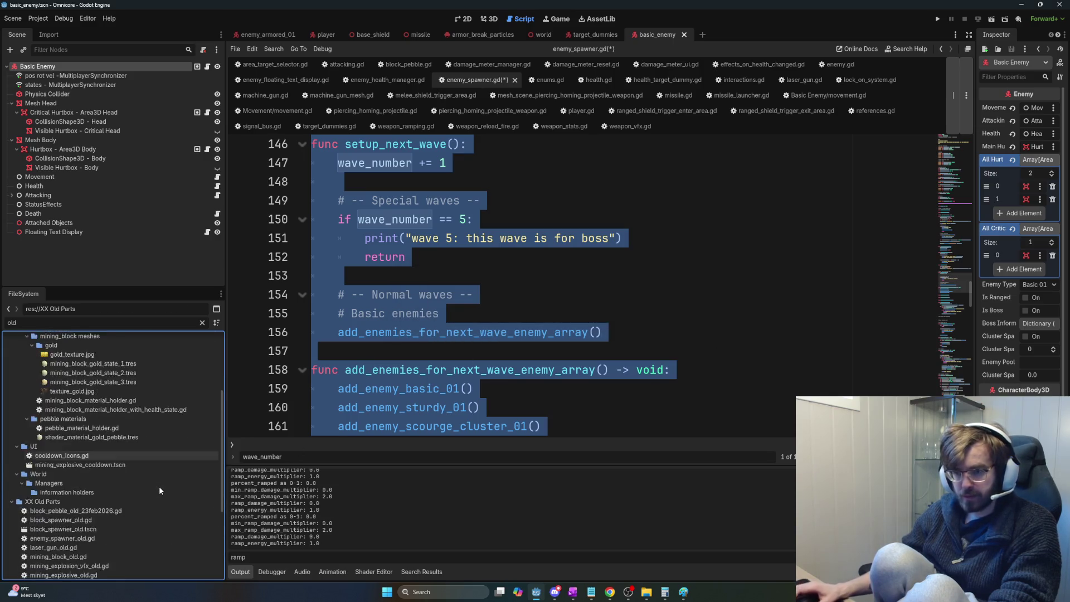
pyautogui.scroll(5, 149, 489)
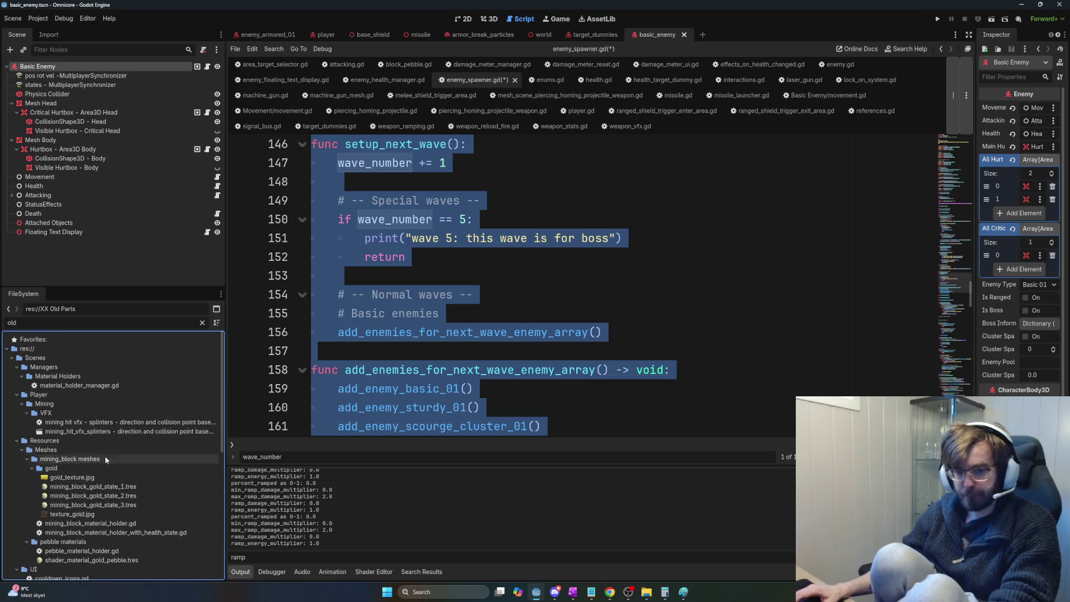
pyautogui.click(557, 267)
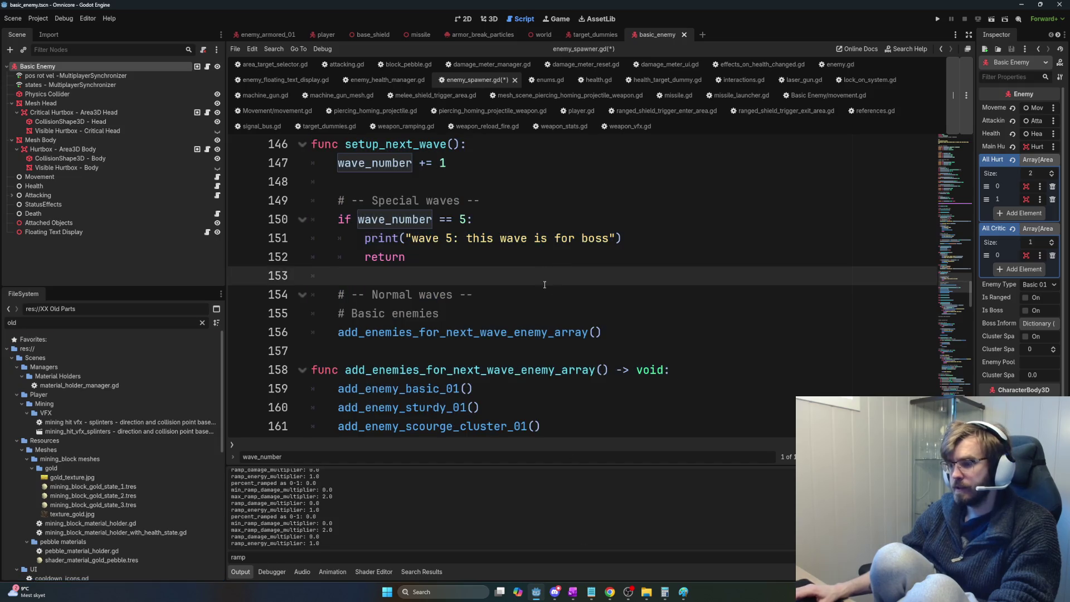
# Save the edited enemy_spawner.gd script
pyautogui.scroll(3, 536, 333)
pyautogui.scroll(-3, 474, 267)
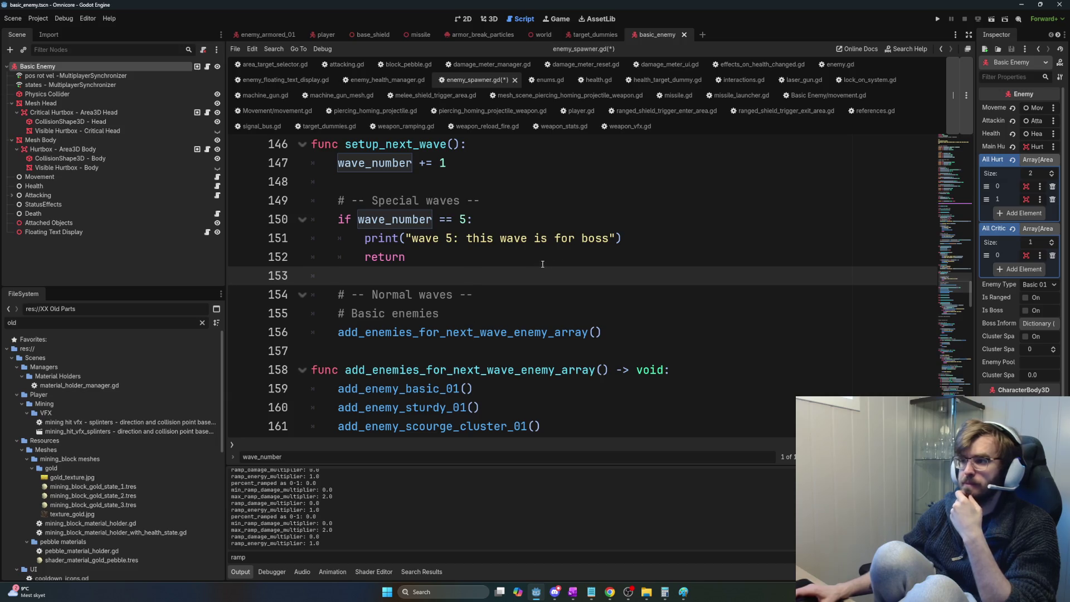
pyautogui.hotkey('ctrl', 's')
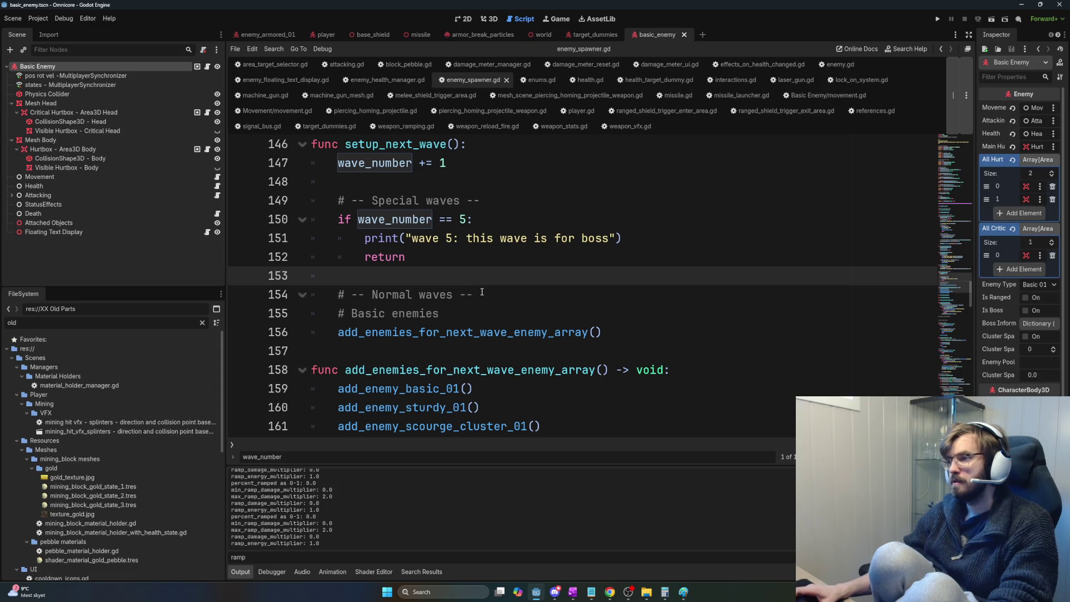
# Check the EnemySpawner class_name line, then open enemy_spawner_old.gd from XX Old Parts
pyautogui.scroll(2, 957, 337)
pyautogui.scroll(2, 957, 336)
pyautogui.hotkey('ctrl', 'Home')
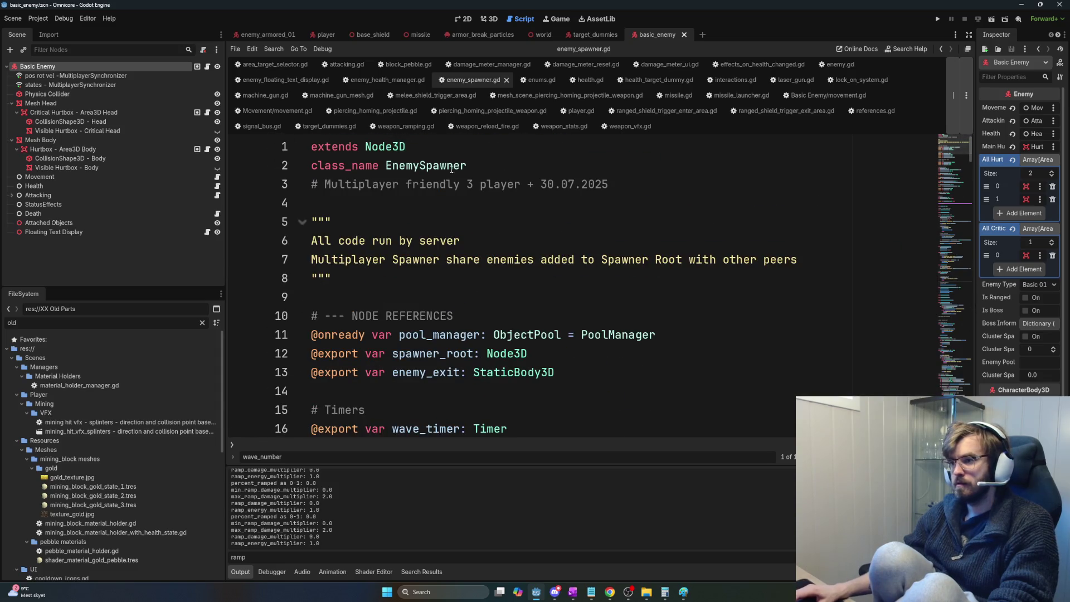
pyautogui.doubleClick(426, 166)
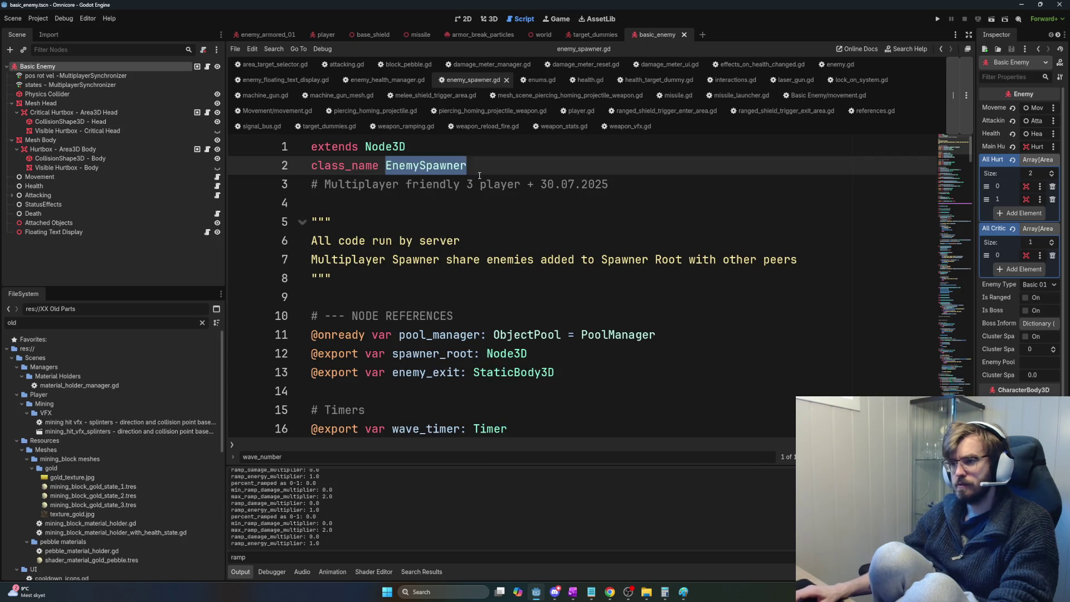
pyautogui.click(448, 176)
pyautogui.scroll(-10, 195, 442)
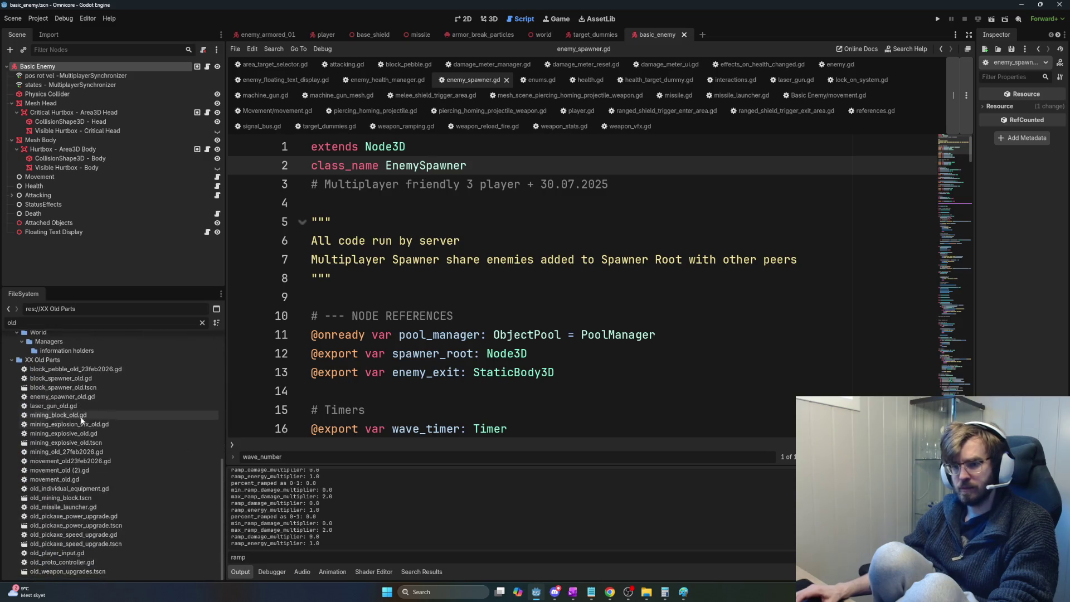
pyautogui.click(81, 397)
pyautogui.doubleClick(83, 398)
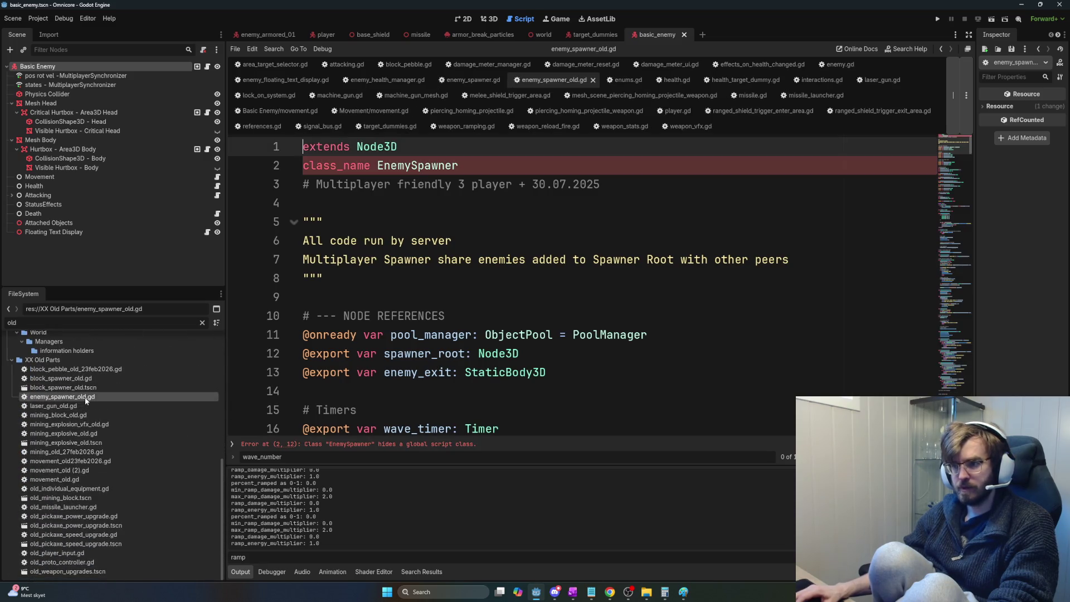
# Comment out the class_name line in enemy_spawner_old.gd as '#class_name EnemySpawner' and save it
pyautogui.click(505, 159)
pyautogui.write('Old')
pyautogui.click(435, 221)
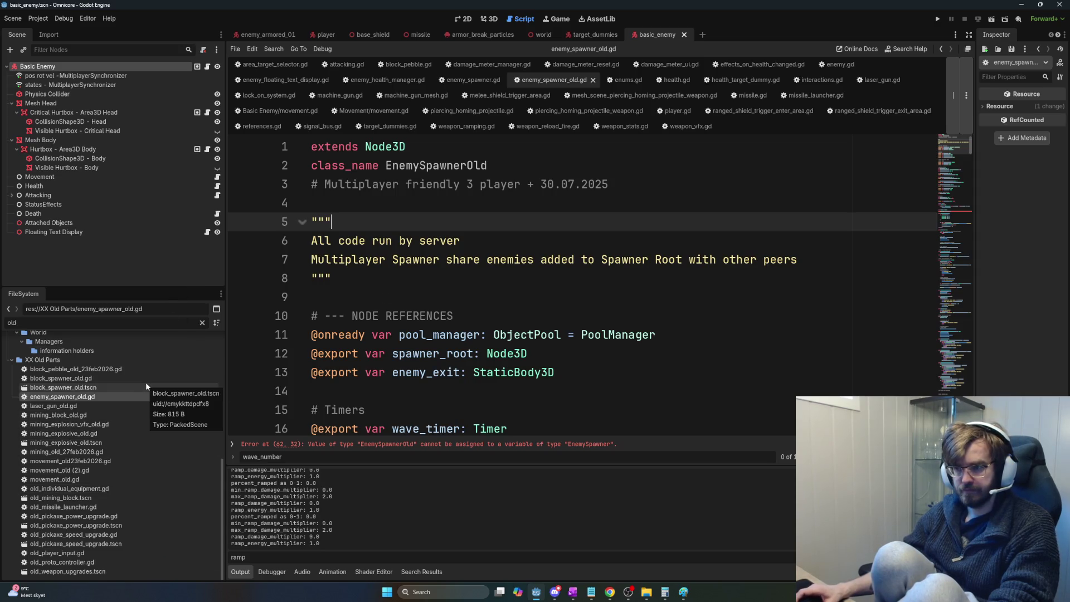
pyautogui.click(314, 166)
pyautogui.hotkey('ctrl', 'k')
pyautogui.press('BackSpace')
pyautogui.press('BackSpace')
pyautogui.press('BackSpace')
pyautogui.hotkey('ctrl', 's')
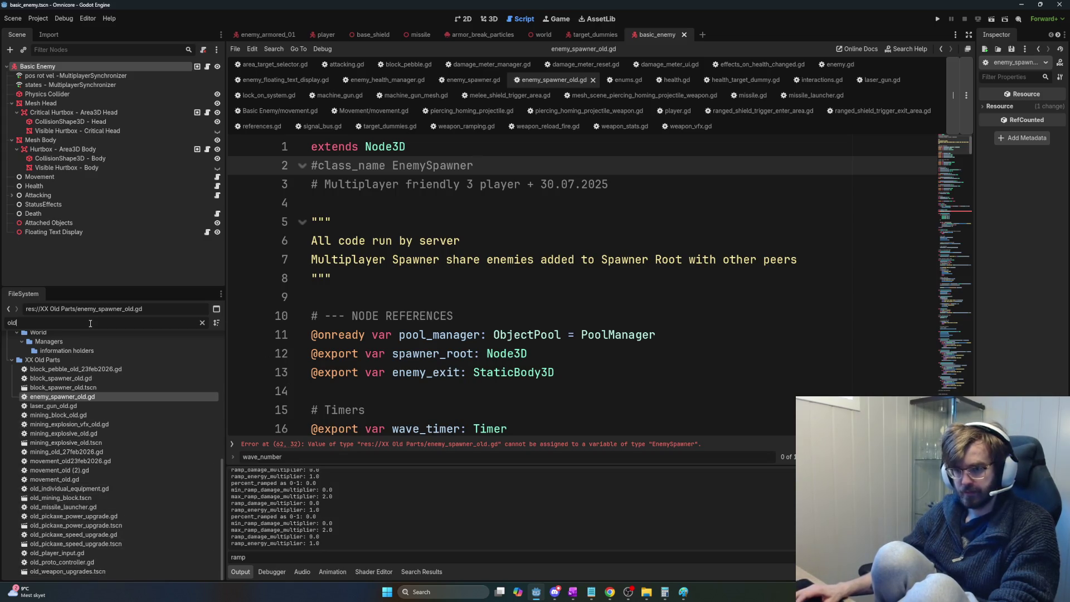
# Return to enemy_spawner.gd and close the enemy_spawner_old.gd script tab
pyautogui.hotkey('alt', 'Left')
pyautogui.scroll(-5, 530, 251)
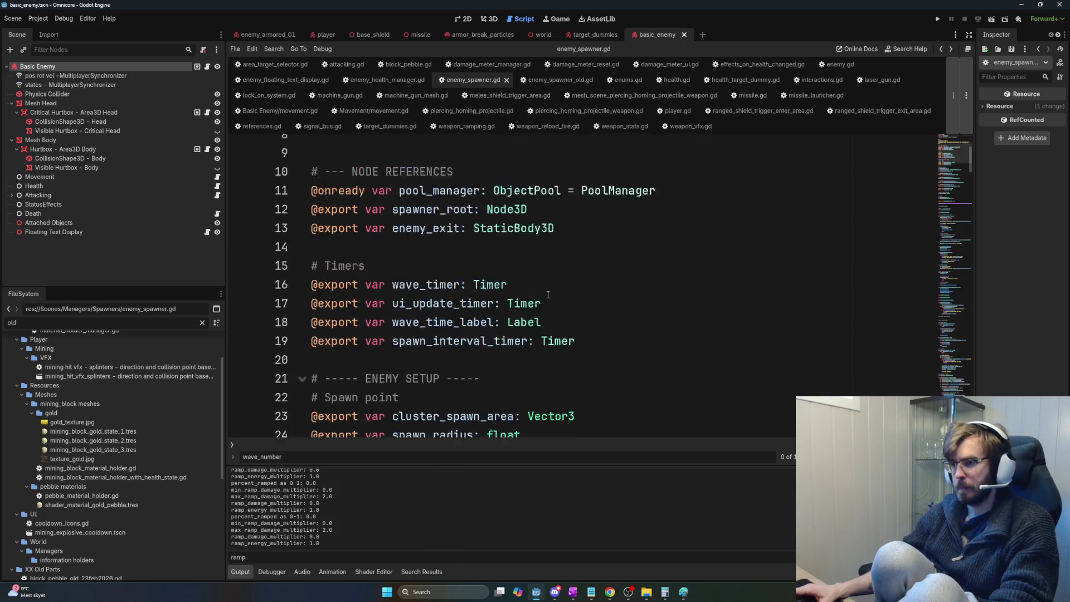
pyautogui.scroll(1, 556, 310)
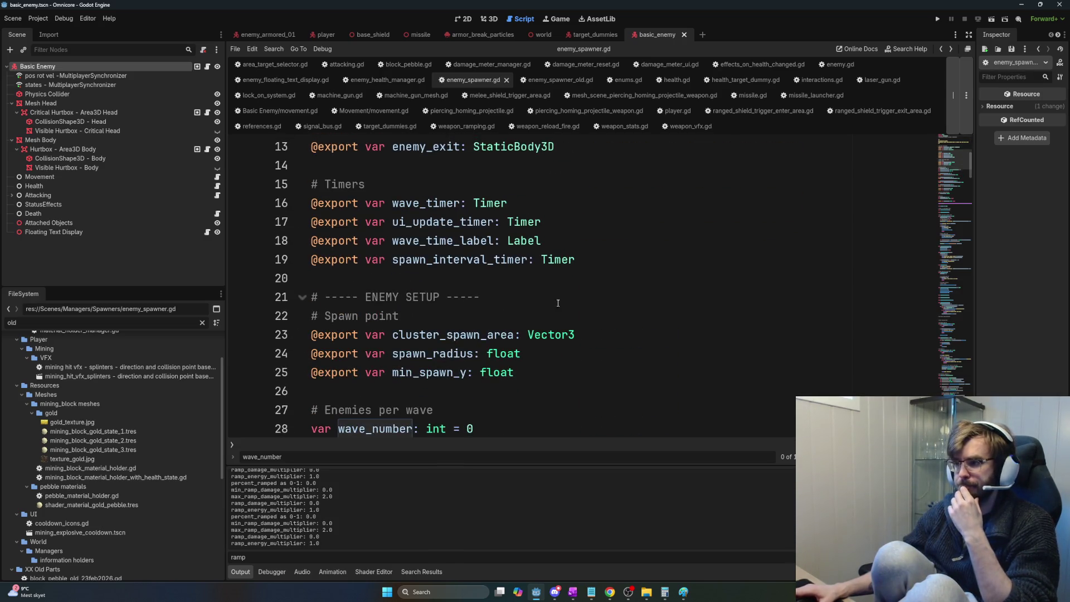
pyautogui.rightClick(585, 81)
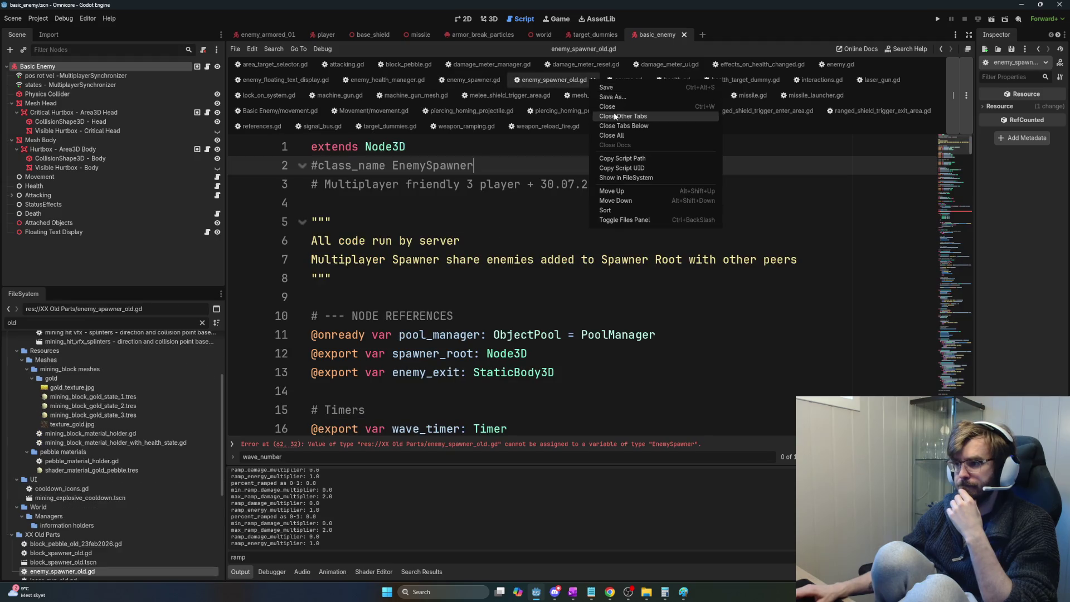
pyautogui.click(611, 112)
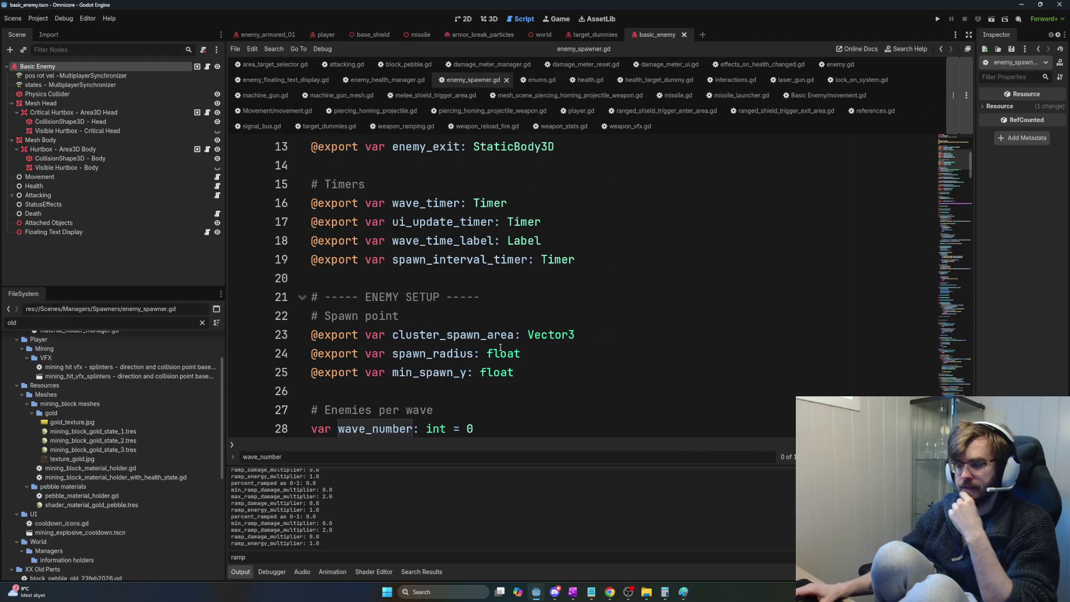
pyautogui.scroll(-2, 522, 373)
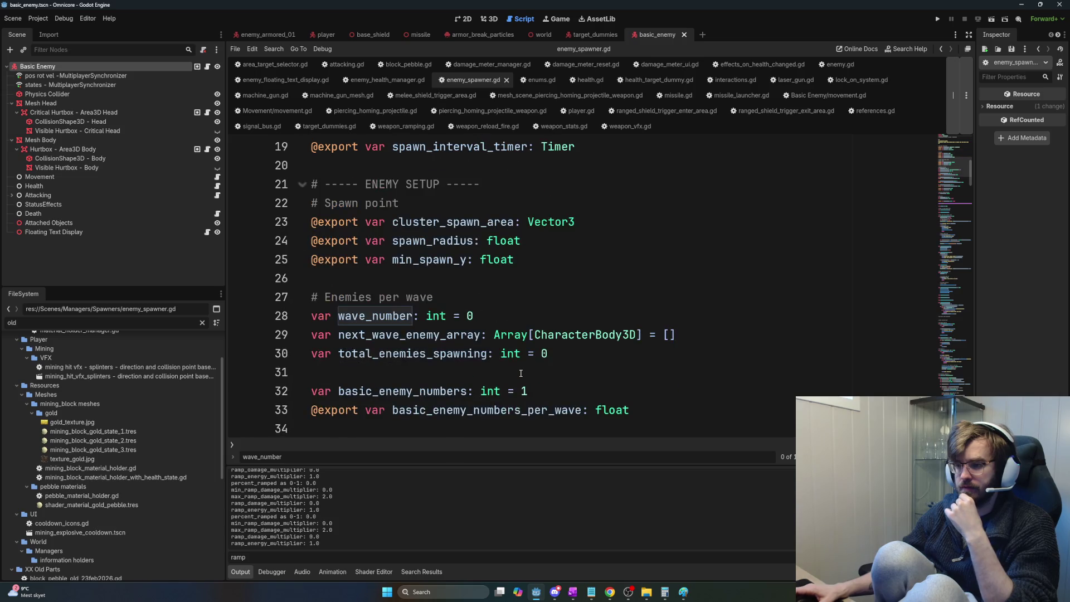
pyautogui.scroll(-2, 521, 374)
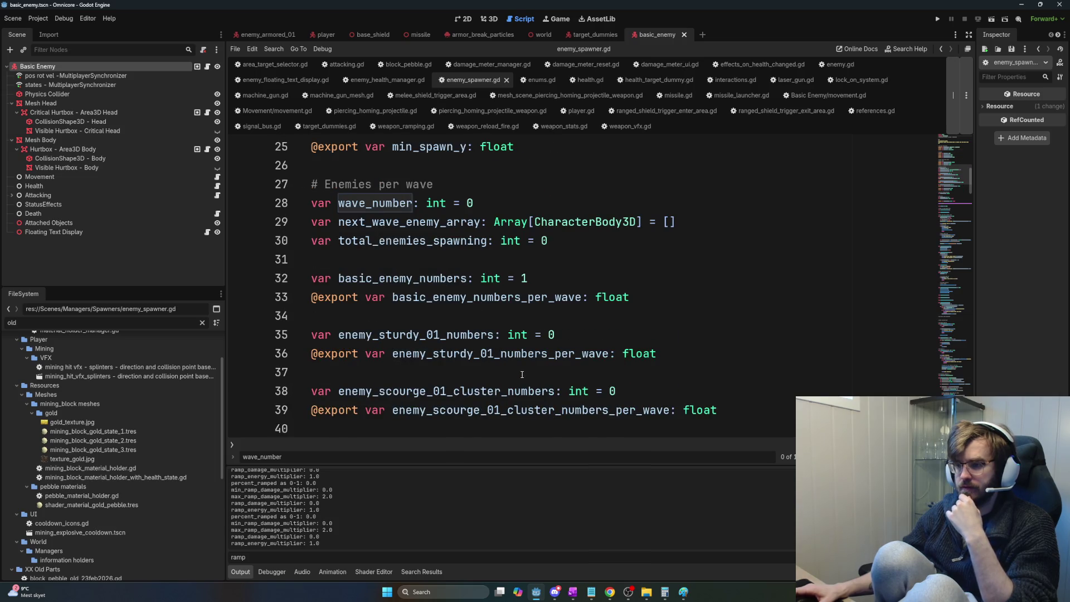
pyautogui.scroll(-3, 522, 374)
pyautogui.scroll(-2, 524, 375)
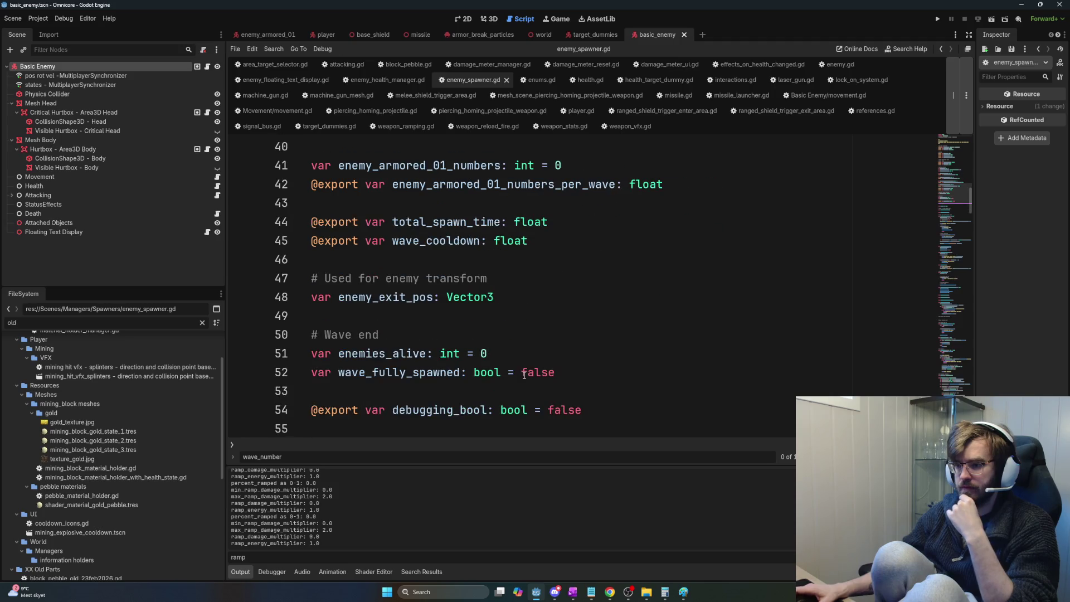
pyautogui.scroll(-2, 525, 375)
pyautogui.scroll(6, 526, 377)
pyautogui.scroll(3, 526, 377)
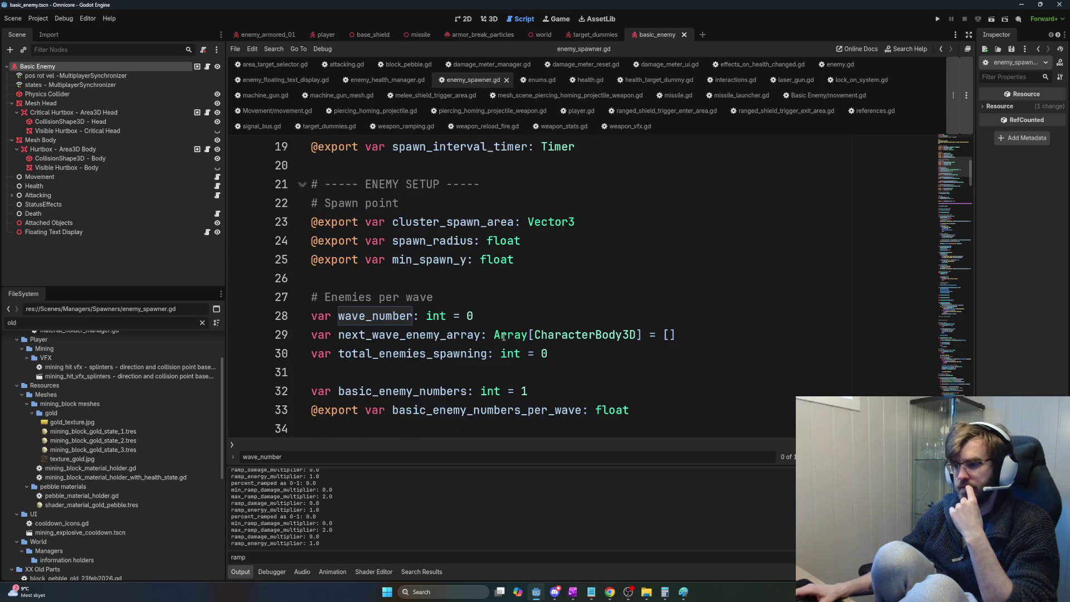
pyautogui.scroll(-1, 504, 337)
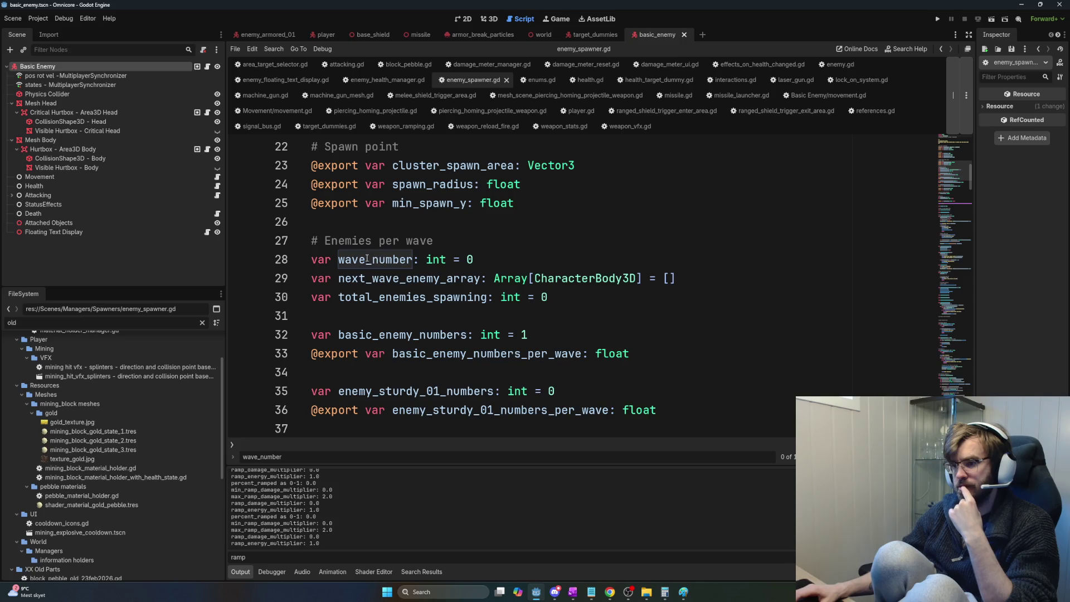
pyautogui.scroll(-1, 410, 318)
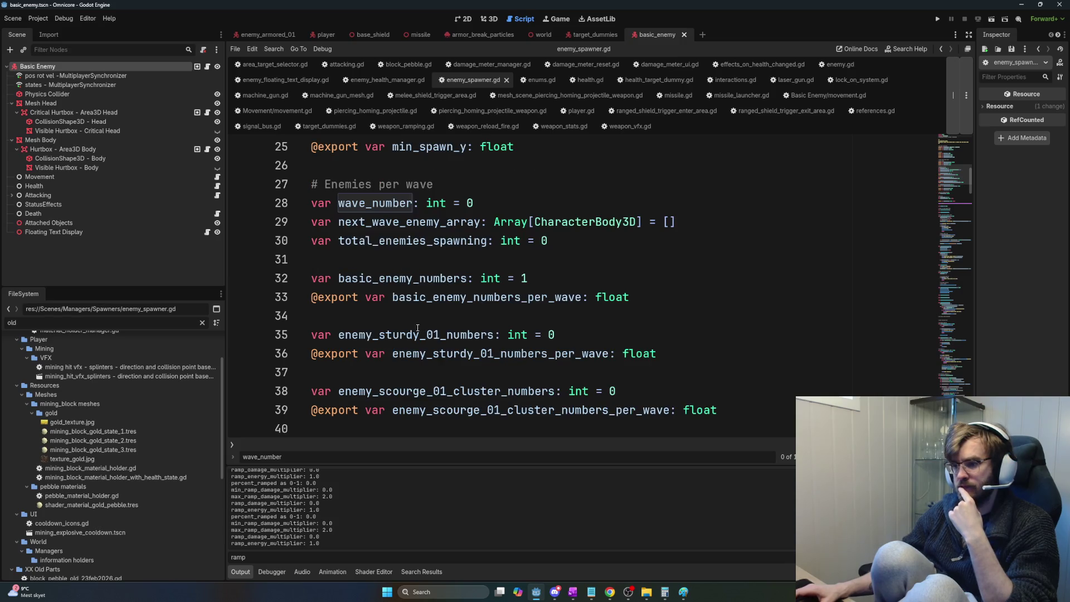
pyautogui.moveTo(322, 269)
pyautogui.mouseDown()
pyautogui.moveTo(546, 335)
pyautogui.moveTo(529, 279)
pyautogui.moveTo(705, 293)
pyautogui.mouseUp()
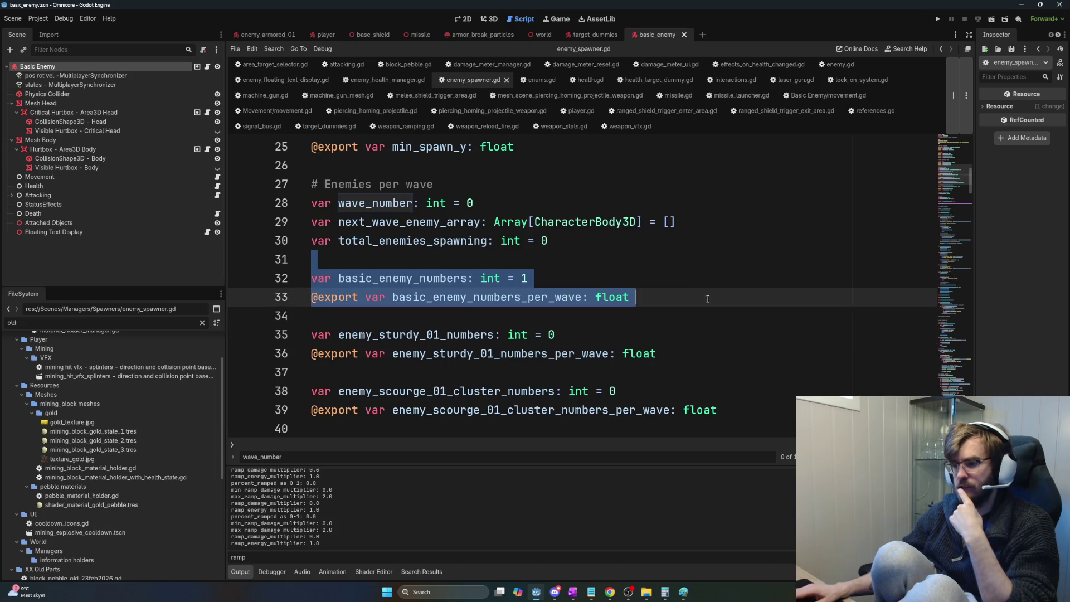
pyautogui.click(629, 251)
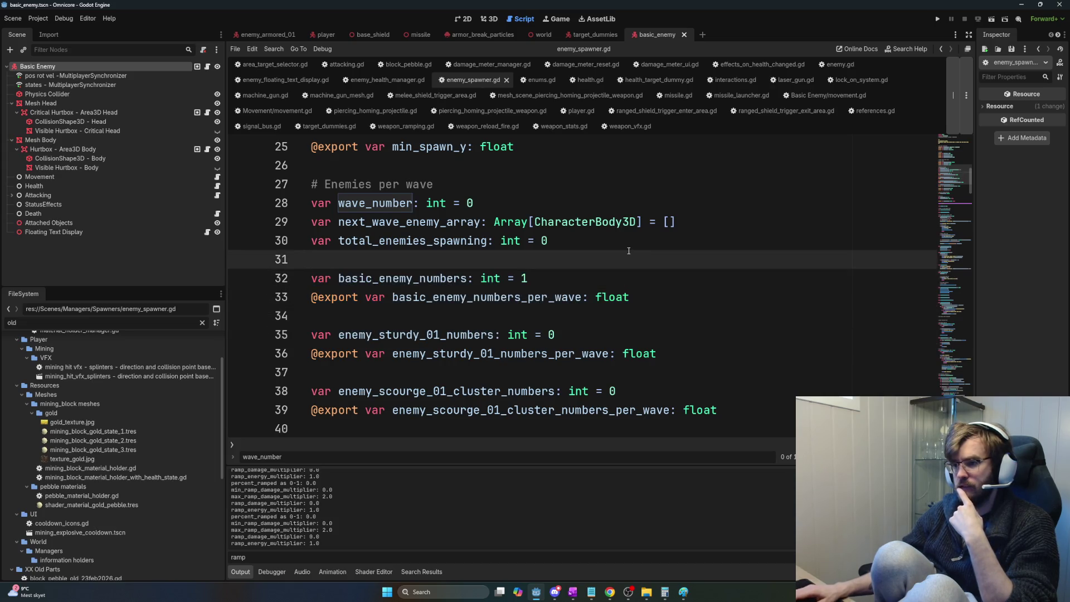
pyautogui.moveTo(682, 294); pyautogui.dragTo(306, 296)
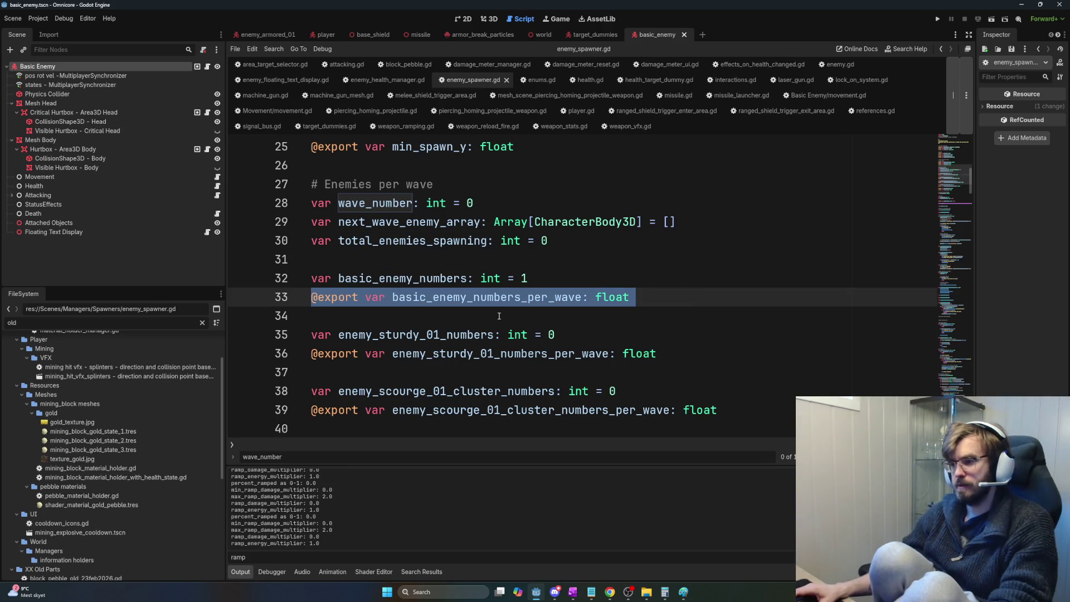
# Delete the basic and sturdy per-wave export lines and move the sturdy count line under basic's
pyautogui.press('BackSpace')
pyautogui.press('BackSpace')
pyautogui.press('Down')
pyautogui.press('Down')
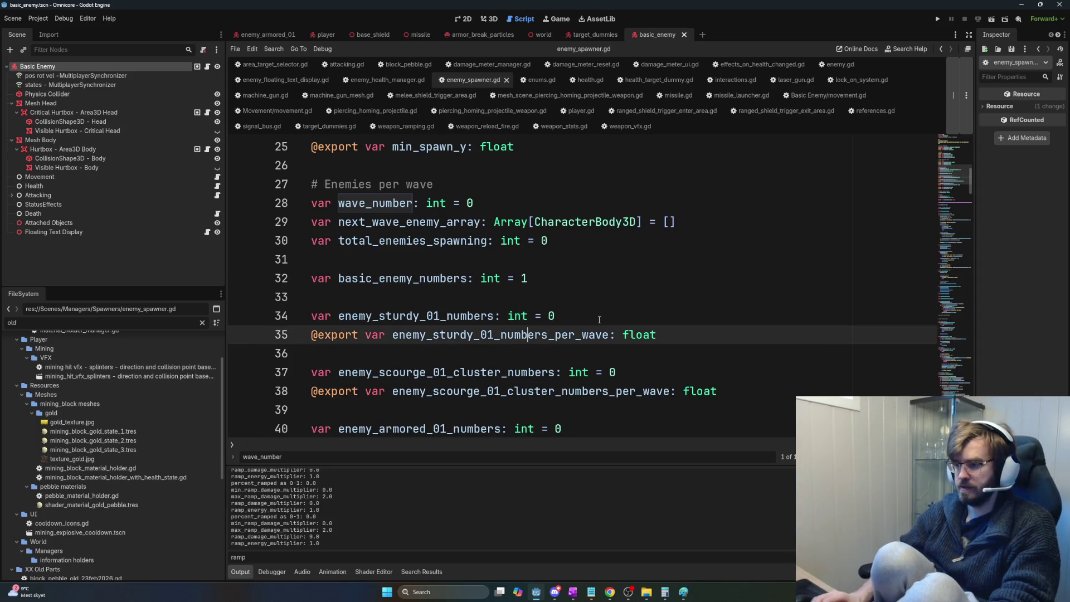
pyautogui.press('End')
pyautogui.hotkey('shift', 'Home')
pyautogui.press('BackSpace')
pyautogui.press('BackSpace')
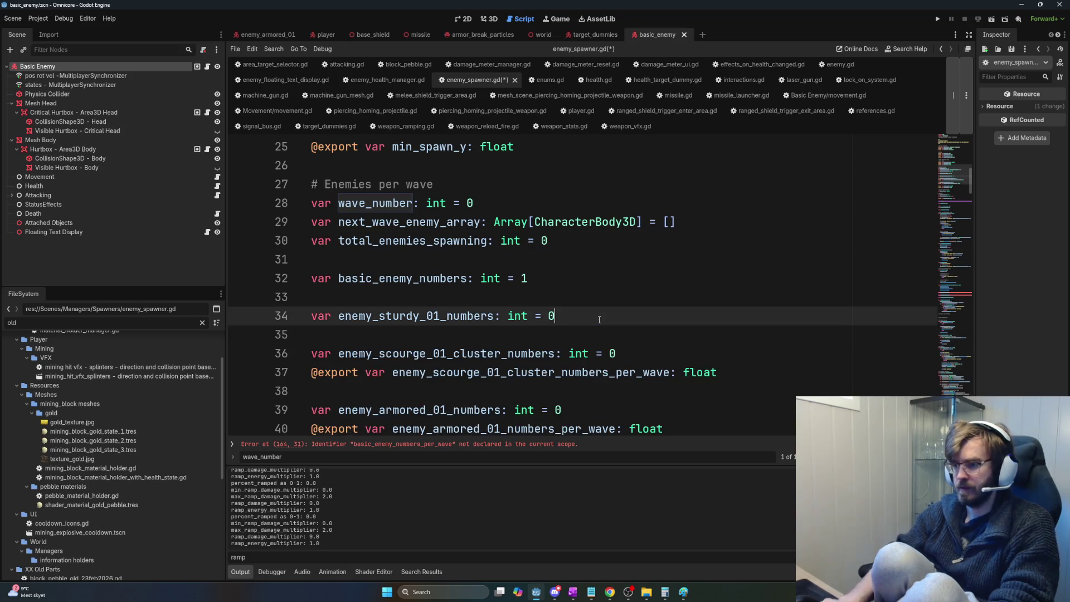
pyautogui.press('Up')
pyautogui.hotkey('alt', 'Up')
pyautogui.press('Down')
pyautogui.press('BackSpace')
# Delete the scourge per-wave export line along with its leftover blank line
pyautogui.press('Down')
pyautogui.press('Down')
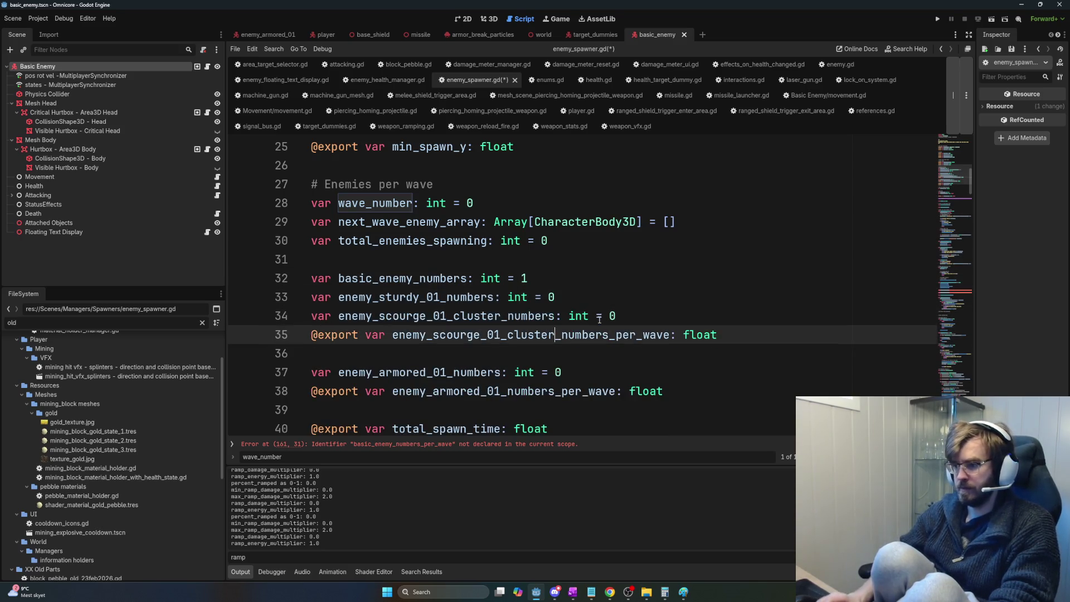
pyautogui.press('End')
pyautogui.hotkey('shift', 'Home')
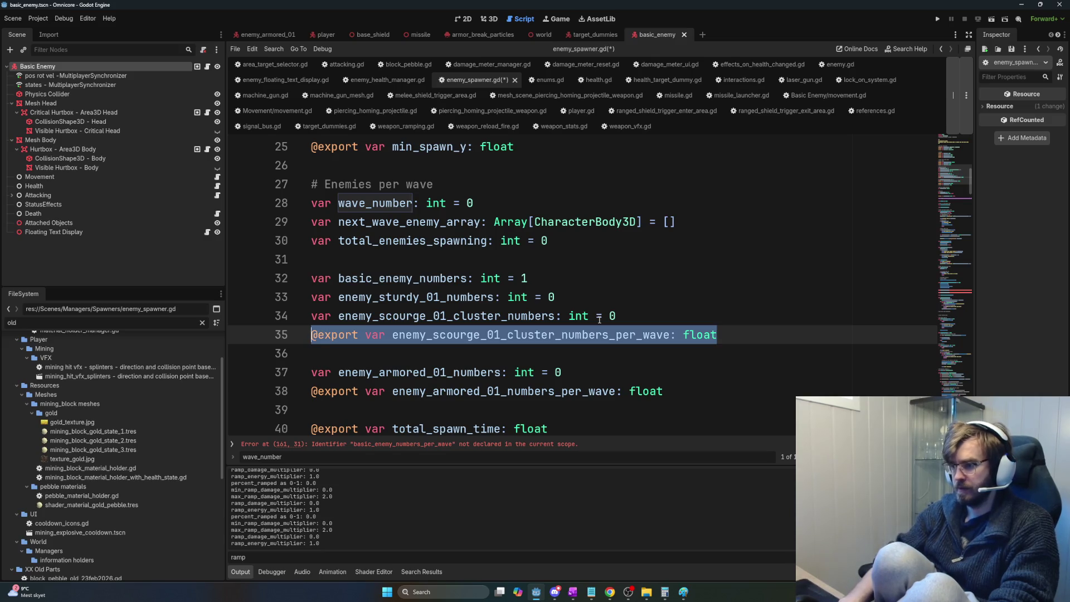
pyautogui.press('BackSpace')
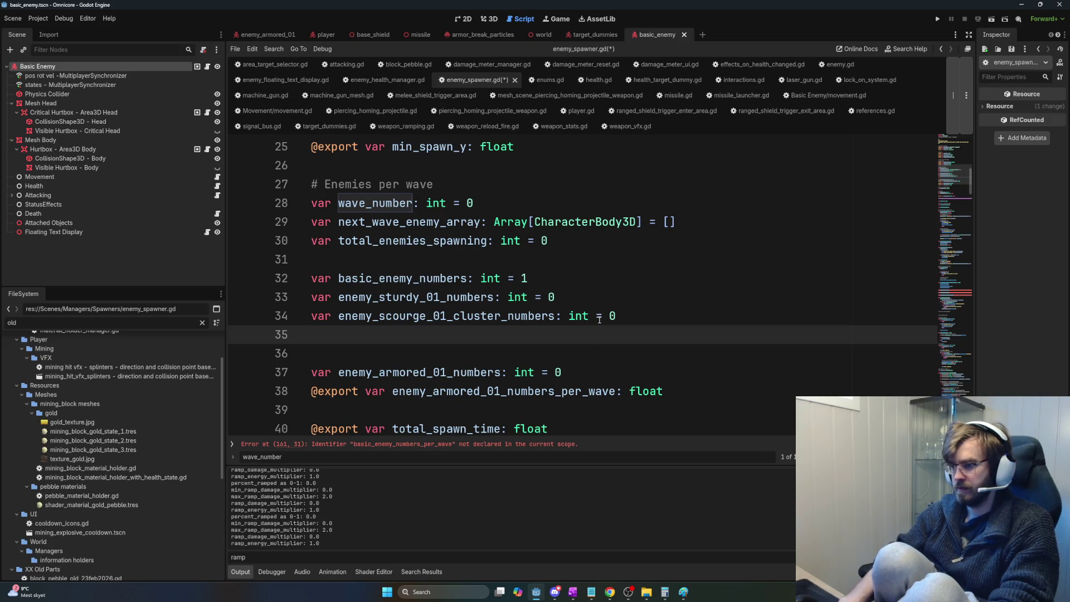
pyautogui.hotkey('ctrl', 'z')
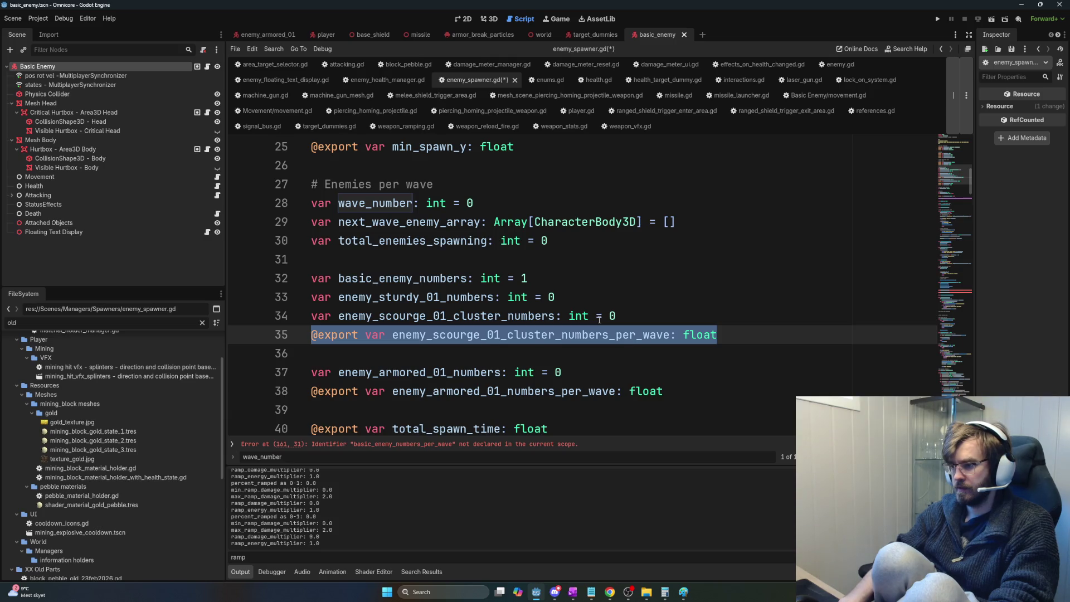
pyautogui.press('BackSpace')
pyautogui.press('BackSpace')
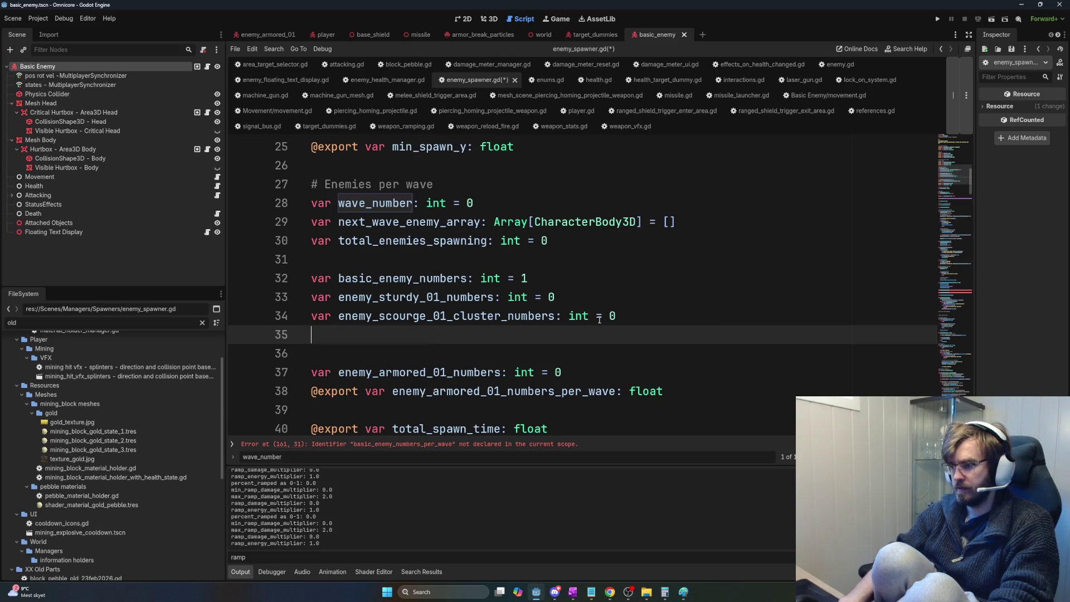
# Change basic_enemy_numbers' default from 1 to 0, strip the count defaults, keeping total_enemies_spawning's = 0
pyautogui.click(529, 278)
pyautogui.doubleClick(526, 278)
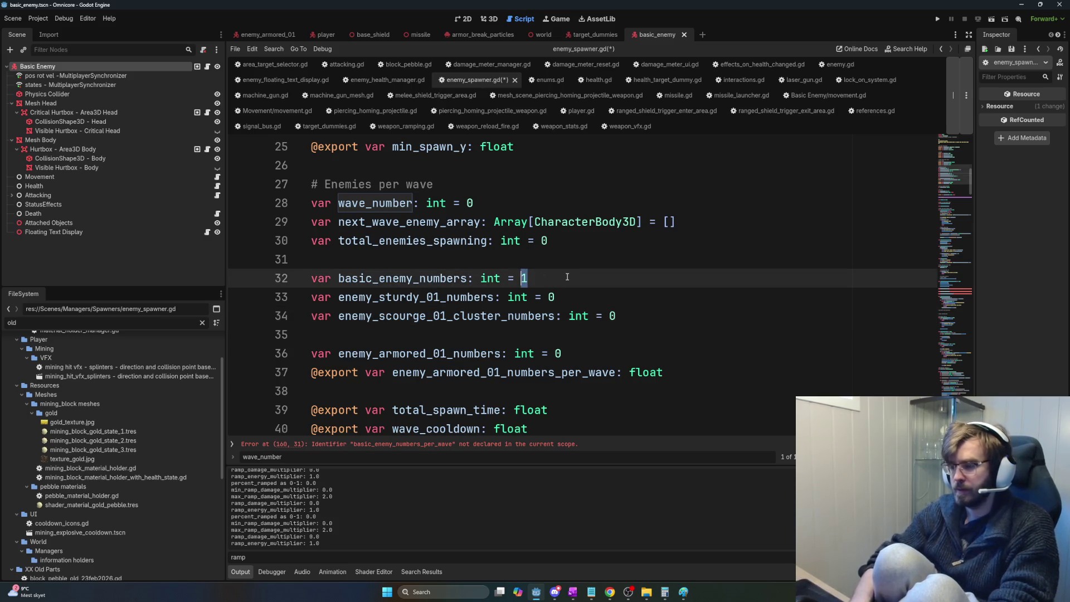
pyautogui.write('0')
pyautogui.moveTo(616, 316)
pyautogui.mouseDown()
pyautogui.moveTo(528, 297)
pyautogui.moveTo(501, 279)
pyautogui.mouseUp()
pyautogui.press('BackSpace')
pyautogui.press('BackSpace')
pyautogui.press('BackSpace')
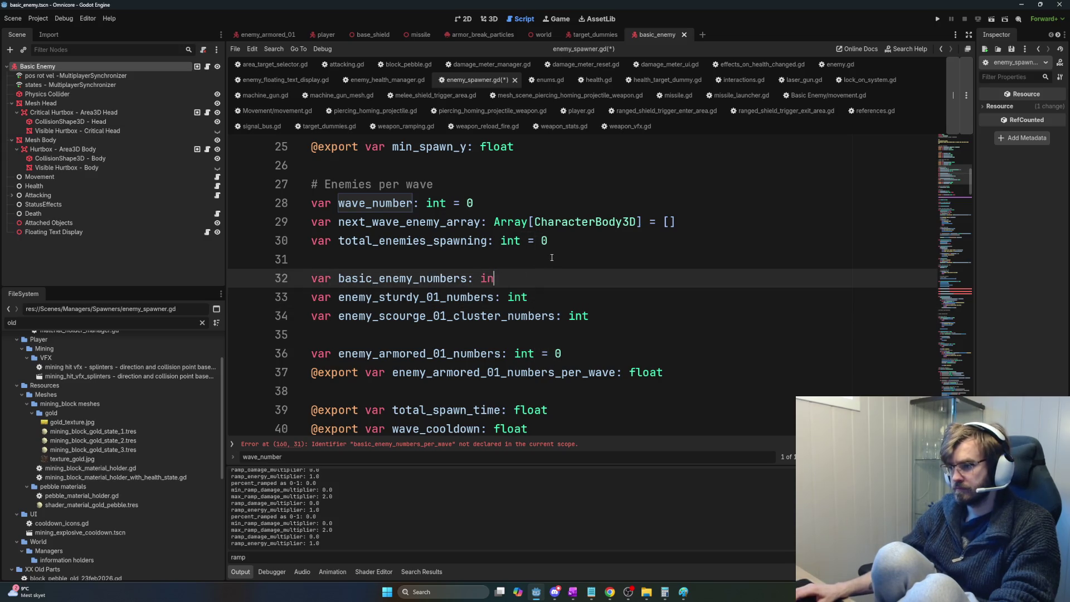
pyautogui.click(556, 278)
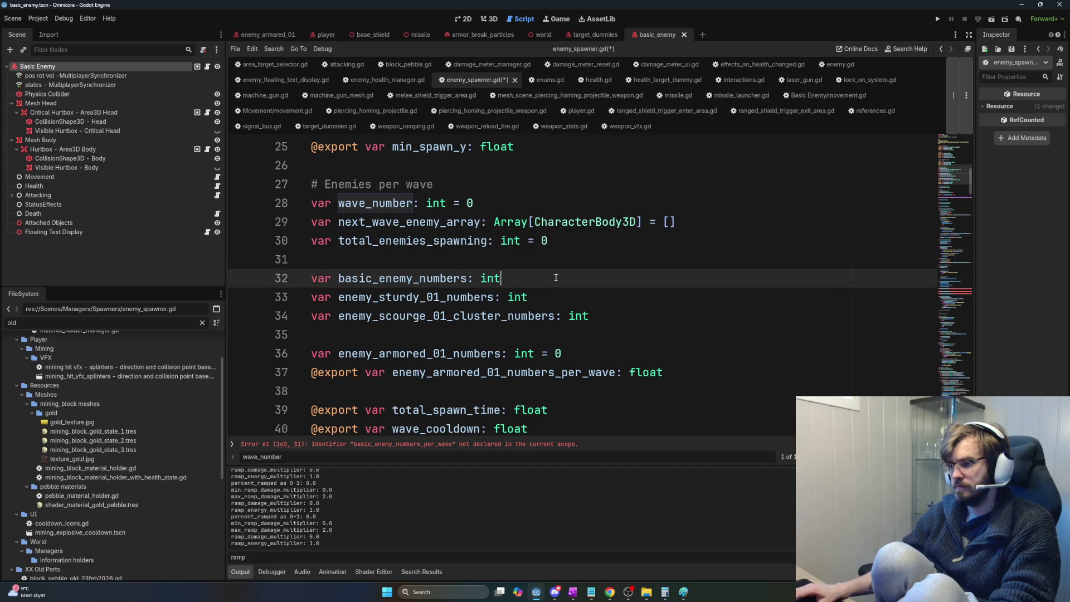
pyautogui.hotkey('ctrl', 's')
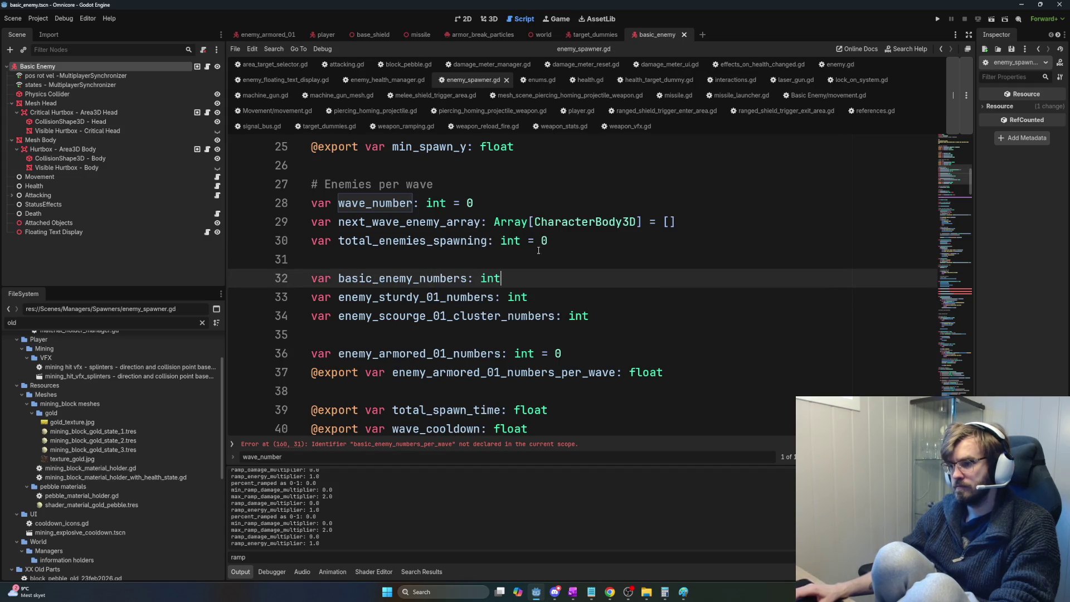
pyautogui.moveTo(564, 243); pyautogui.dragTo(523, 242)
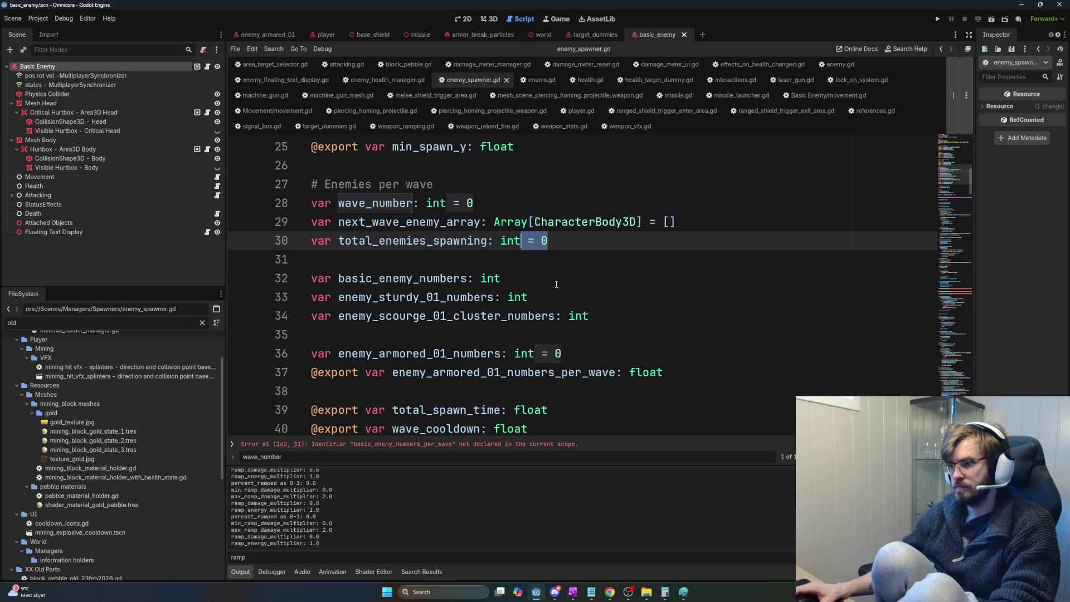
pyautogui.press('BackSpace')
pyautogui.click(548, 247)
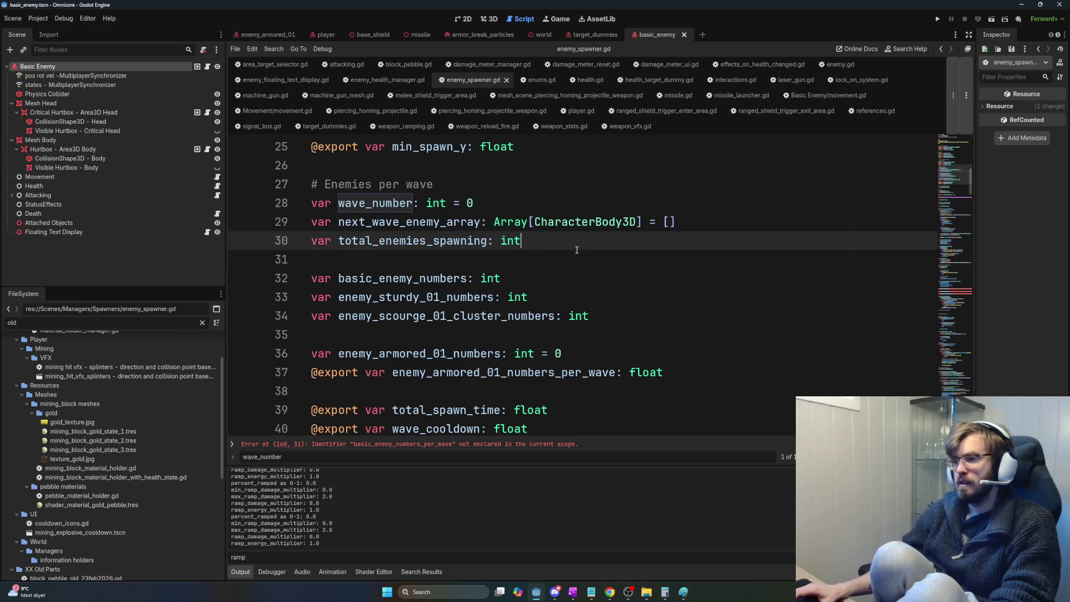
pyautogui.hotkey('ctrl', 'z')
# Declare the basic, sturdy and scourge count lines with = 0 and save the script
pyautogui.click(574, 282)
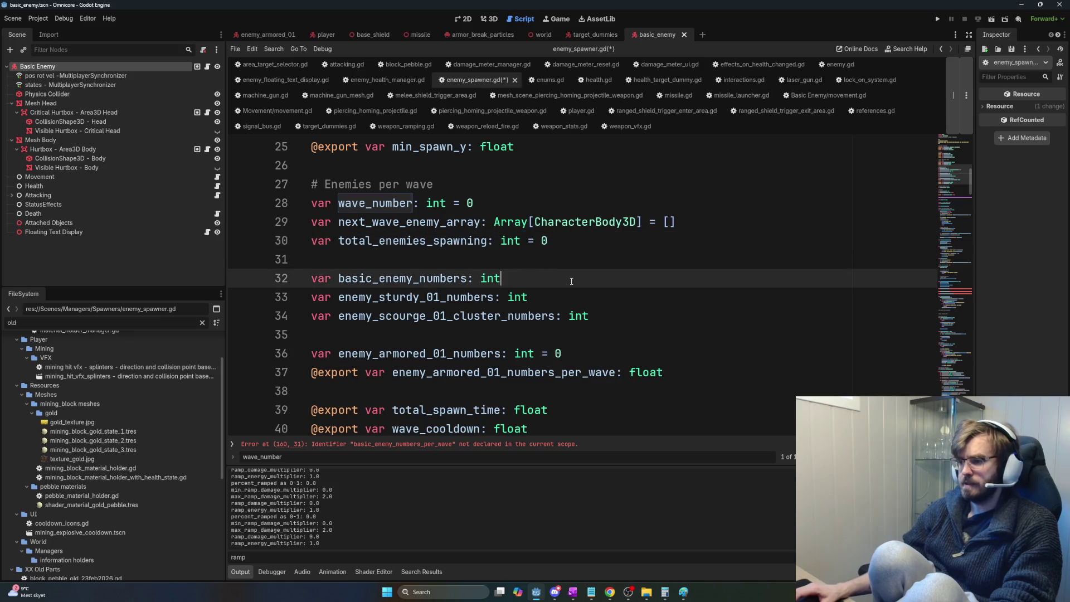
pyautogui.write('= 0')
pyautogui.moveTo(573, 279); pyautogui.dragTo(506, 278)
pyautogui.hotkey('ctrl', 'c')
pyautogui.click(557, 297)
pyautogui.hotkey('ctrl', 'v')
pyautogui.click(646, 318)
pyautogui.hotkey('ctrl', 'v')
pyautogui.click(590, 308)
pyautogui.click(580, 278)
pyautogui.hotkey('ctrl', 's')
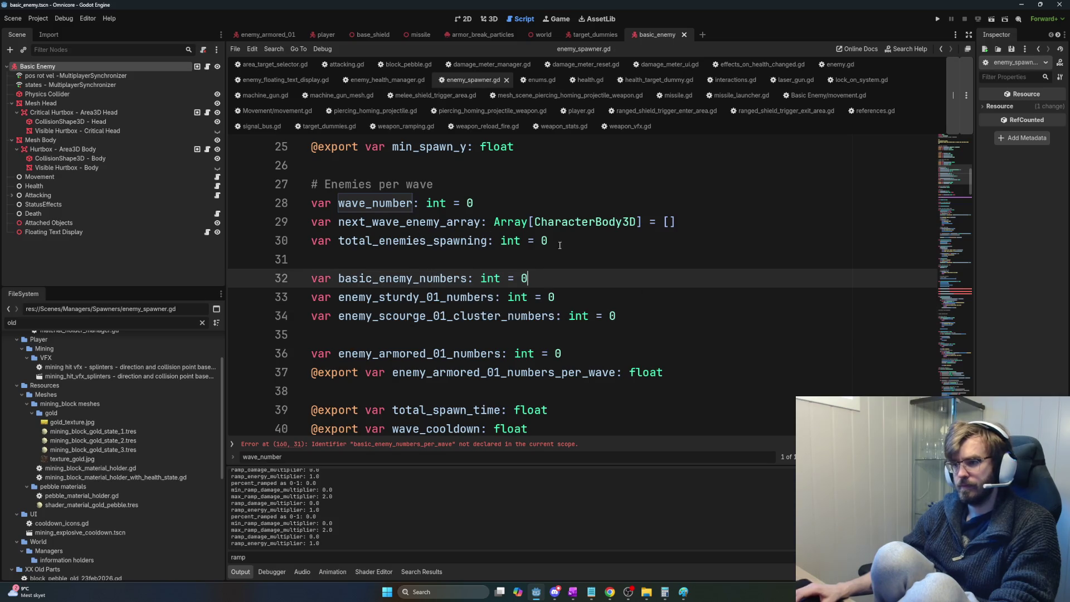
pyautogui.moveTo(644, 222); pyautogui.dragTo(493, 223)
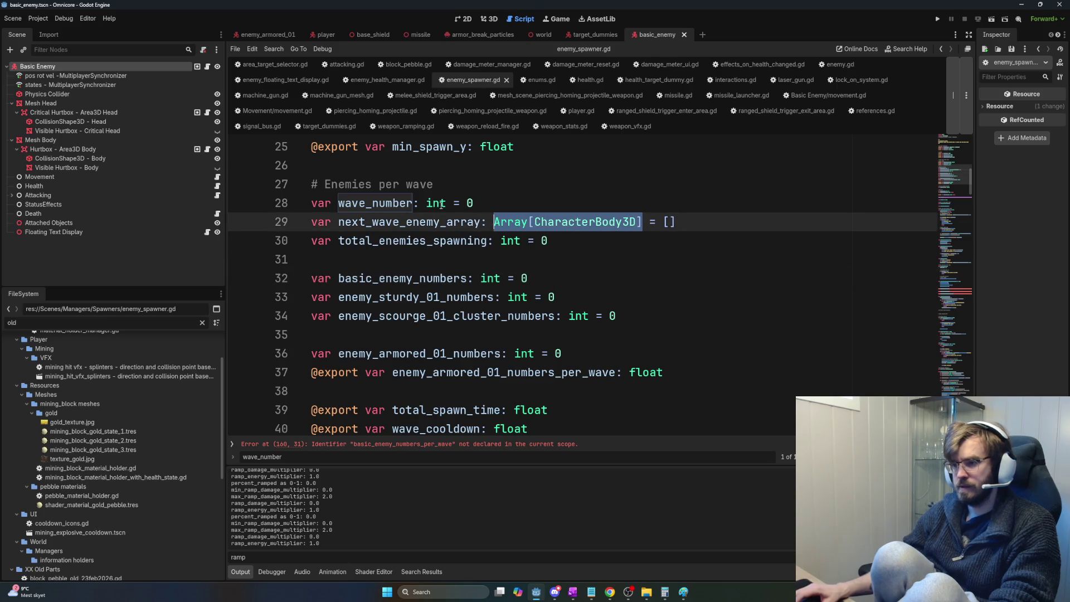
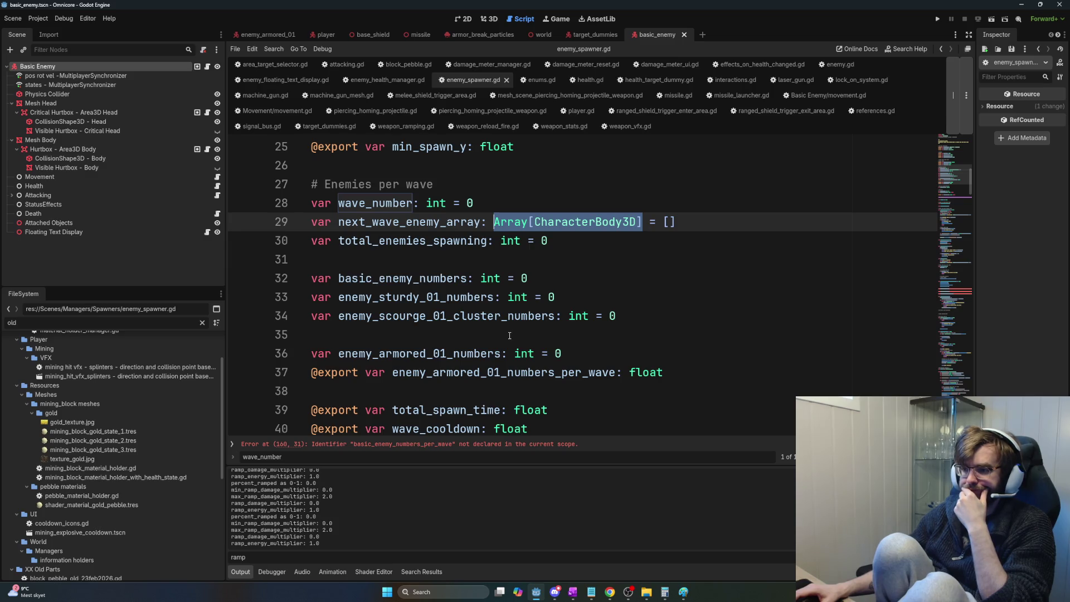
# Remove the blank line between the enemy-count variables and add one after the armored count
pyautogui.doubleClick(447, 318)
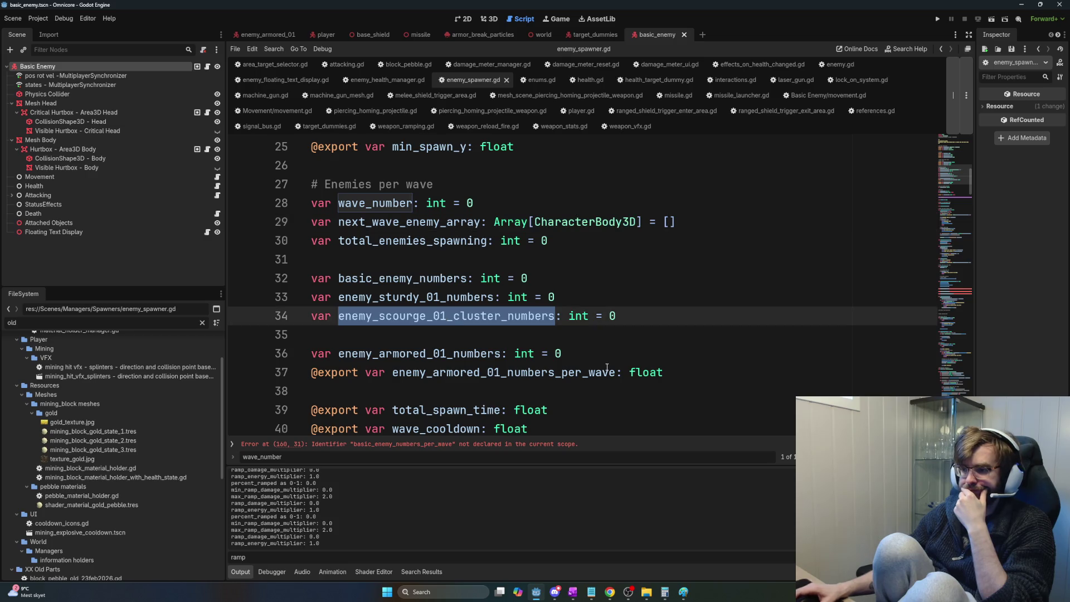
pyautogui.click(470, 337)
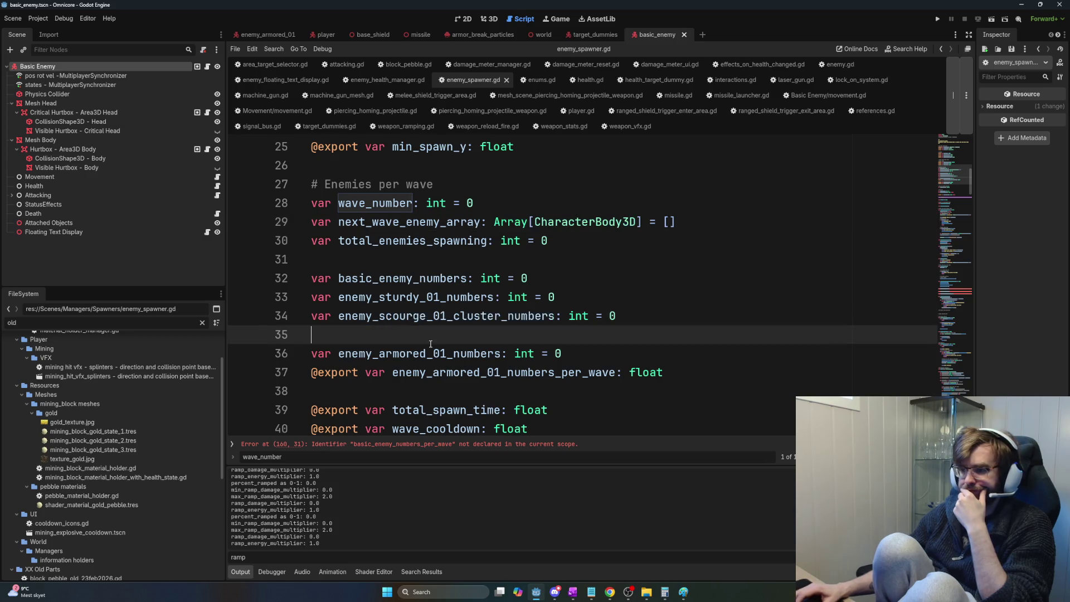
pyautogui.press('BackSpace')
pyautogui.click(564, 335)
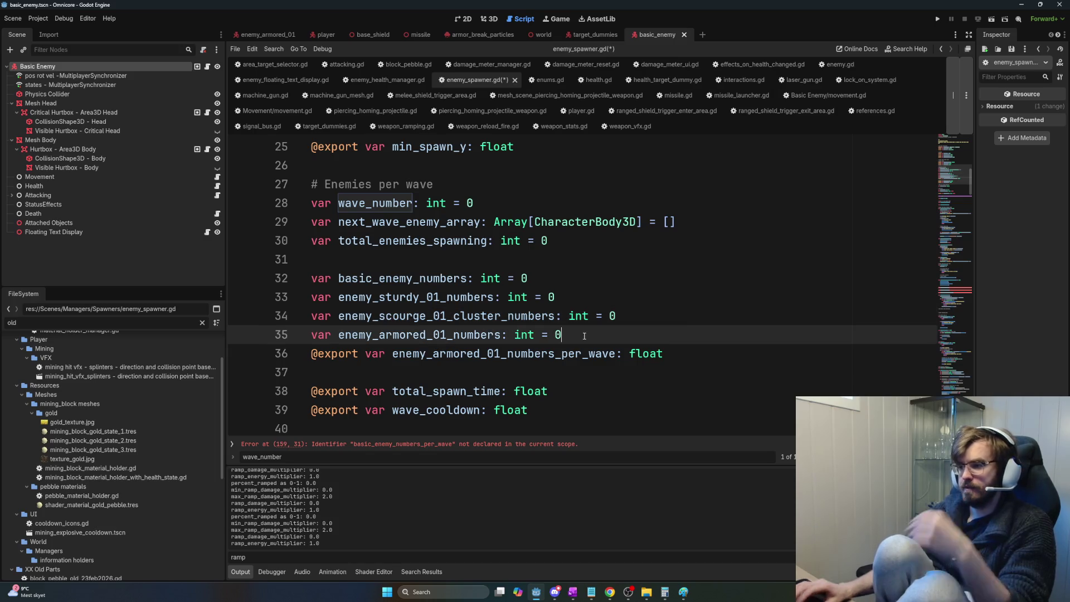
pyautogui.press('Return')
# Delete the enemy_armored_01_numbers_per_wave export line and its leftover empty line
pyautogui.moveTo(663, 373); pyautogui.dragTo(529, 371)
pyautogui.tripleClick(529, 371)
pyautogui.press('BackSpace')
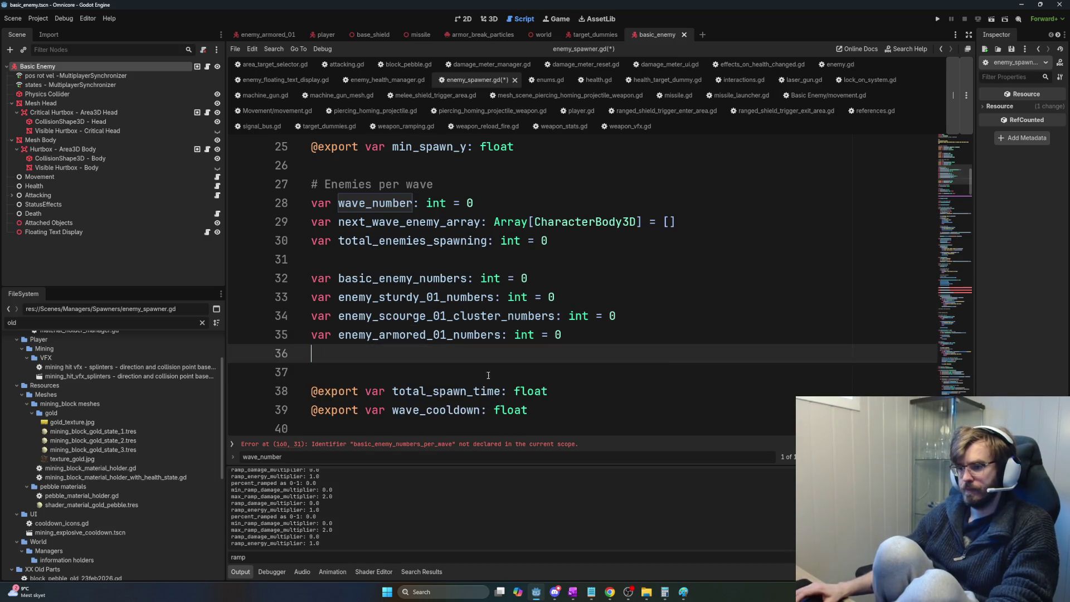
pyautogui.press('BackSpace')
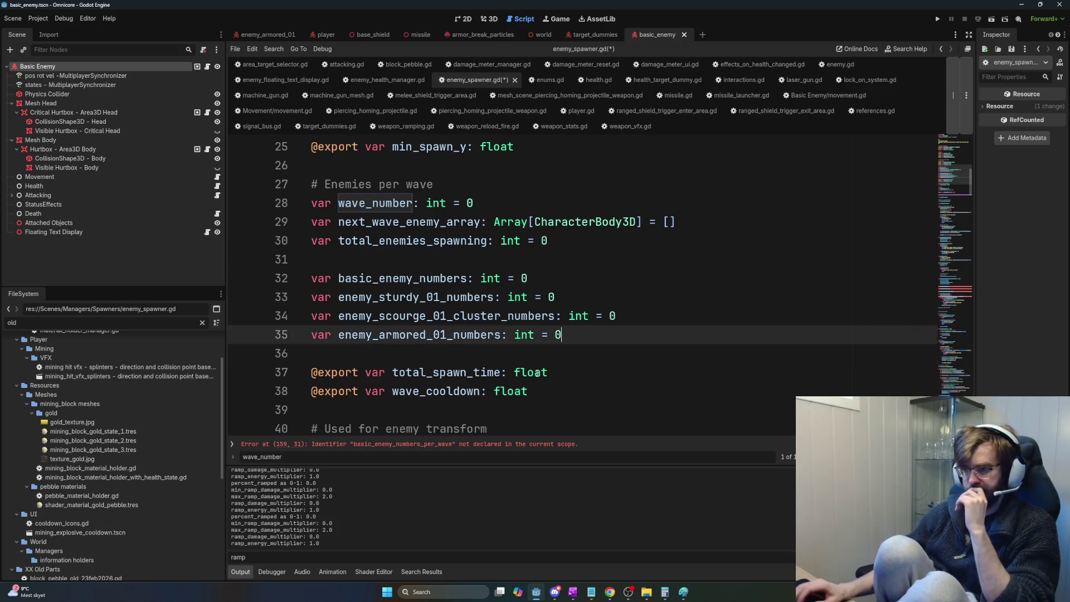
pyautogui.hotkey('shift', 'Up')
pyautogui.hotkey('shift', 'Up')
pyautogui.hotkey('shift', 'Up')
pyautogui.hotkey('shift', 'Home')
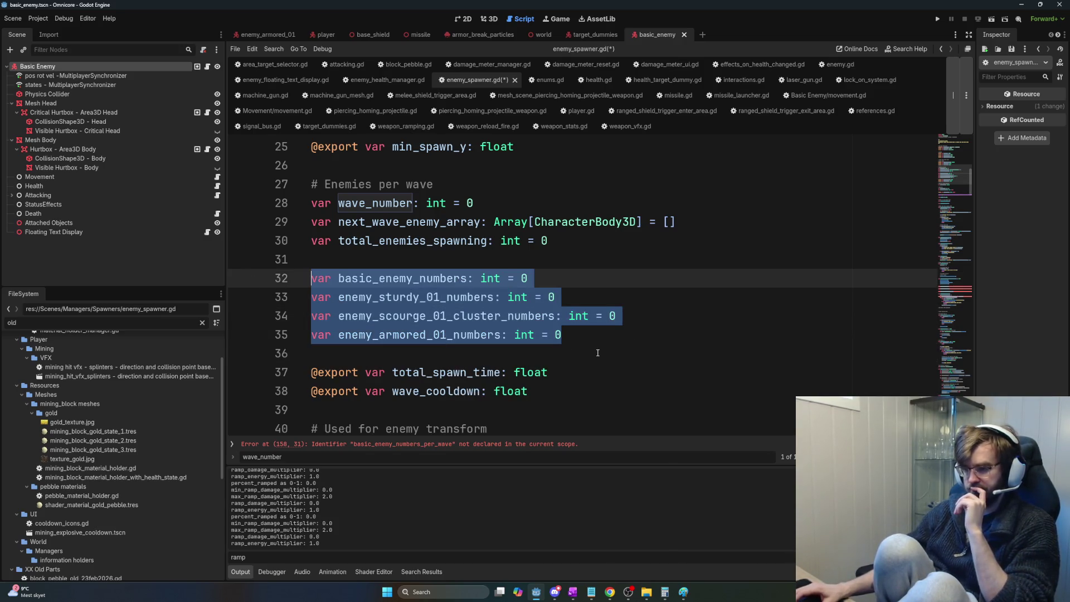
pyautogui.click(597, 339)
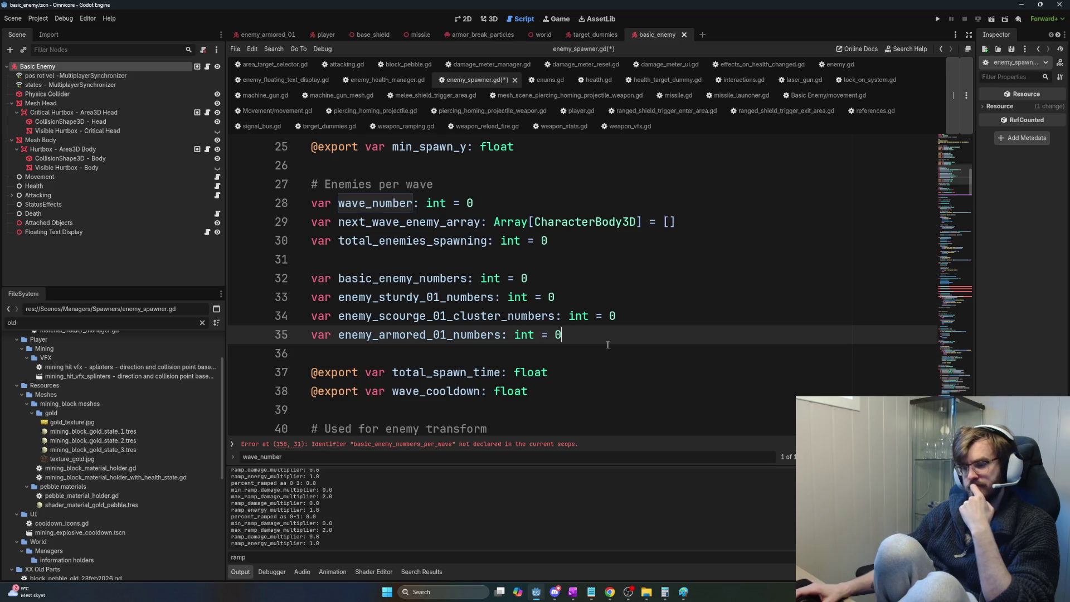
pyautogui.hotkey('shift', 'Up')
pyautogui.hotkey('shift', 'Up')
pyautogui.hotkey('shift', 'Up')
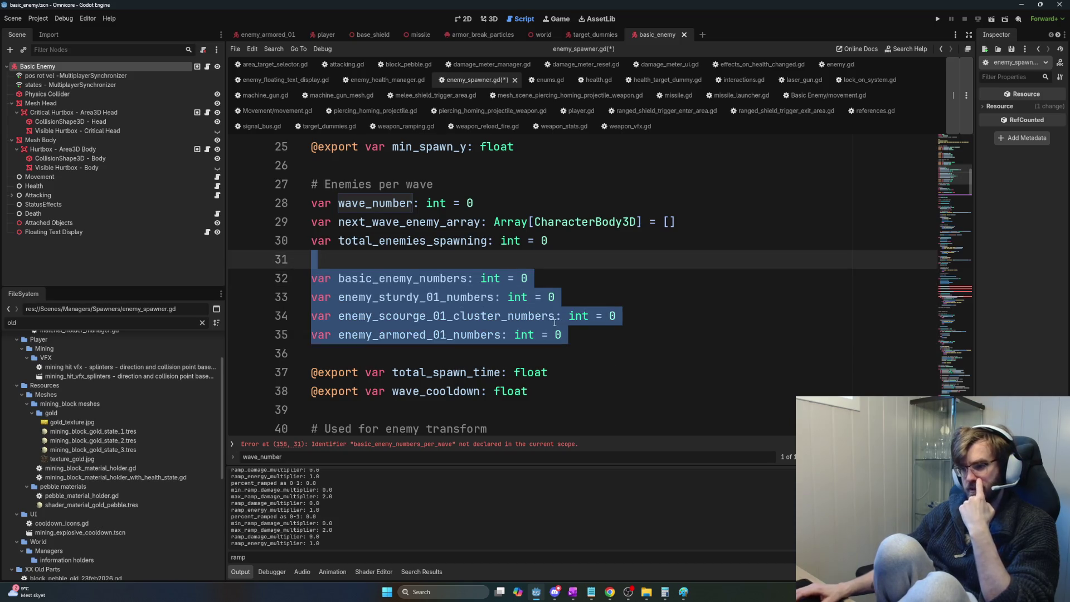
pyautogui.scroll(2, 545, 324)
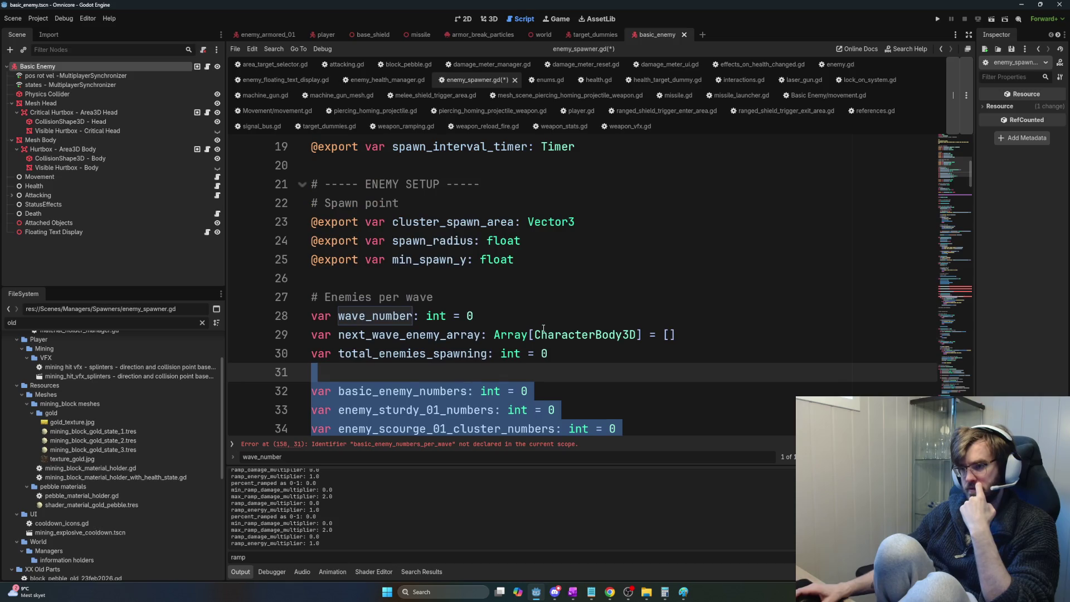
pyautogui.click(468, 368)
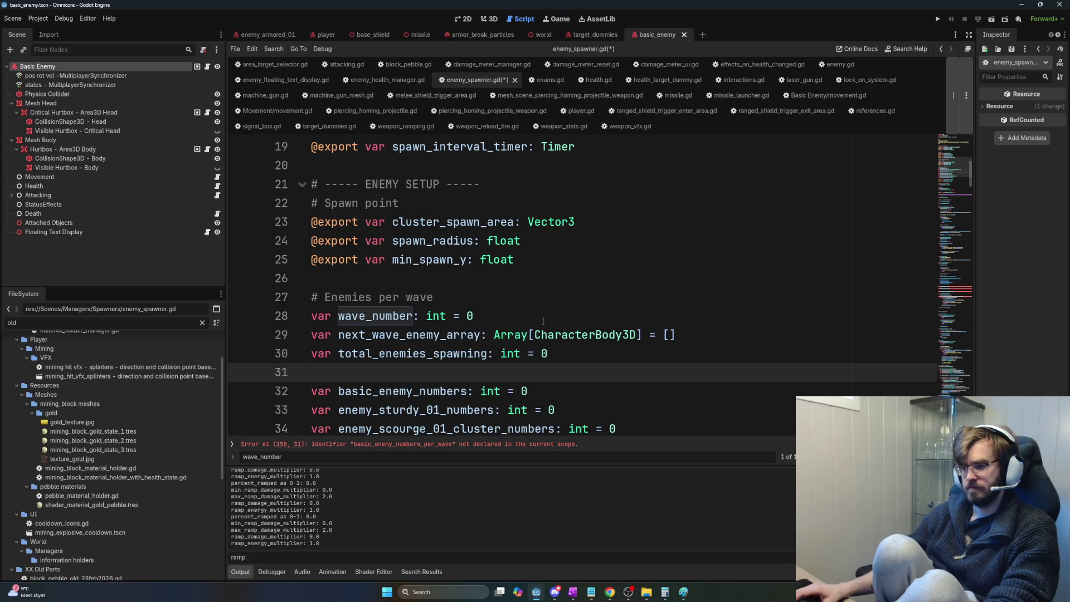
pyautogui.scroll(1, 449, 294)
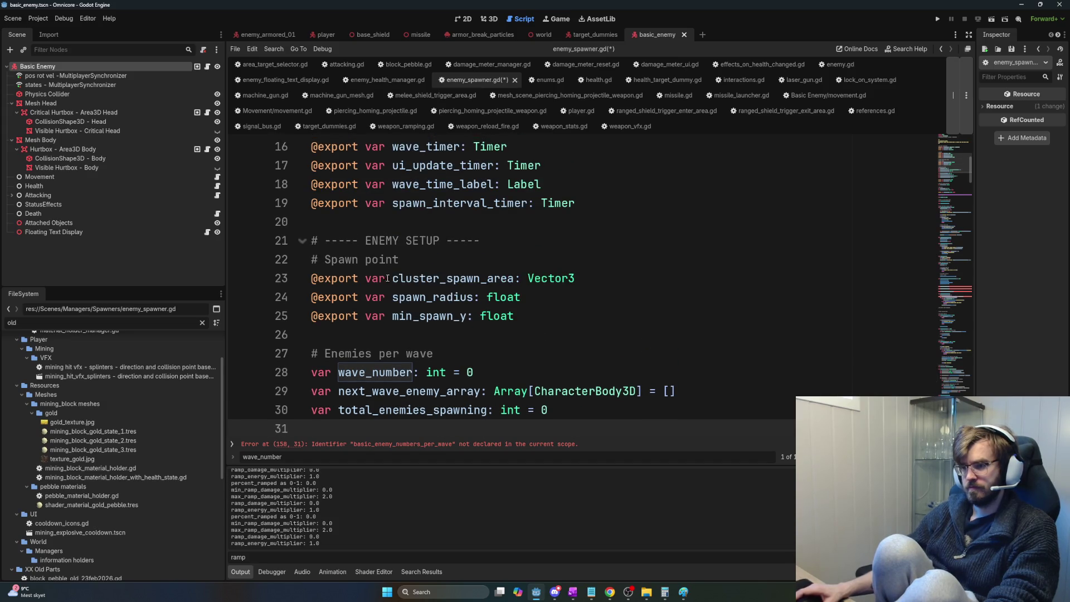
pyautogui.moveTo(390, 280); pyautogui.dragTo(514, 316)
pyautogui.click(514, 316)
pyautogui.scroll(-2, 501, 321)
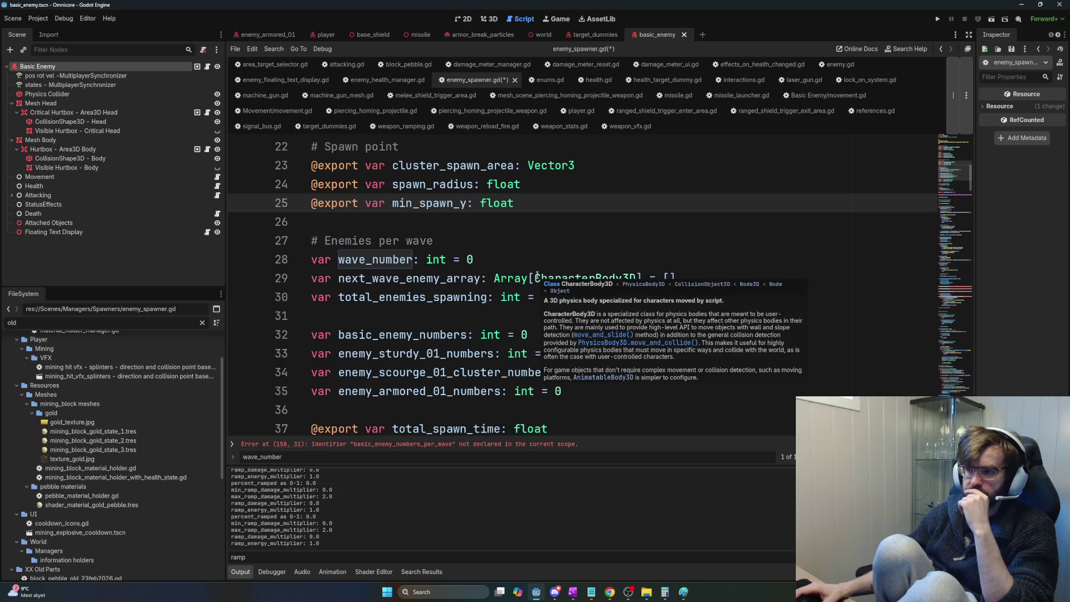
pyautogui.moveTo(536, 272)
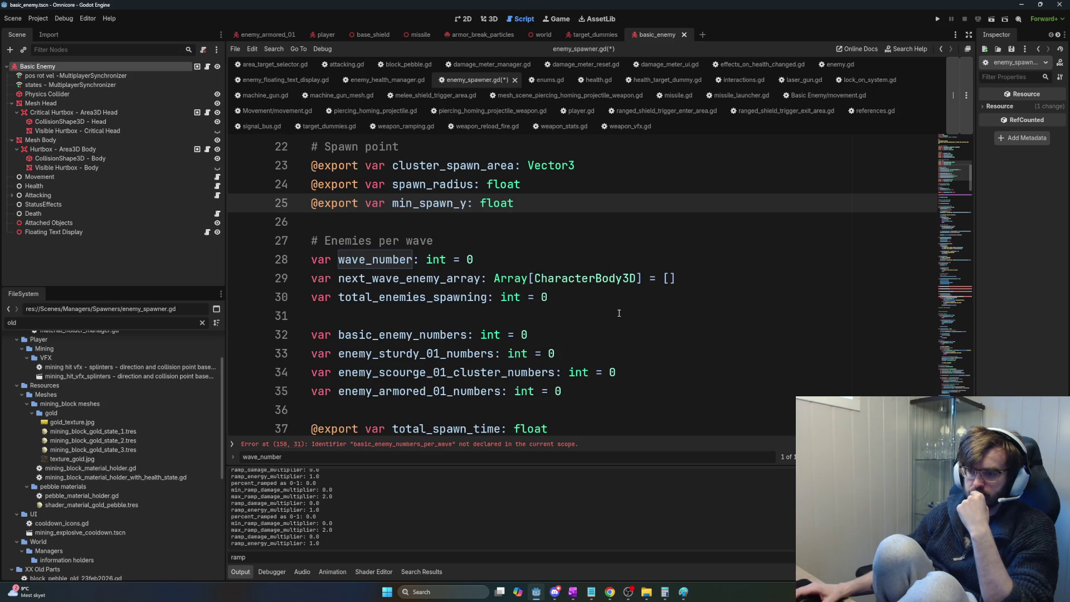
pyautogui.scroll(-1, 619, 314)
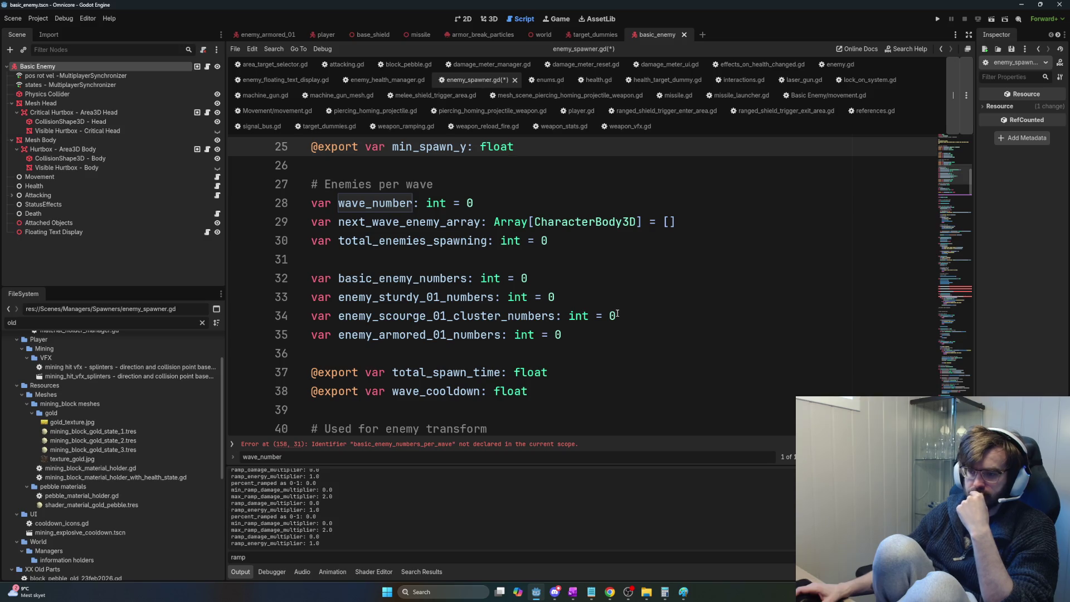
pyautogui.scroll(-1, 617, 313)
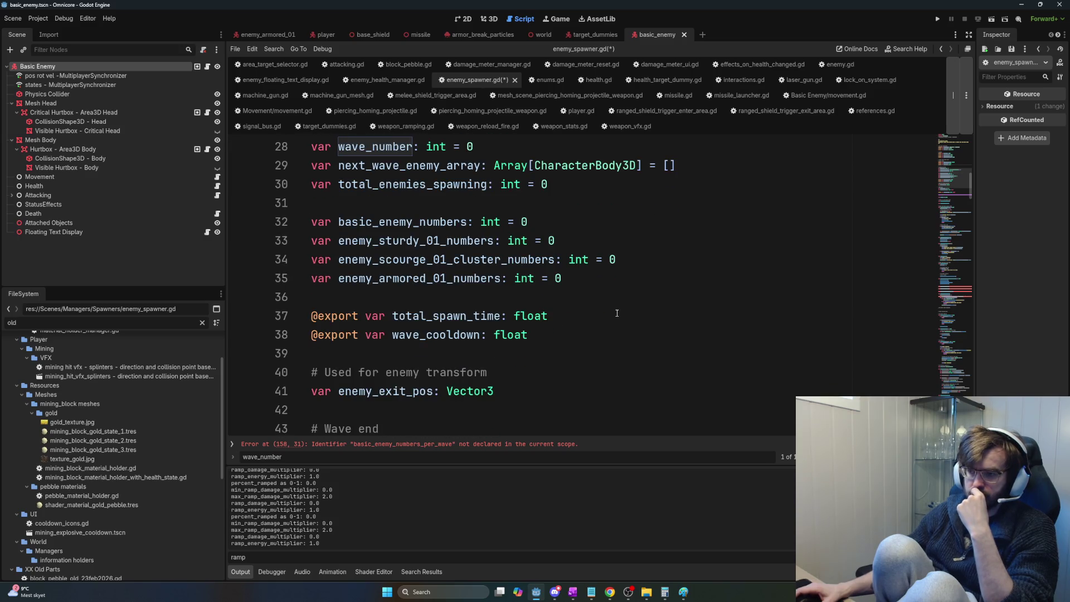
pyautogui.moveTo(594, 285)
pyautogui.mouseDown()
pyautogui.moveTo(290, 234)
pyautogui.moveTo(304, 228)
pyautogui.mouseUp()
pyautogui.click(339, 223)
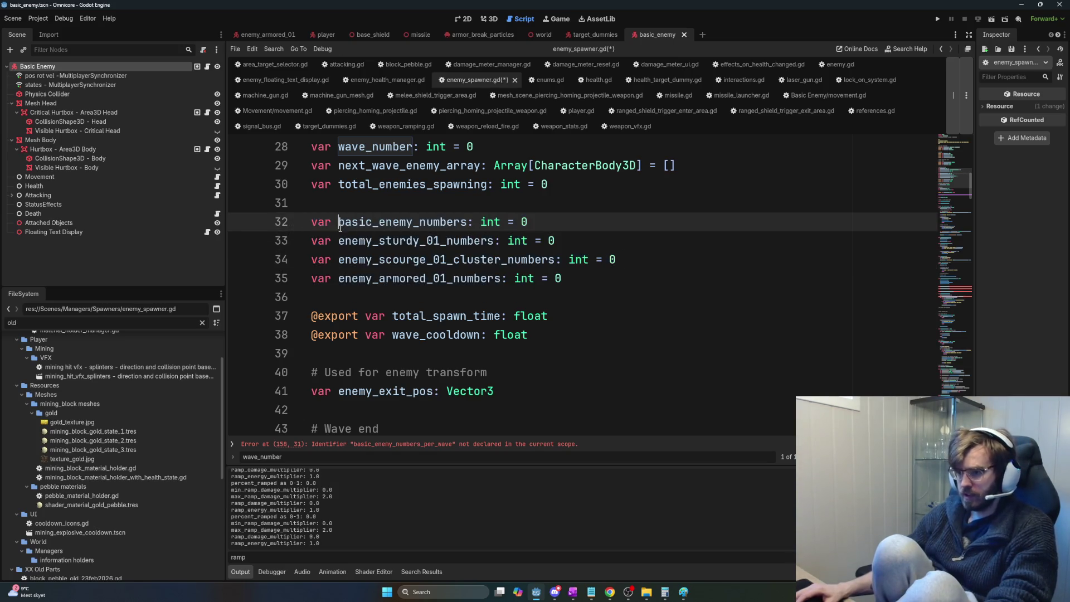
# Comment out the four enemy-count declarations on lines 32–35 with Ctrl+K
pyautogui.keyDown('alt'); pyautogui.click(312, 245); pyautogui.keyUp('alt')
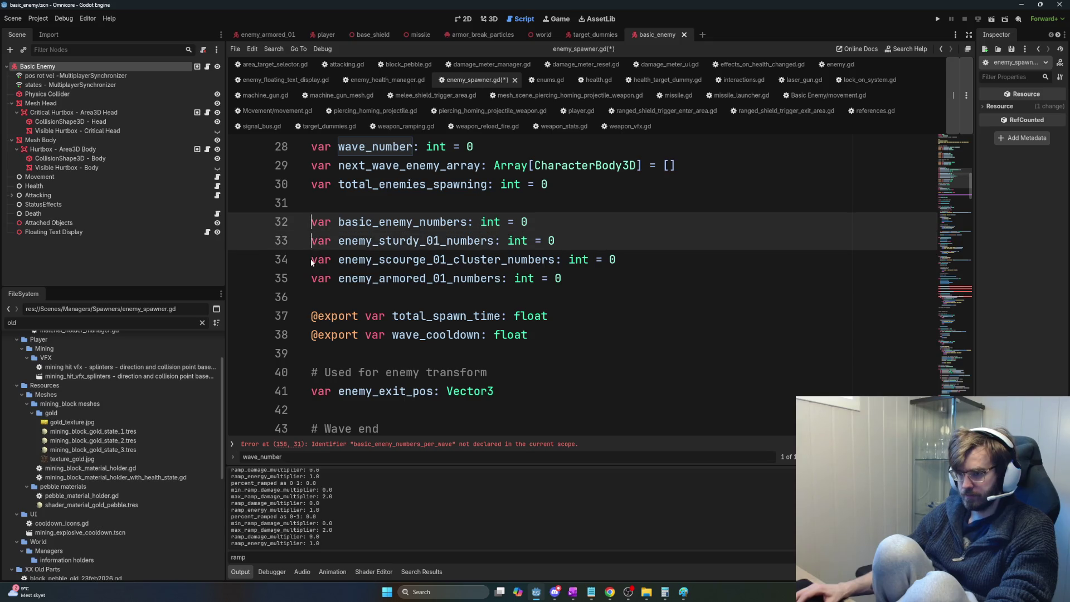
pyautogui.keyDown('alt'); pyautogui.click(313, 261); pyautogui.keyUp('alt')
pyautogui.keyDown('alt'); pyautogui.click(313, 279); pyautogui.keyUp('alt')
pyautogui.hotkey('ctrl', 'k')
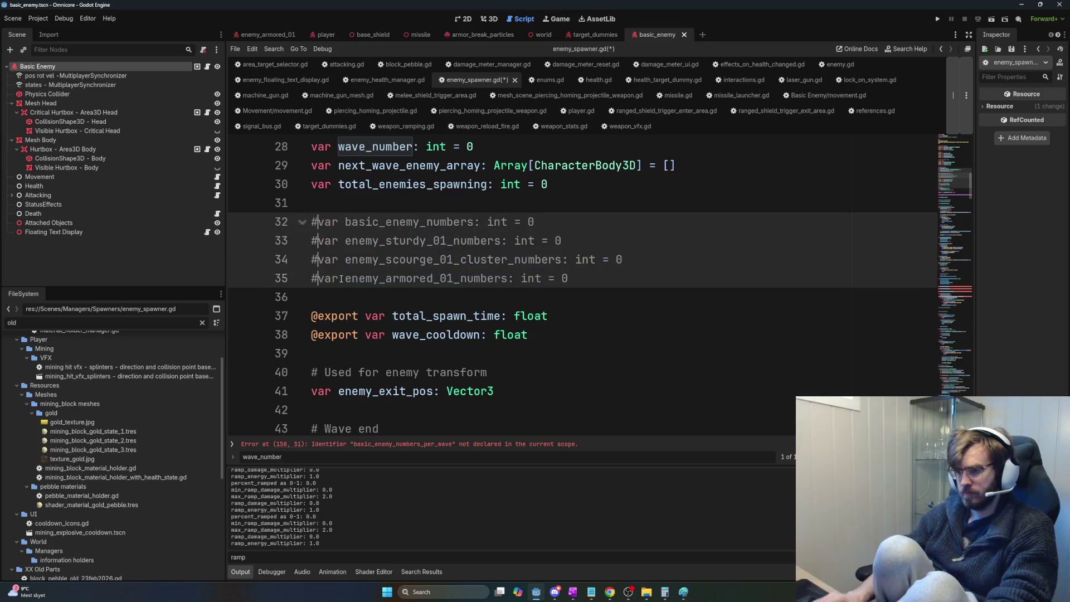
# Insert blank lines above the commented block and above var wave_number
pyautogui.click(362, 205)
pyautogui.press('Return')
pyautogui.press('Return')
pyautogui.press('Return')
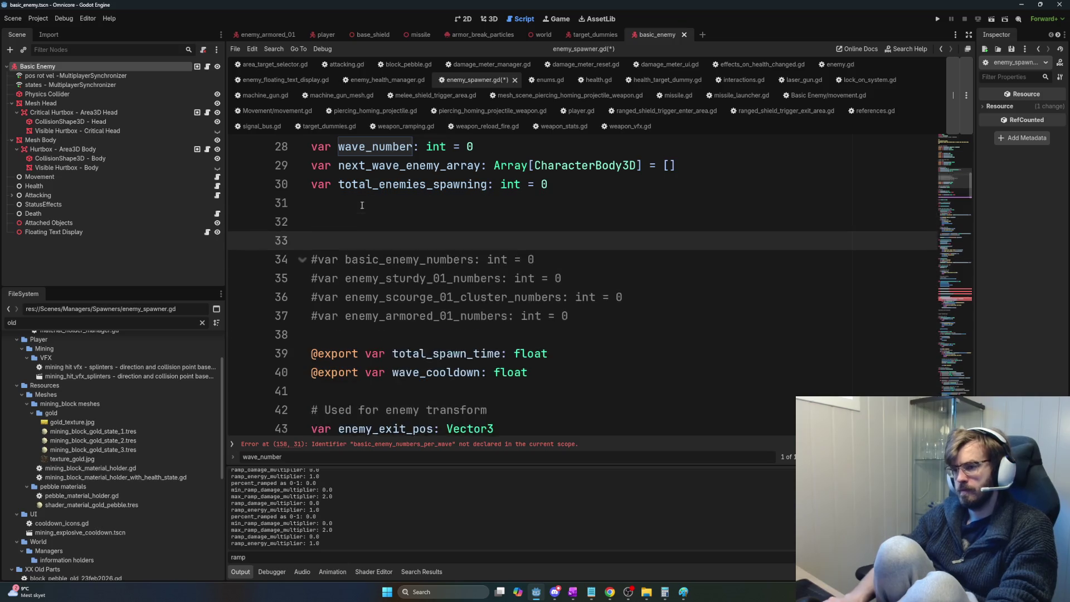
pyautogui.press('Up')
pyautogui.press('Up')
pyautogui.scroll(1, 368, 207)
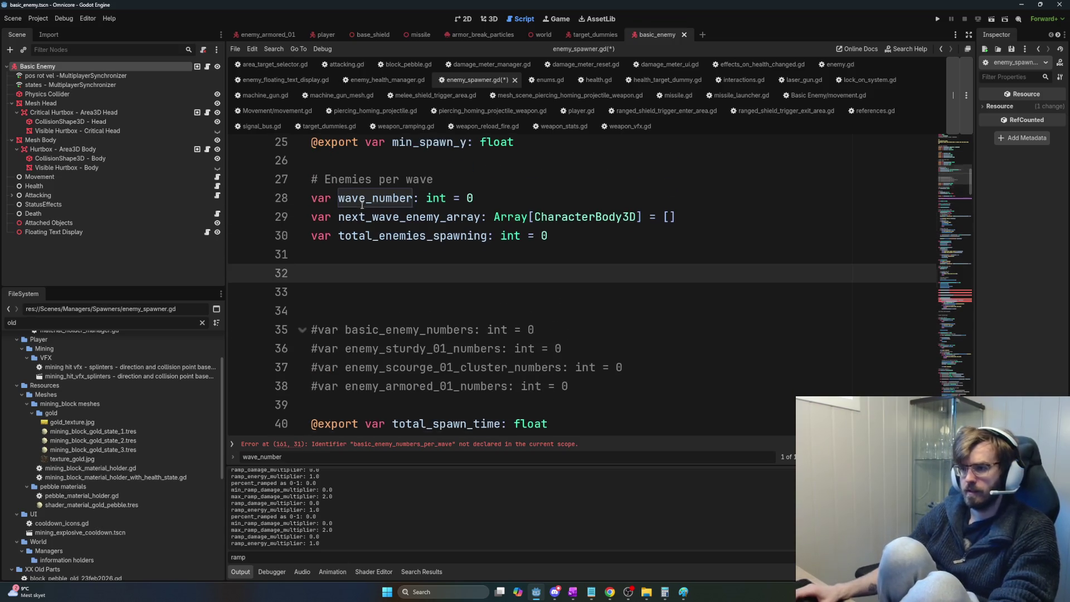
pyautogui.scroll(1, 386, 217)
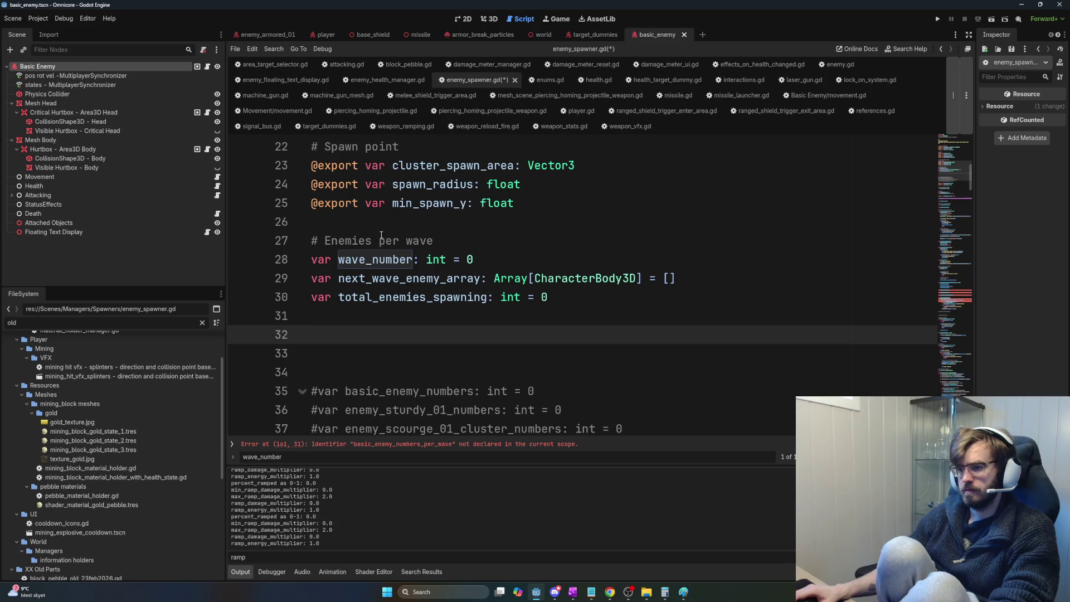
pyautogui.click(350, 254)
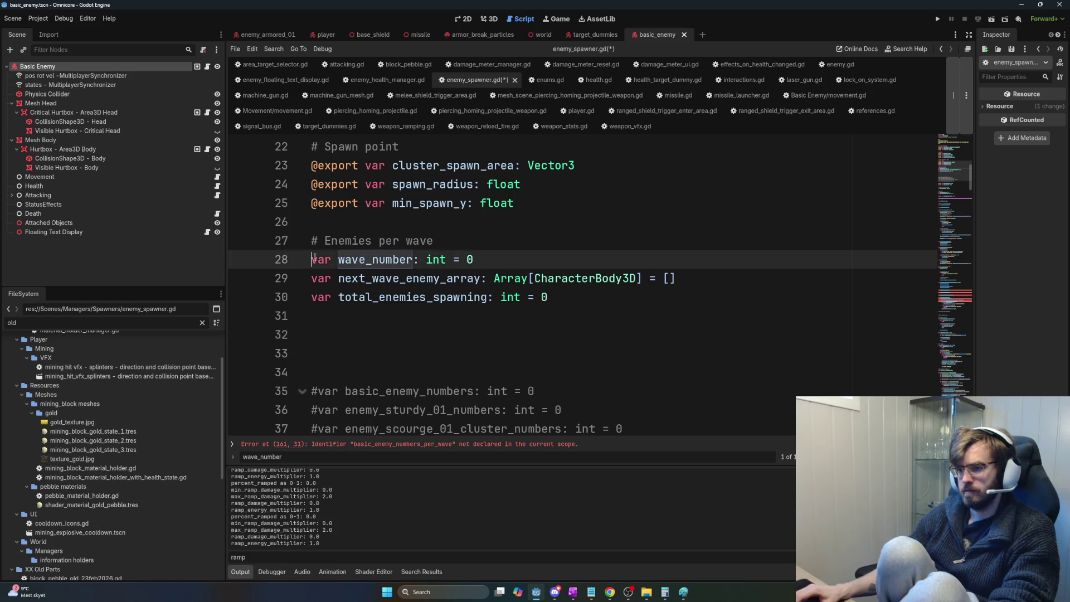
pyautogui.press('Home')
pyautogui.press('Return')
pyautogui.press('Up')
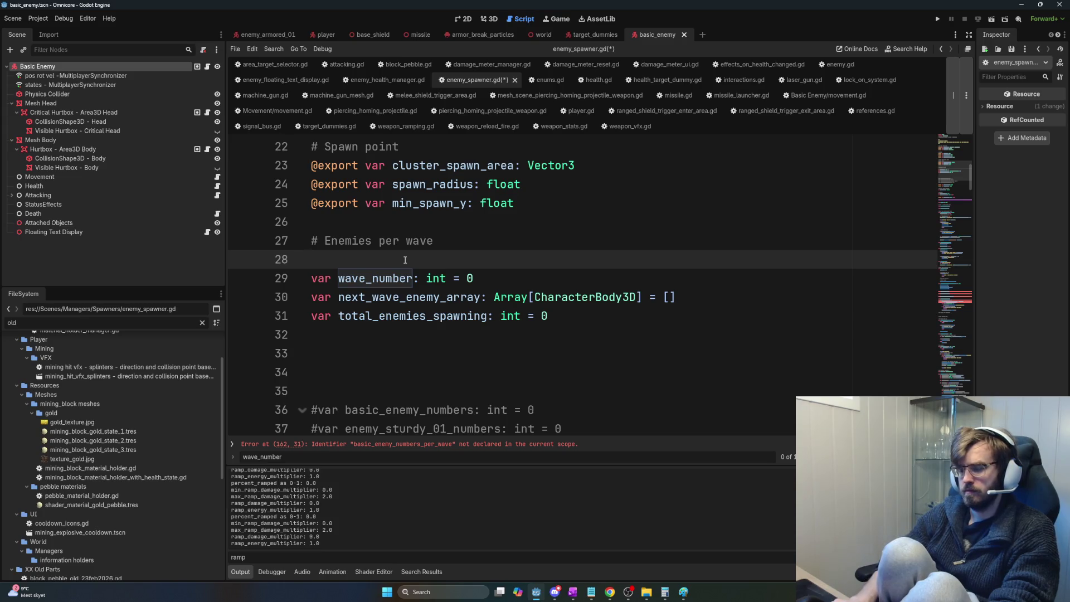
# Write 'var total_wave_health: float = 0' on the new line under Enemies per wave
pyautogui.write('var')
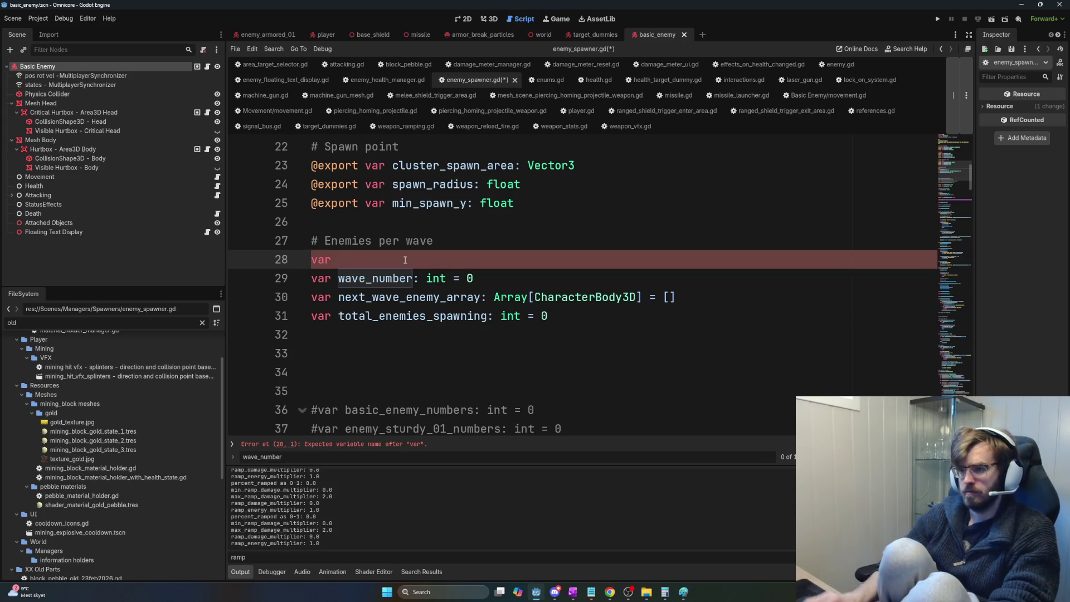
pyautogui.scroll(4, 402, 258)
pyautogui.scroll(1, 400, 258)
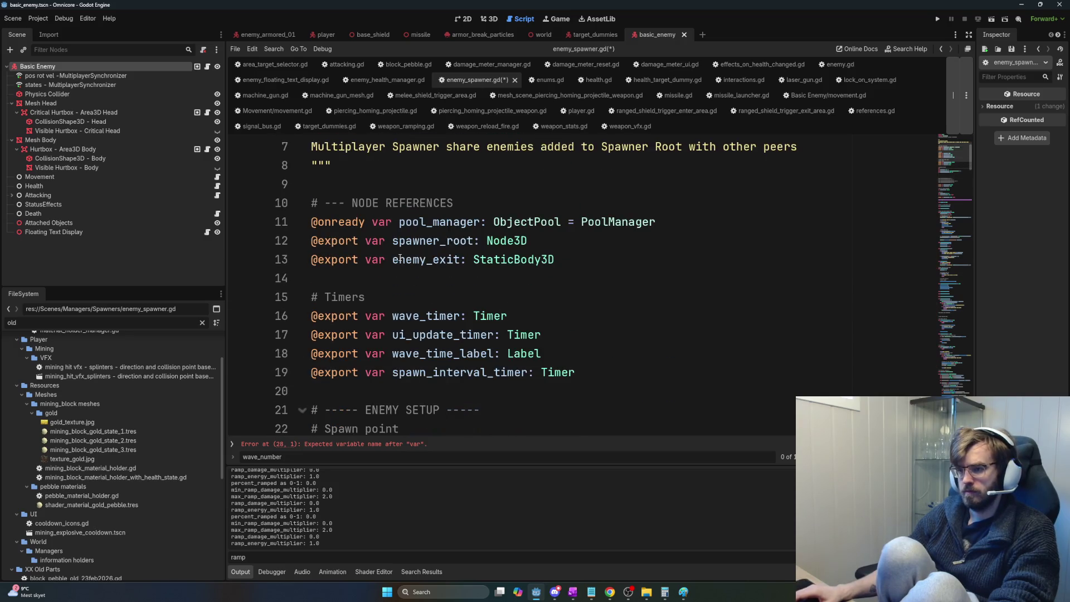
pyautogui.scroll(1, 400, 258)
pyautogui.scroll(-2, 400, 259)
pyautogui.scroll(-1, 400, 258)
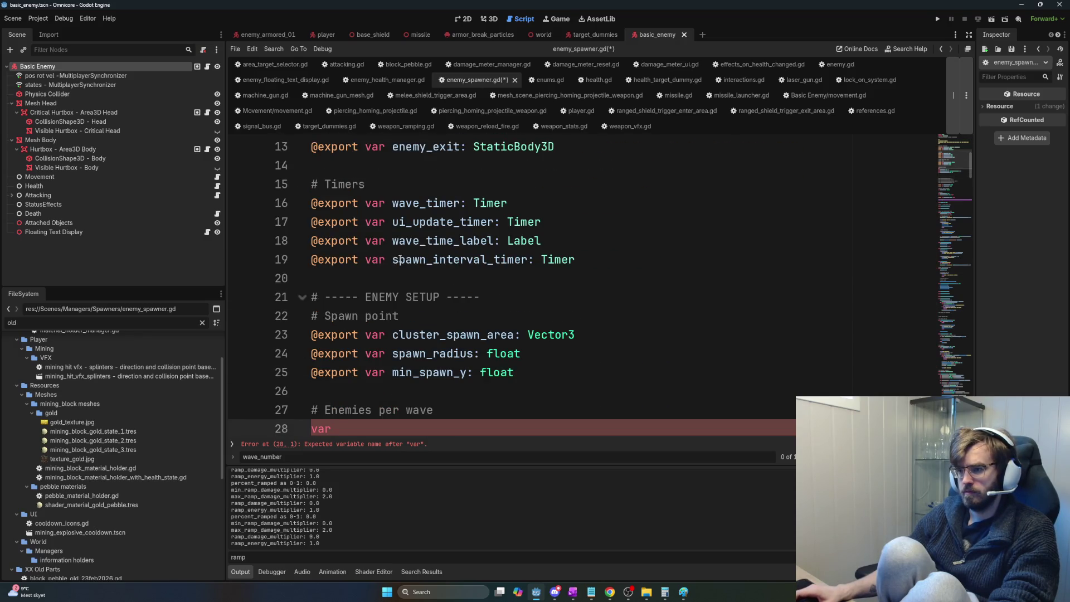
pyautogui.scroll(-3, 401, 260)
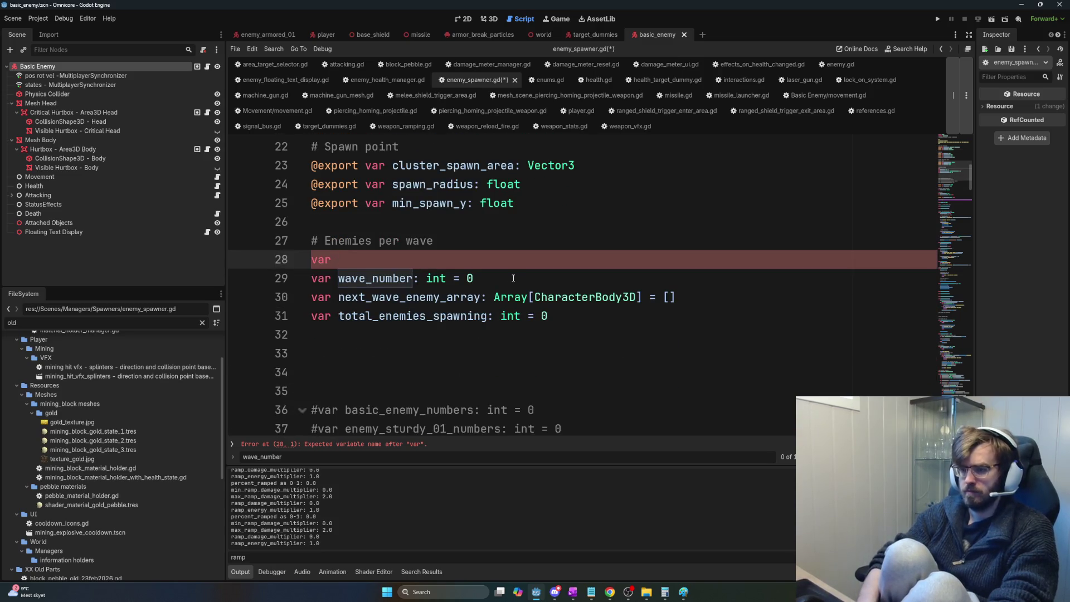
pyautogui.write('total_wave_health: float ')
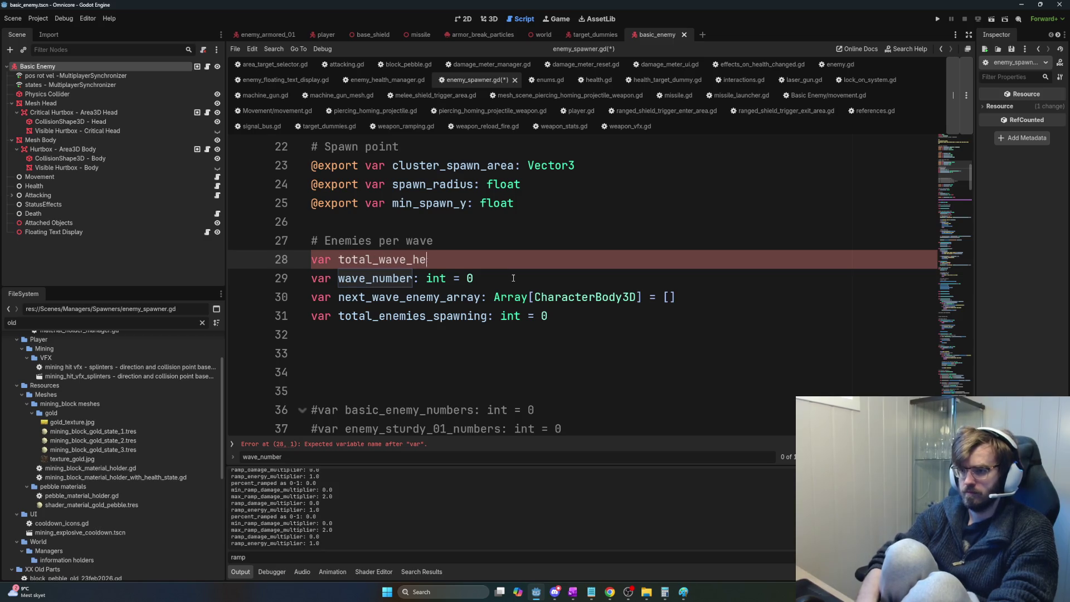
pyautogui.write('= 0')
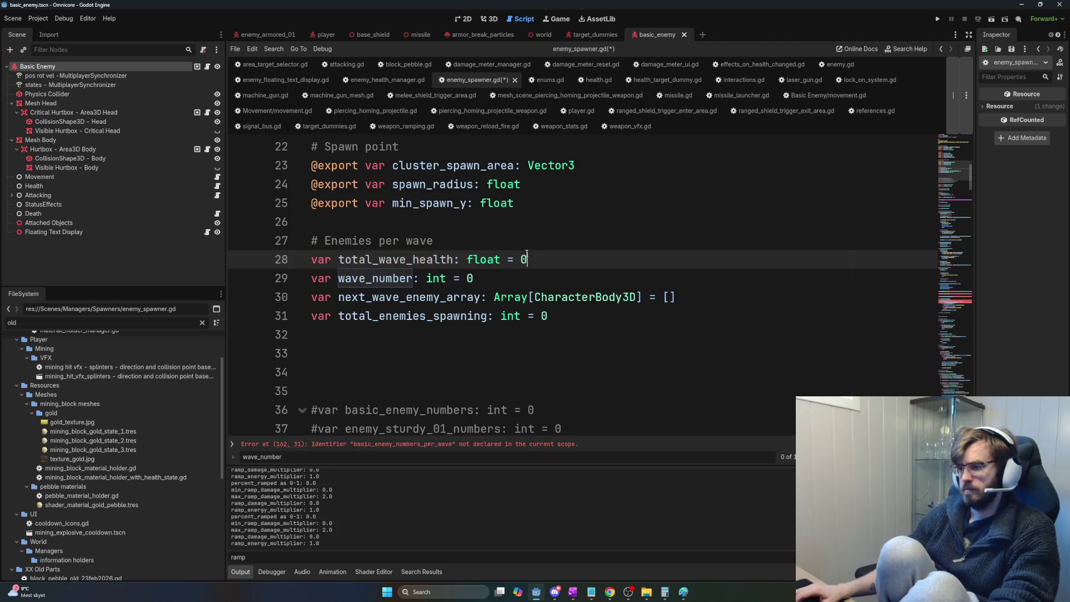
pyautogui.doubleClick(524, 260)
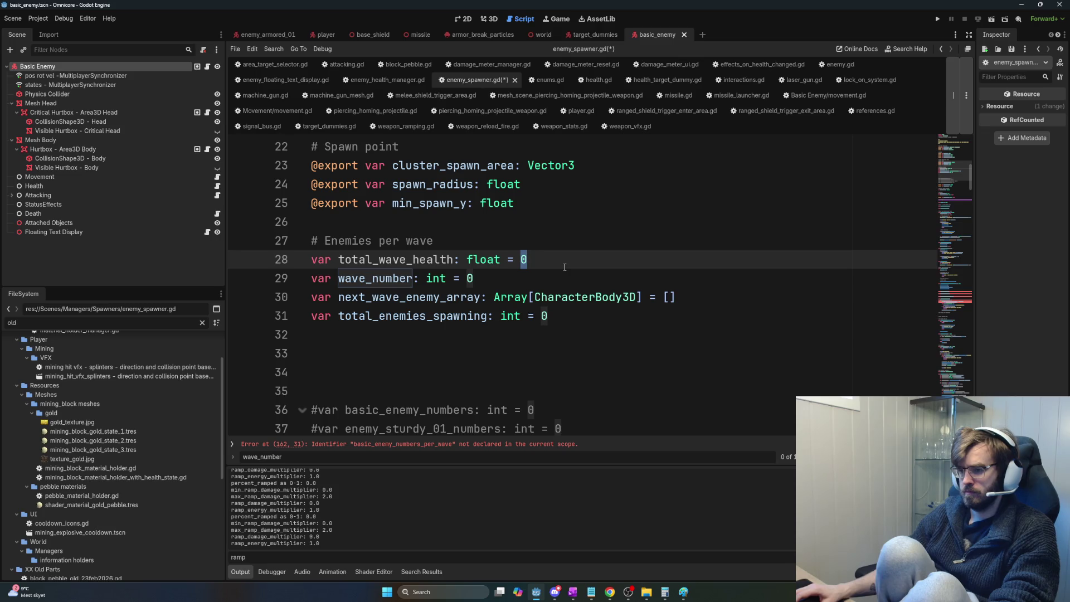
pyautogui.click(350, 259)
pyautogui.doubleClick(440, 259)
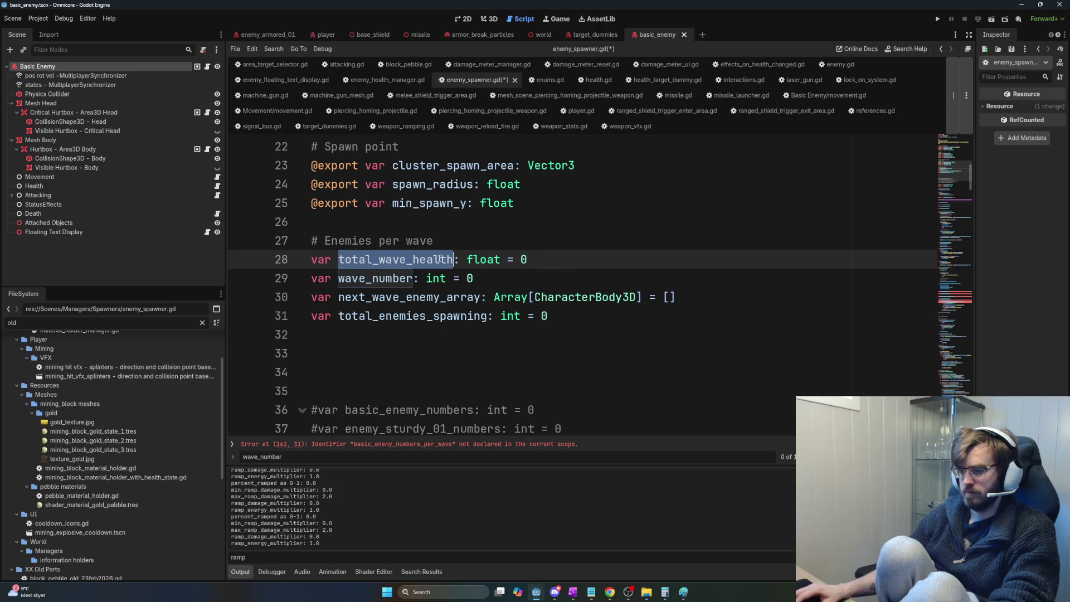
pyautogui.click(471, 242)
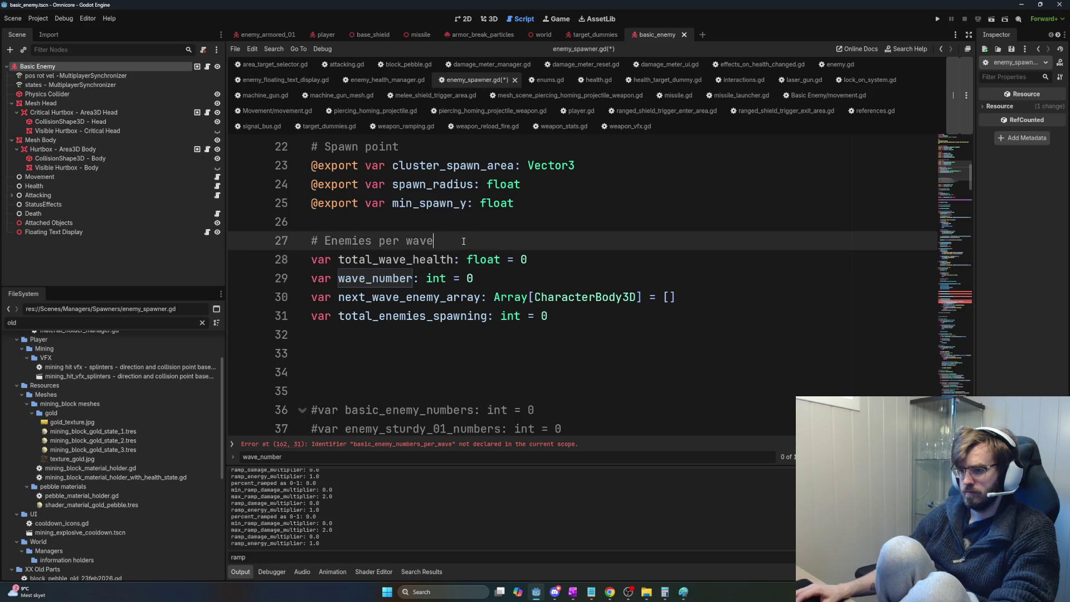
pyautogui.press('Return')
pyautogui.write('@export var base_')
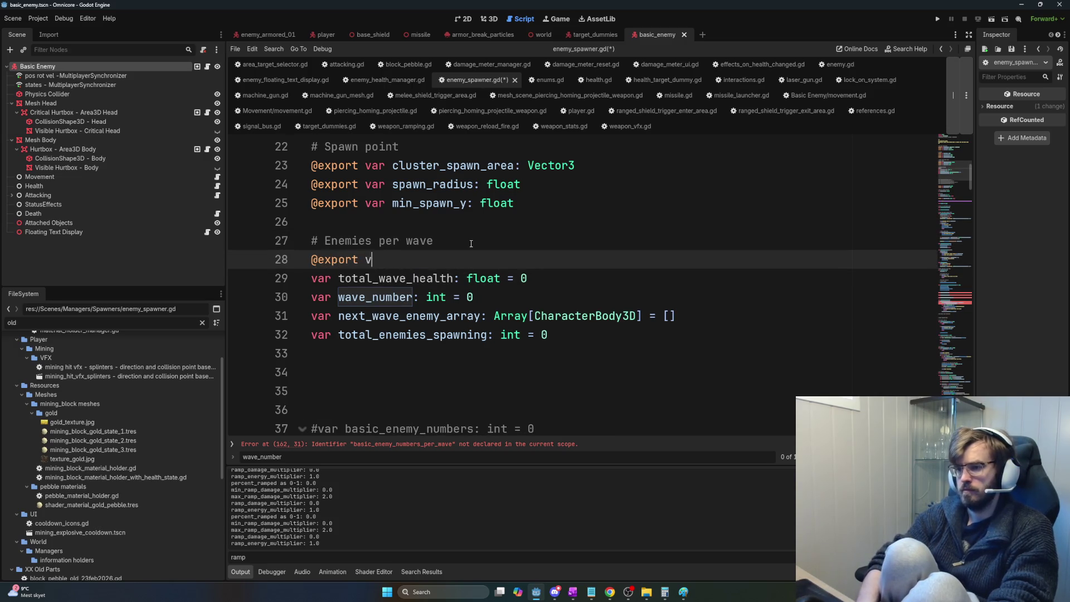
pyautogui.write('tota')
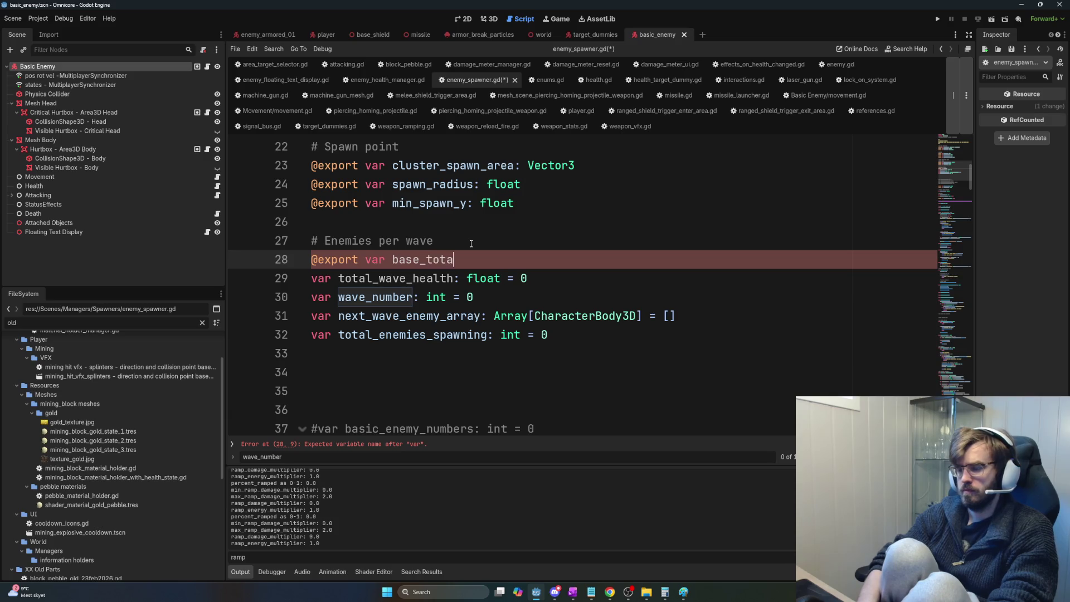
pyautogui.press('BackSpace')
pyautogui.press('BackSpace')
pyautogui.press('BackSpace')
pyautogui.press('BackSpace')
pyautogui.press('BackSpace')
pyautogui.write('total_Wave')
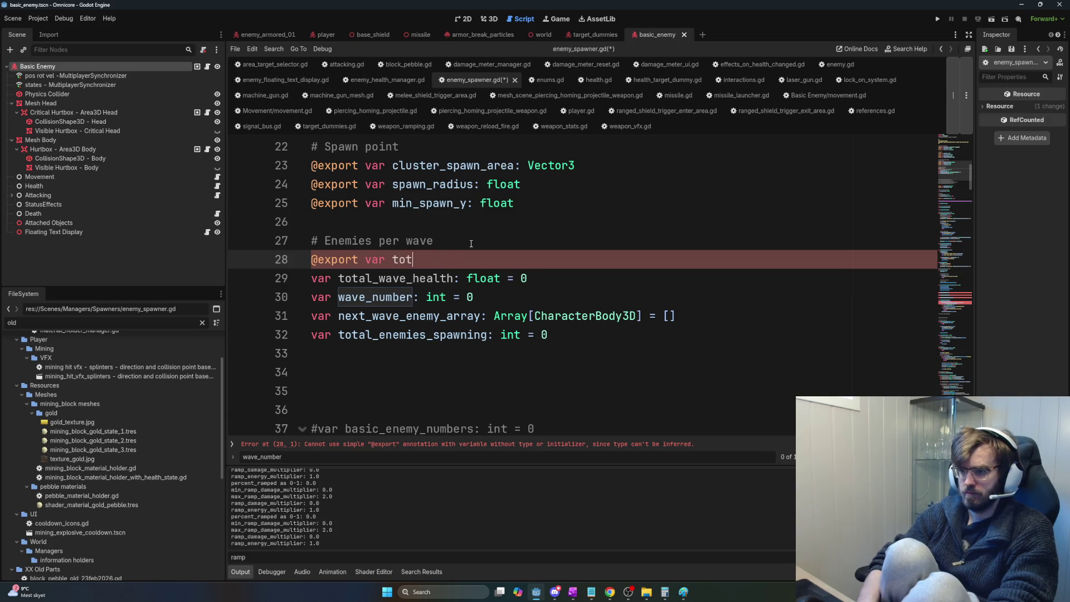
pyautogui.press('BackSpace')
pyautogui.press('BackSpace')
pyautogui.press('BackSpace')
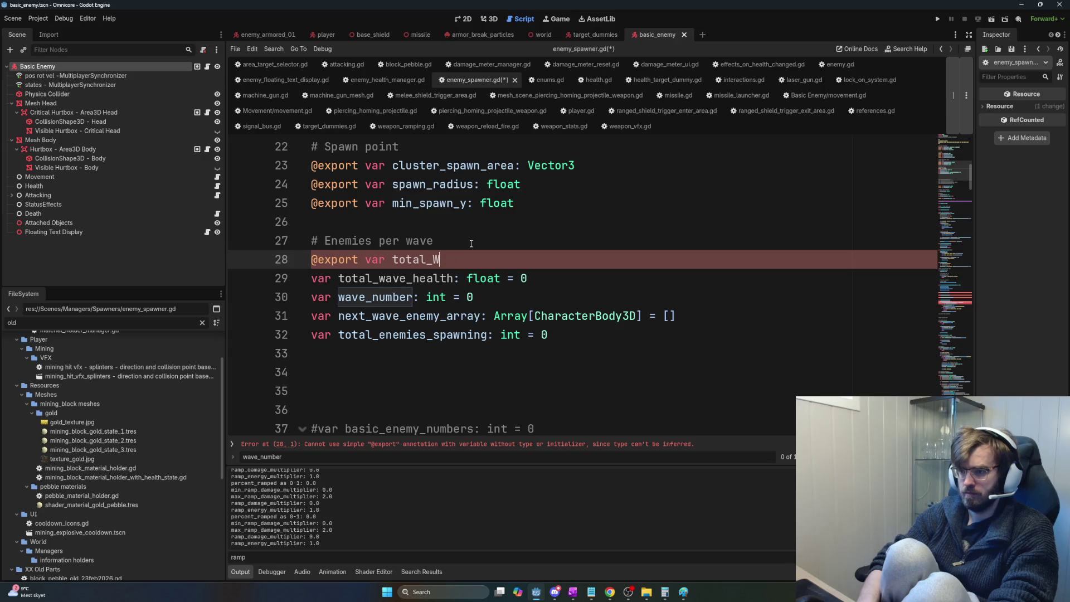
pyautogui.write('ave_health_wav')
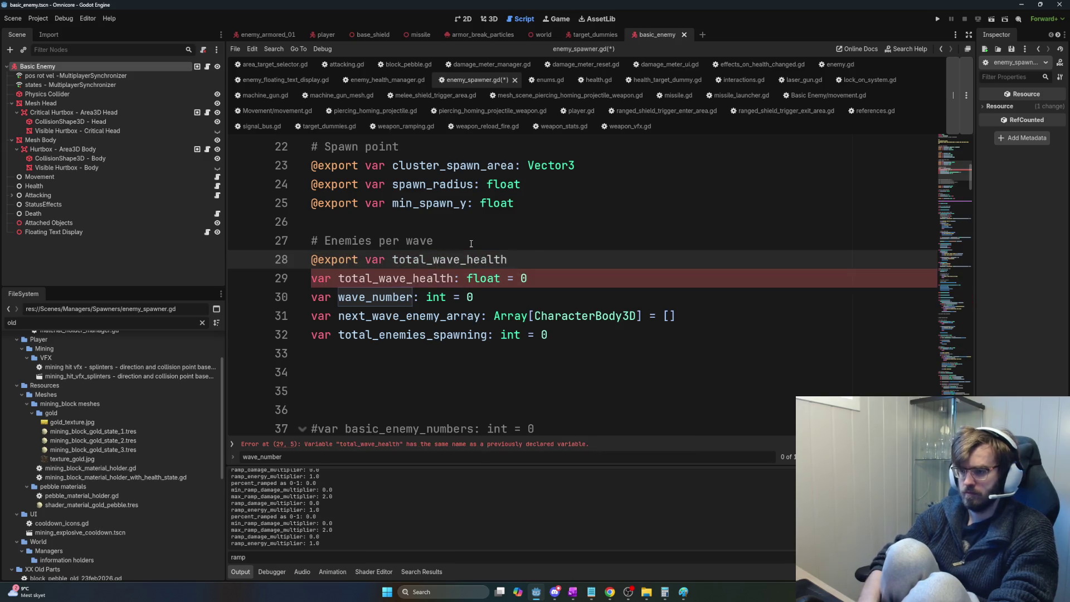
pyautogui.write('e_1:')
pyautogui.write('loat = 12000')
pyautogui.press('BackSpace')
pyautogui.press('BackSpace')
pyautogui.press('BackSpace')
pyautogui.write('000')
pyautogui.press('BackSpace')
pyautogui.press('Return')
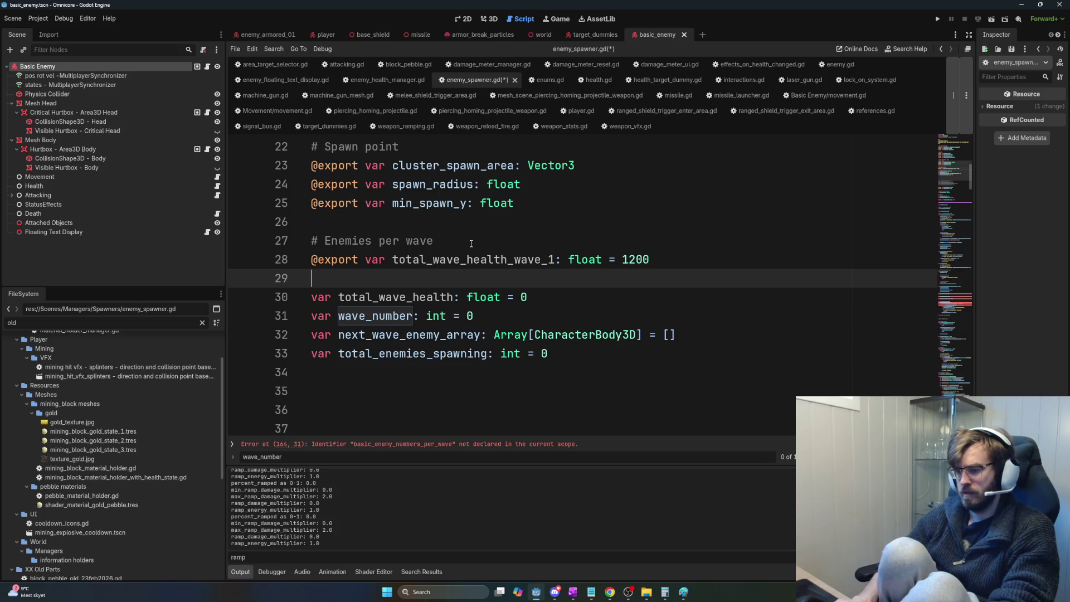
pyautogui.moveTo(481, 259); pyautogui.dragTo(681, 260)
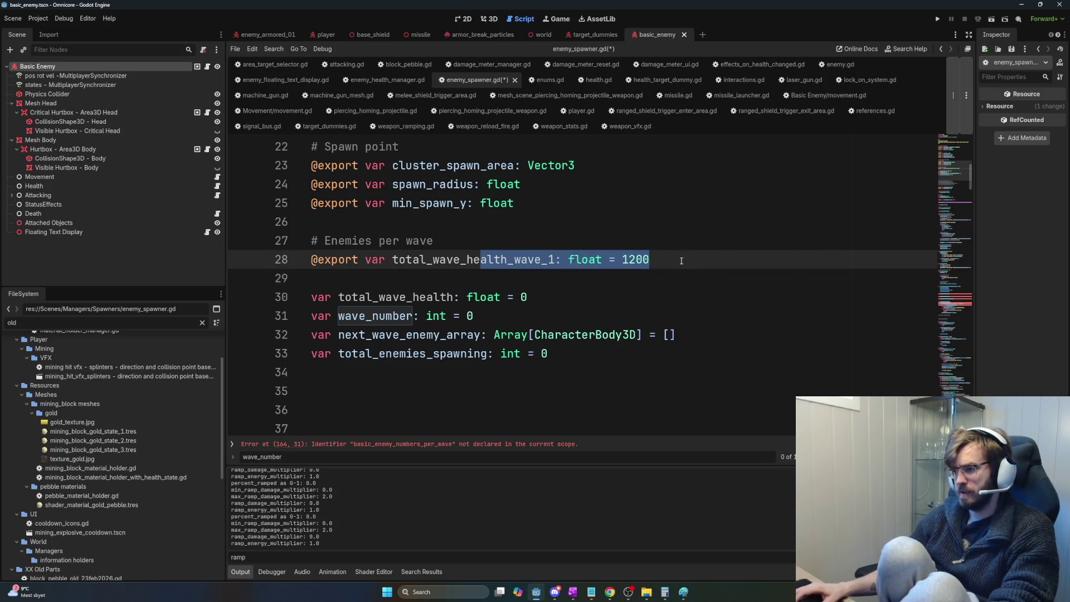
pyautogui.moveTo(705, 296); pyautogui.dragTo(312, 278)
pyautogui.click(603, 285)
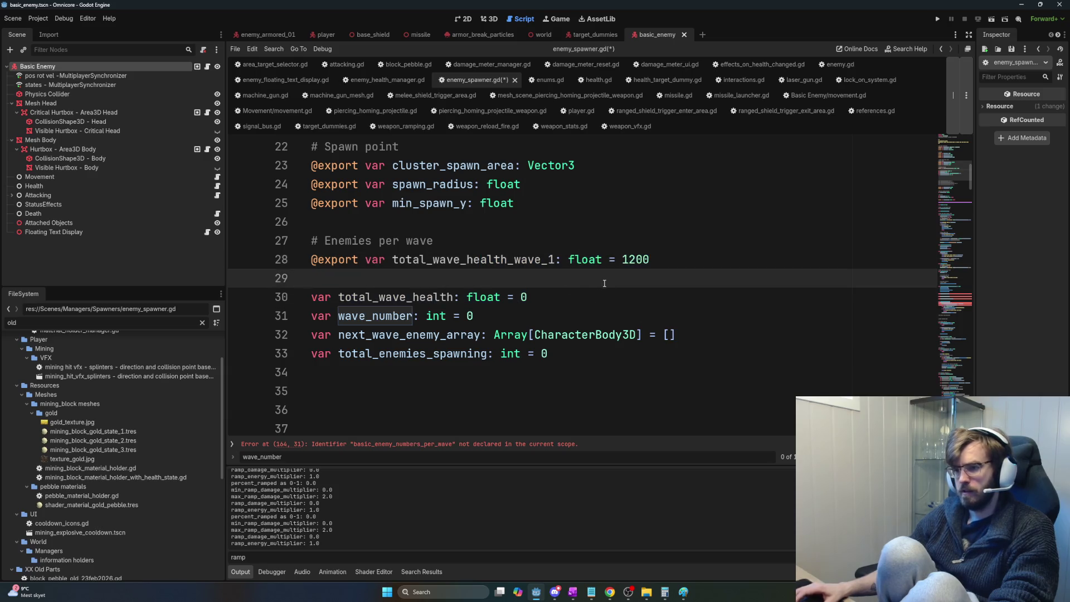
pyautogui.write('var')
pyautogui.hotkey('ctrl', 'BackSpace')
pyautogui.write('@export var')
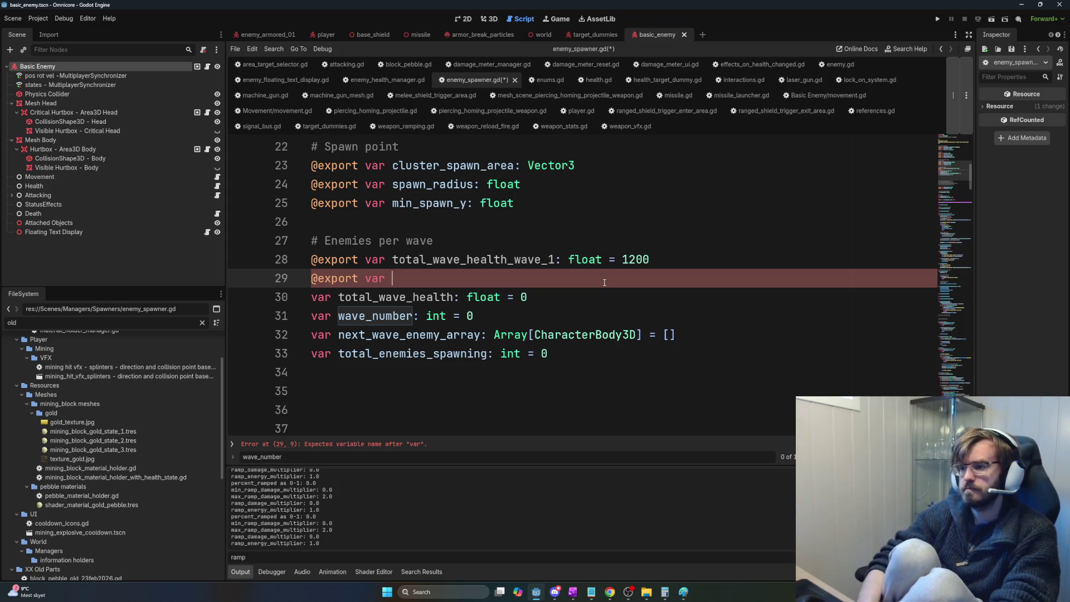
pyautogui.write('total_Wa')
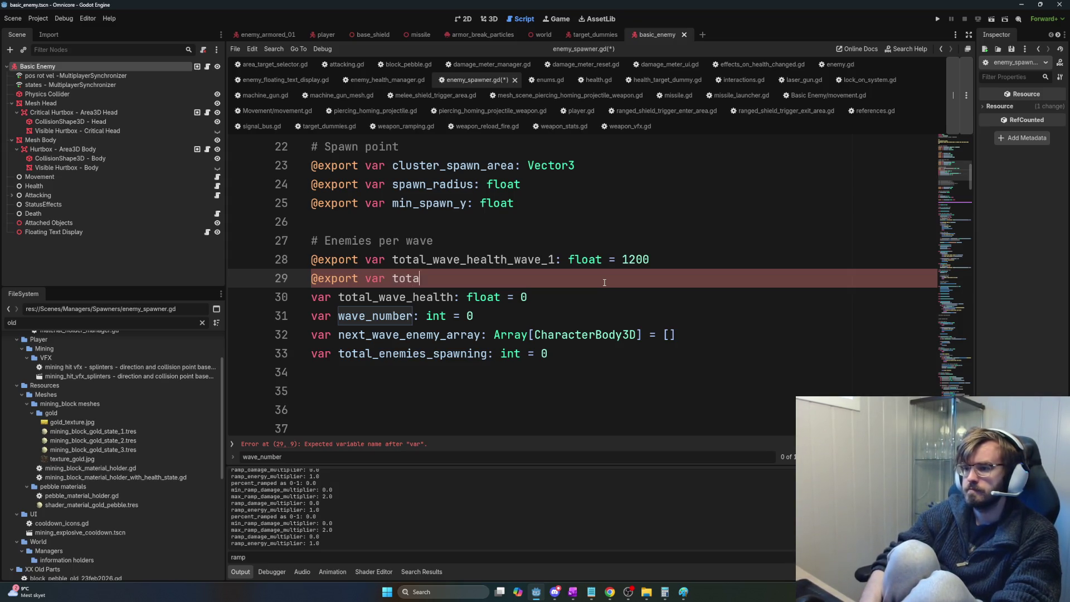
pyautogui.write('ve')
pyautogui.press('BackSpace')
pyautogui.press('BackSpace')
pyautogui.press('BackSpace')
pyautogui.write('wave_hea')
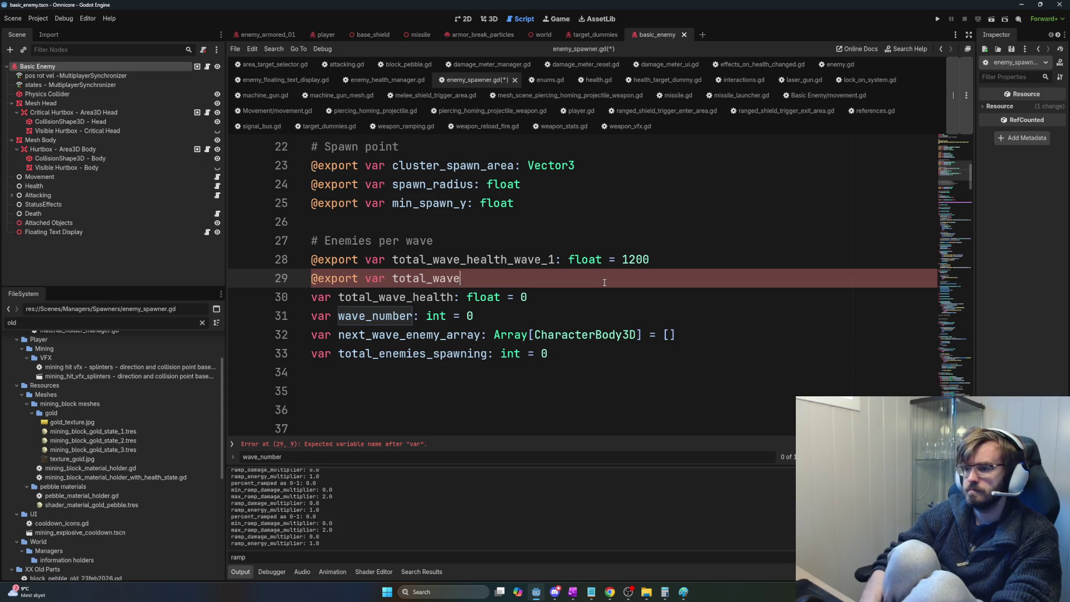
pyautogui.write('lt')
pyautogui.write('th_')
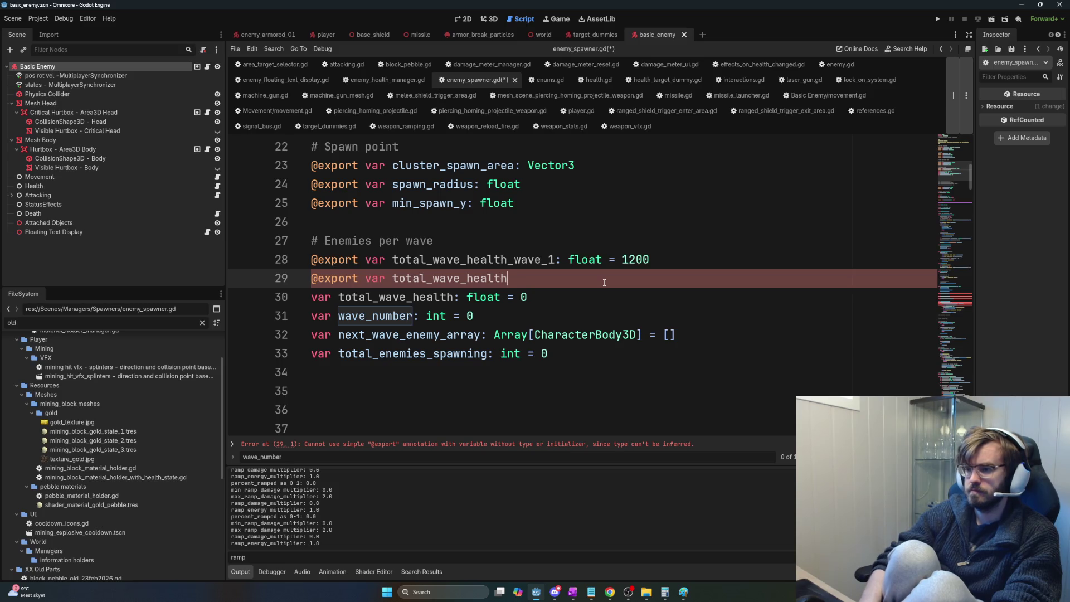
pyautogui.press('BackSpace')
pyautogui.press('BackSpace')
pyautogui.press('BackSpace')
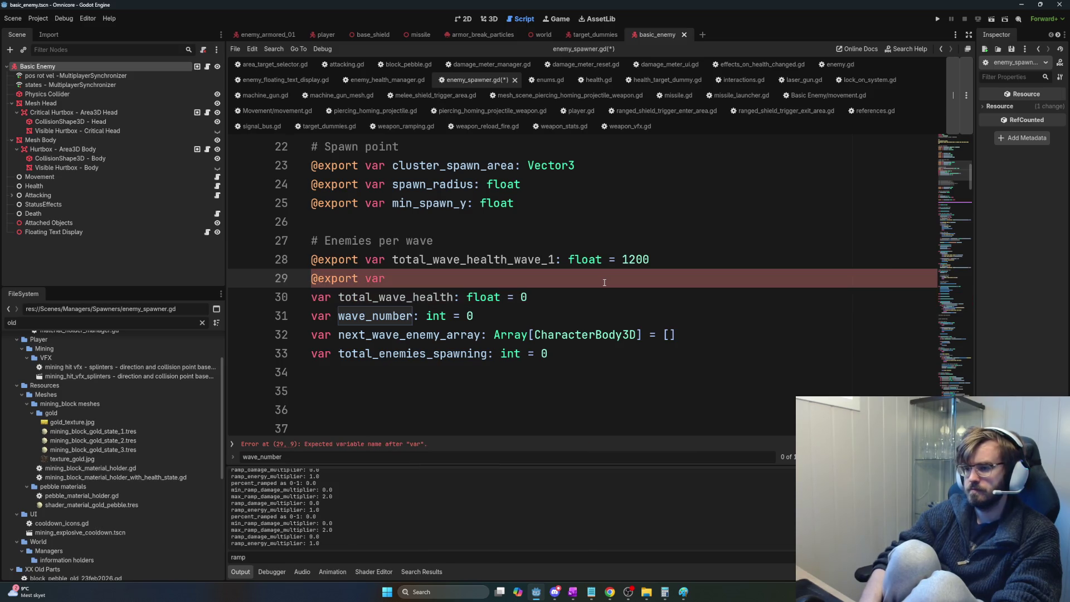
pyautogui.write('wave_health_')
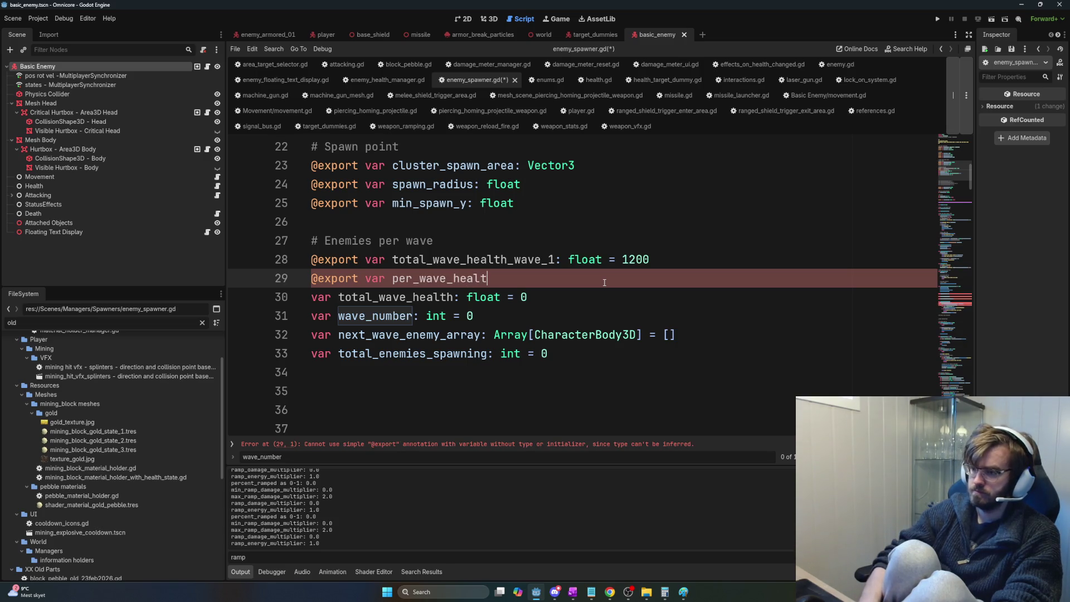
pyautogui.write('multiplier')
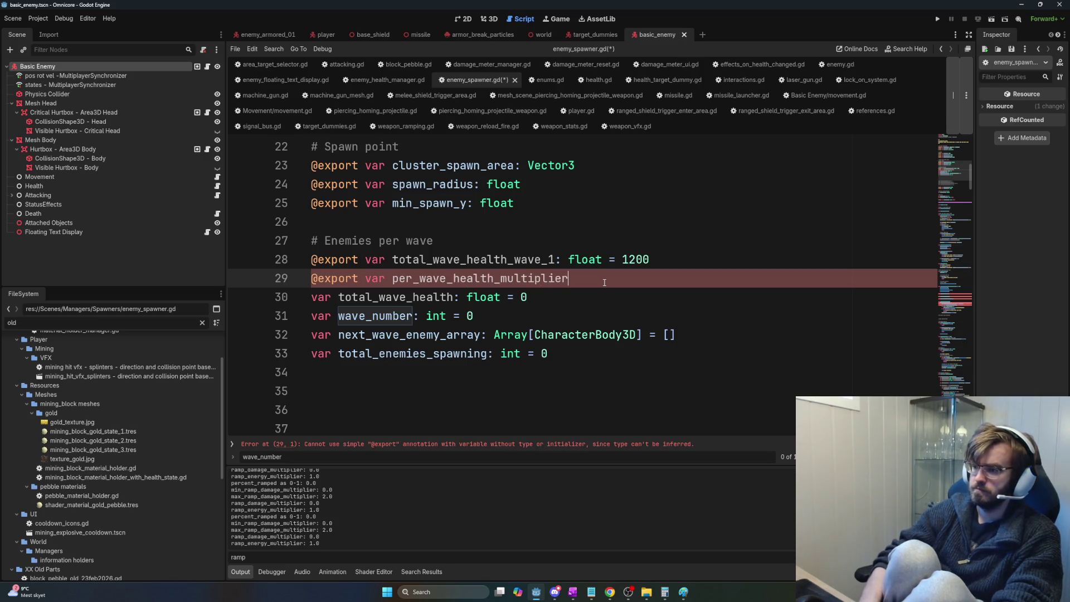
pyautogui.write(': float =')
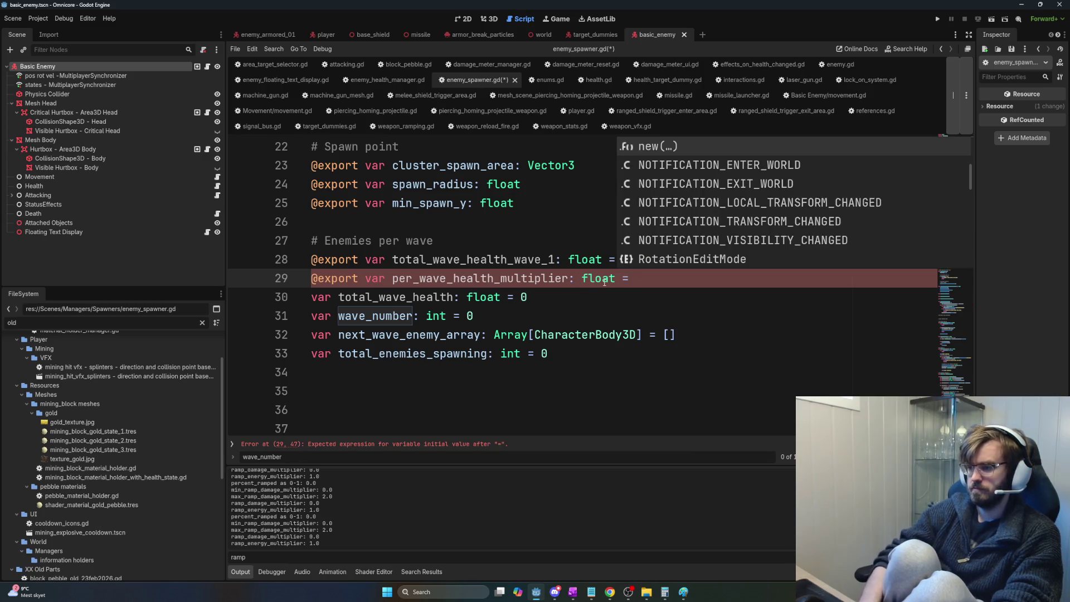
pyautogui.click(454, 278)
pyautogui.write('total')
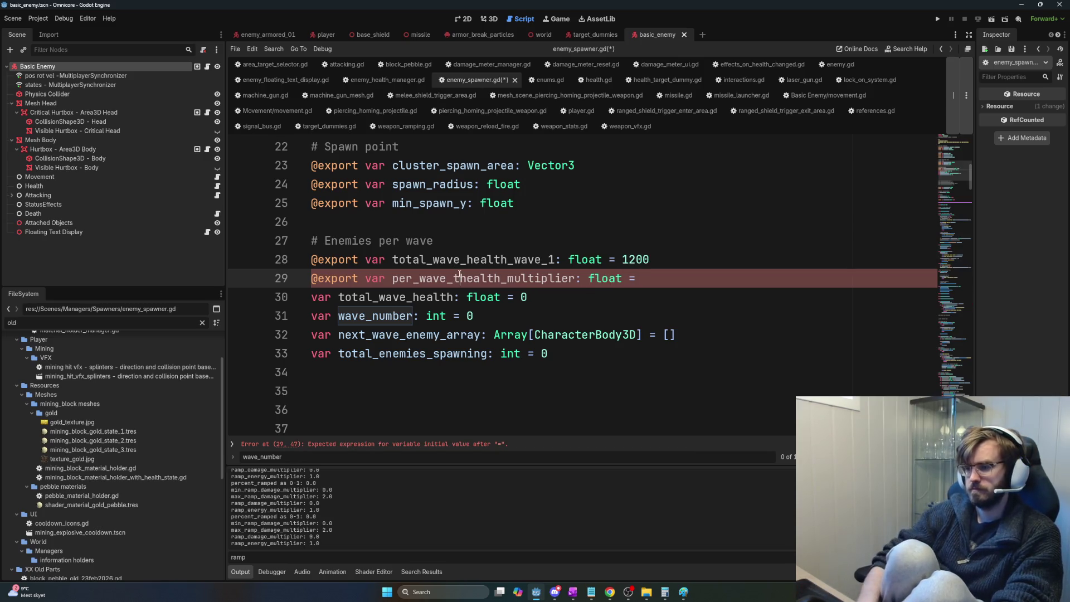
pyautogui.write('_total')
pyautogui.click(704, 279)
pyautogui.press('BackSpace')
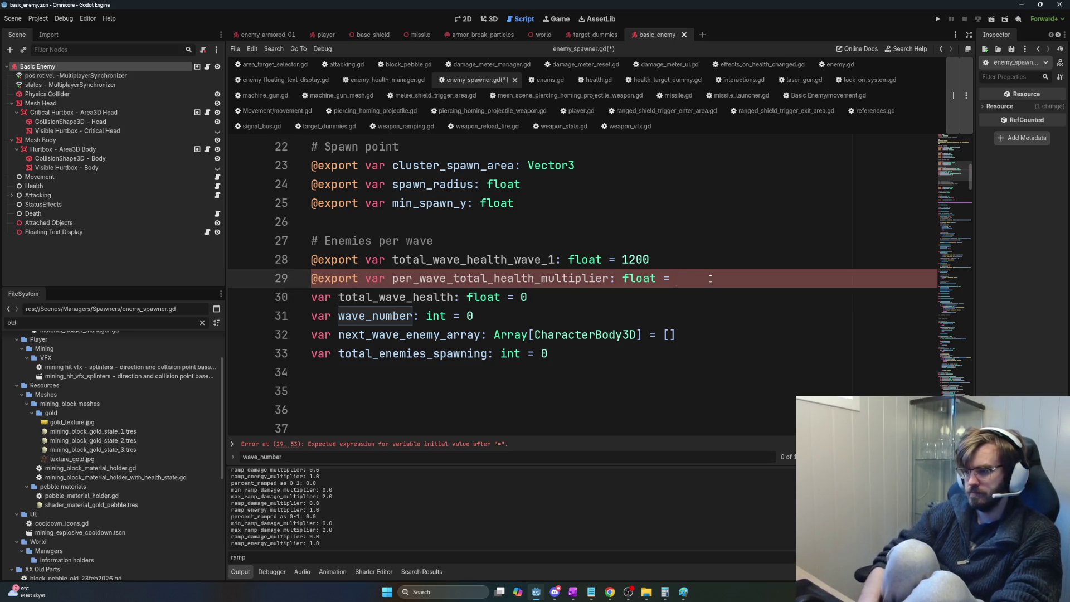
pyautogui.press('BackSpace')
pyautogui.press('BackSpace')
pyautogui.press('BackSpace')
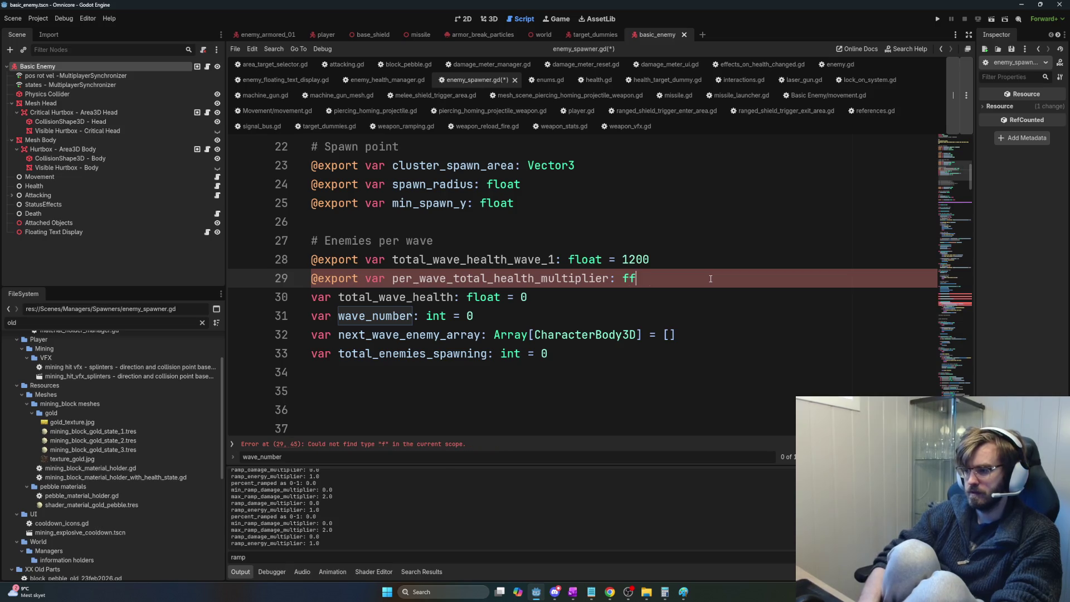
pyautogui.write('loat')
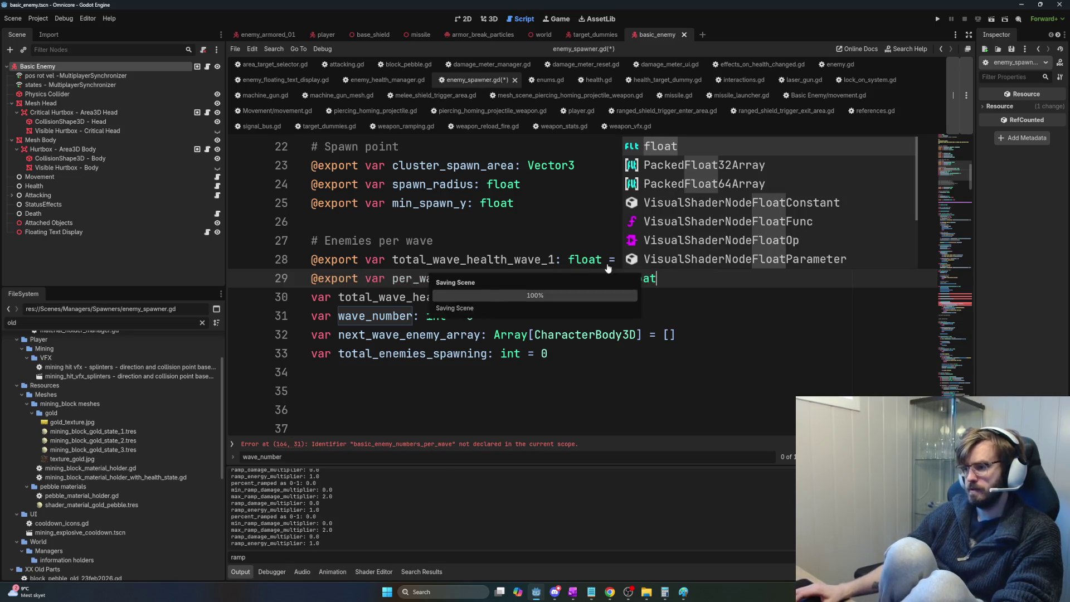
pyautogui.click(589, 259)
# Save the script and delete the '= 1200' default from total_wave_health_wave_1
pyautogui.hotkey('ctrl', 's')
pyautogui.moveTo(650, 260); pyautogui.dragTo(604, 259)
pyautogui.press('BackSpace')
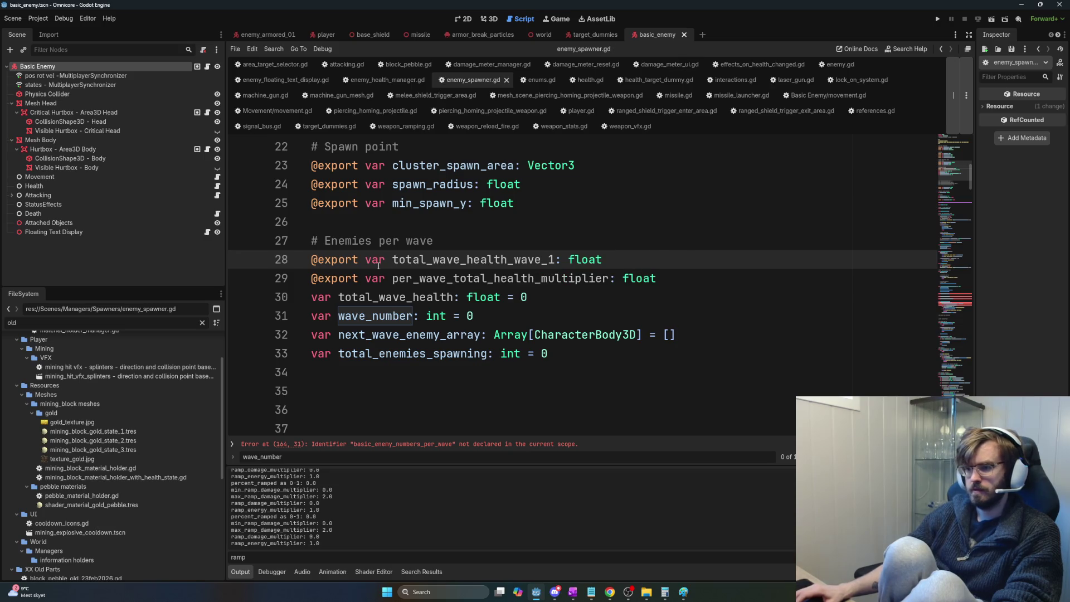
# Reword the 'Enemies per wave' comment to 'Total enemy health per wave'
pyautogui.click(684, 282)
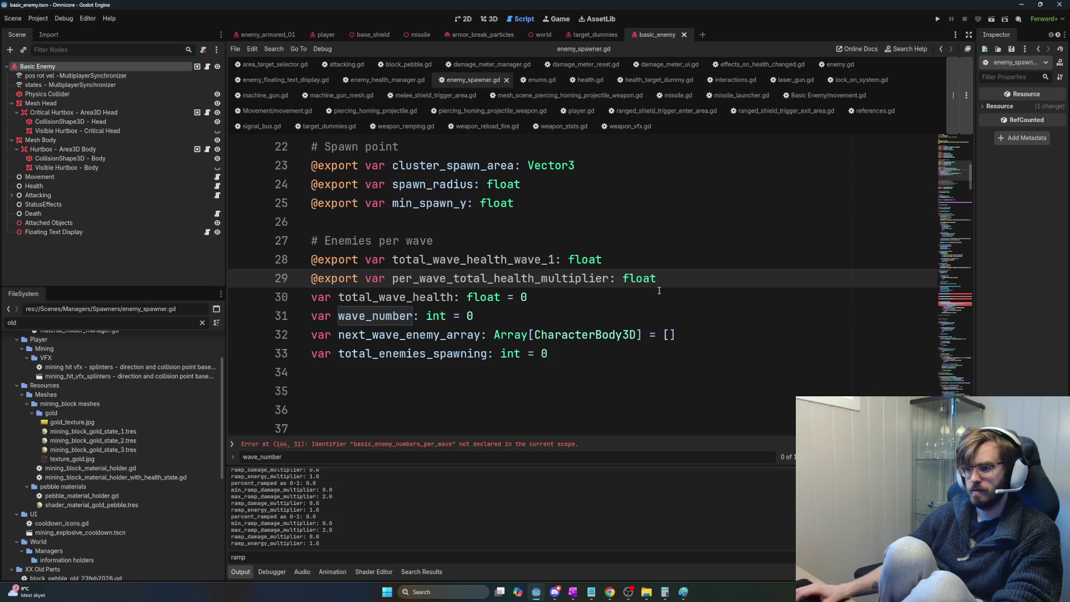
pyautogui.moveTo(452, 245); pyautogui.dragTo(324, 241)
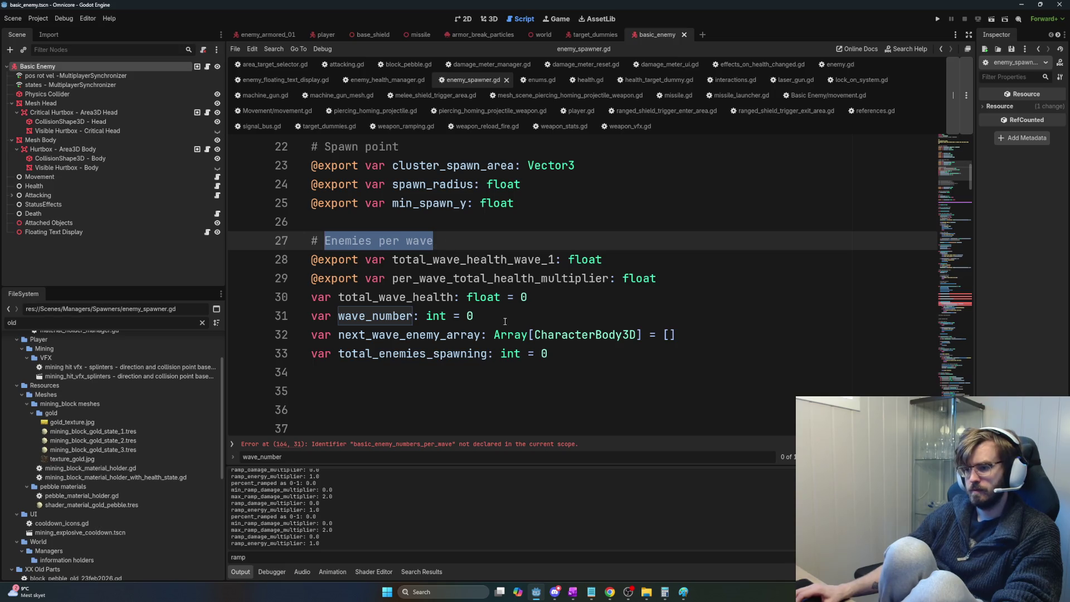
pyautogui.click(630, 319)
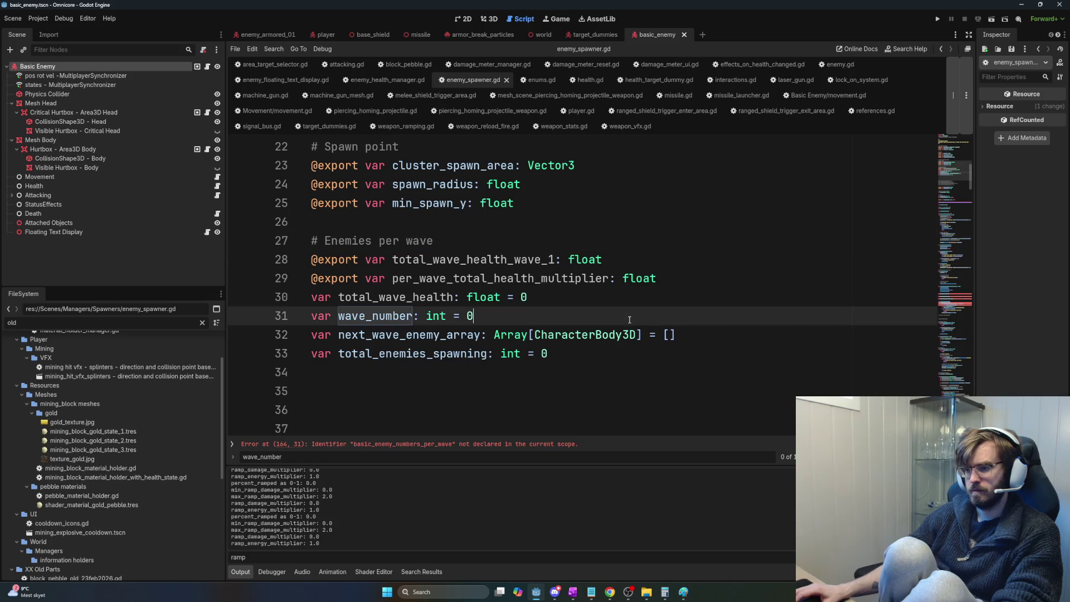
pyautogui.moveTo(437, 242)
pyautogui.mouseDown()
pyautogui.moveTo(327, 240)
pyautogui.moveTo(378, 242)
pyautogui.mouseUp()
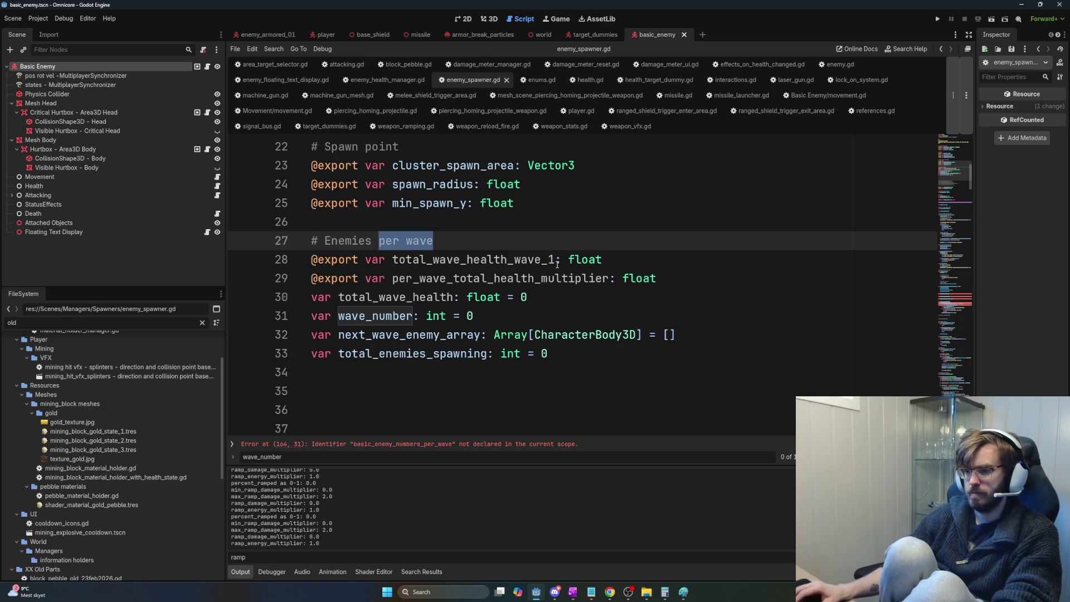
pyautogui.click(556, 300)
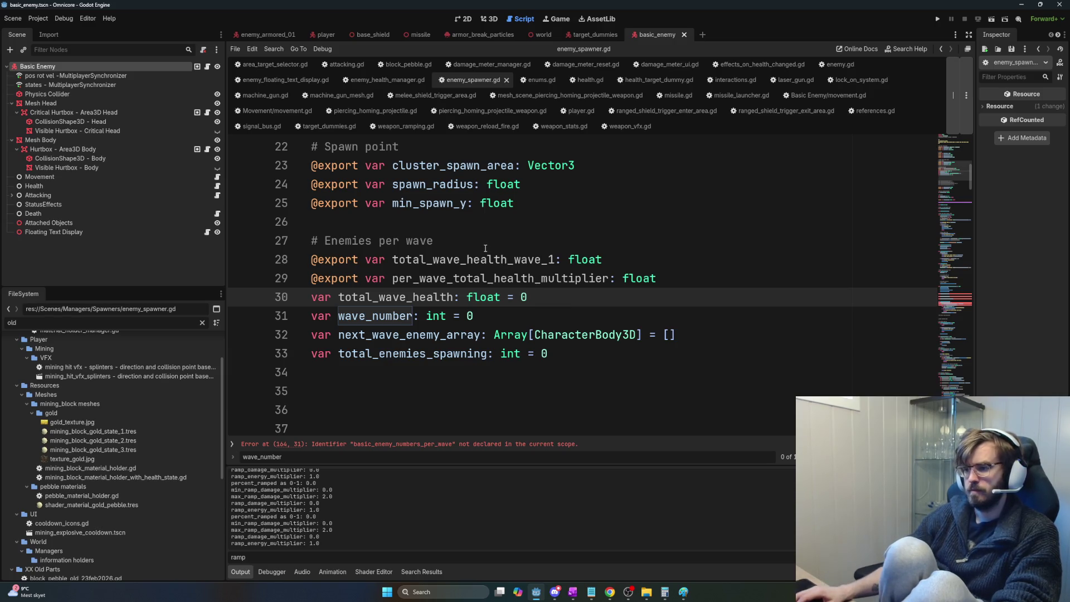
pyautogui.moveTo(447, 240); pyautogui.dragTo(325, 240)
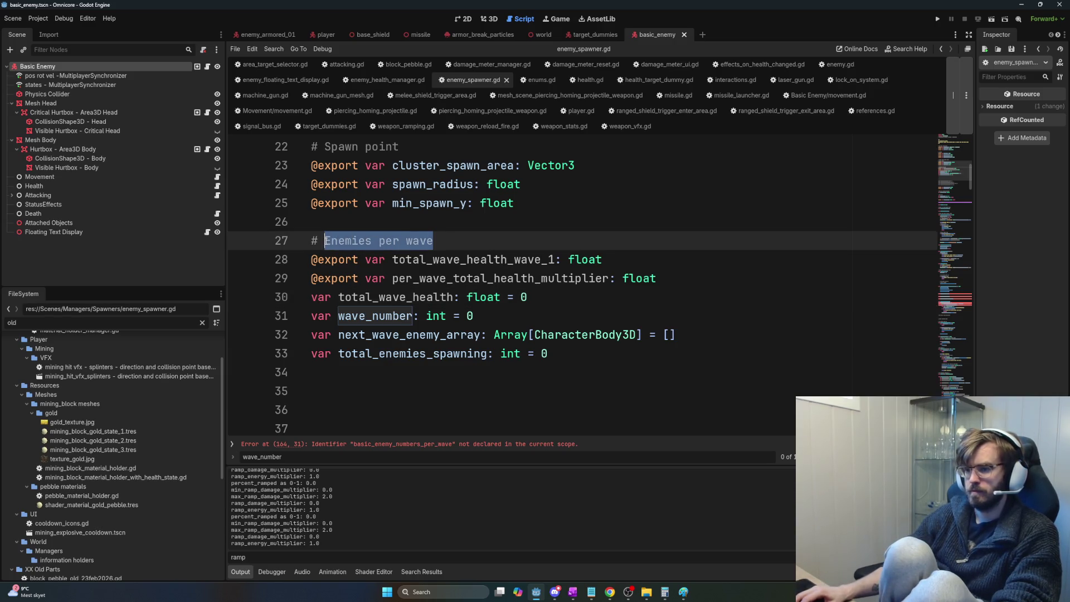
pyautogui.press('BackSpace')
pyautogui.write('Total enemy health pe')
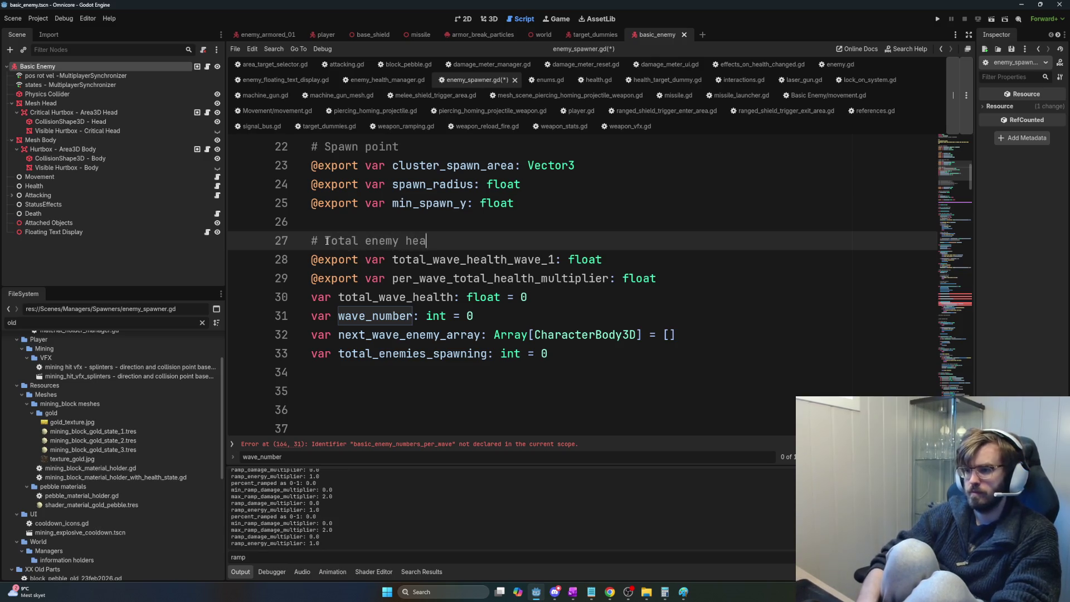
pyautogui.write('r wave')
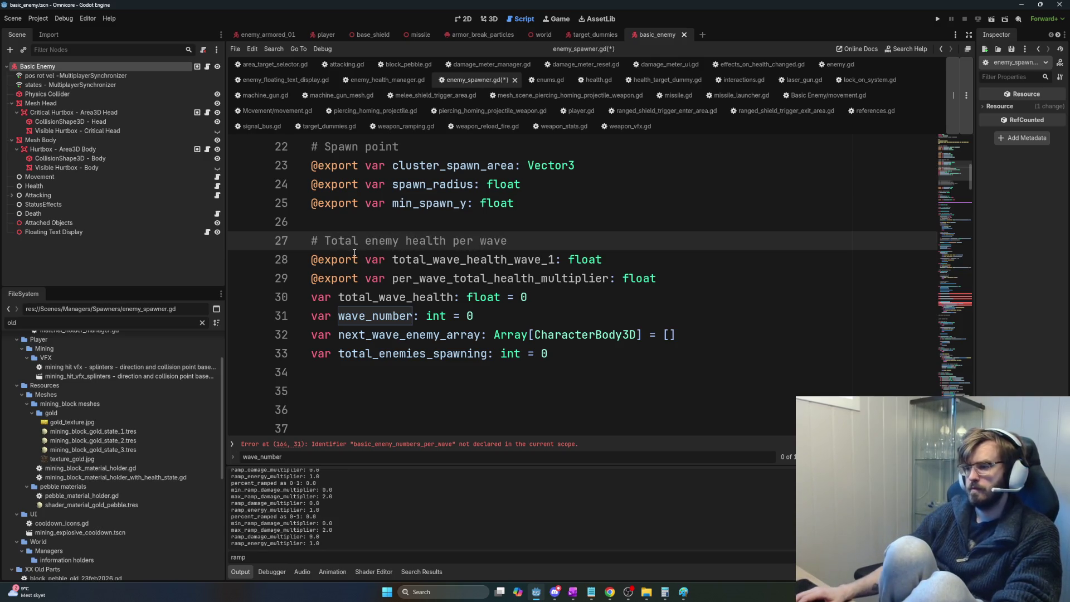
# Rename total_wave_health_wave_1 to total_enemy_health_wave_1 and save the script
pyautogui.click(434, 259)
pyautogui.keyDown('shift'); pyautogui.click(456, 259); pyautogui.keyUp('shift')
pyautogui.write('enemy')
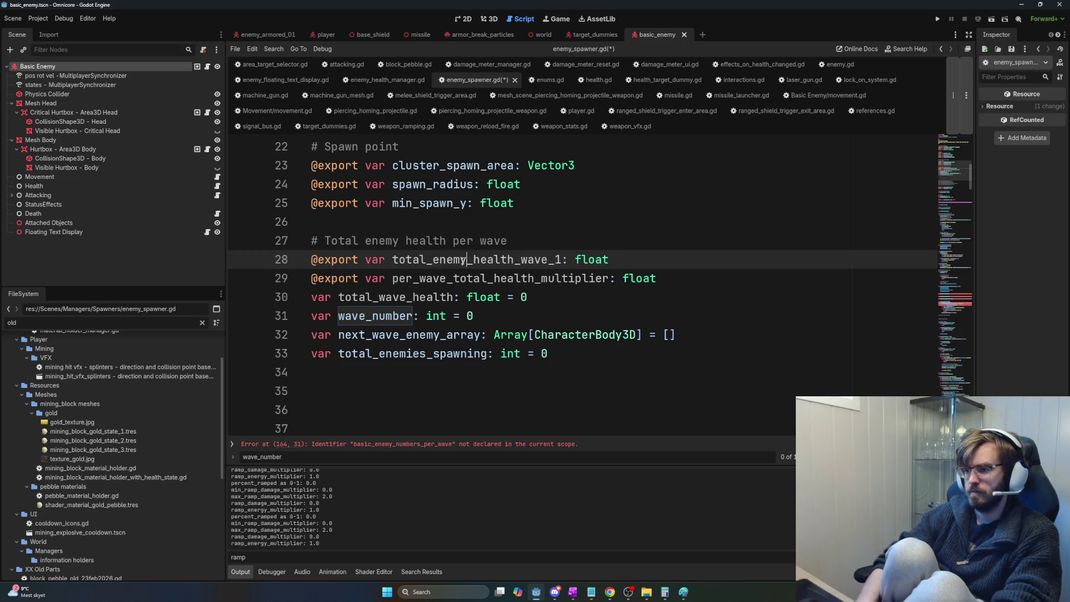
pyautogui.hotkey('ctrl', 's')
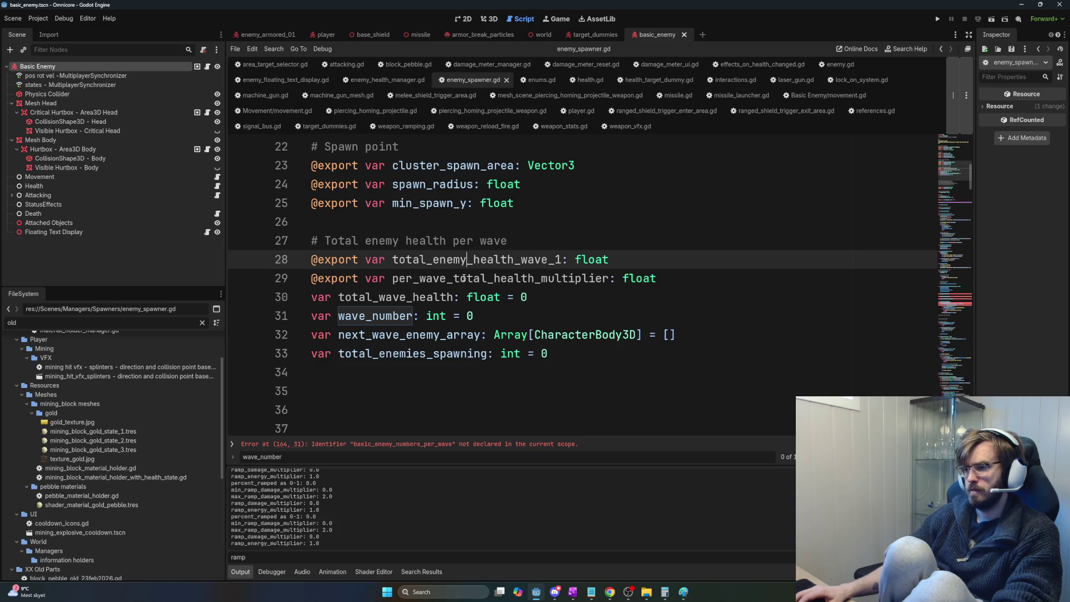
pyautogui.click(493, 278)
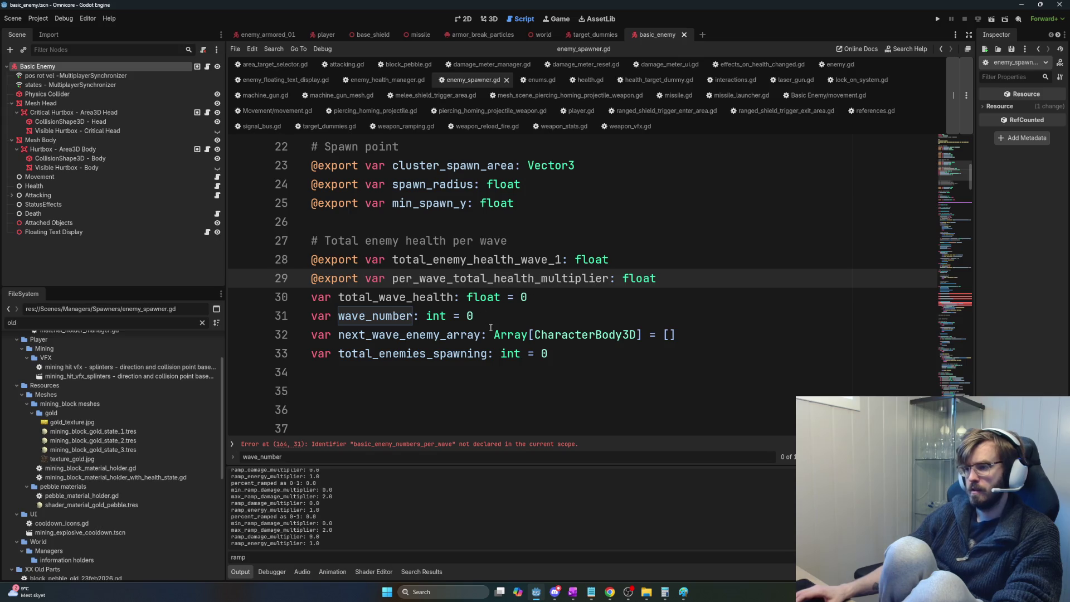
# Comment total_wave_health: 'Spawn enemies until their combined health is above total_wave_health'
pyautogui.moveTo(651, 282)
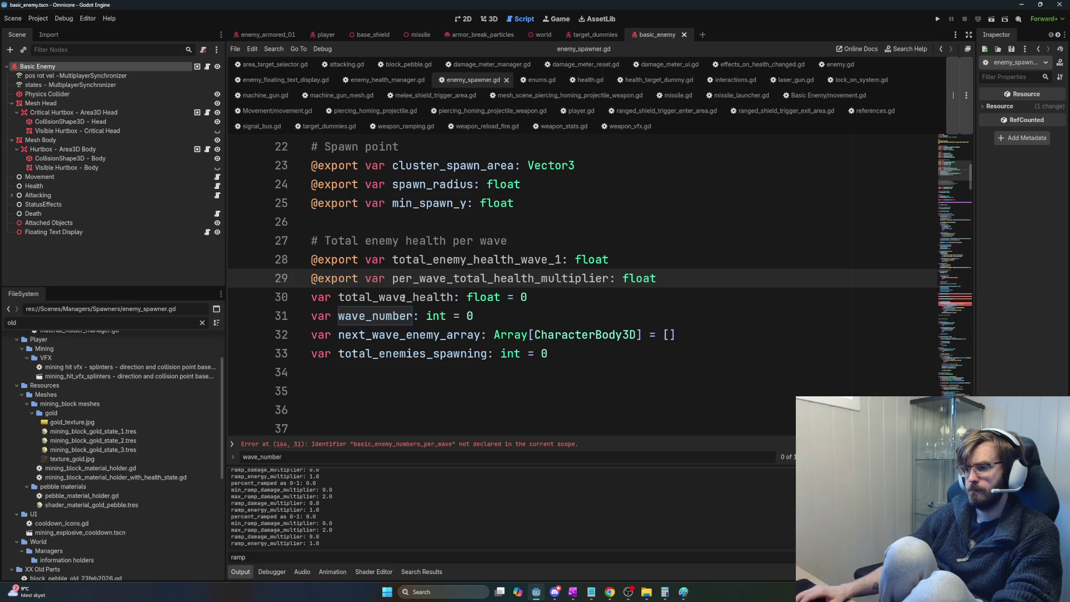
pyautogui.doubleClick(403, 297)
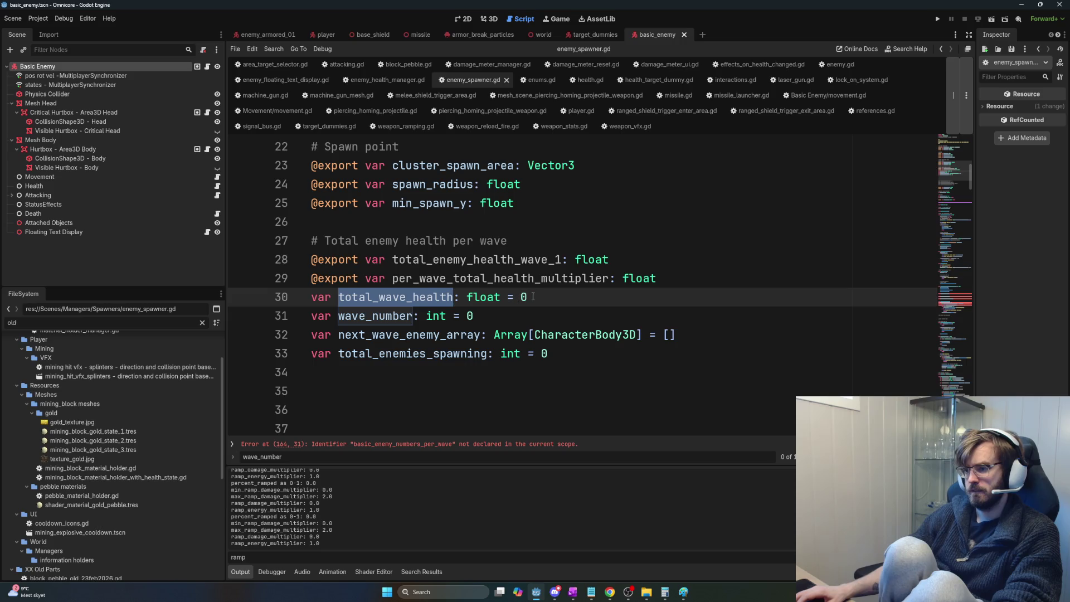
pyautogui.click(543, 296)
pyautogui.write('#')
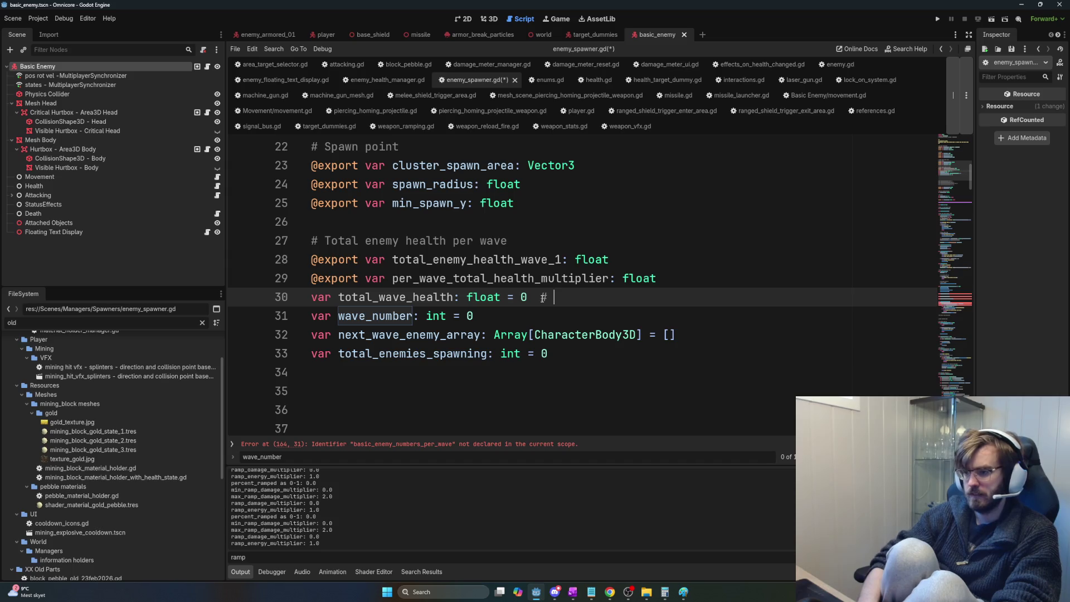
pyautogui.write(' Keeps tra')
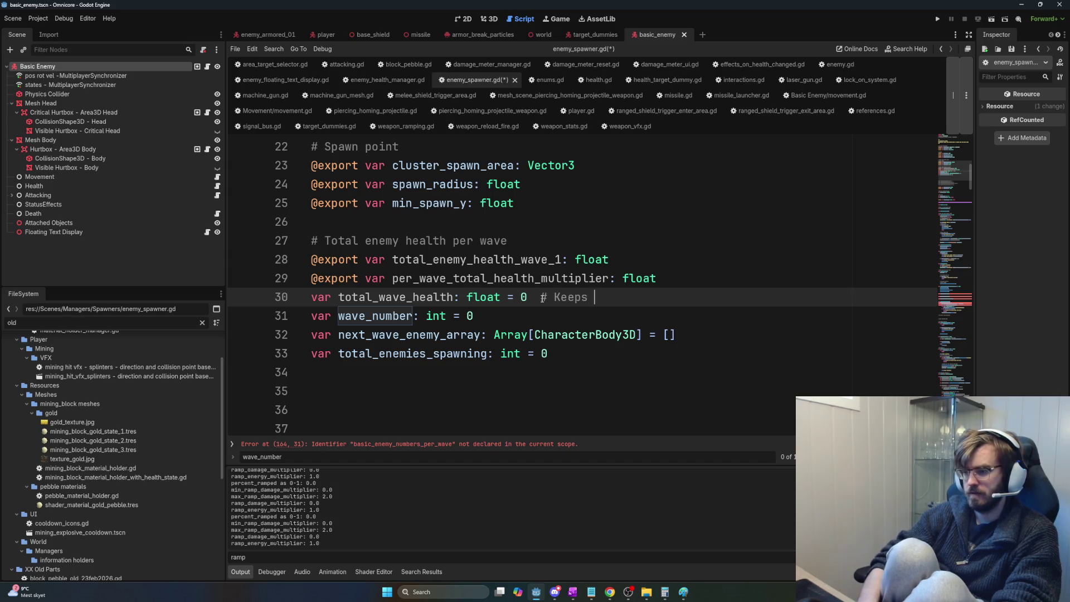
pyautogui.press('BackSpace')
pyautogui.press('BackSpace')
pyautogui.press('BackSpace')
pyautogui.write('Spawn enemies until a')
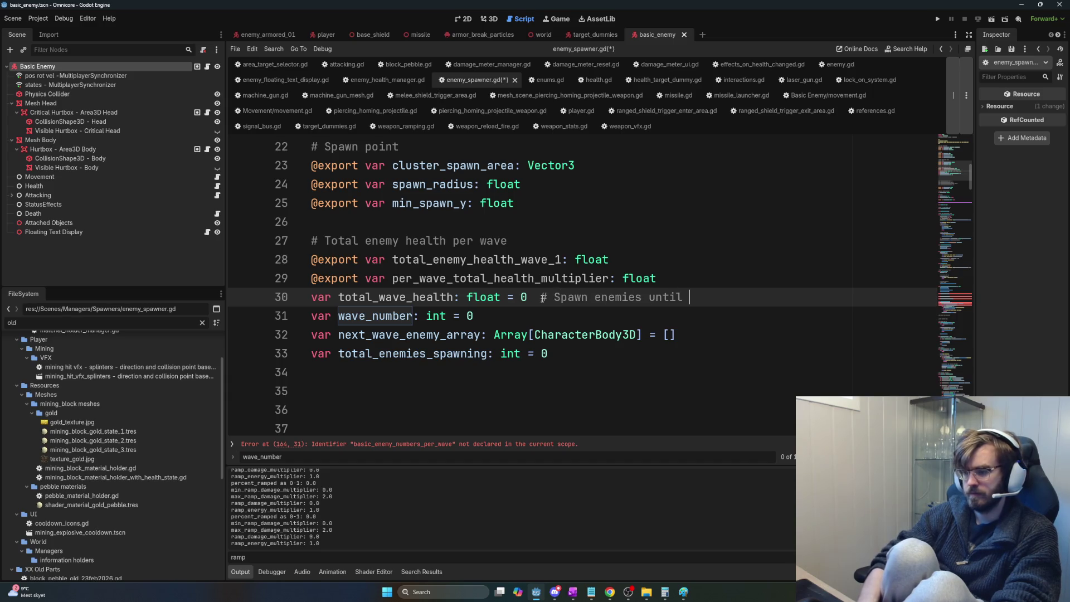
pyautogui.write('bove total_wave_h')
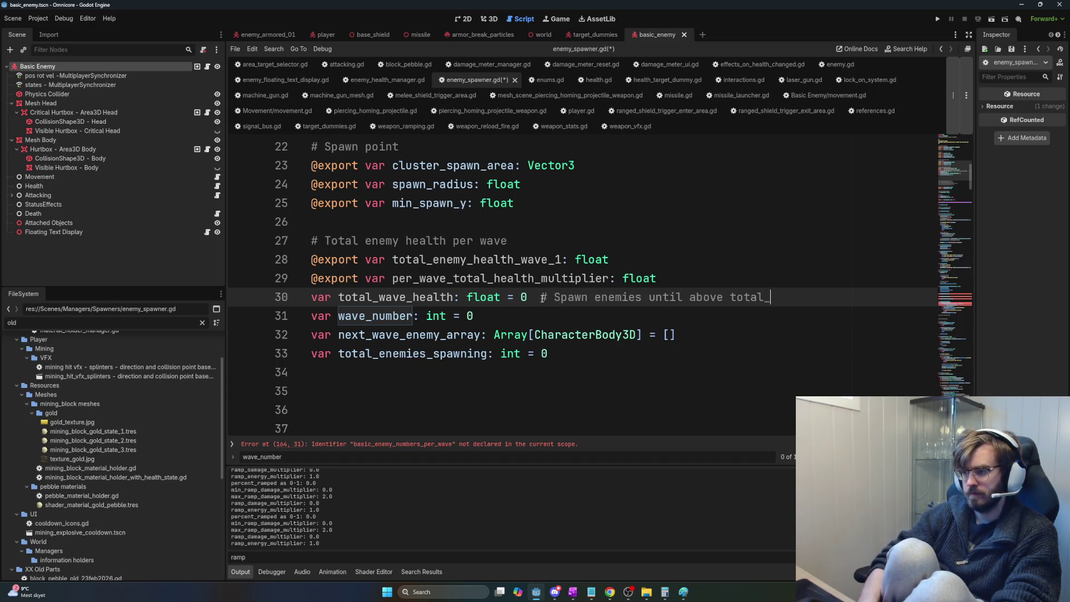
pyautogui.write('ealth')
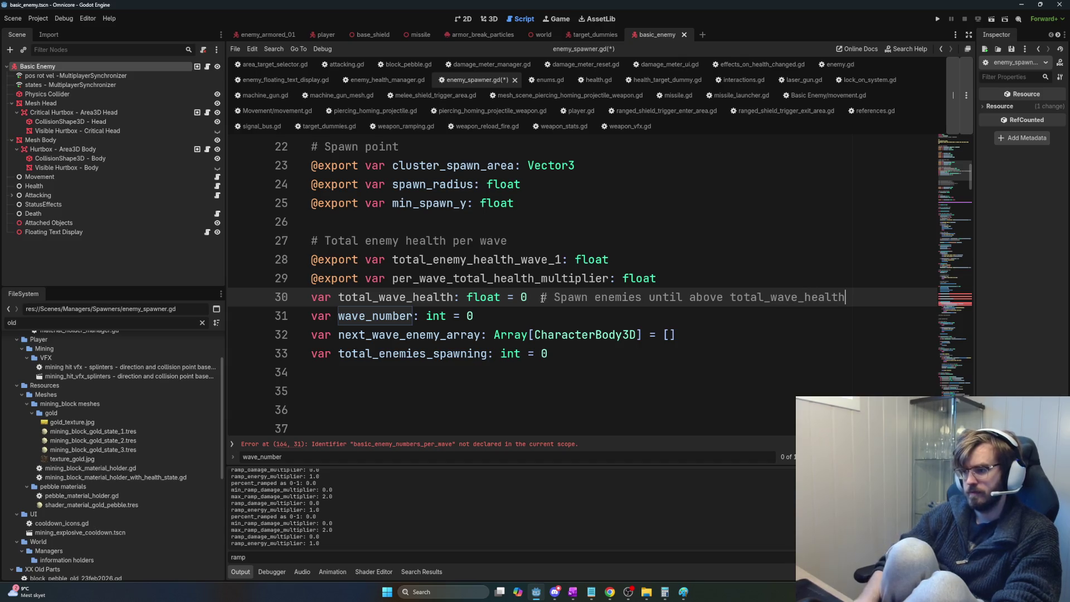
pyautogui.click(691, 297)
pyautogui.write('their combined heal')
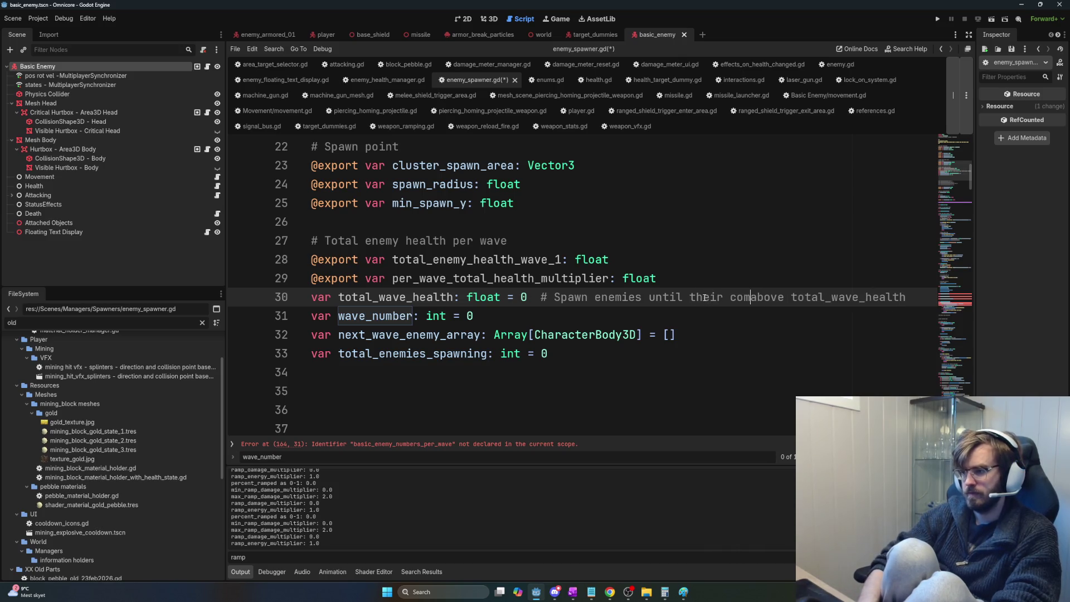
pyautogui.write('th ')
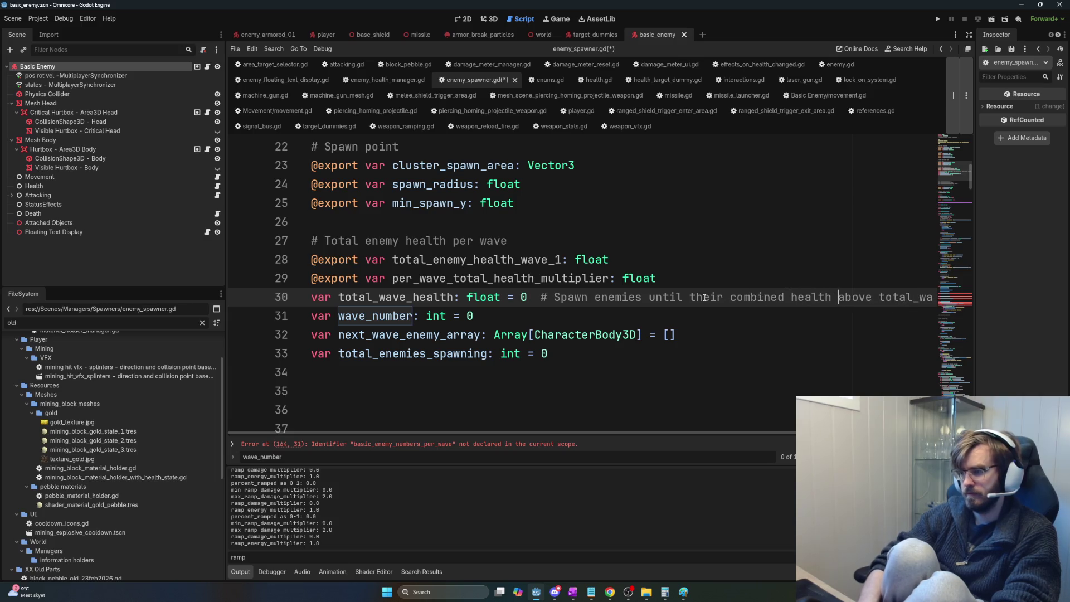
pyautogui.write('is')
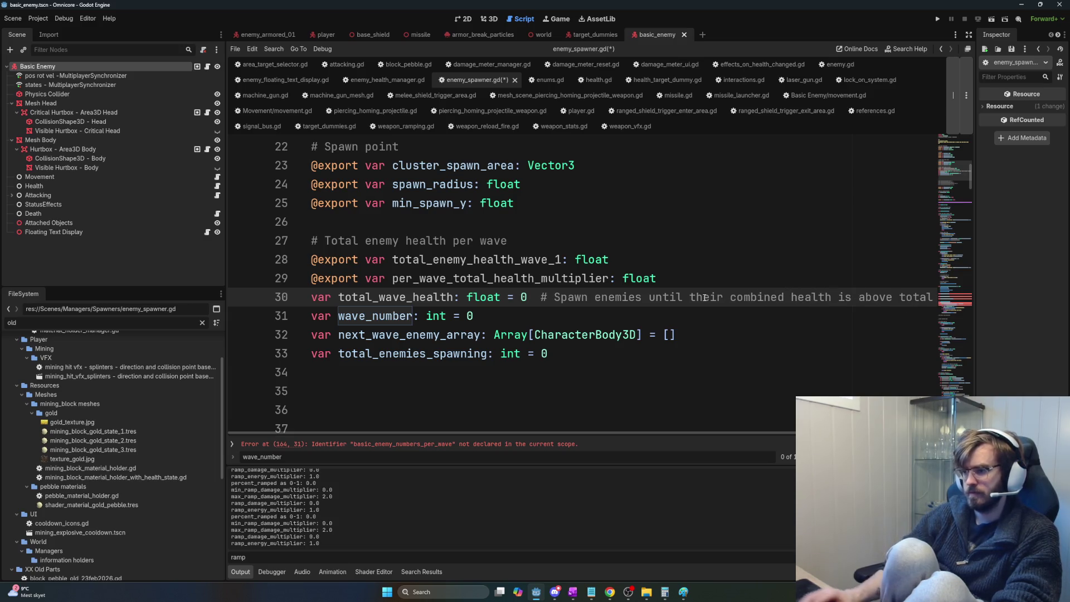
# Move that comment off the total_wave_health line onto its own line above it
pyautogui.click(546, 297)
pyautogui.hotkey('shift', 'End')
pyautogui.press('Delete')
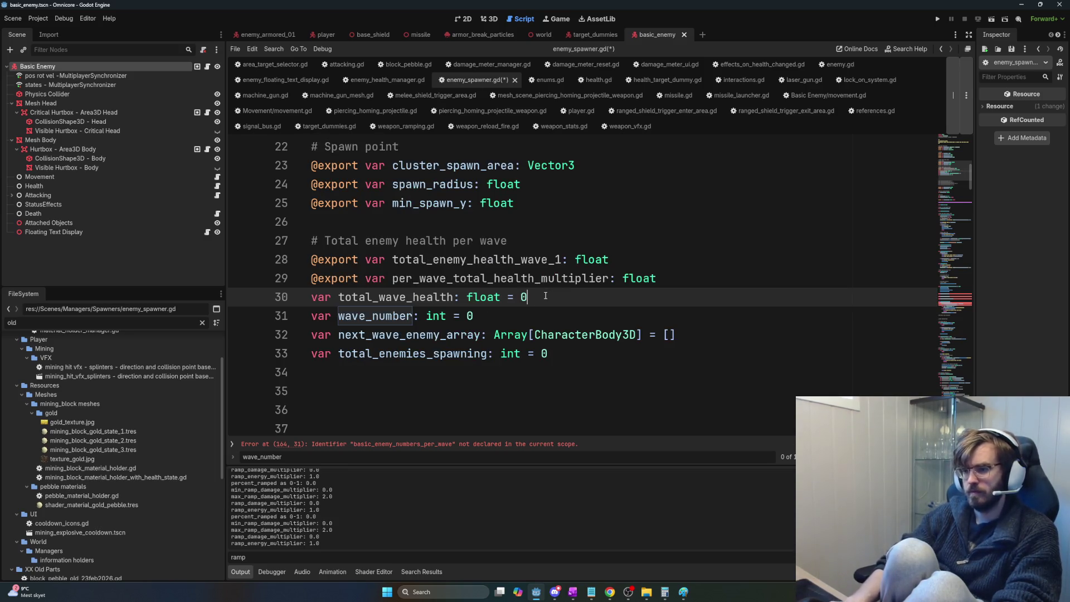
pyautogui.press('Up')
pyautogui.press('End')
pyautogui.press('Return')
pyautogui.write('# Spawn enemies until their combined health is above total_wave_health')
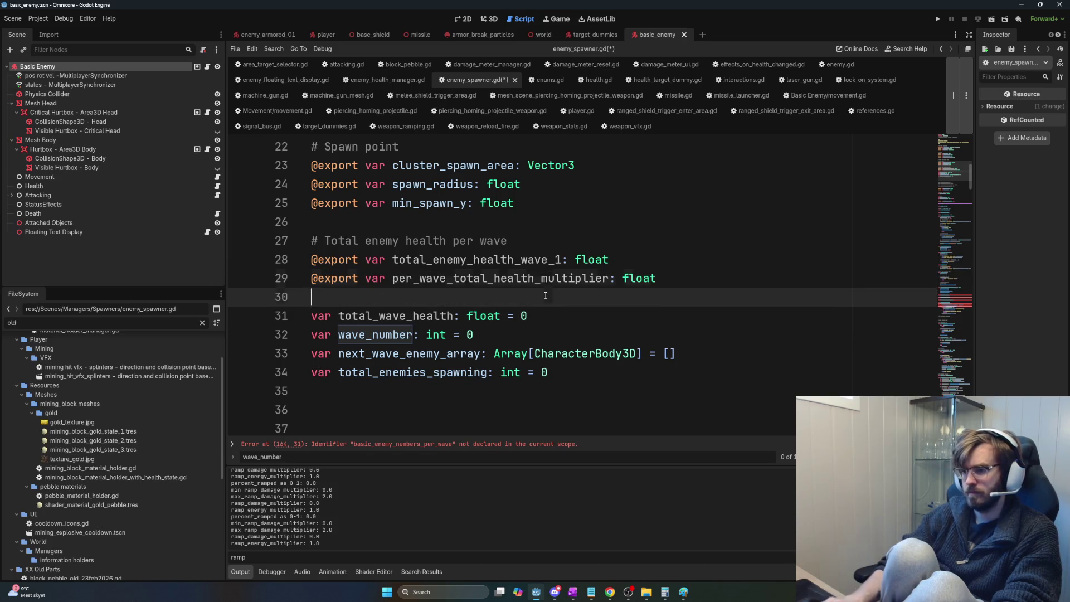
# Add a '# Wave information' heading after the total_wave_health line
pyautogui.click(656, 341)
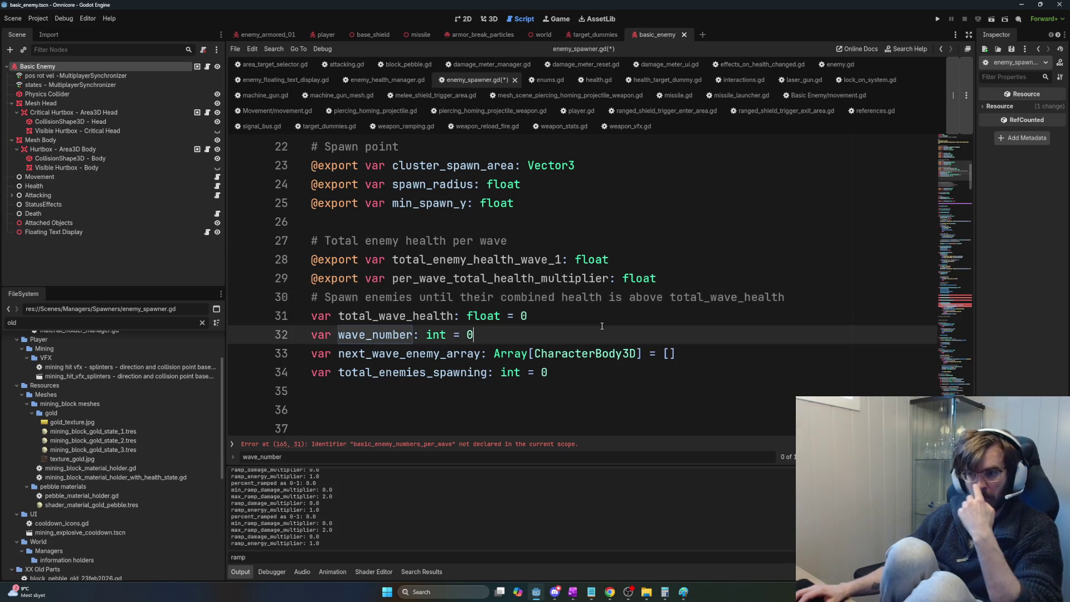
pyautogui.click(597, 318)
pyautogui.press('Return')
pyautogui.press('Return')
pyautogui.write('# Wave setup')
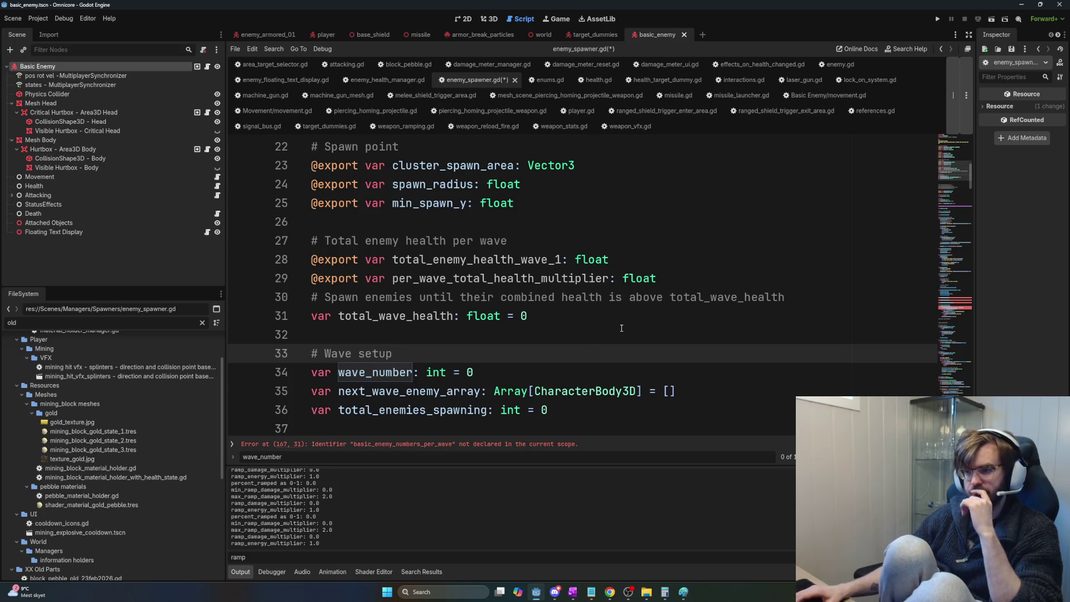
pyautogui.scroll(-3, 621, 328)
pyautogui.click(369, 240)
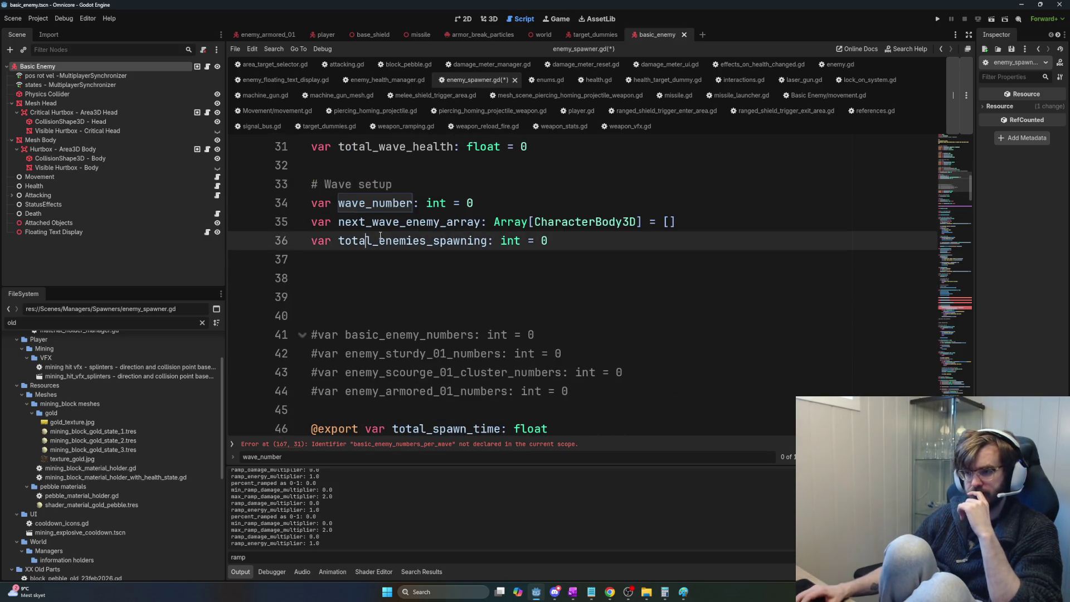
pyautogui.doubleClick(379, 240)
pyautogui.scroll(2, 584, 308)
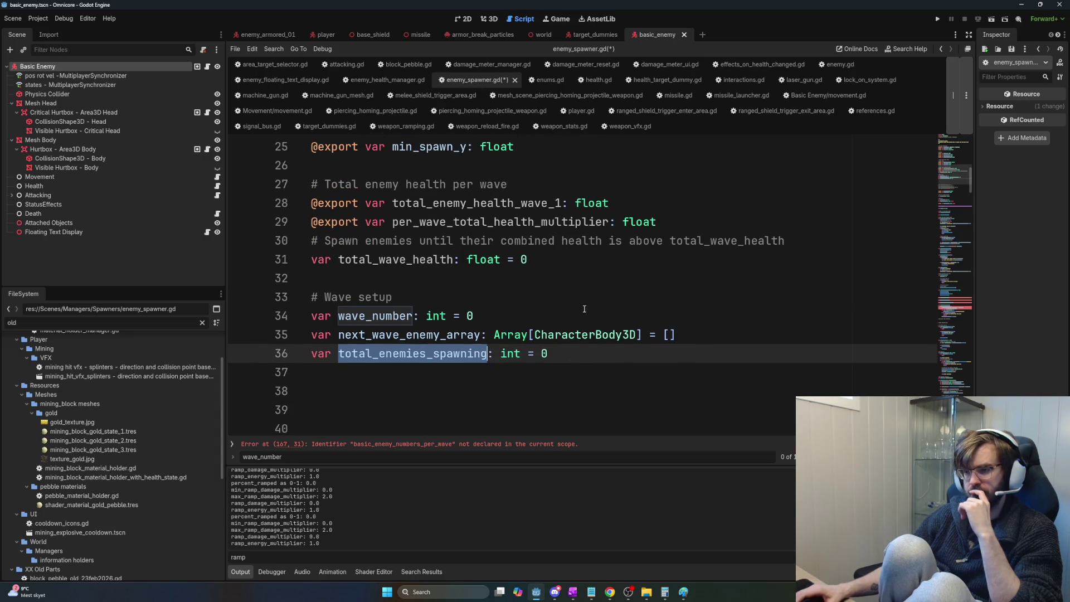
pyautogui.click(586, 348)
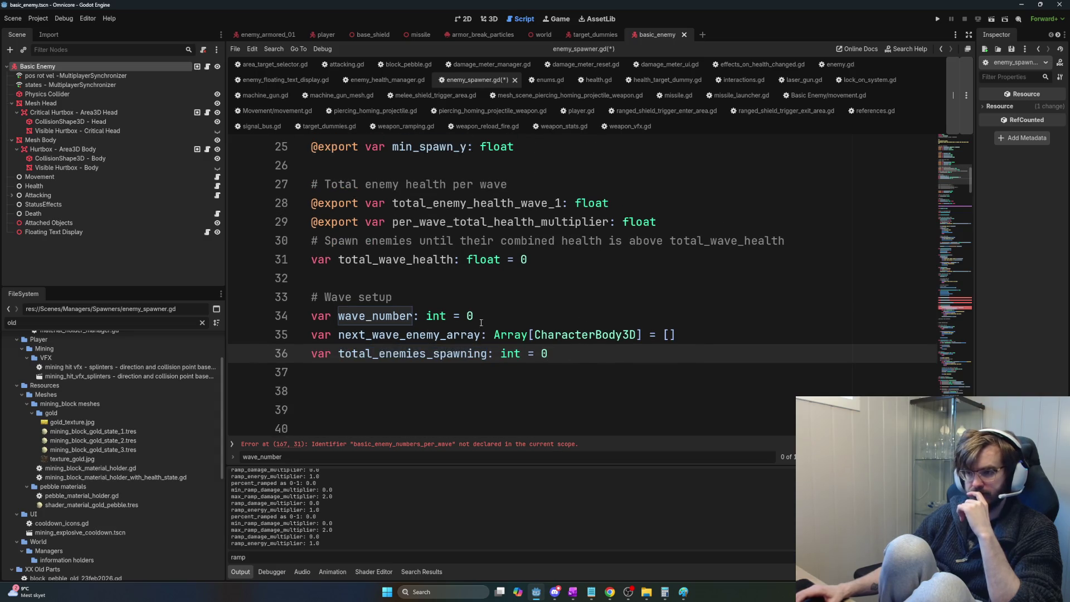
pyautogui.doubleClick(368, 296)
pyautogui.press('BackSpace')
pyautogui.write('information')
# Remove the surplus empty lines below the wave variables, above total_spawn_time
pyautogui.scroll(-1, 595, 417)
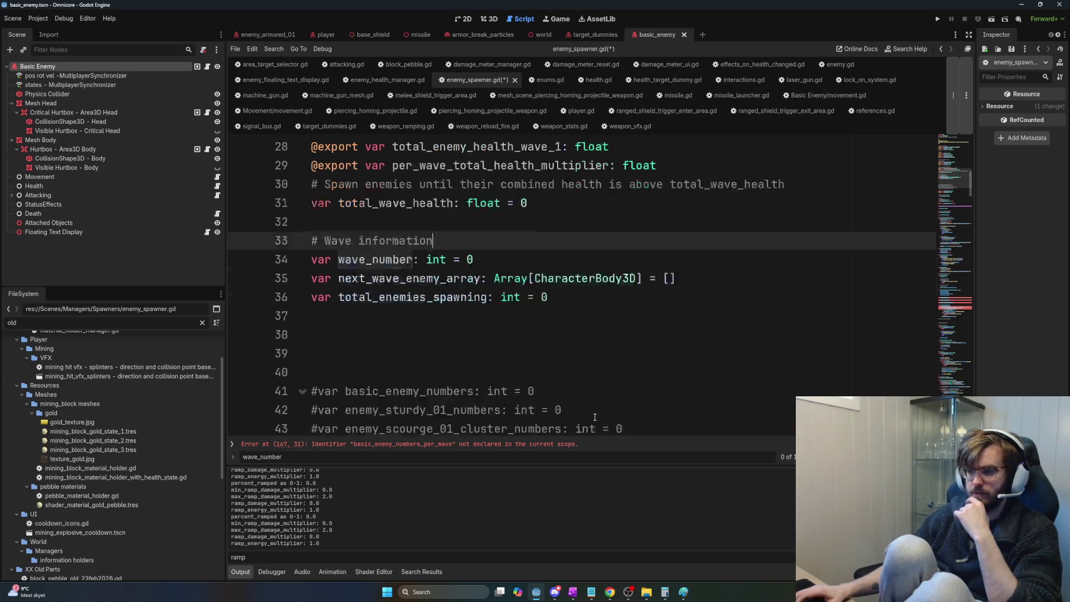
pyautogui.scroll(-1, 461, 370)
pyautogui.click(363, 367)
pyautogui.press('BackSpace')
pyautogui.press('BackSpace')
pyautogui.press('BackSpace')
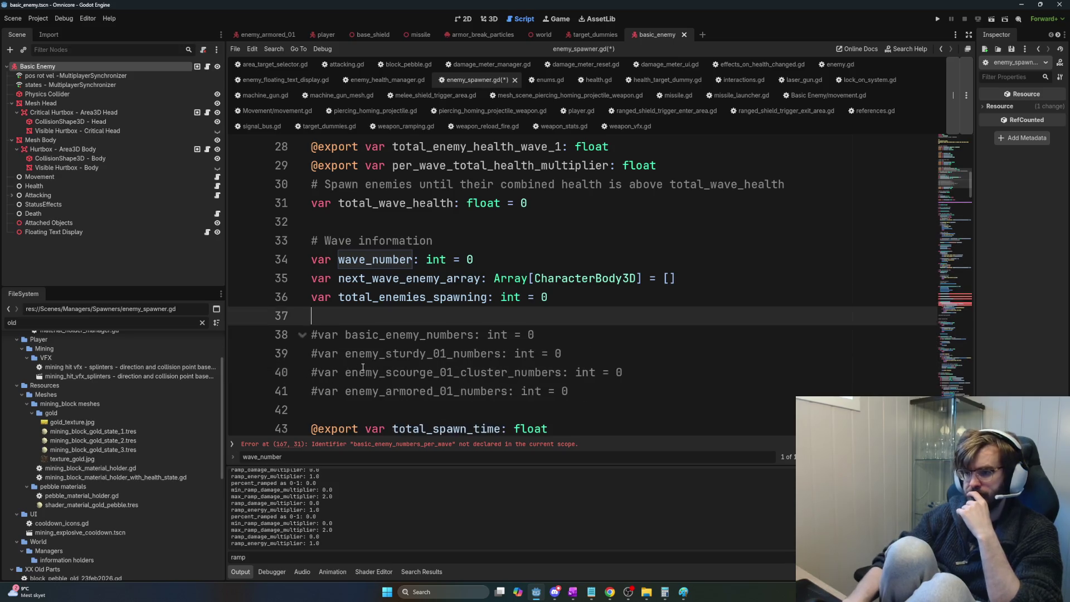
pyautogui.press('Return')
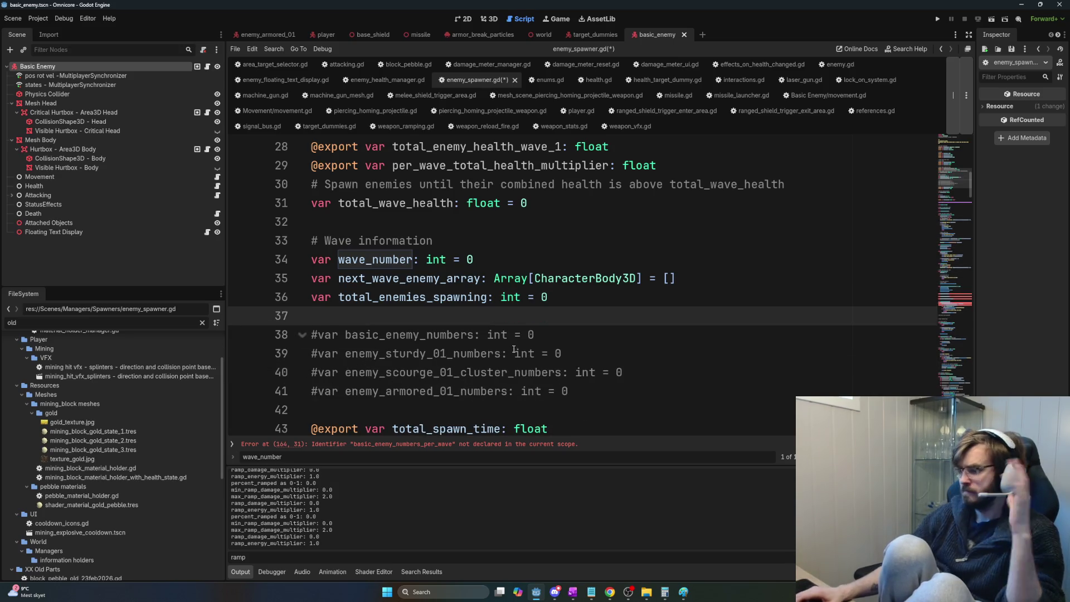
pyautogui.scroll(-3, 519, 345)
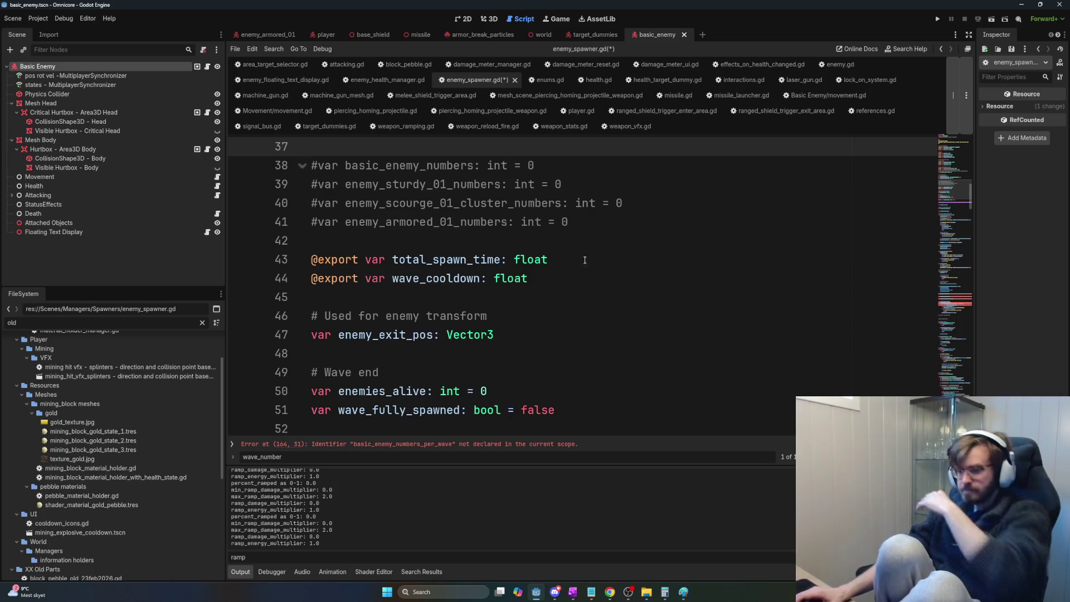
pyautogui.scroll(3, 577, 276)
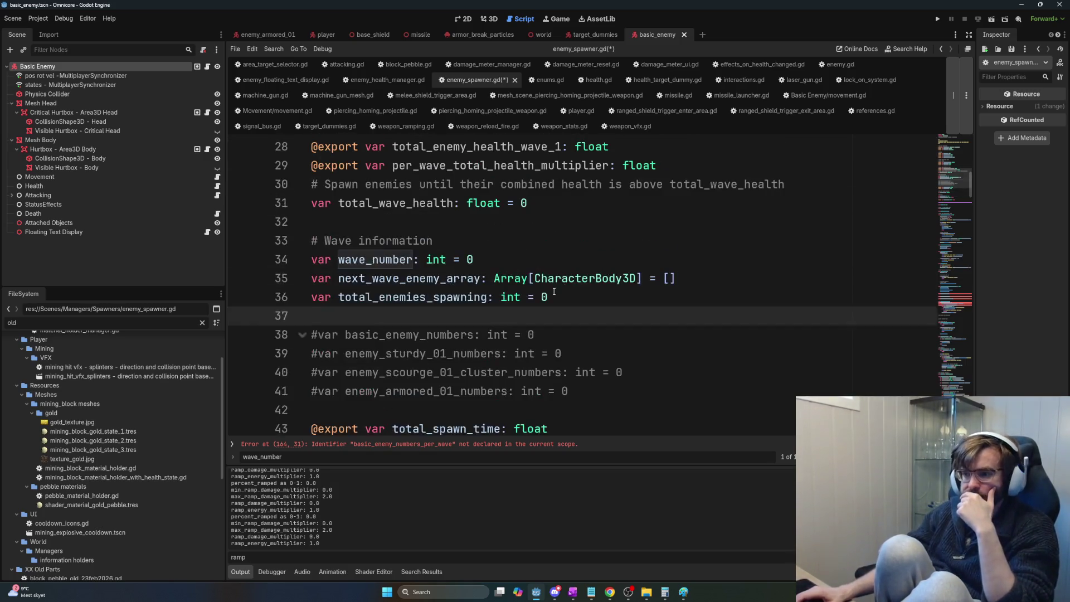
pyautogui.click(423, 397)
pyautogui.scroll(-1, 473, 385)
pyautogui.press('Down')
pyautogui.scroll(-1, 516, 368)
# Add a '# Spawn settings' heading on line 42 with a blank line above it
pyautogui.write('*#')
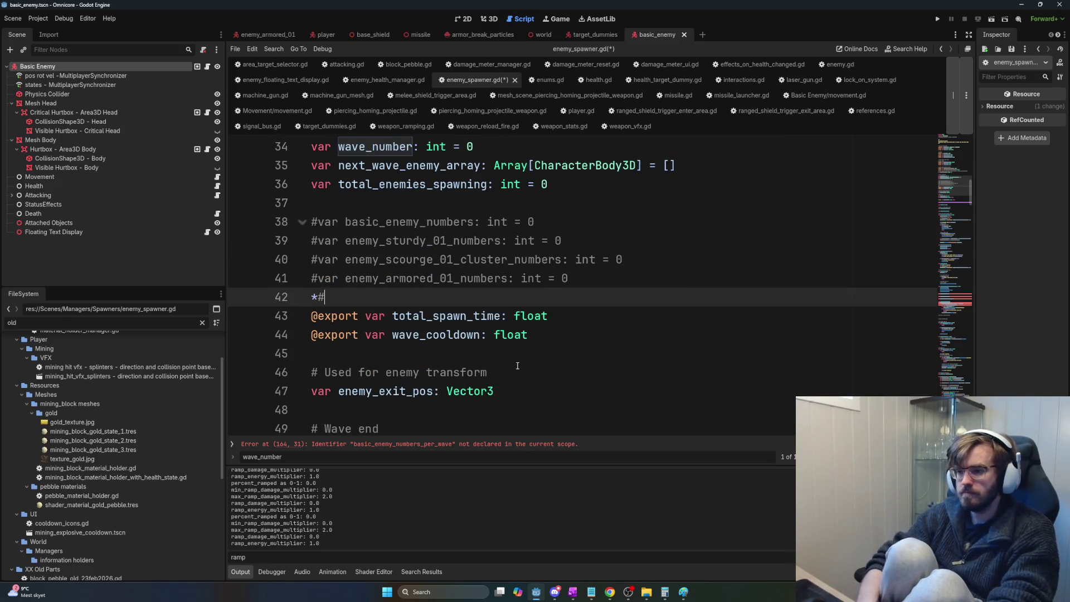
pyautogui.press('BackSpace')
pyautogui.press('BackSpace')
pyautogui.write('# Spawn settings')
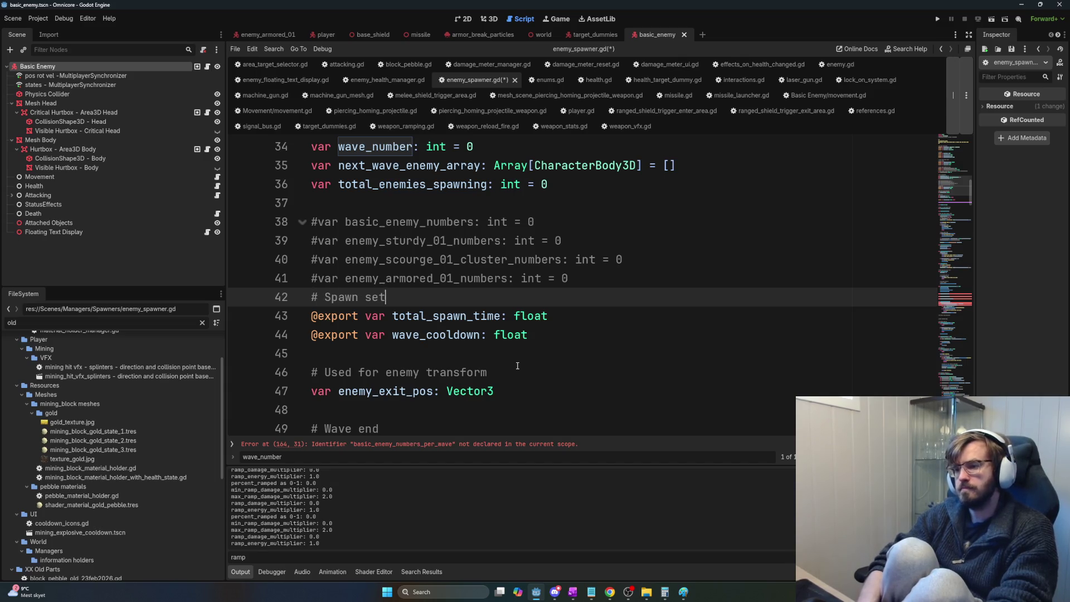
pyautogui.hotkey('ctrl', 'shift', 'Return')
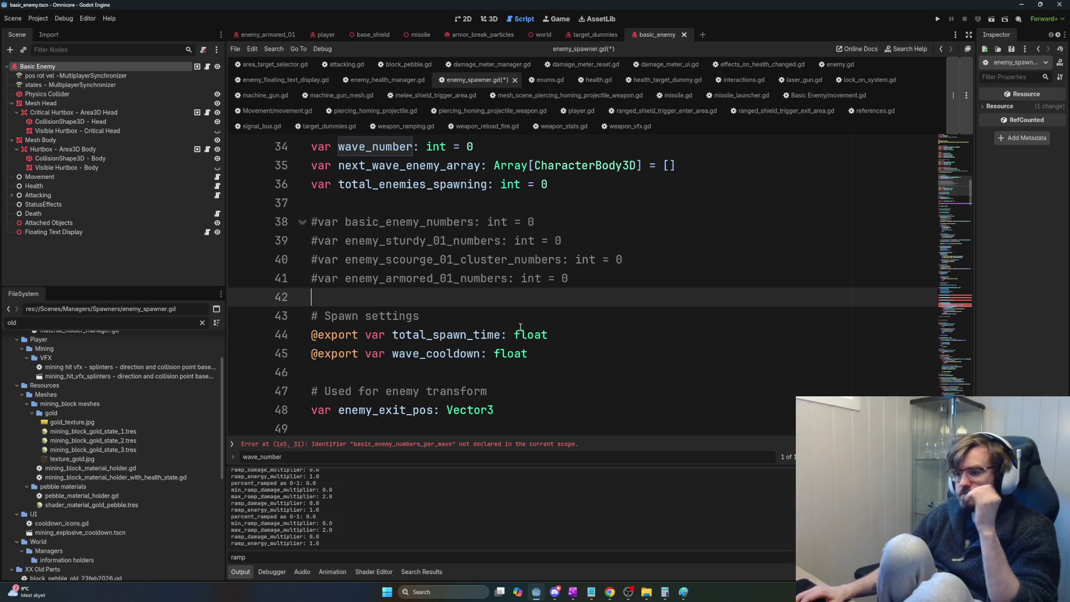
# Move the wave_cooldown export up under the Wave information heading
pyautogui.moveTo(534, 354)
pyautogui.mouseDown()
pyautogui.moveTo(311, 335)
pyautogui.moveTo(311, 354)
pyautogui.mouseUp()
pyautogui.scroll(1, 461, 256)
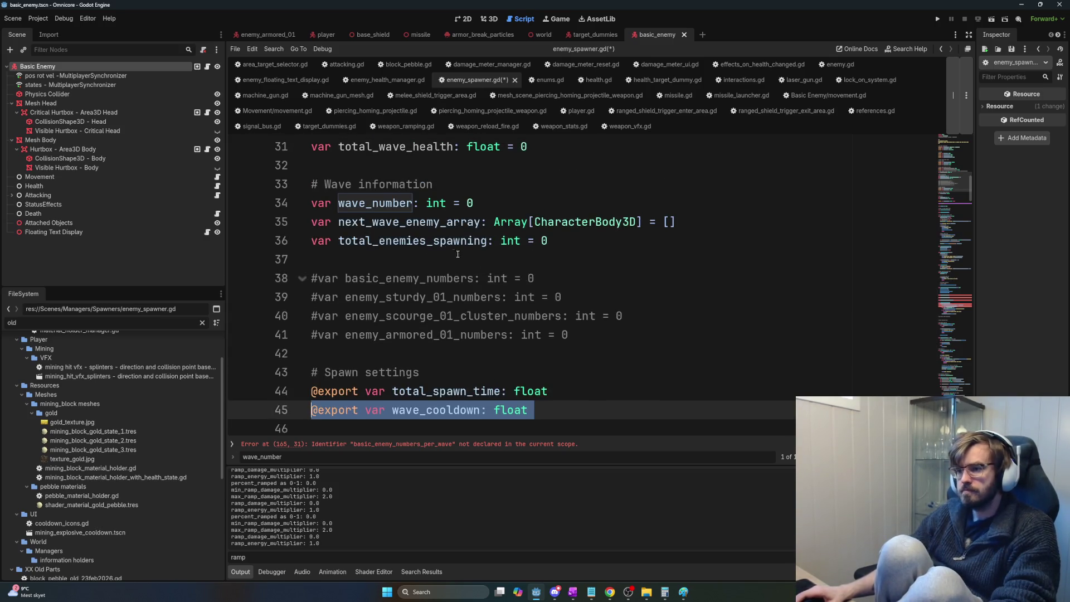
pyautogui.hotkey('ctrl', 'x')
pyautogui.click(450, 186)
pyautogui.press('Return')
pyautogui.hotkey('ctrl', 'v')
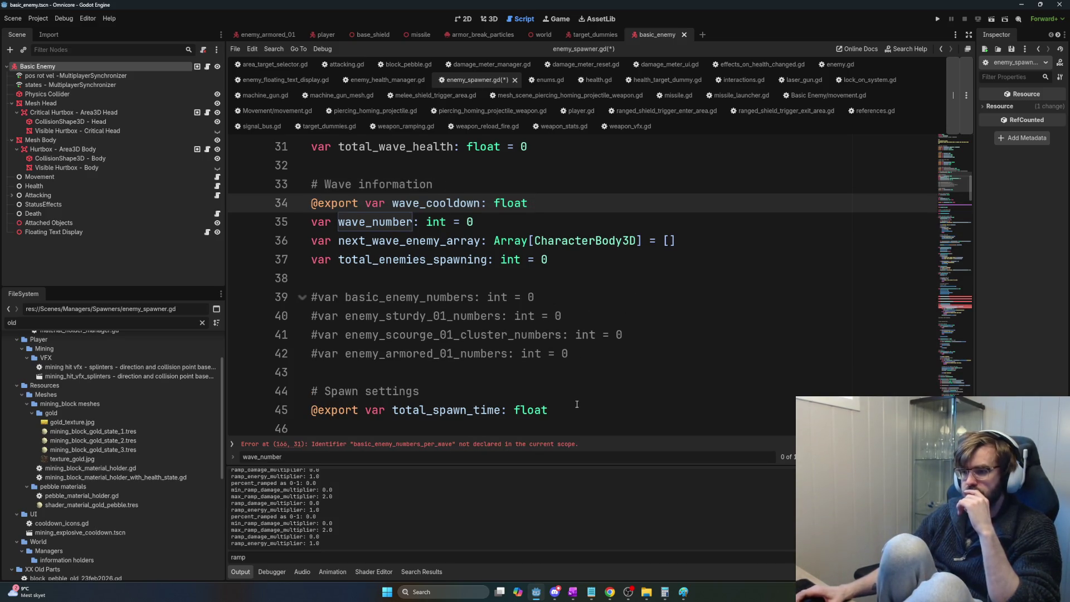
# Delete the empty line left below the total_spawn_time export
pyautogui.scroll(-2, 559, 373)
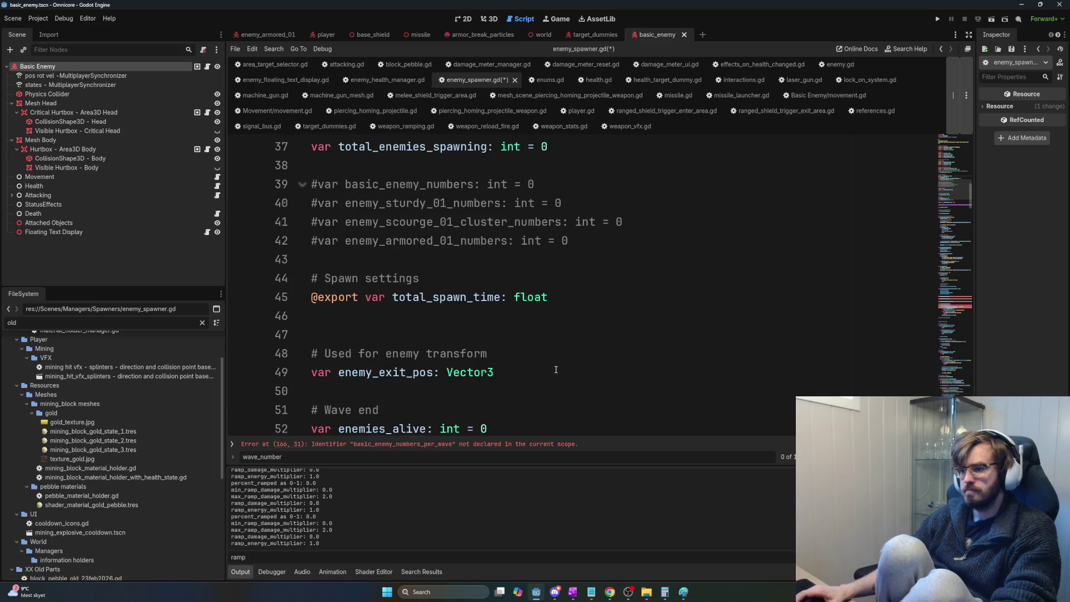
pyautogui.click(446, 335)
pyautogui.press('BackSpace')
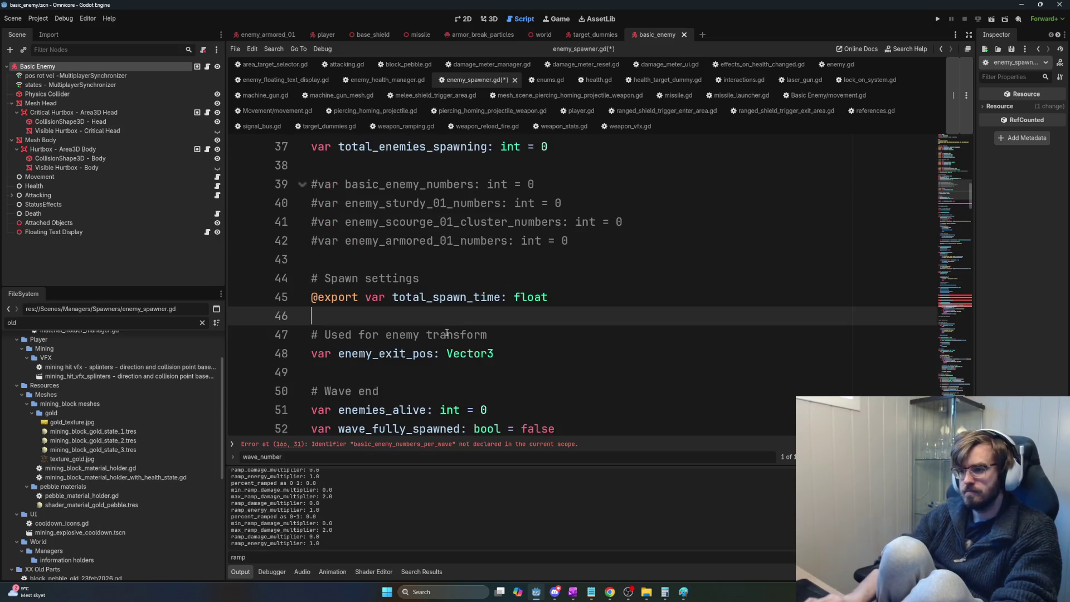
pyautogui.scroll(5, 534, 317)
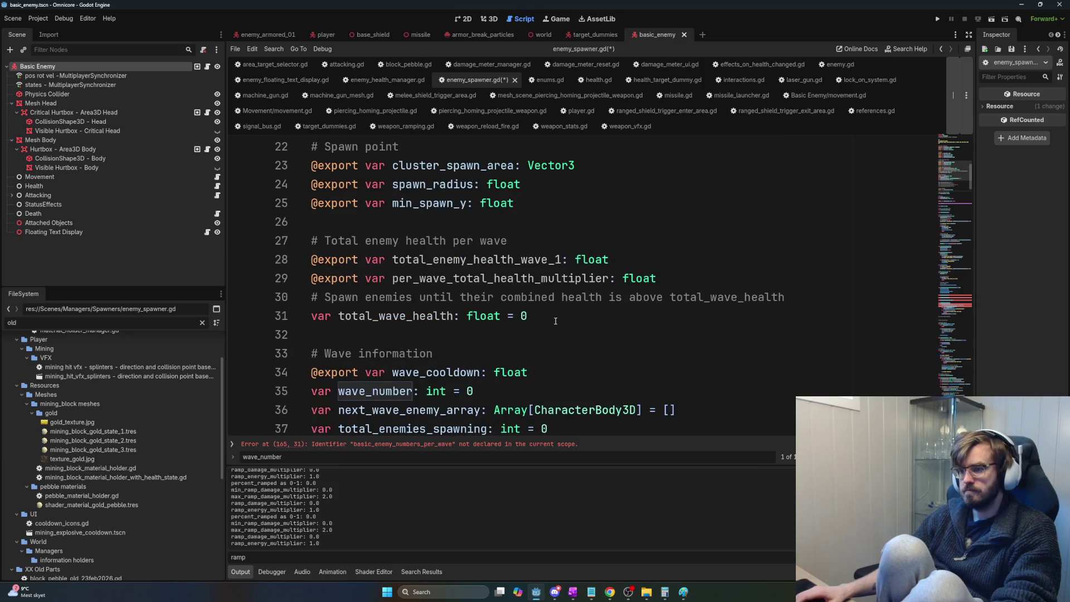
pyautogui.scroll(1, 556, 322)
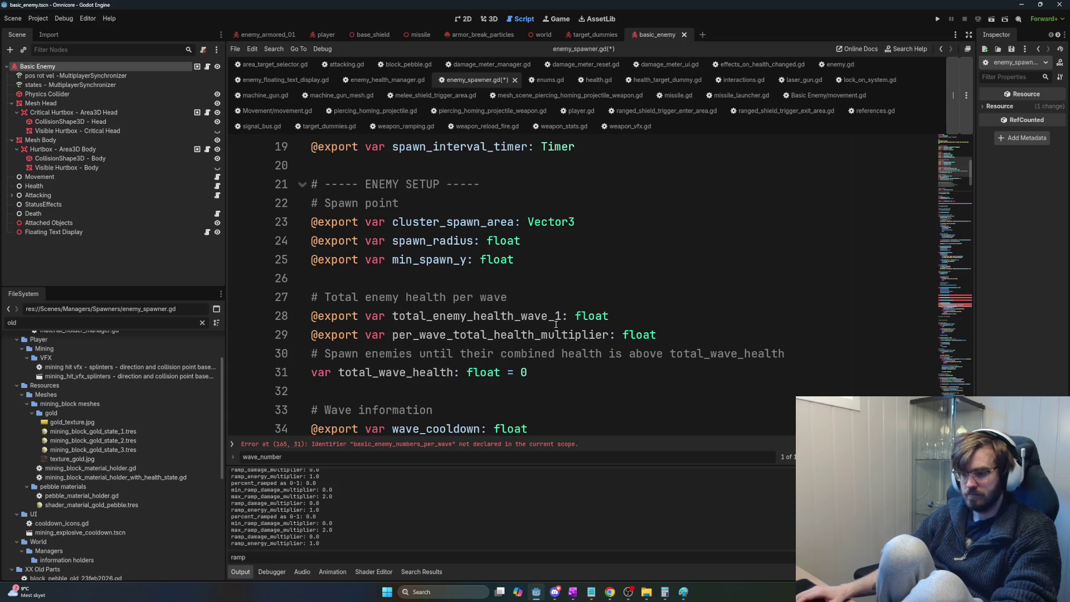
pyautogui.scroll(-6, 556, 324)
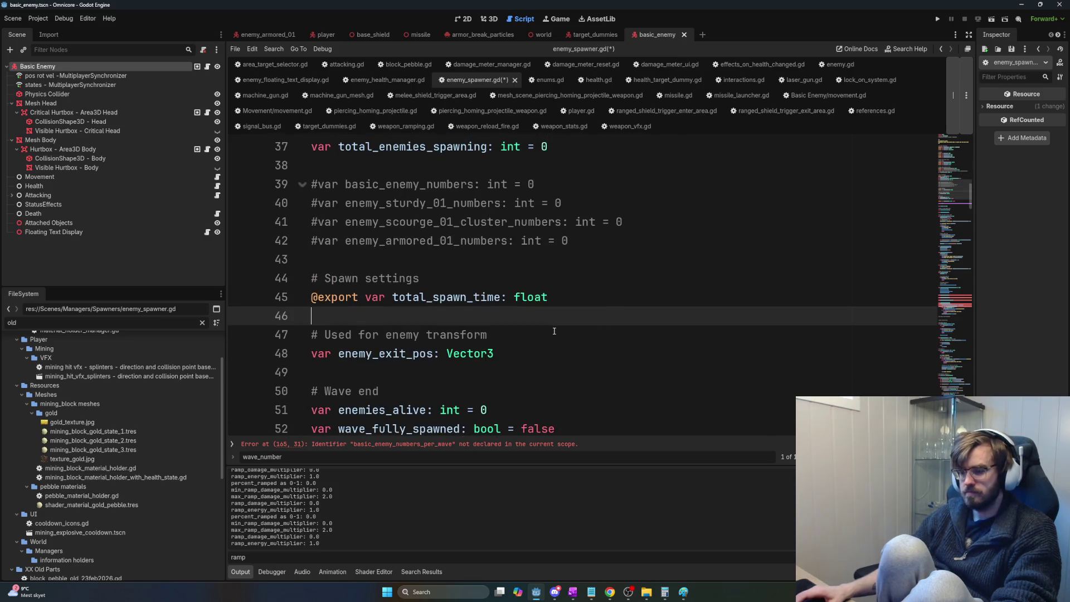
pyautogui.scroll(-1, 554, 331)
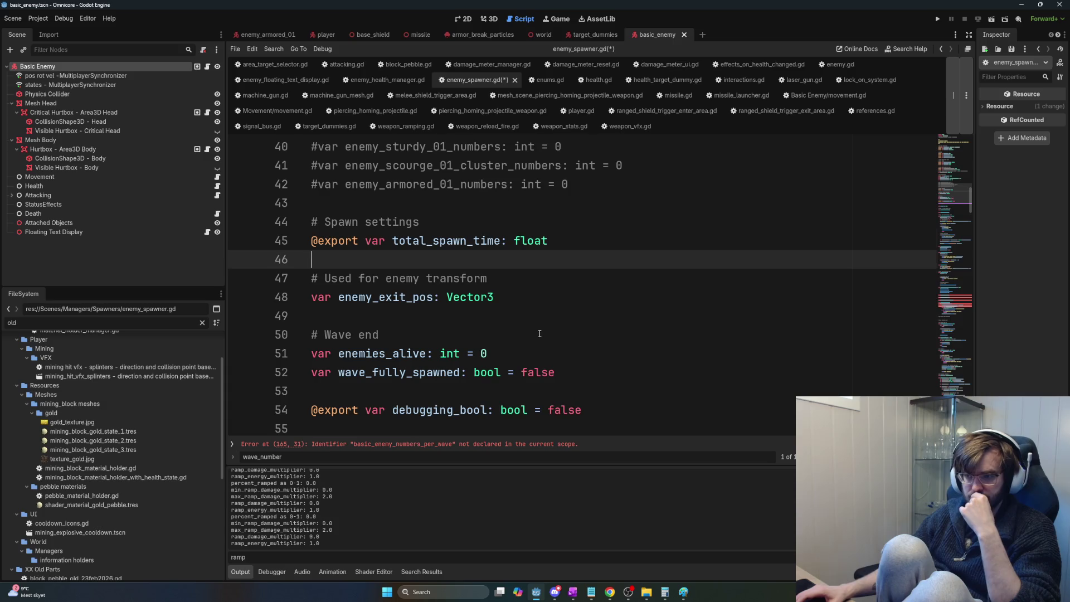
pyautogui.scroll(-1, 540, 333)
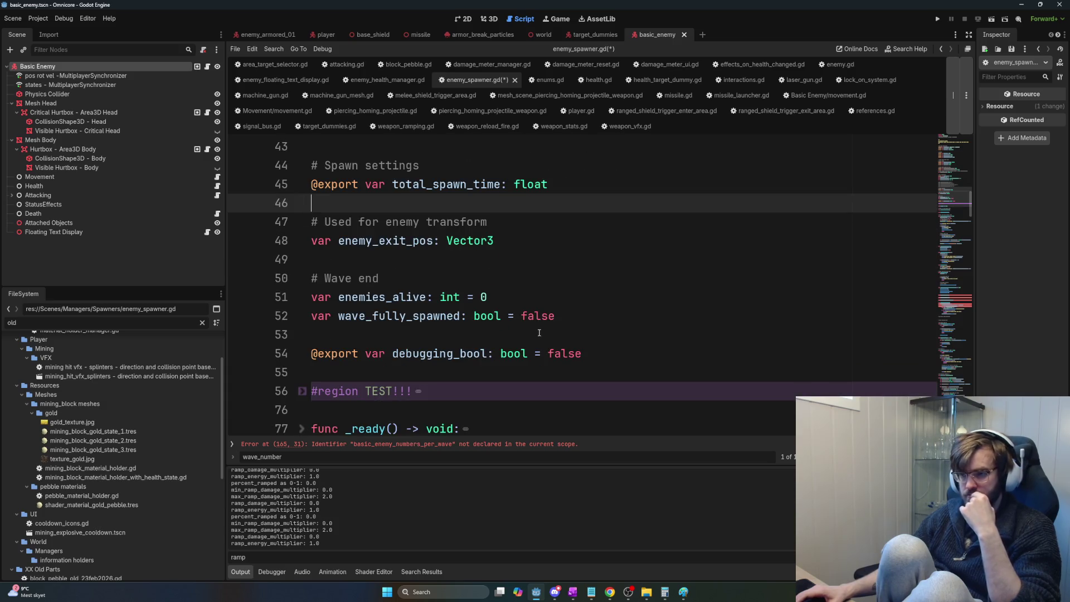
pyautogui.moveTo(503, 315)
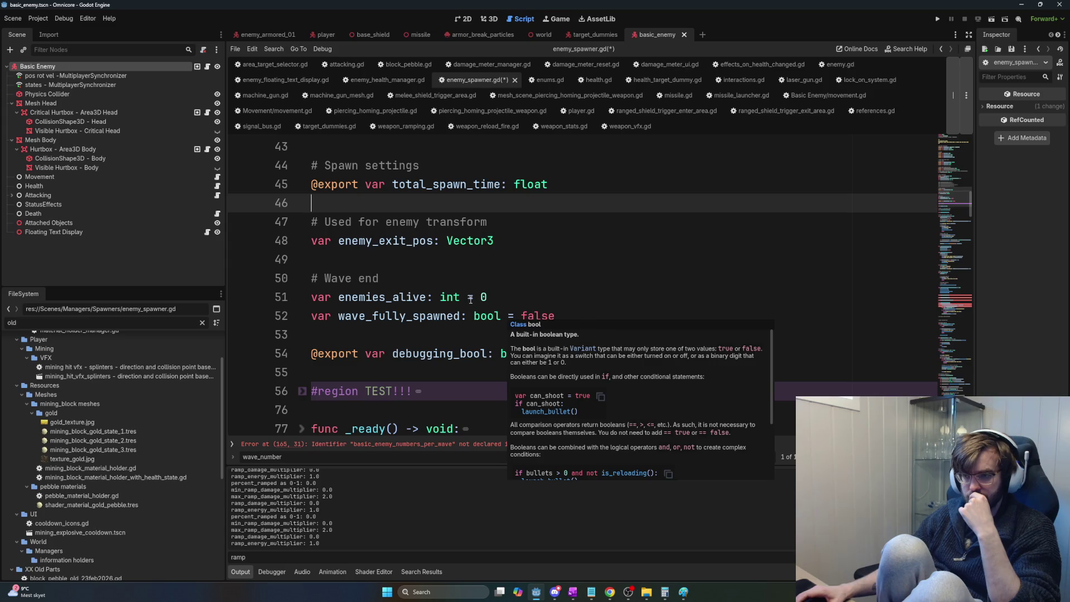
pyautogui.scroll(2, 471, 300)
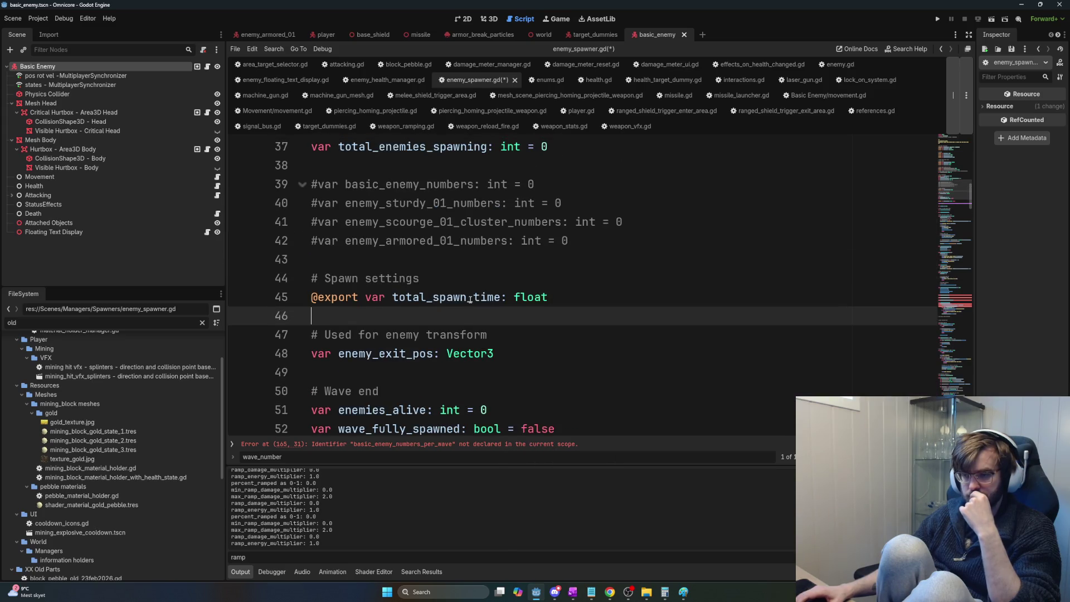
pyautogui.scroll(-1, 471, 300)
# Move the '# Used for enemy transform' comment onto the enemy_exit_pos line and remove the blank lines
pyautogui.moveTo(488, 278); pyautogui.dragTo(308, 272)
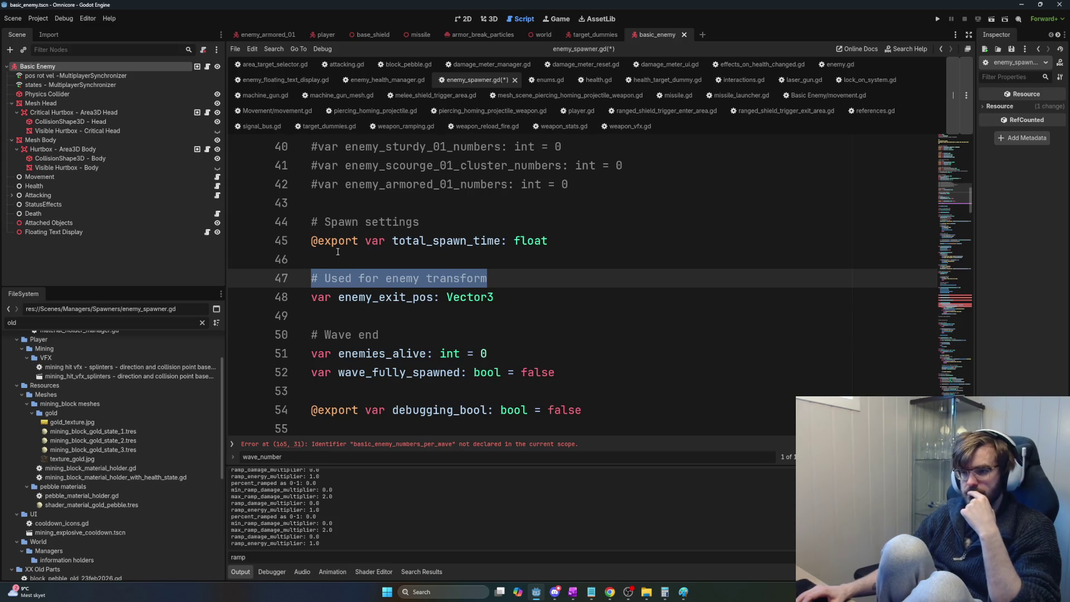
pyautogui.press('BackSpace')
pyautogui.click(514, 294)
pyautogui.hotkey('ctrl', 'v')
pyautogui.press('Up')
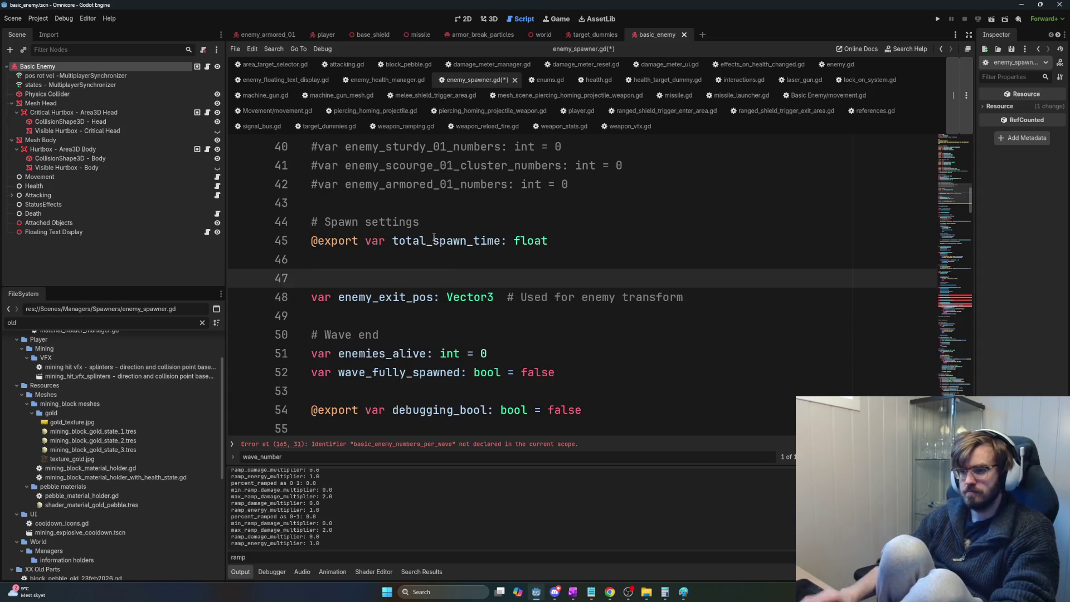
pyautogui.press('BackSpace')
pyautogui.press('BackSpace')
# Change the 'Spawn settings' heading to 'Spawning' and look over the Wave end block below
pyautogui.doubleClick(459, 221)
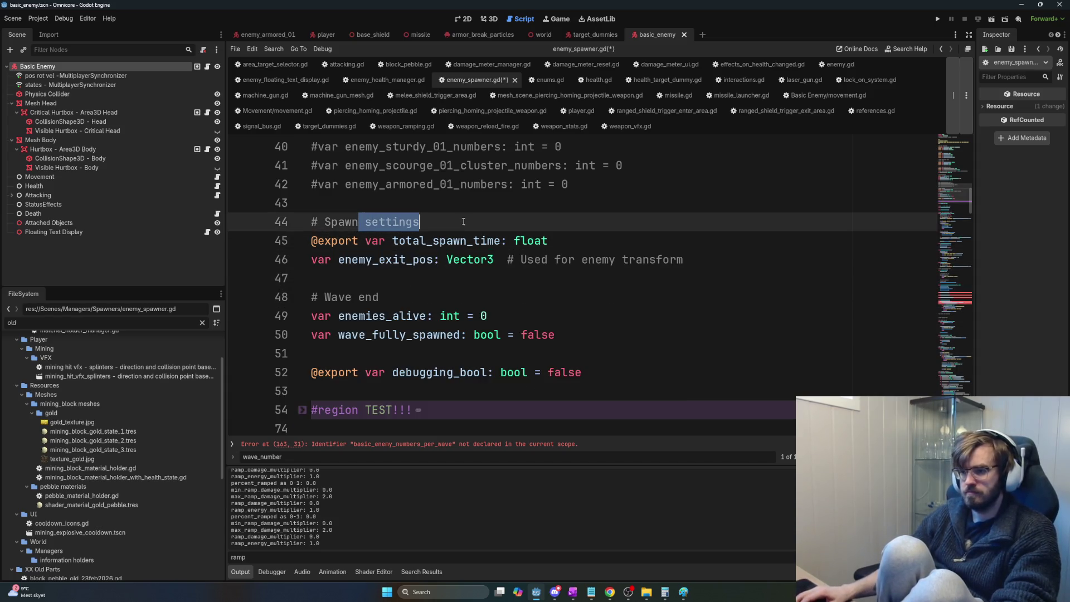
pyautogui.write('ing')
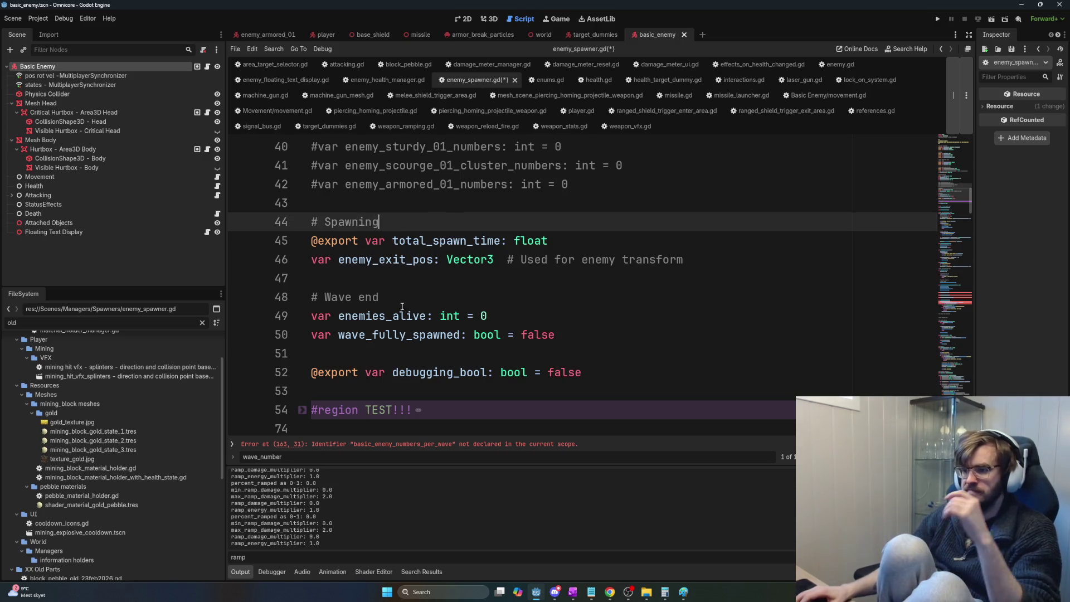
pyautogui.click(412, 304)
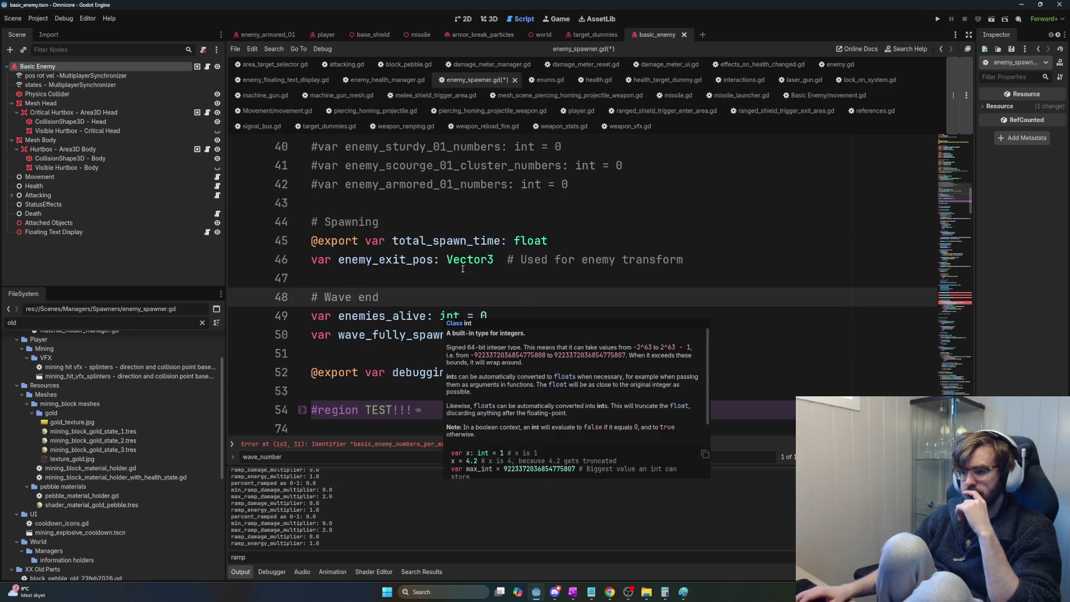
pyautogui.press('Up')
pyautogui.click(605, 343)
pyautogui.hotkey('shift', 'Home')
pyautogui.hotkey('shift', 'Up')
pyautogui.hotkey('shift', 'Up')
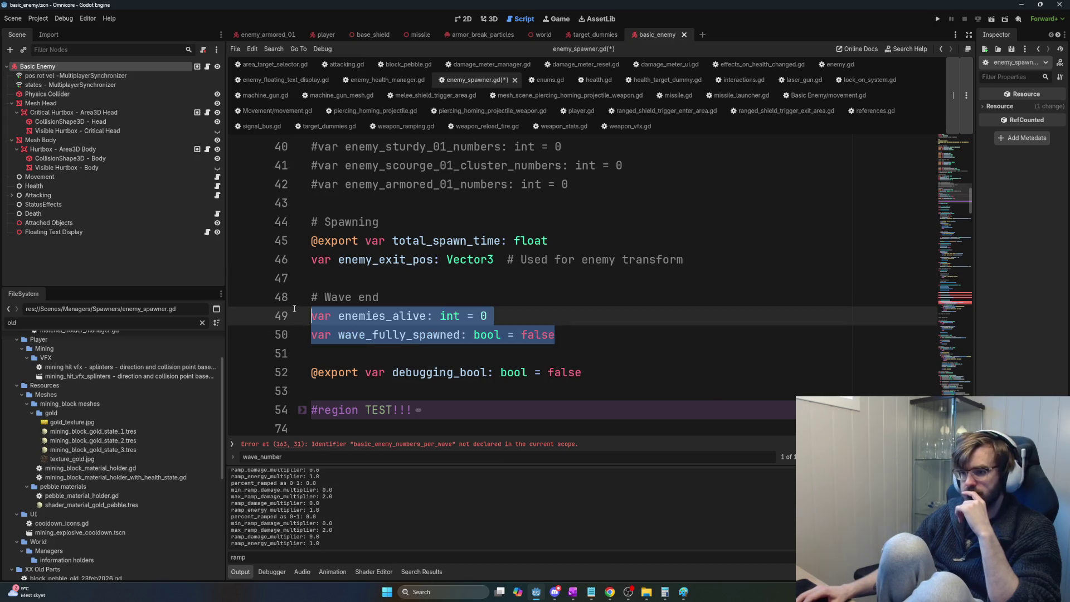
pyautogui.click(671, 345)
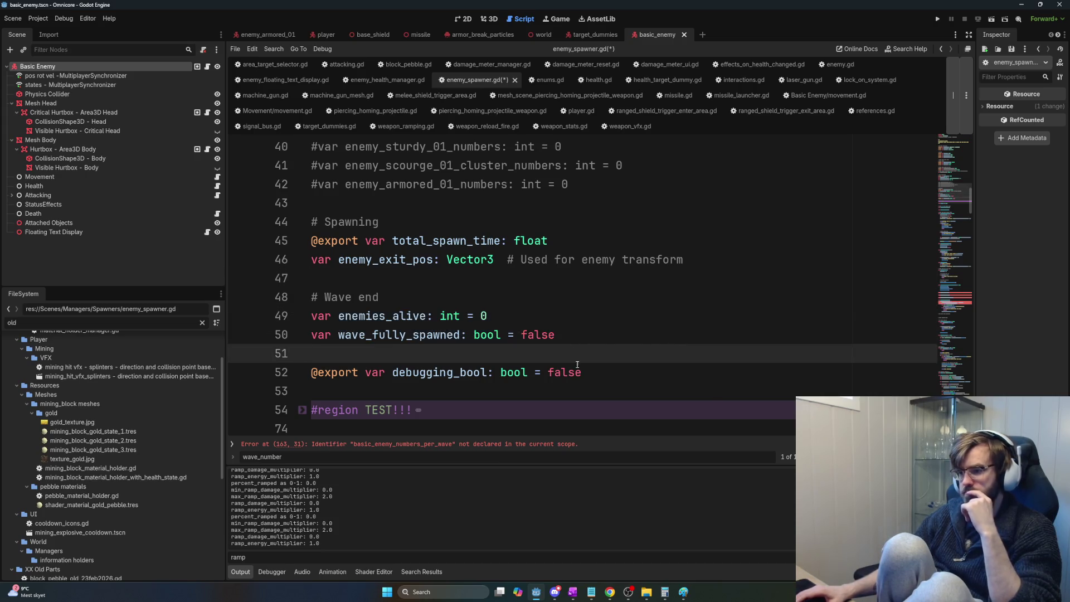
pyautogui.scroll(-1, 600, 381)
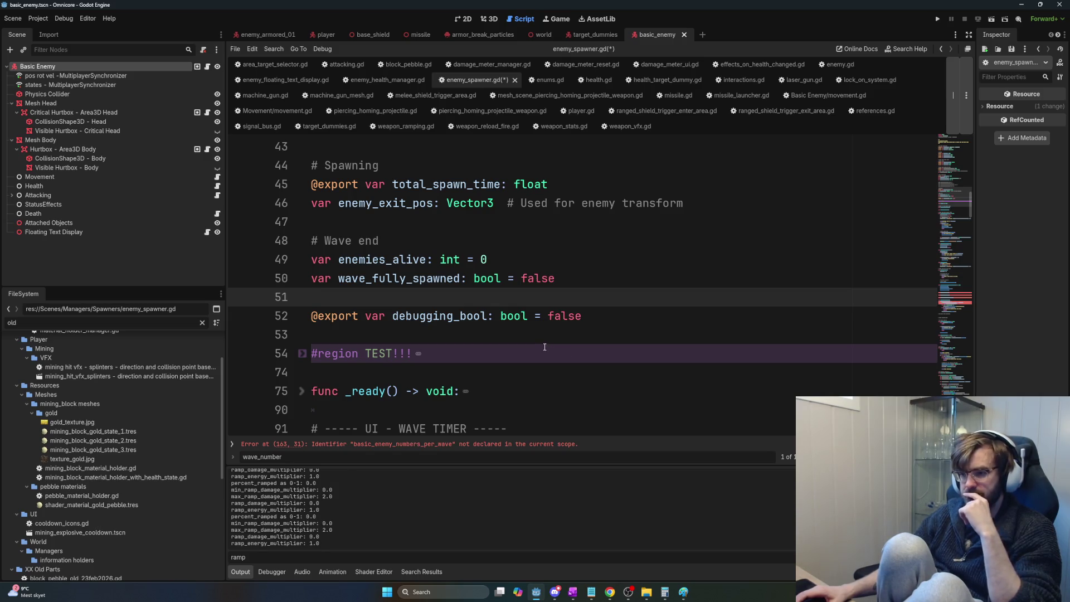
pyautogui.scroll(-1, 544, 346)
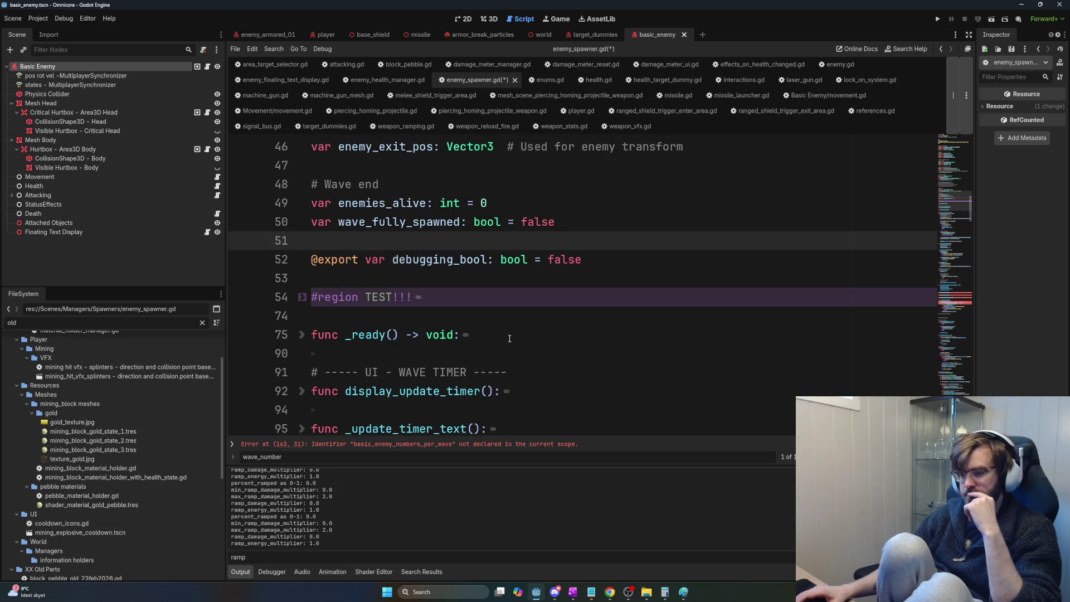
pyautogui.scroll(9, 509, 338)
pyautogui.scroll(6, 524, 354)
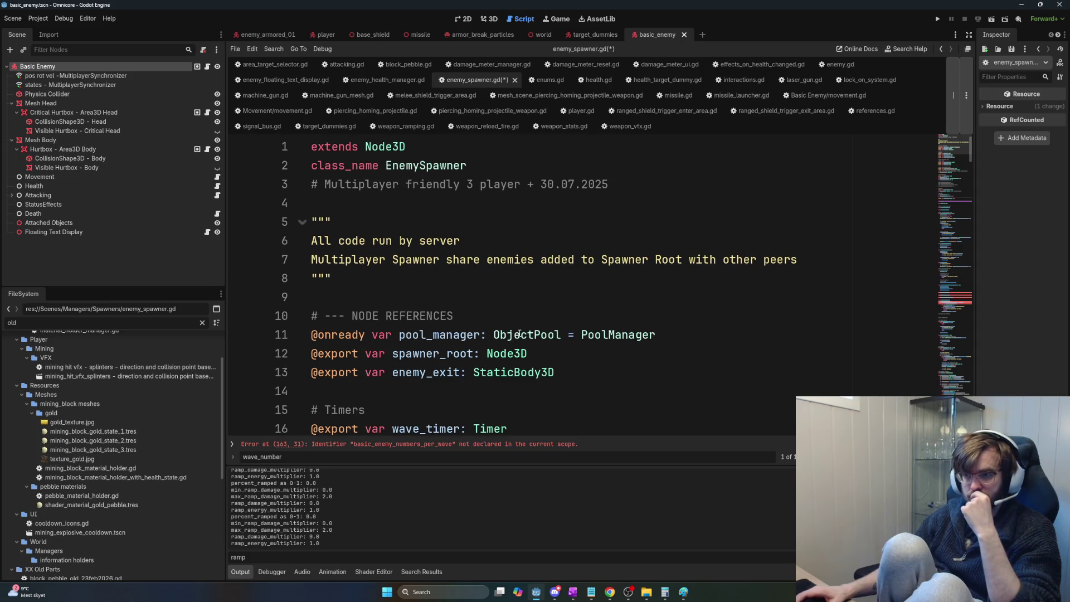
# Add a blank line above the music comment, after wave_fully_spawned = false in _on_wave_timer_timeout
pyautogui.scroll(-5, 519, 333)
pyautogui.scroll(-6, 520, 334)
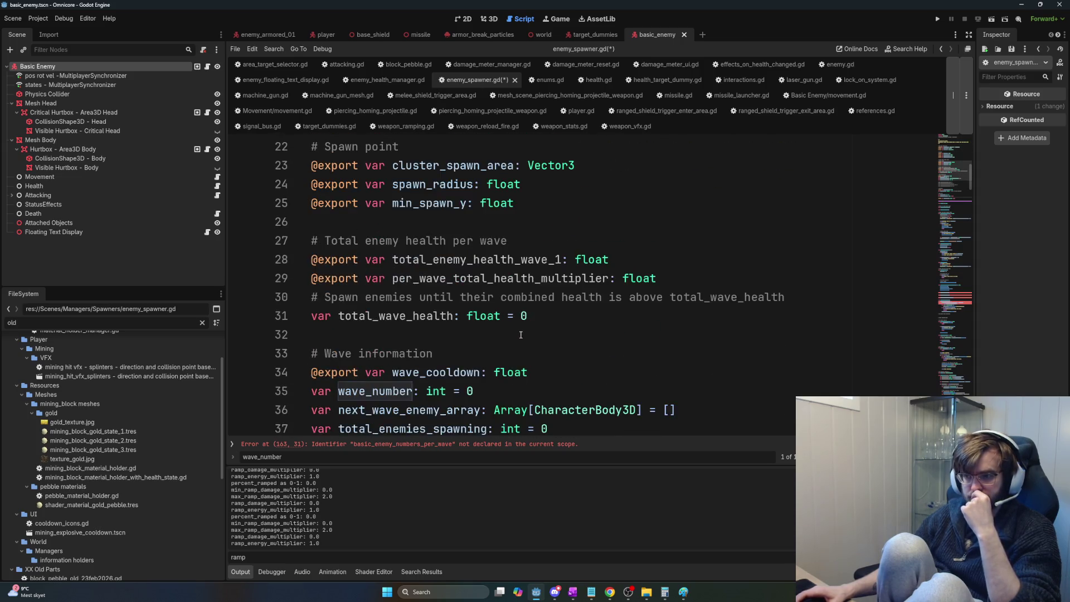
pyautogui.scroll(-3, 520, 338)
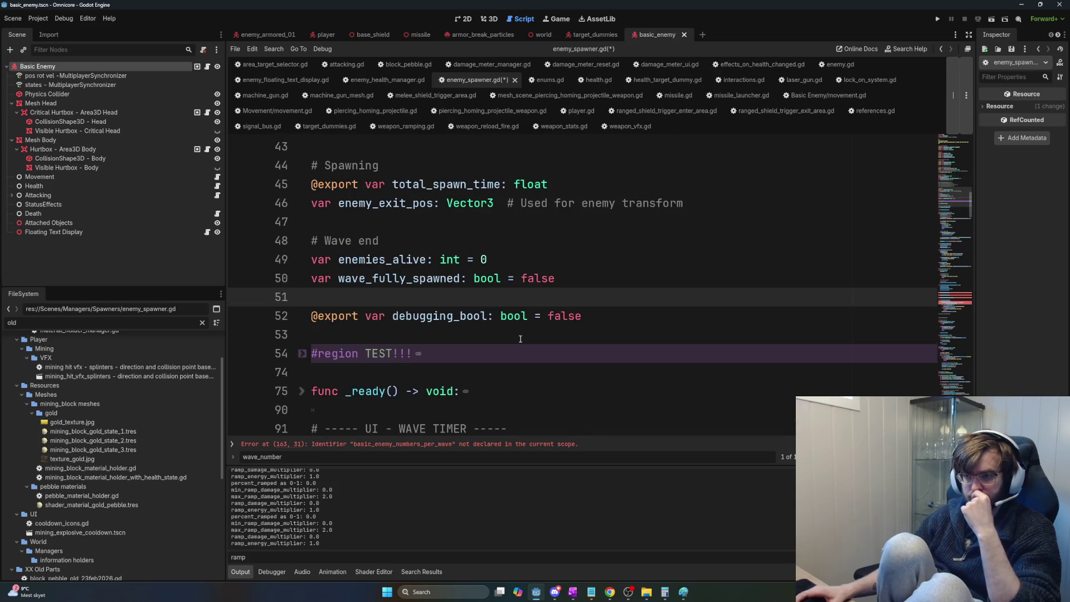
pyautogui.scroll(-4, 520, 339)
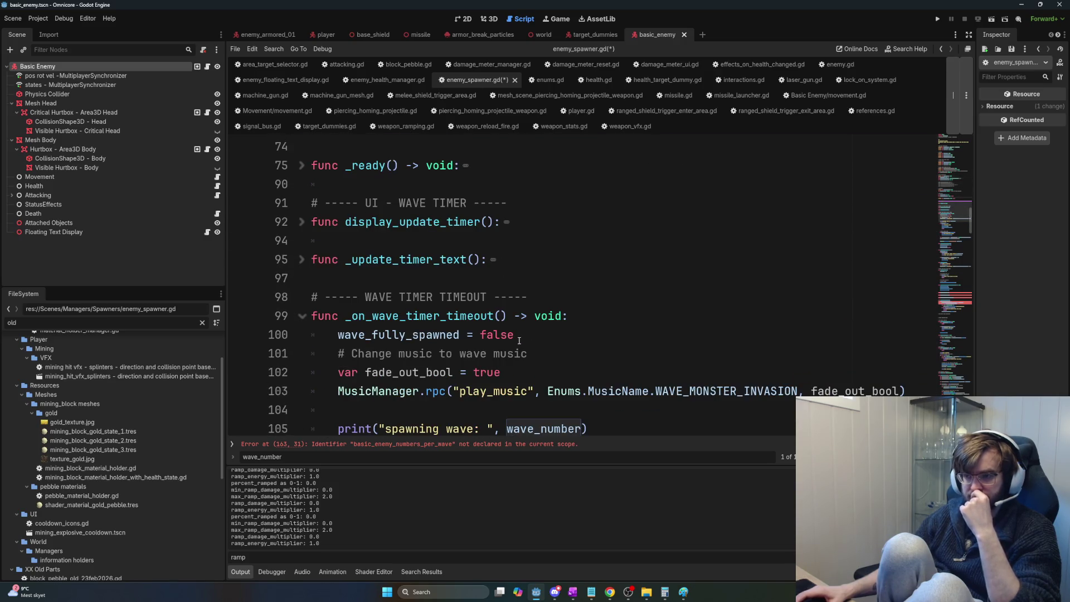
pyautogui.scroll(-2, 502, 337)
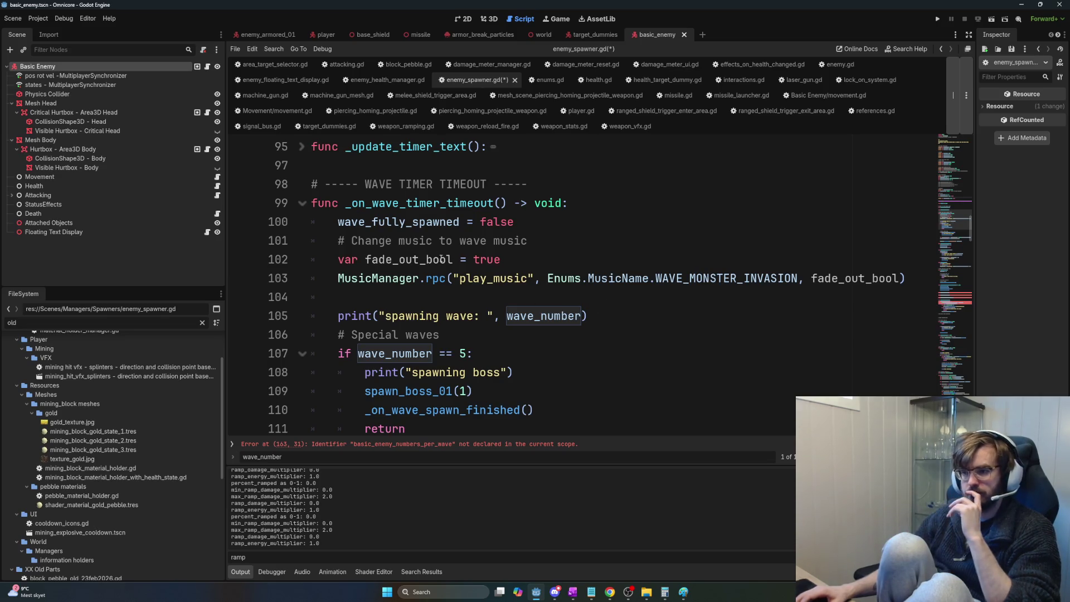
pyautogui.click(564, 244)
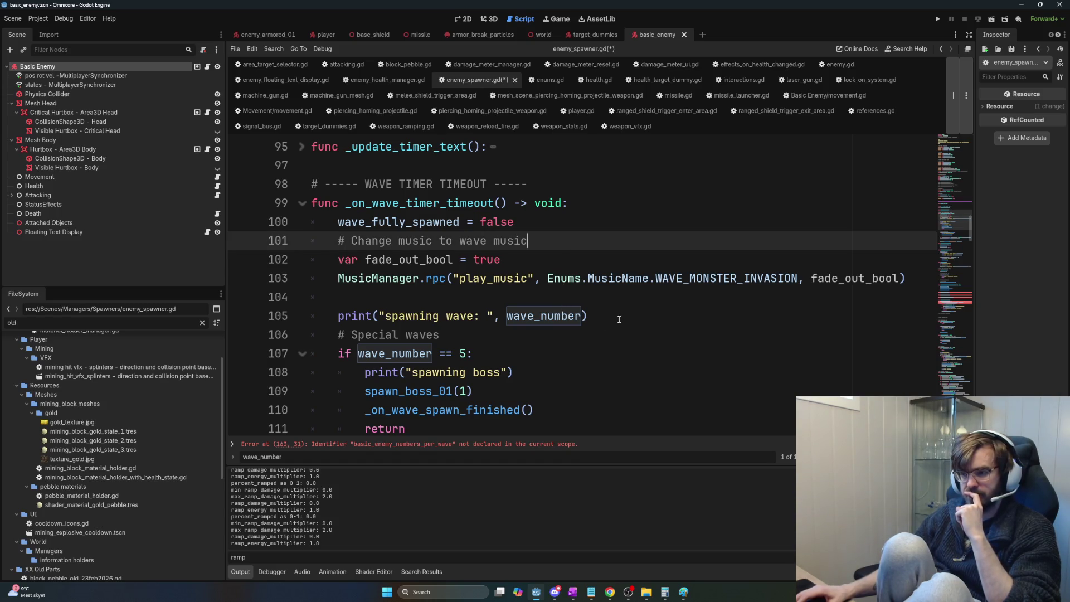
pyautogui.press('Home')
pyautogui.press('Return')
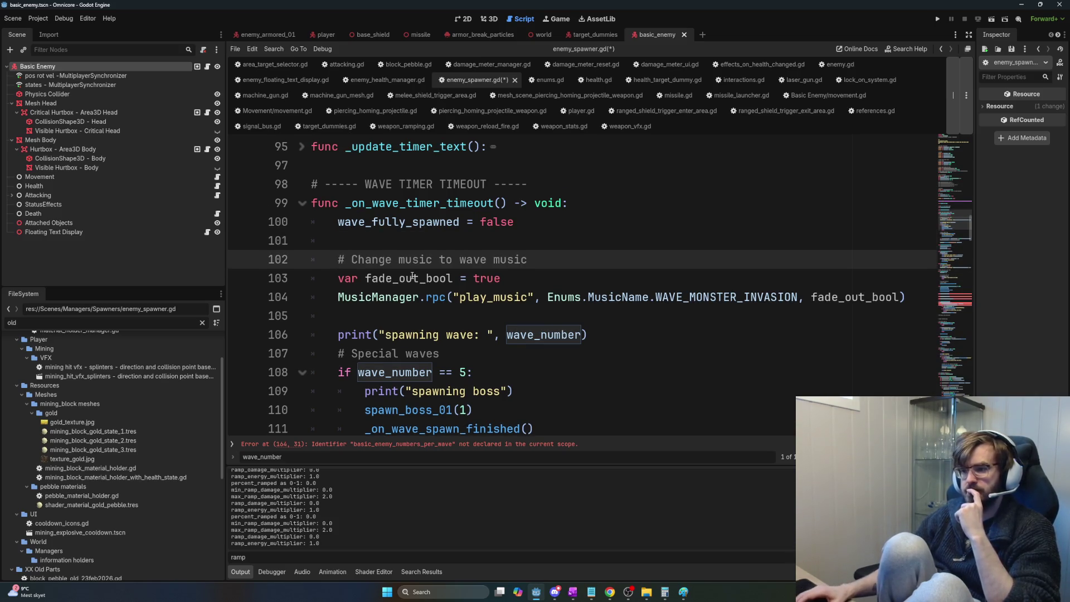
# Remove the print("spawning wave: ", wave_number) line so 'Special waves' follows the music call
pyautogui.scroll(-1, 413, 276)
pyautogui.click(602, 280)
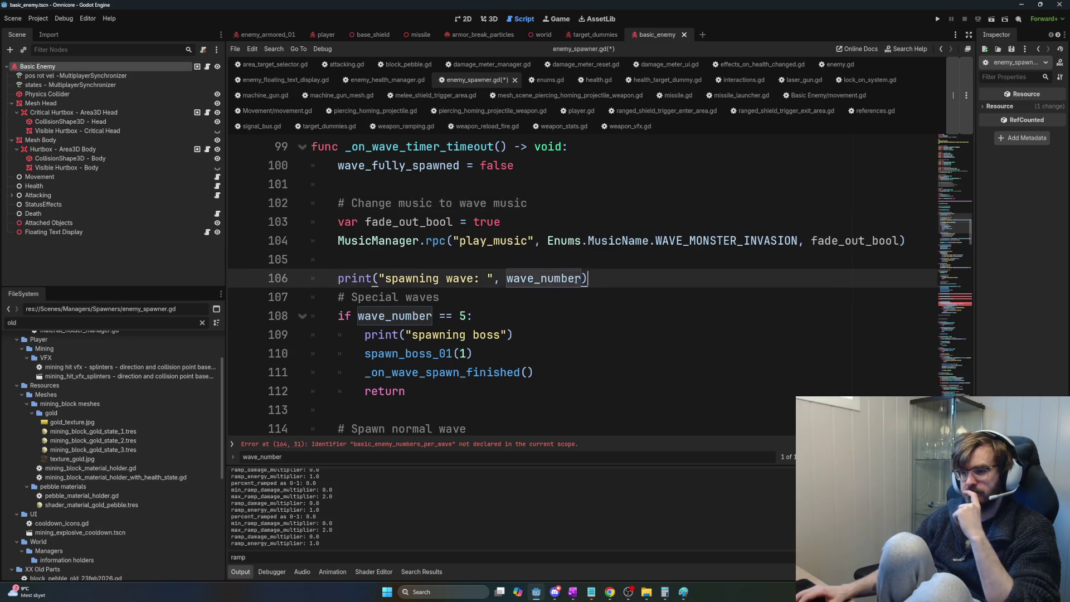
pyautogui.moveTo(602, 279); pyautogui.dragTo(294, 274)
pyautogui.press('BackSpace')
pyautogui.press('BackSpace')
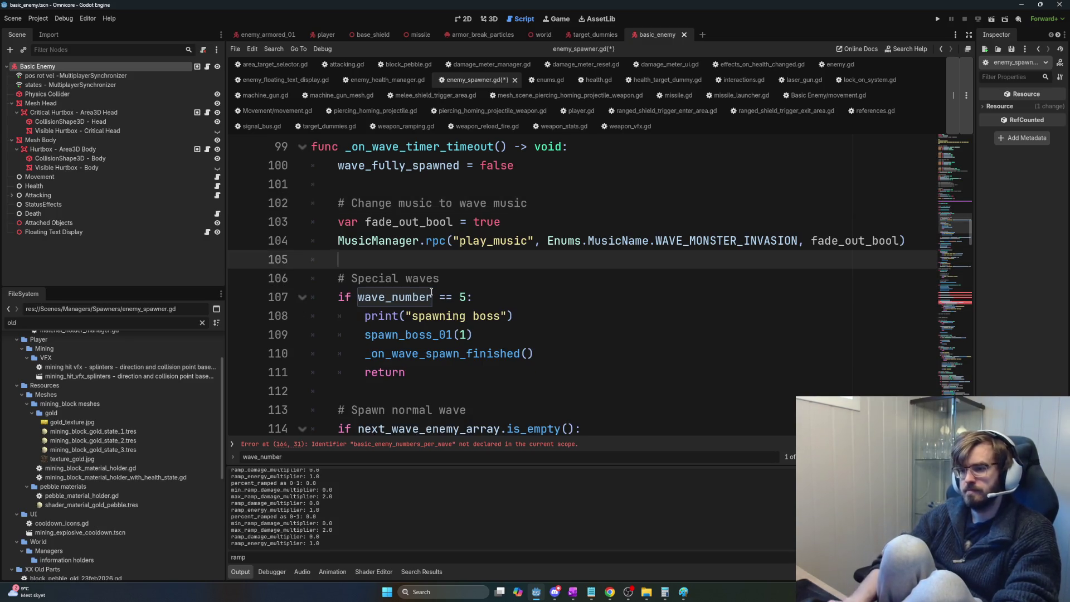
pyautogui.press('Down')
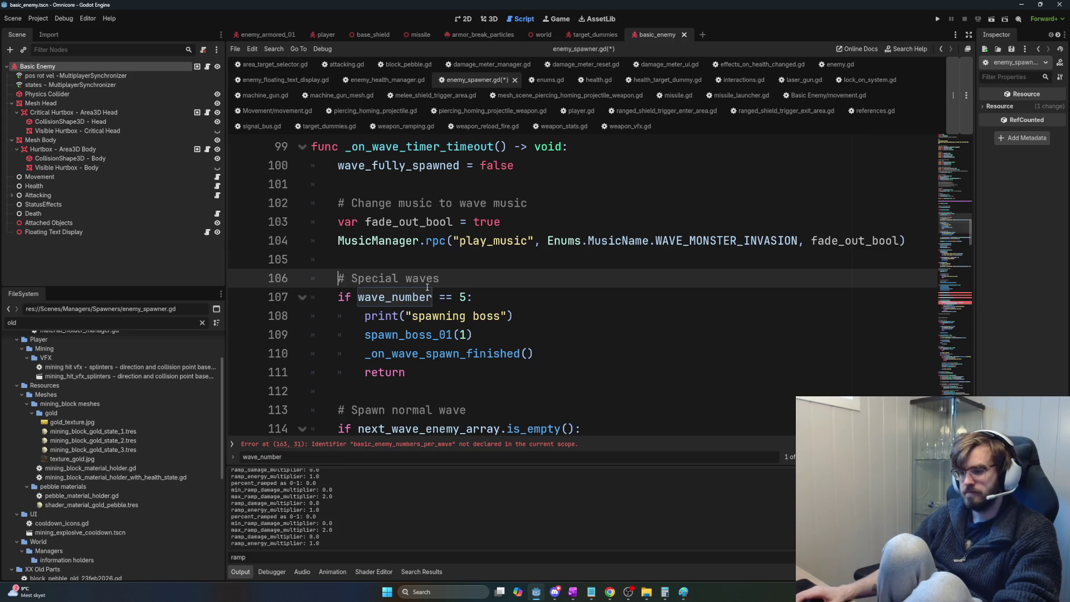
pyautogui.scroll(-2, 427, 281)
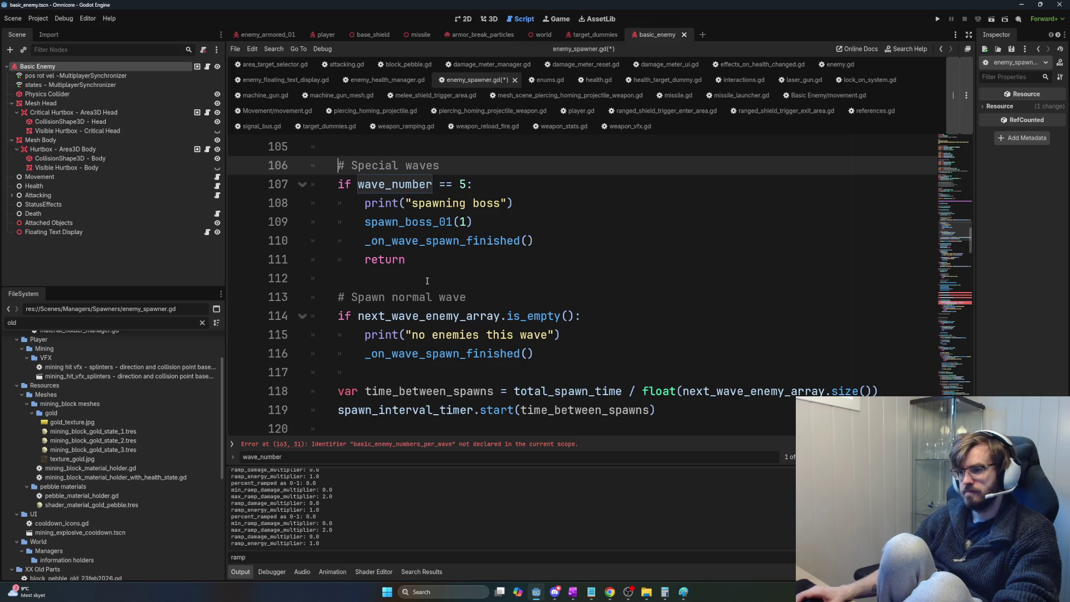
pyautogui.scroll(1, 427, 281)
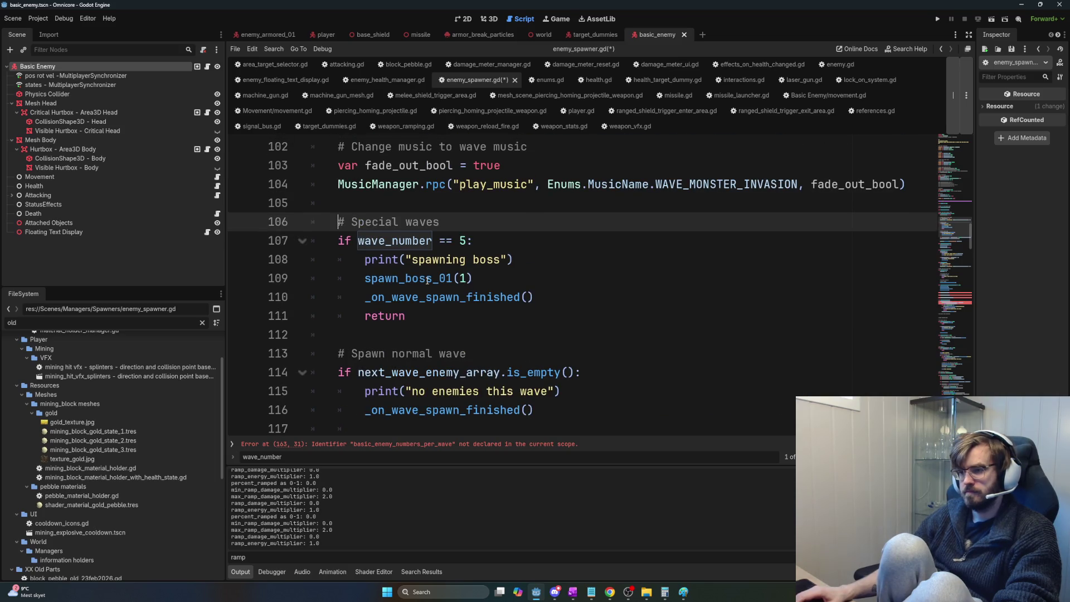
pyautogui.scroll(1, 427, 280)
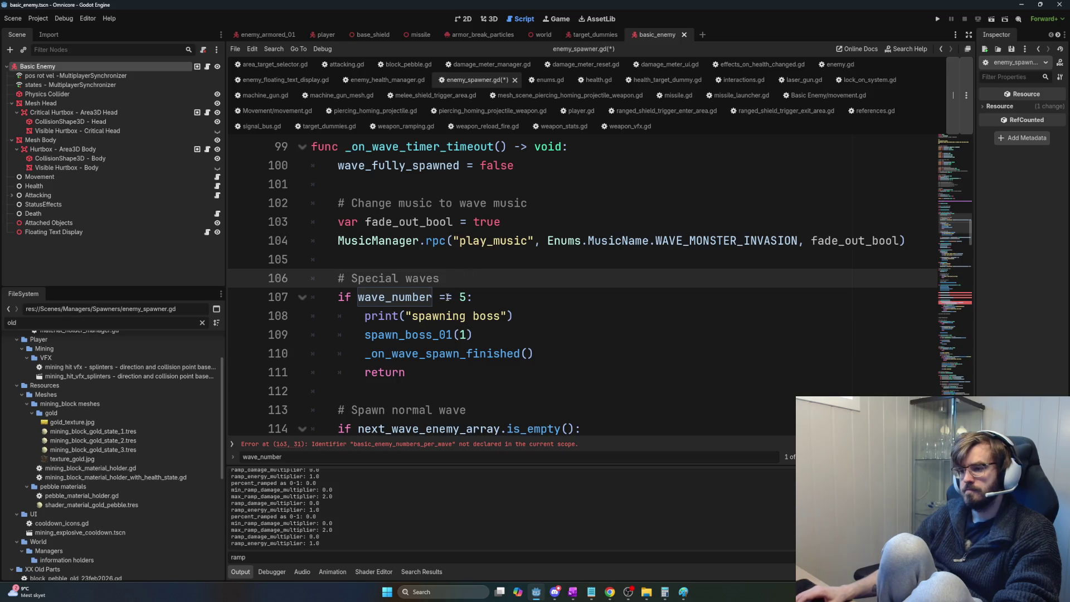
# Replace the line 106 condition with an 'if spawn_boss_wave()' function call
pyautogui.write('if bosss')
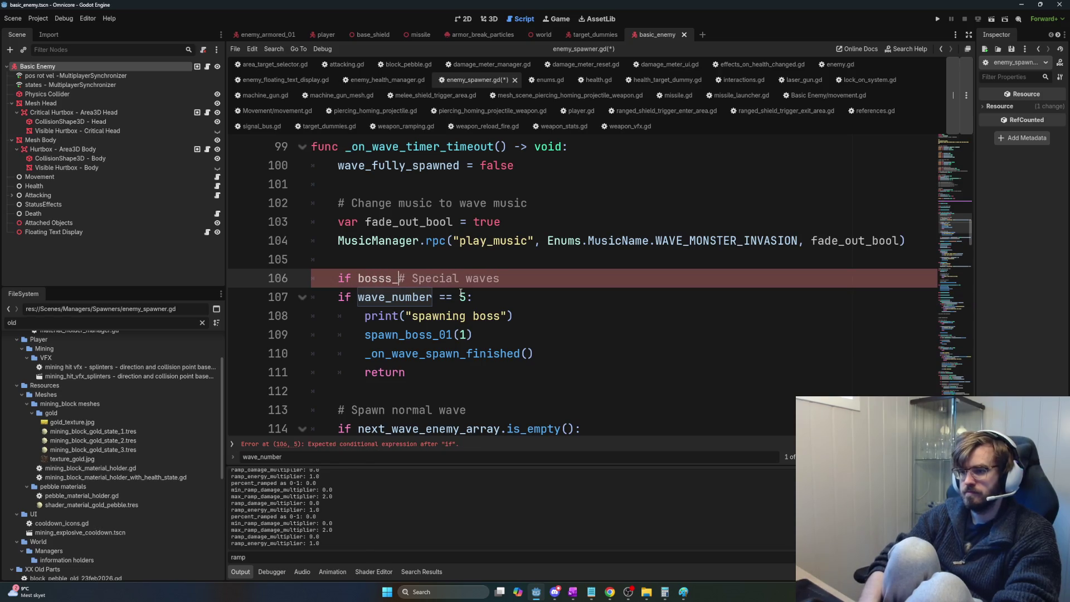
pyautogui.write('_wave')
pyautogui.press('BackSpace')
pyautogui.press('BackSpace')
pyautogui.press('BackSpace')
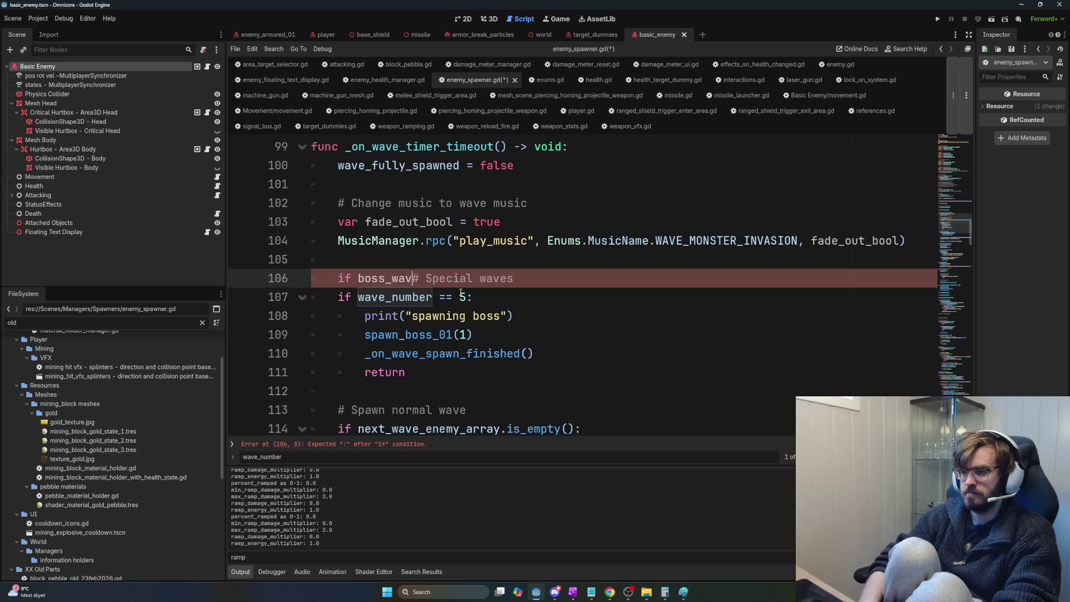
pyautogui.press('BackSpace')
pyautogui.press('BackSpace')
pyautogui.press('BackSpace')
pyautogui.write('spawn_b')
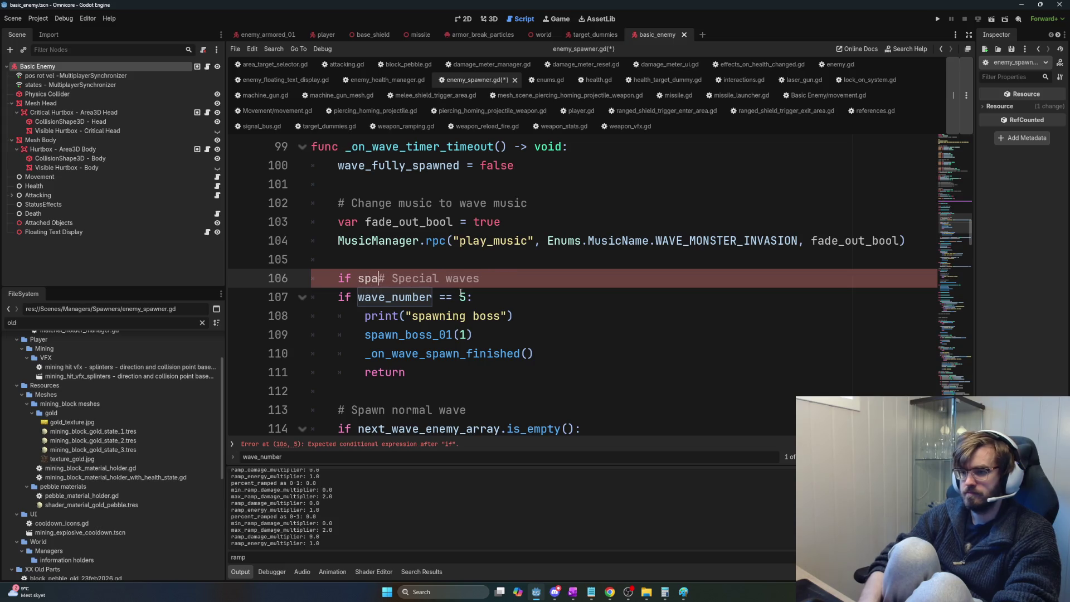
pyautogui.write('oss_wave')
pyautogui.press('Return')
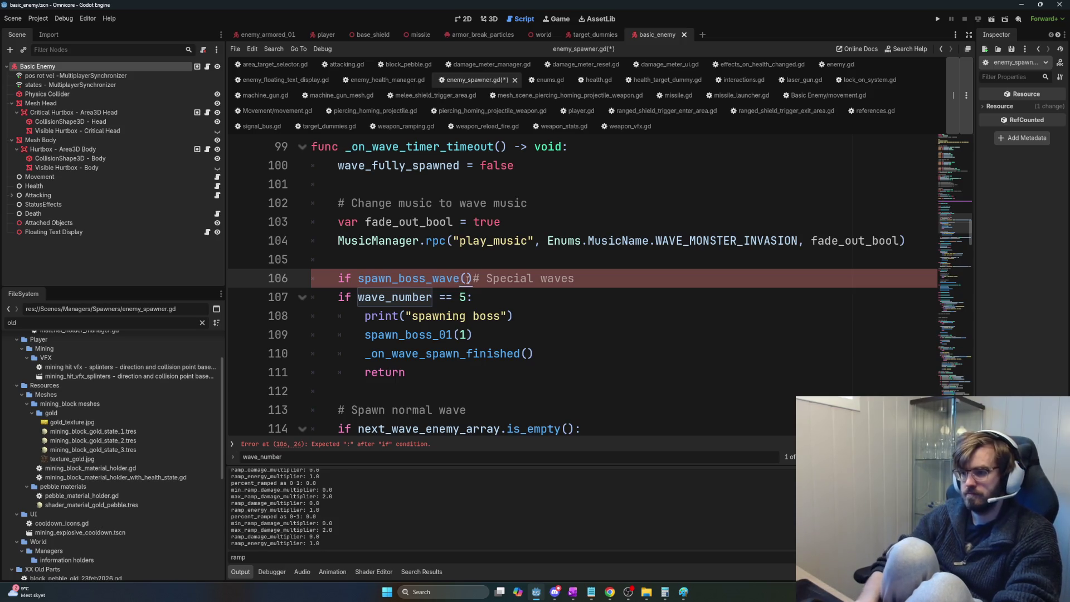
# Rename the call, trying spawning and try_spawn prefixes, until it reads check_boss_wave()
pyautogui.click(466, 278)
pyautogui.write('_')
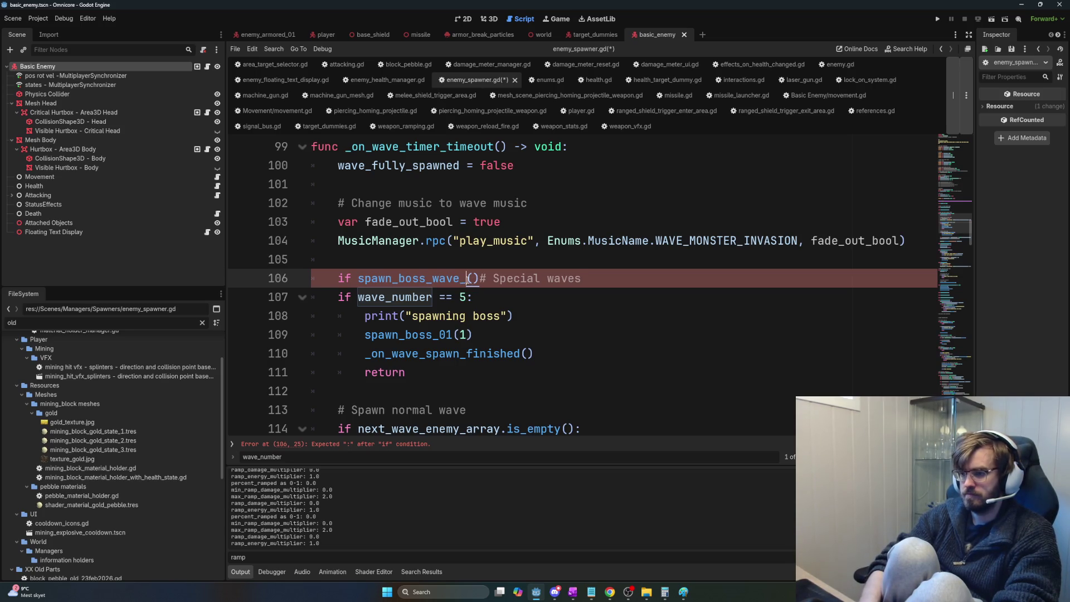
pyautogui.press('BackSpace')
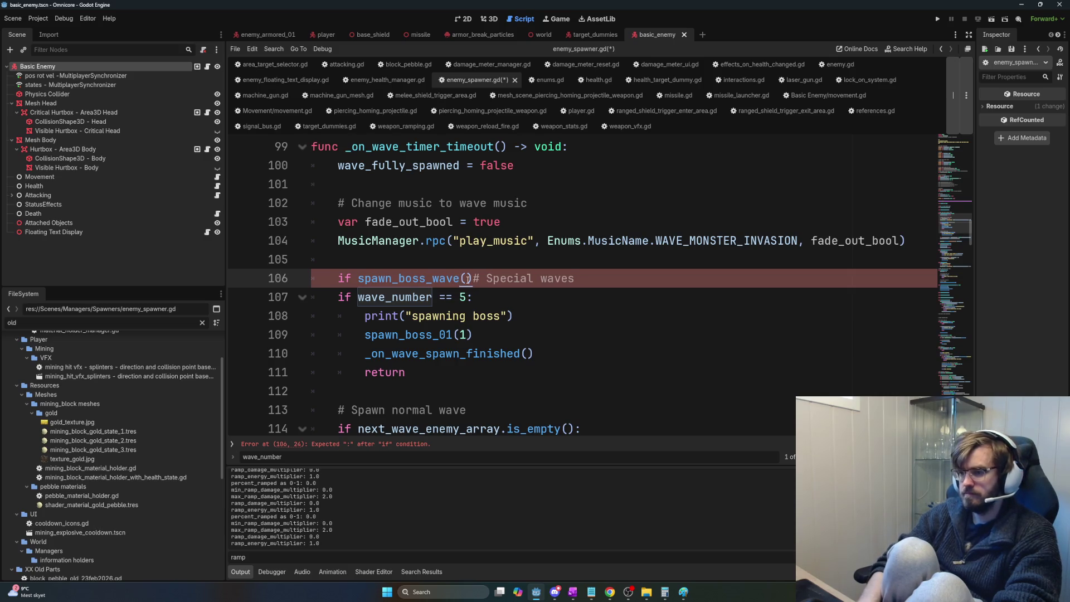
pyautogui.click(392, 279)
pyautogui.write('ing')
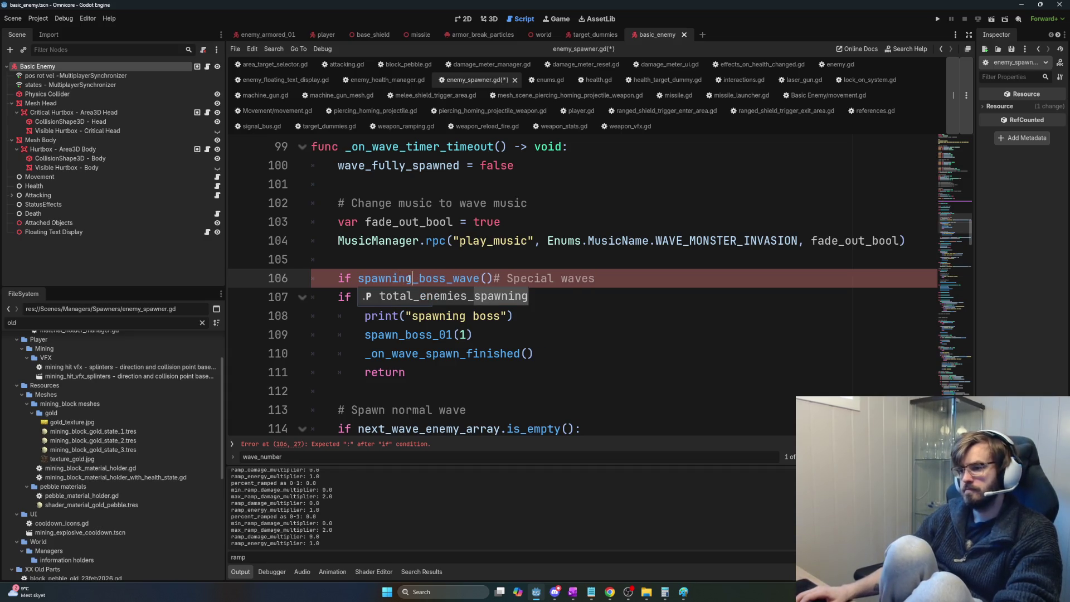
pyautogui.click(413, 279)
pyautogui.moveTo(413, 278); pyautogui.dragTo(372, 279)
pyautogui.press('BackSpace')
pyautogui.press('BackSpace')
pyautogui.write('try_')
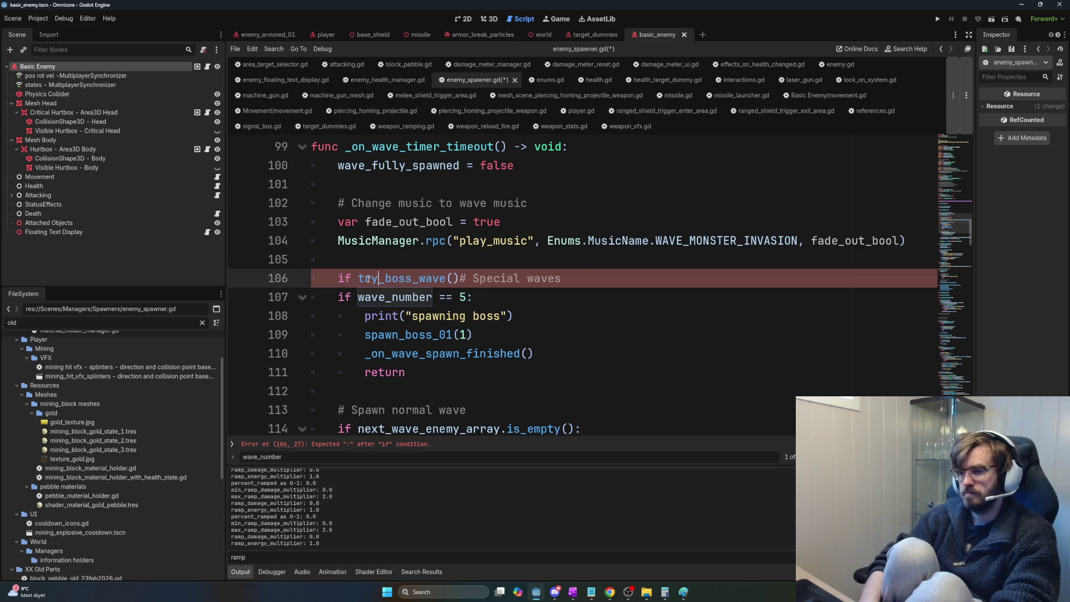
pyautogui.write('spawn')
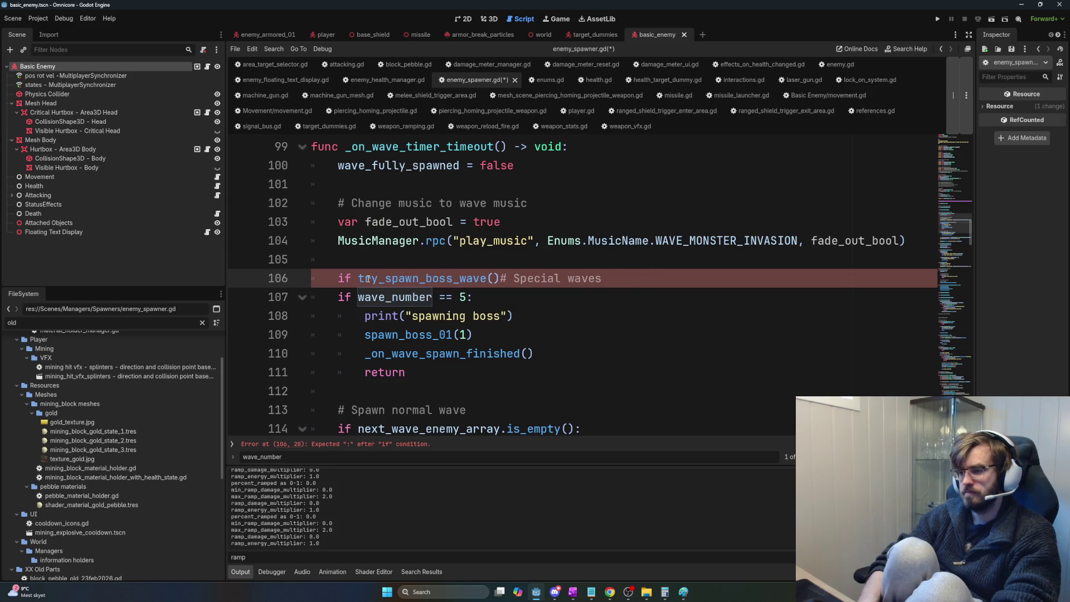
pyautogui.press('BackSpace')
pyautogui.press('BackSpace')
pyautogui.press('BackSpace')
pyautogui.press('BackSpace')
pyautogui.press('BackSpace')
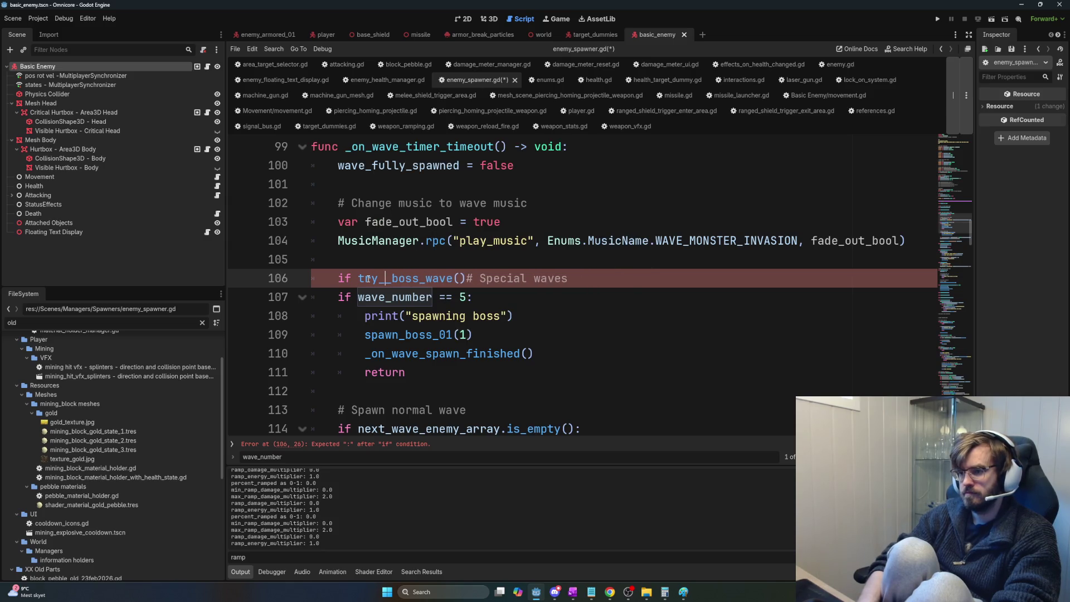
pyautogui.press('BackSpace')
pyautogui.press('BackSpace')
pyautogui.press('BackSpace')
pyautogui.write('check')
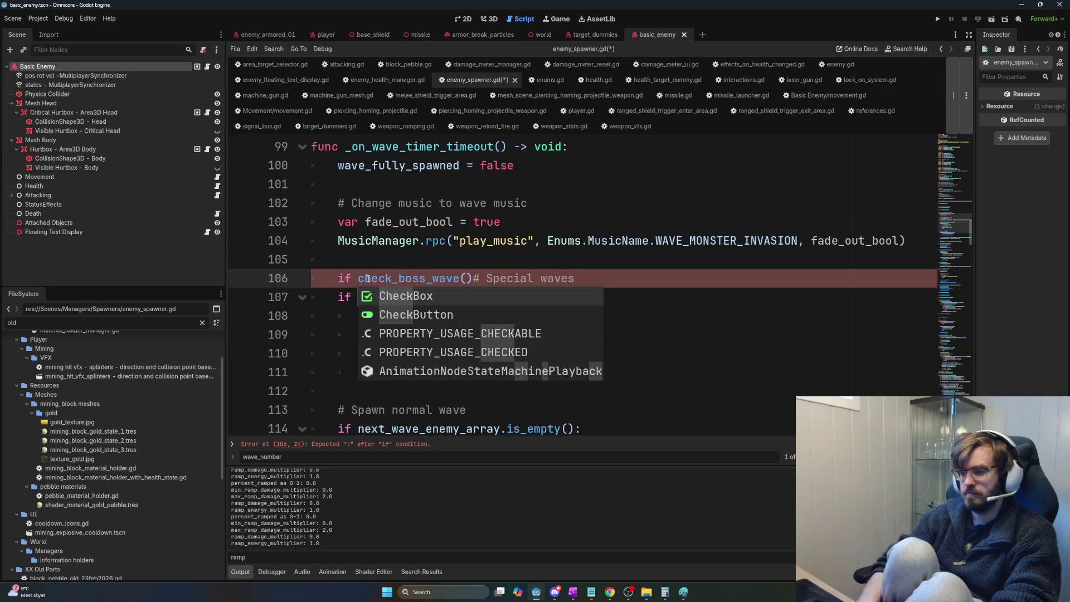
pyautogui.click(398, 278)
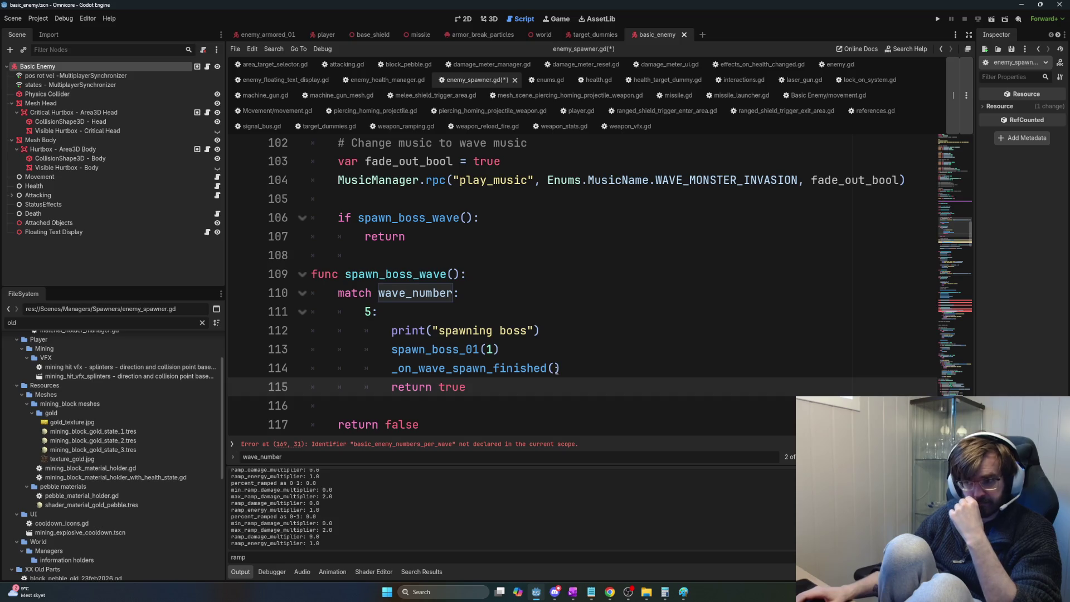
# Review the nested spawn_boss_wave() body, then cut the whole function out of _on_wave_timer_timeout
pyautogui.click(527, 330)
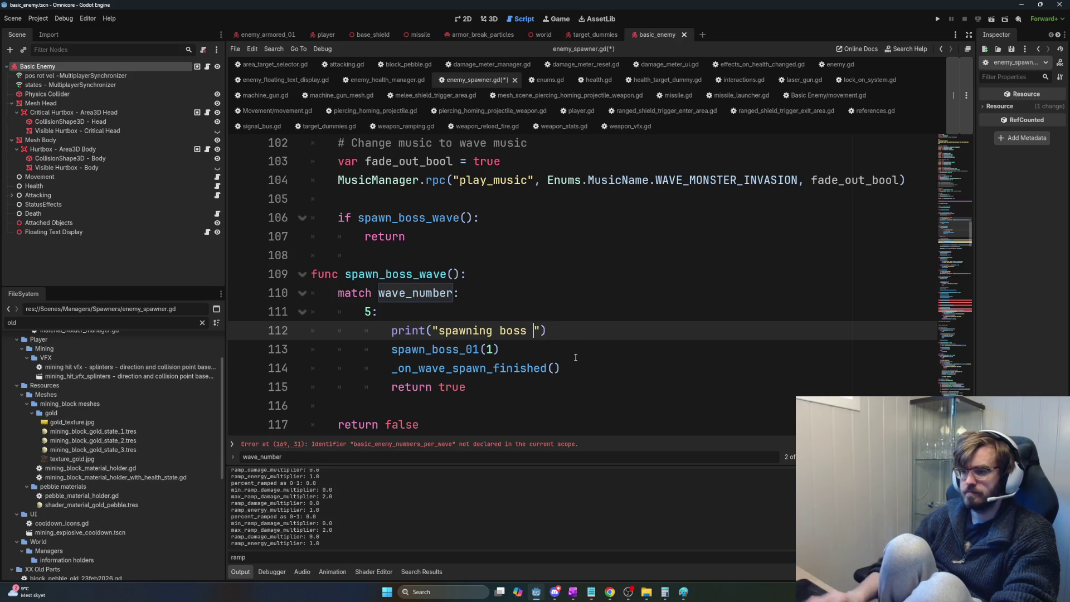
pyautogui.click(568, 299)
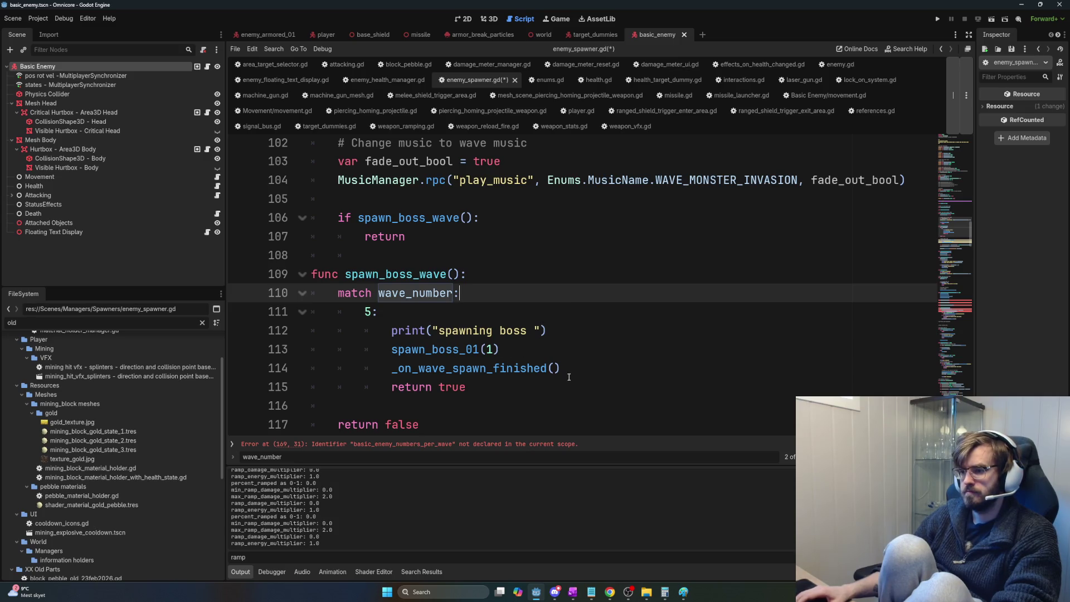
pyautogui.doubleClick(535, 369)
pyautogui.click(526, 400)
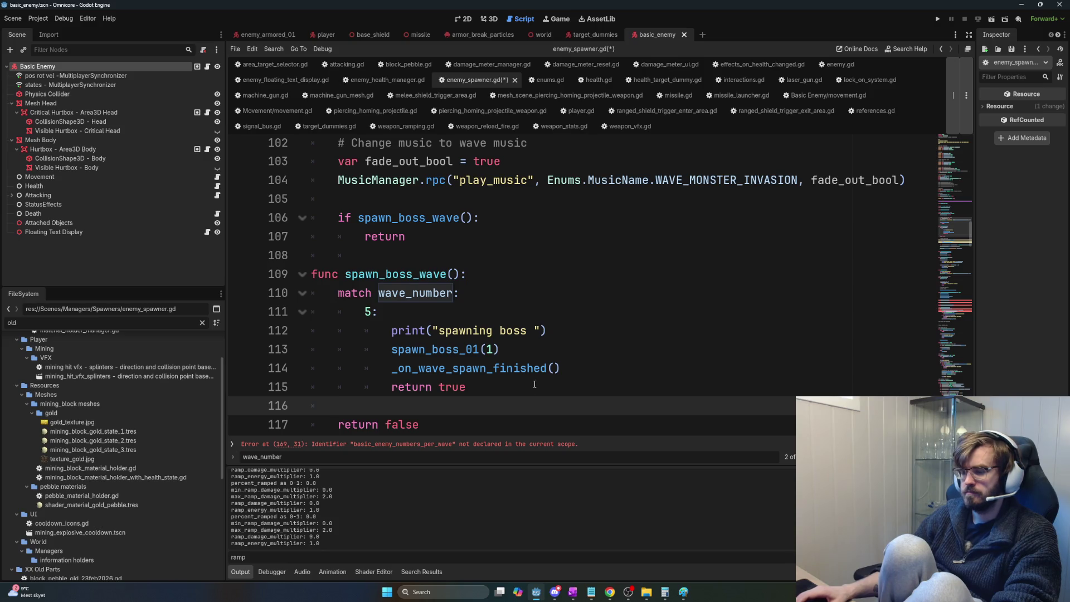
pyautogui.scroll(-1, 528, 386)
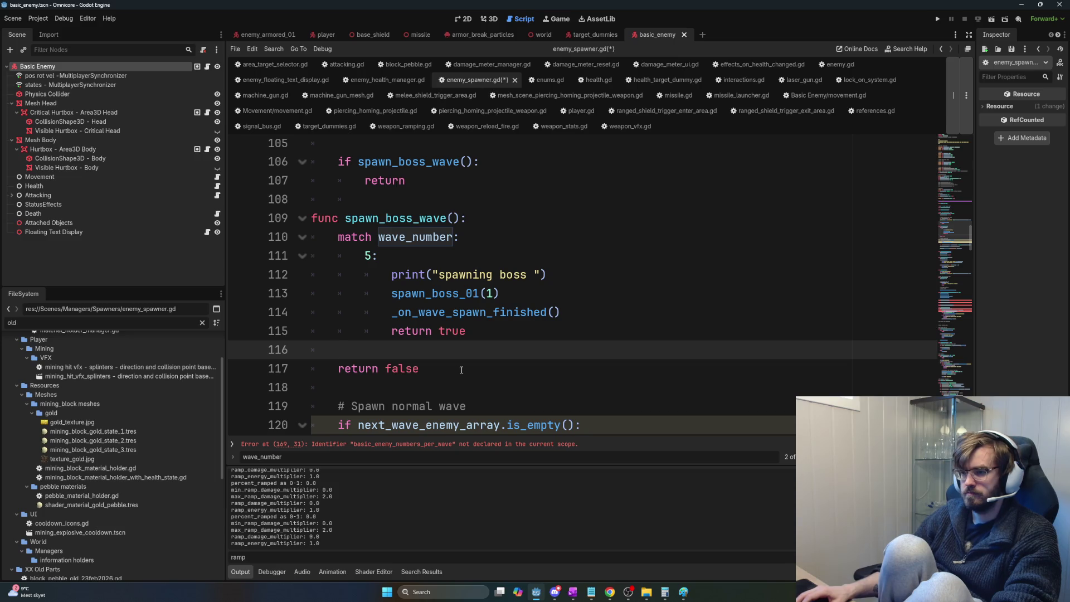
pyautogui.scroll(2, 462, 369)
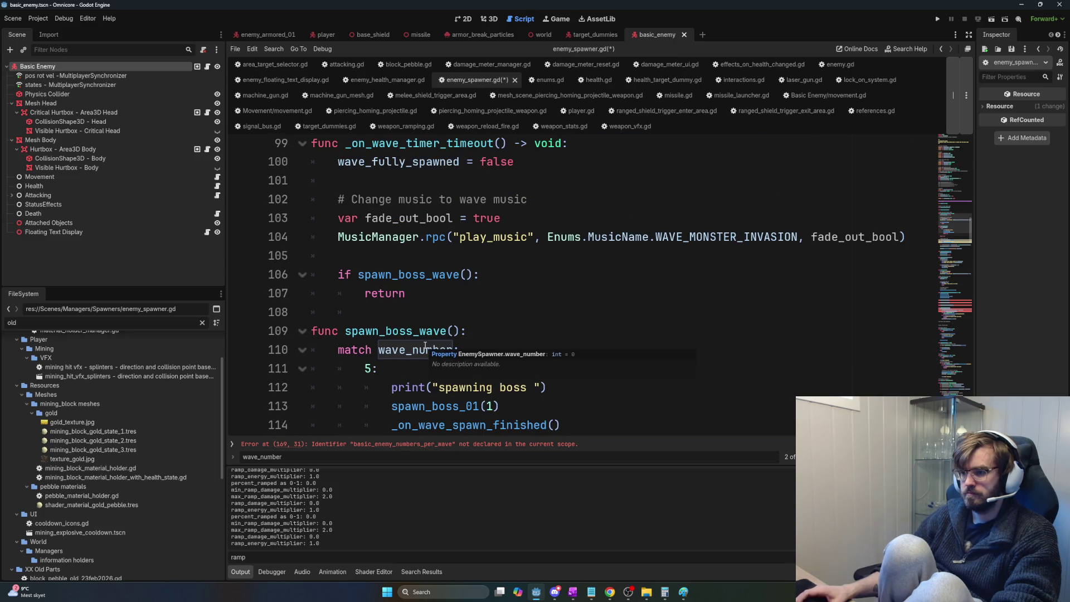
pyautogui.click(308, 332)
pyautogui.click(307, 331)
pyautogui.scroll(-3, 314, 330)
pyautogui.keyDown('shift'); pyautogui.click(463, 311); pyautogui.keyUp('shift')
pyautogui.press('BackSpace')
# Paste spawn_boss_wave() as its own function right after the wave_starting signal emit line
pyautogui.scroll(2, 353, 199)
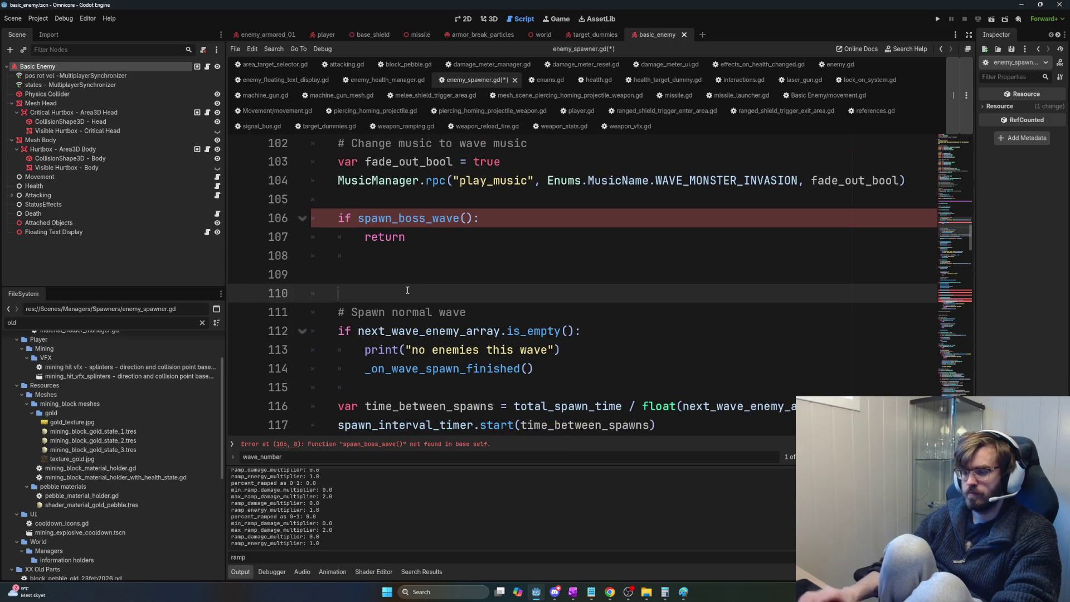
pyautogui.press('BackSpace')
pyautogui.press('BackSpace')
pyautogui.scroll(-4, 422, 305)
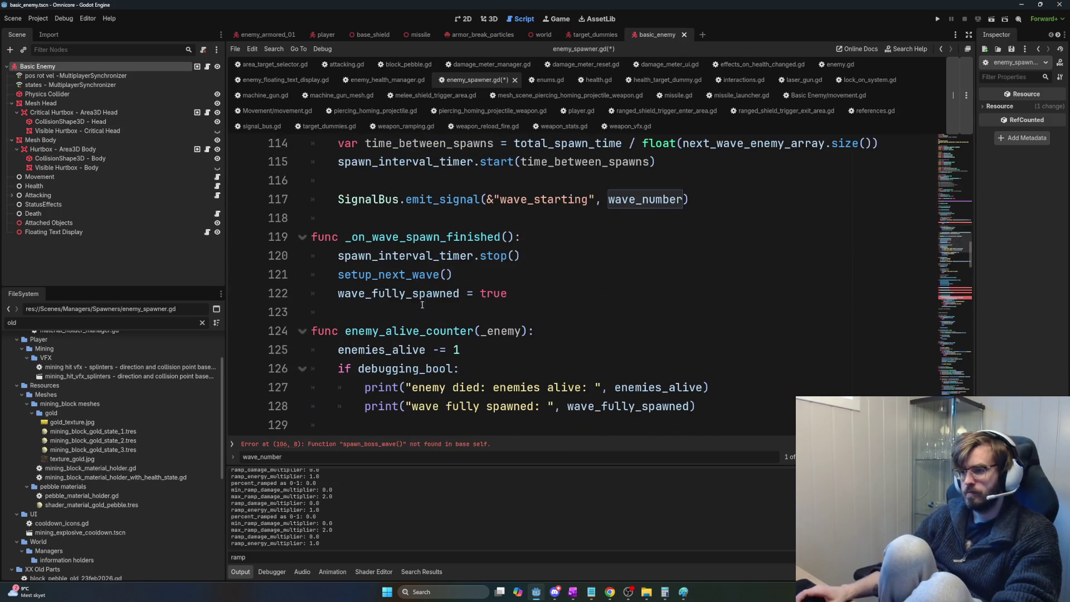
pyautogui.click(353, 226)
pyautogui.press('Return')
pyautogui.press('Return')
pyautogui.press('Return')
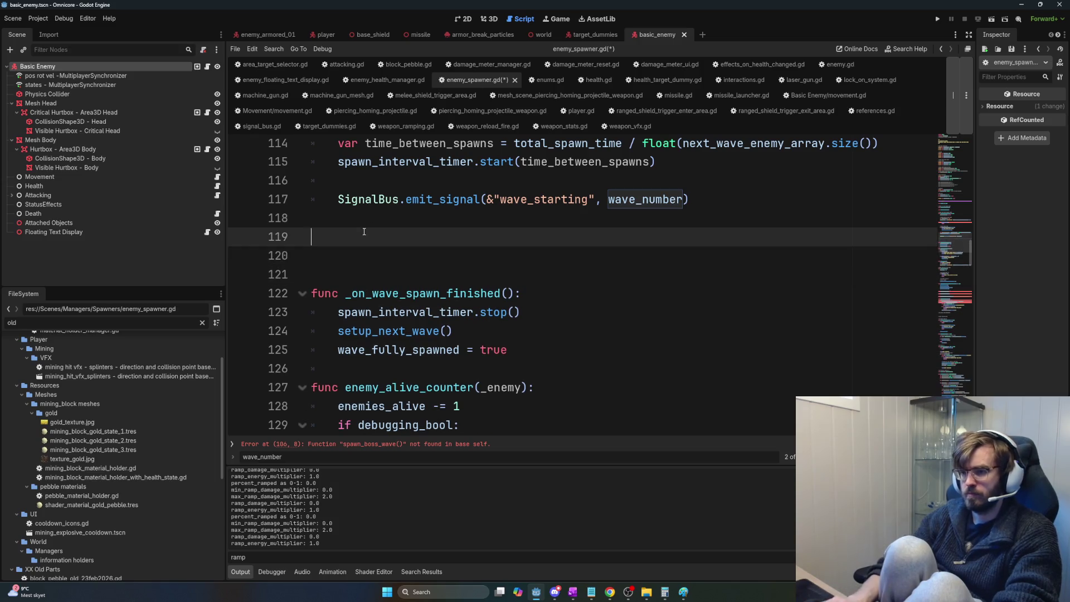
pyautogui.write('func spawn_boss_wave(): \tmatch wave_number: \t\t5: \t\t\tprint("spawning boss ") \t\t\tspawn_boss_01(1) \t\t\t_on_wave_spawn_finished() \t\t\treturn true \t \treturn false')
pyautogui.scroll(-2, 418, 307)
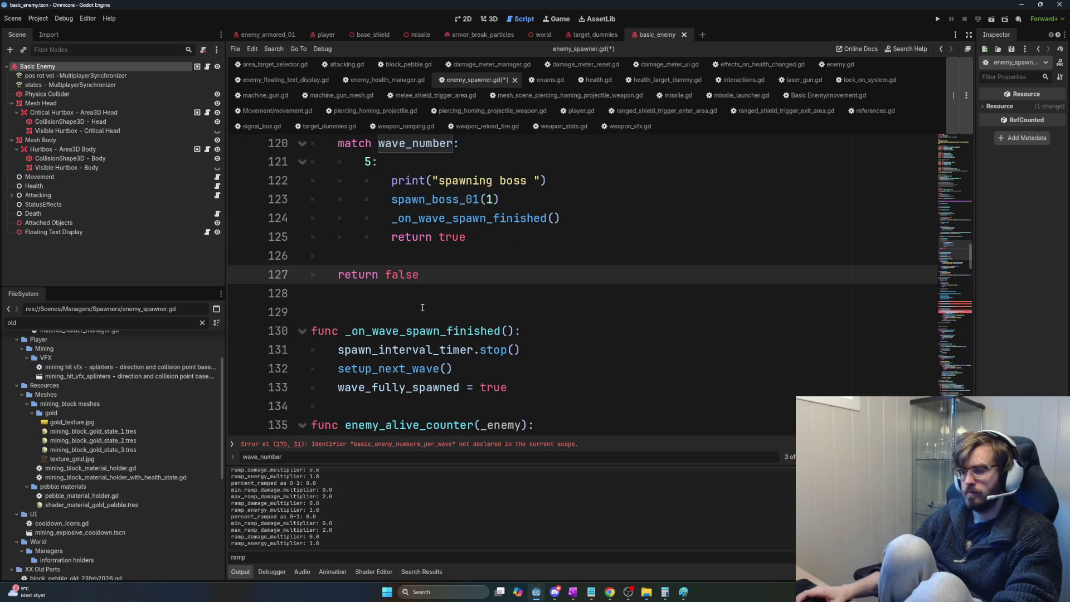
pyautogui.scroll(1, 429, 290)
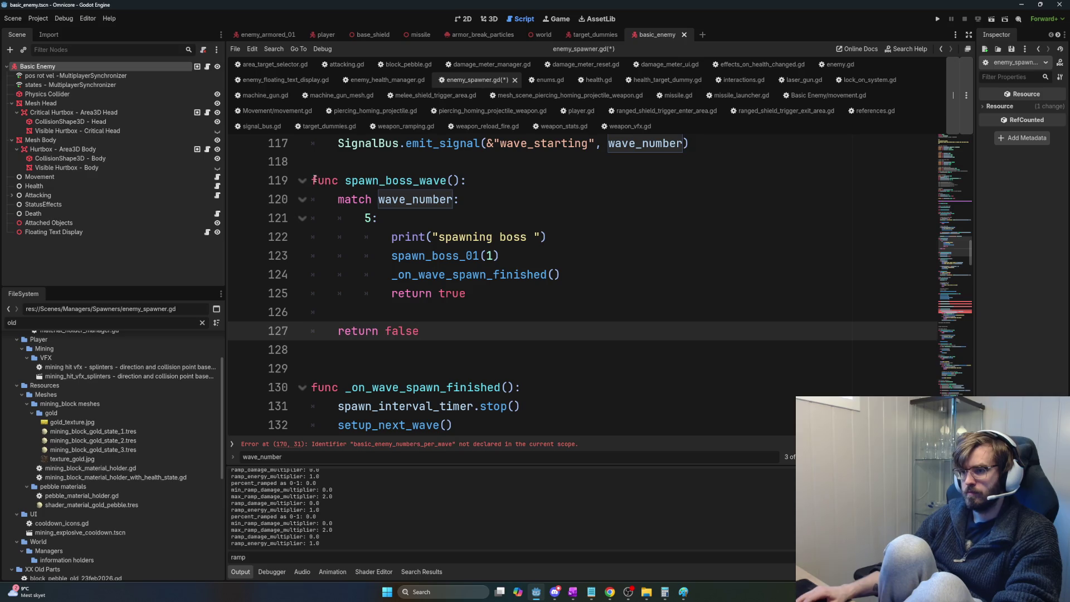
# Save enemy_spawner.gd and bring up the Audio bus mixer panel
pyautogui.keyDown('shift'); pyautogui.click(314, 179); pyautogui.keyUp('shift')
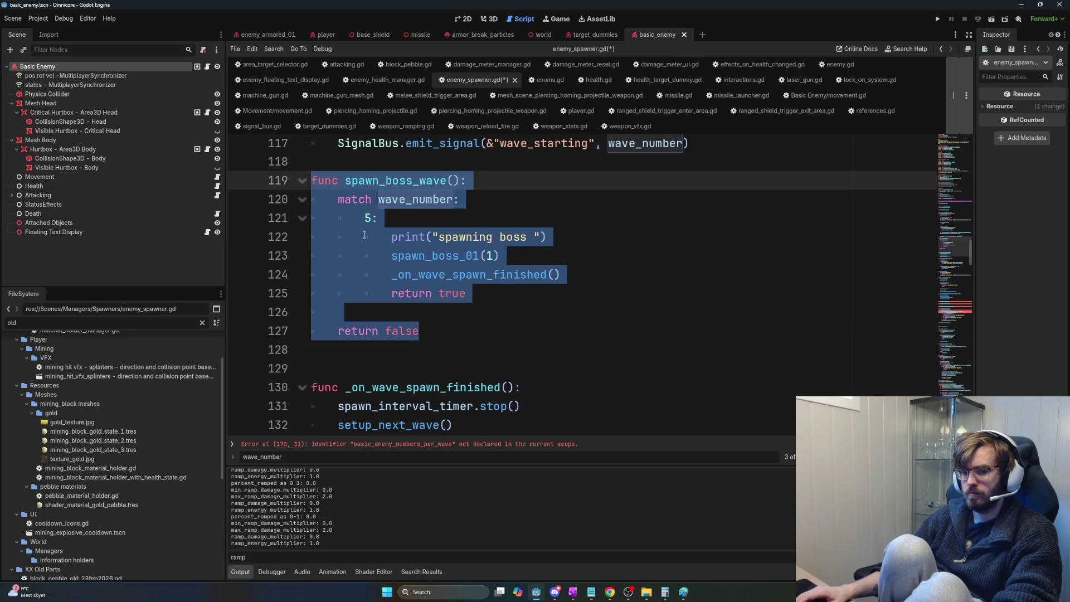
pyautogui.click(477, 323)
pyautogui.hotkey('ctrl', 's')
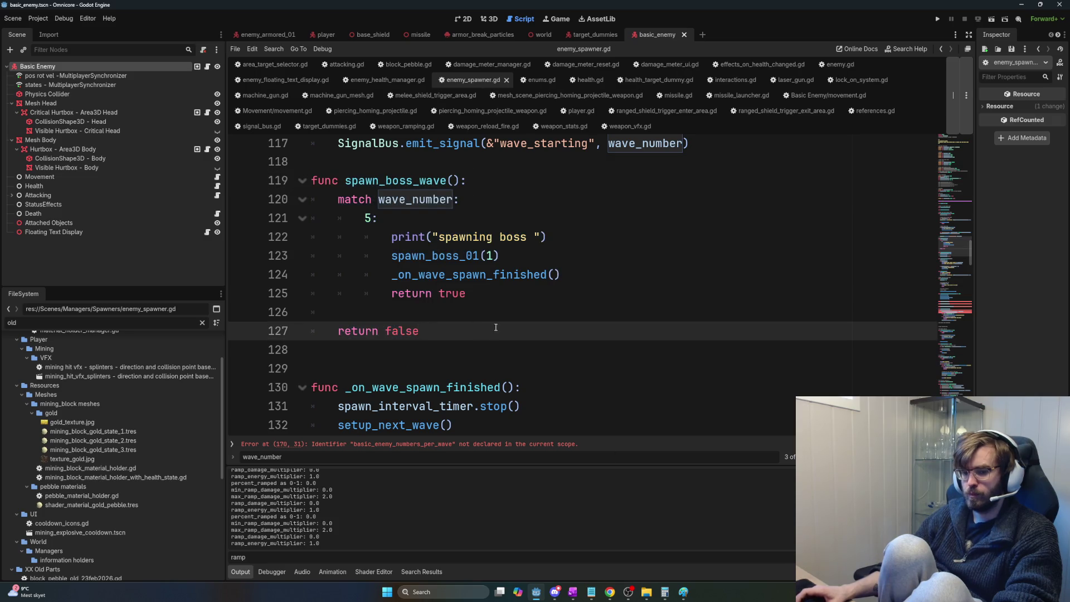
pyautogui.scroll(3, 494, 326)
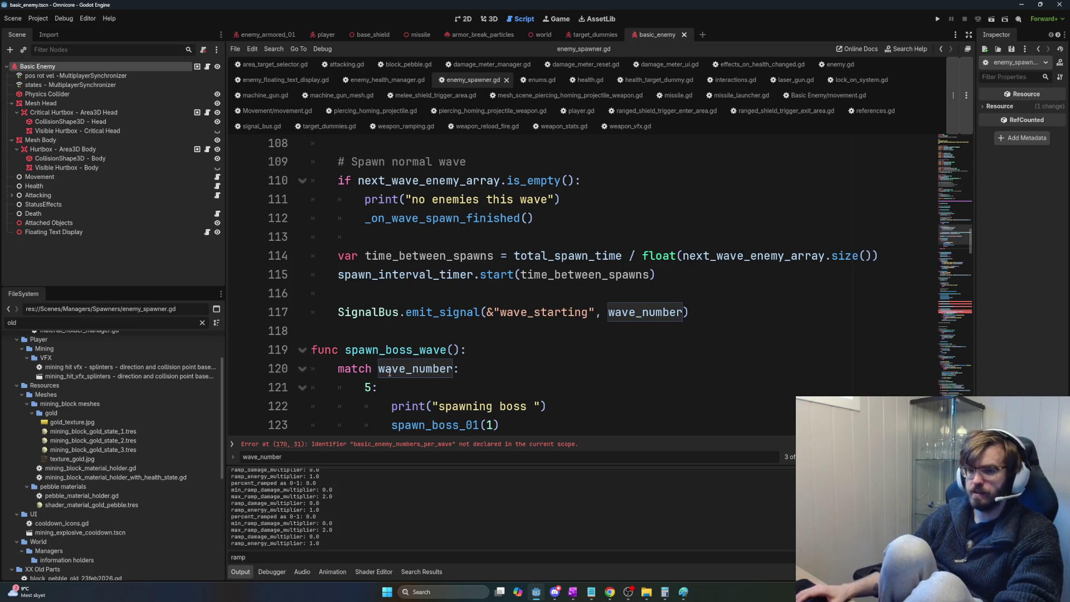
pyautogui.click(302, 572)
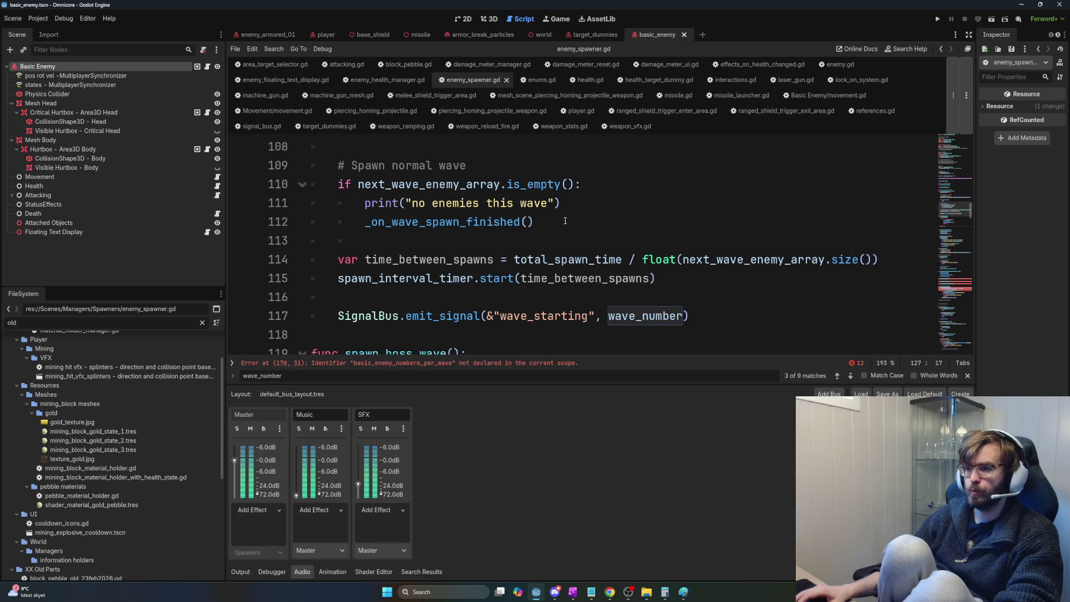
pyautogui.click(578, 305)
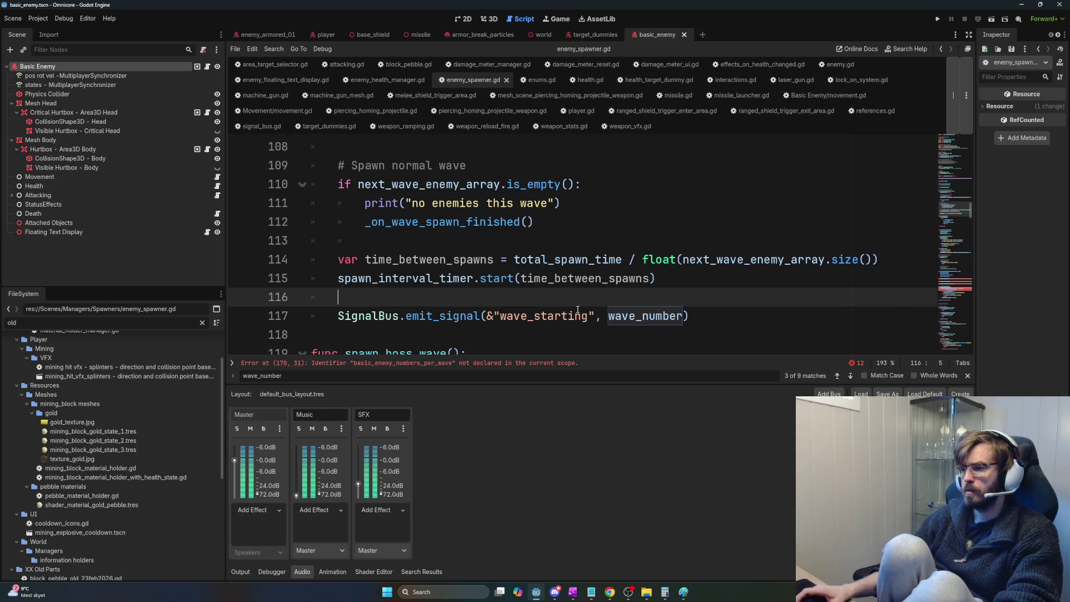
pyautogui.scroll(5, 524, 300)
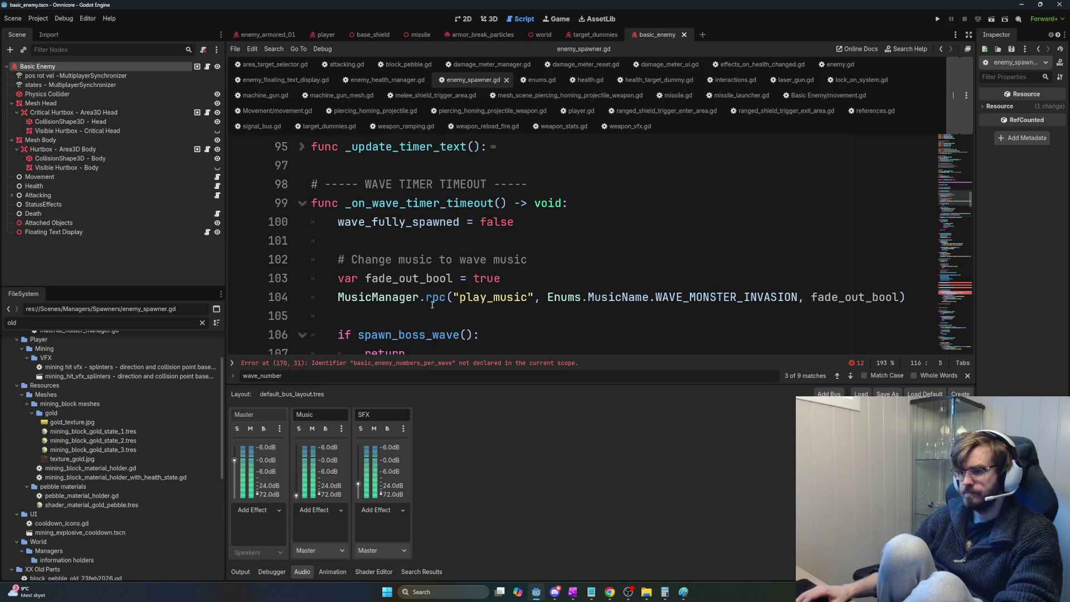
pyautogui.keyDown('ctrl'); pyautogui.click(371, 296); pyautogui.keyUp('ctrl')
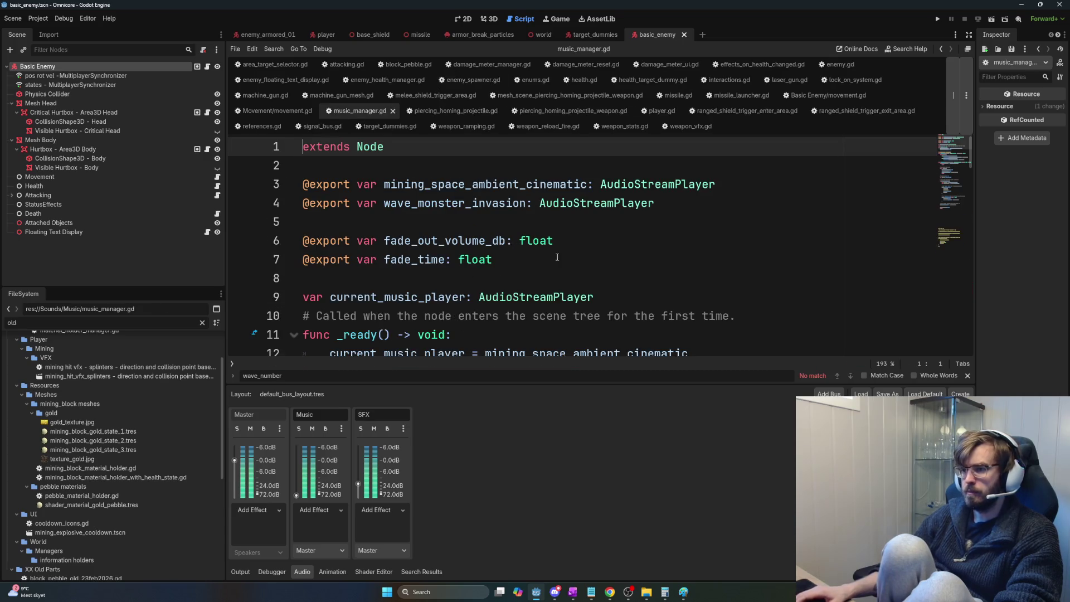
pyautogui.moveTo(406, 184)
pyautogui.mouseDown()
pyautogui.moveTo(579, 215)
pyautogui.moveTo(605, 258)
pyautogui.mouseUp()
pyautogui.scroll(-2, 613, 268)
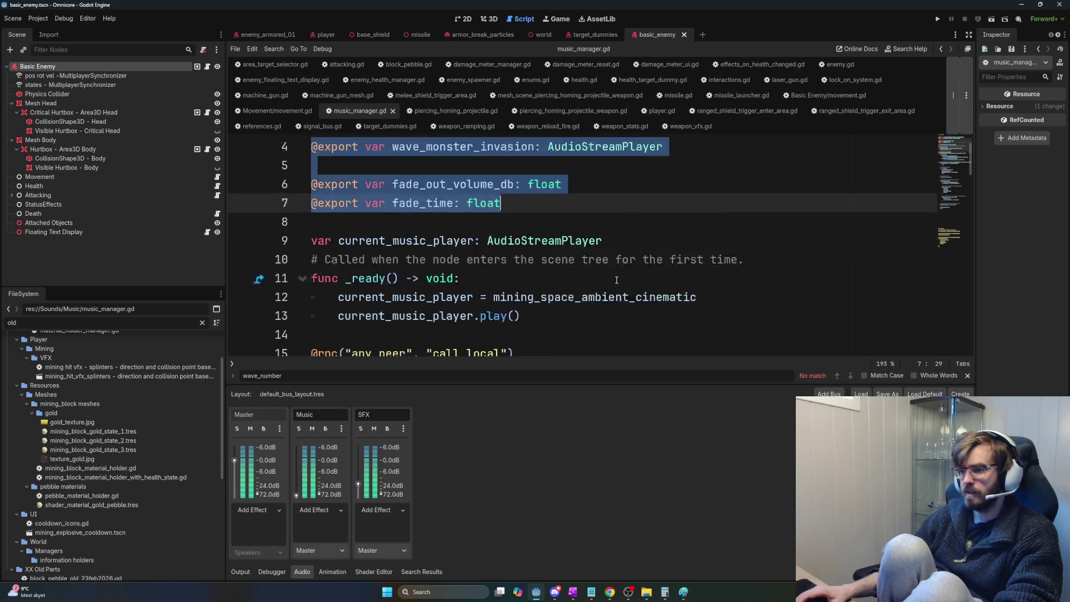
pyautogui.scroll(-3, 618, 285)
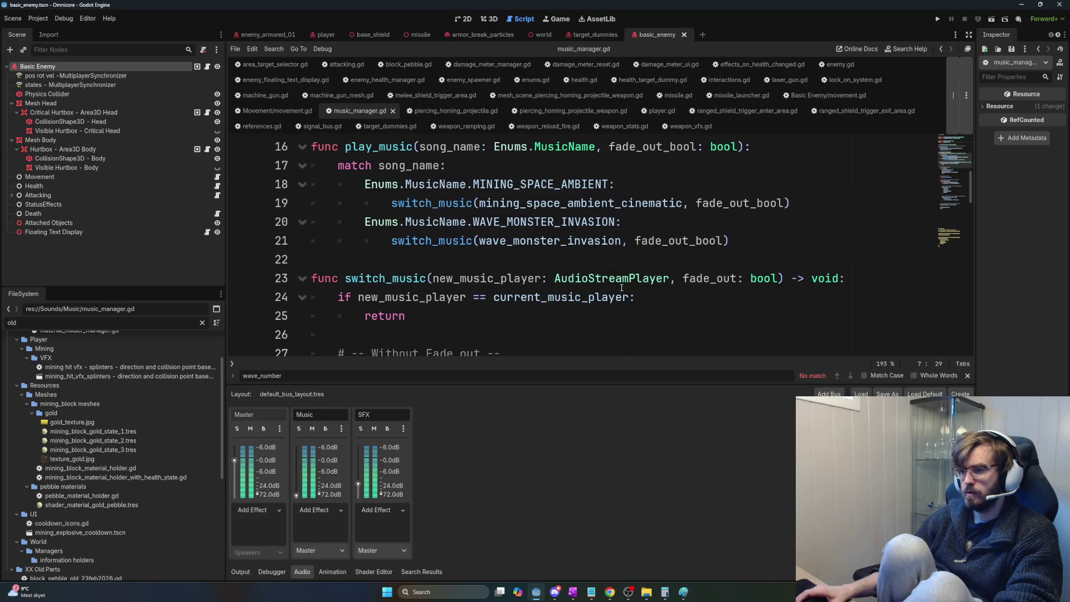
pyautogui.moveTo(362, 184); pyautogui.dragTo(730, 241)
pyautogui.scroll(-6, 621, 269)
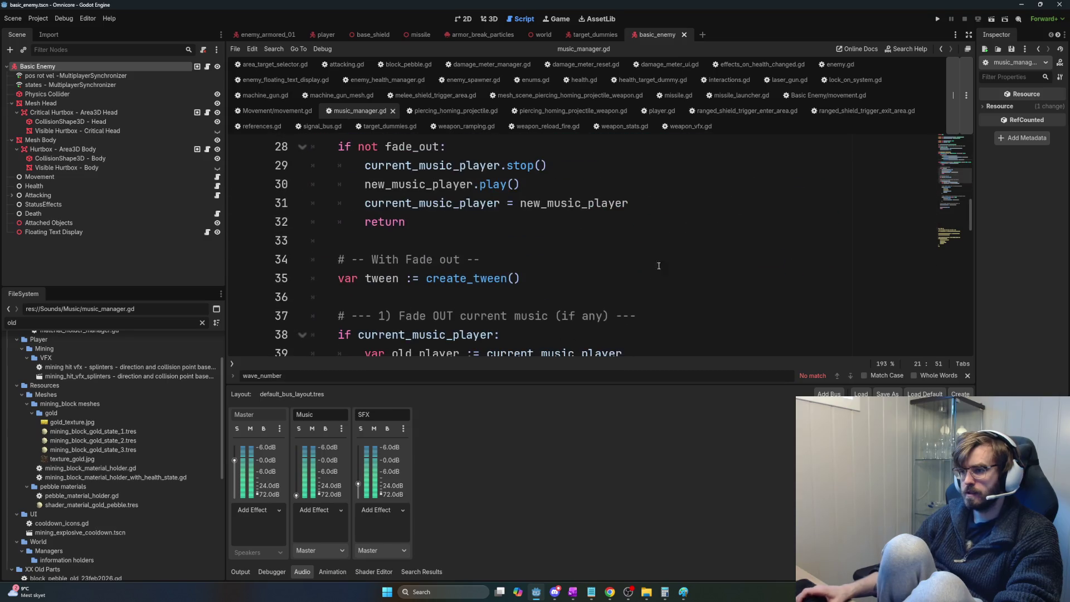
pyautogui.scroll(-7, 621, 270)
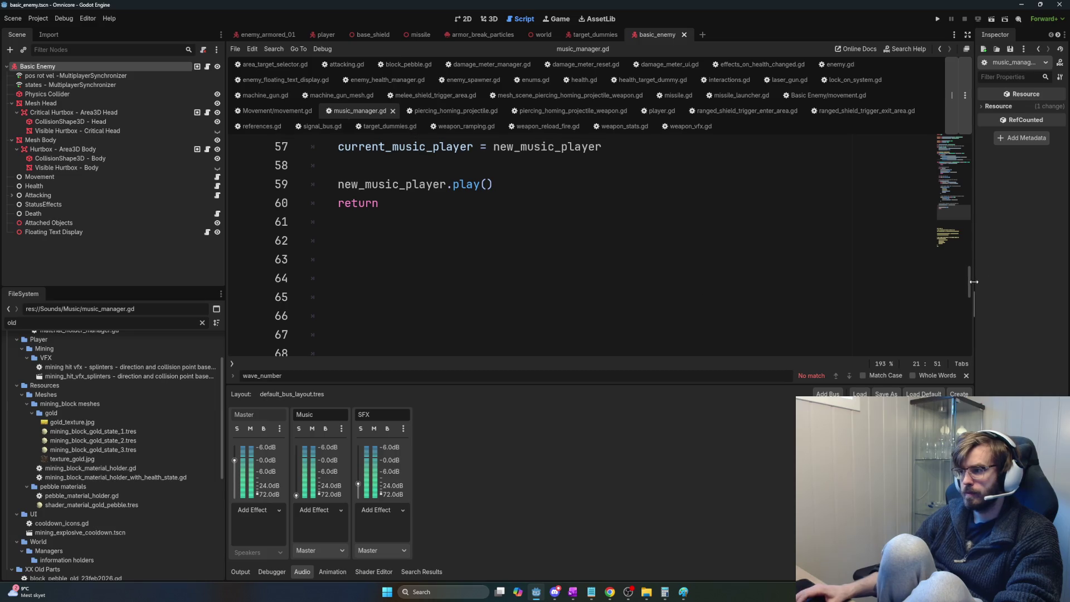
pyautogui.click(961, 206)
pyautogui.scroll(7, 961, 205)
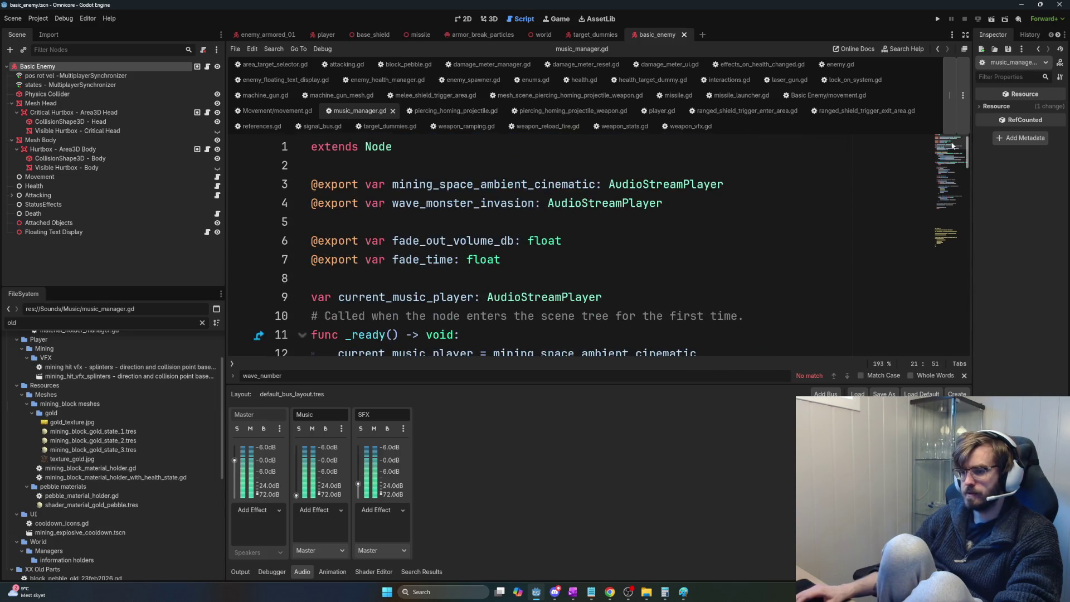
pyautogui.scroll(-9, 946, 223)
pyautogui.scroll(-8, 949, 247)
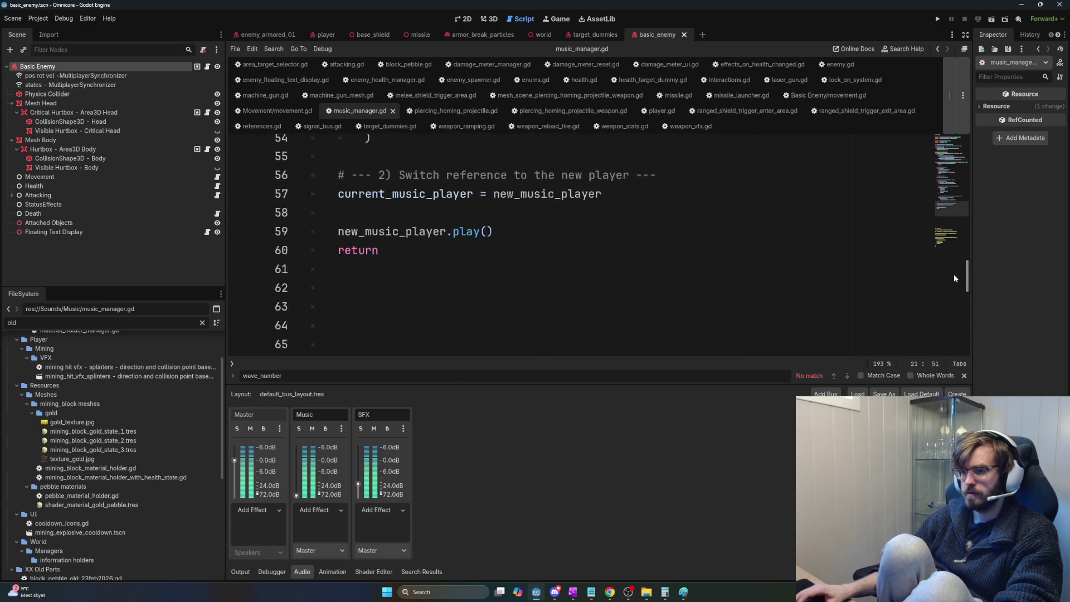
pyautogui.click(512, 234)
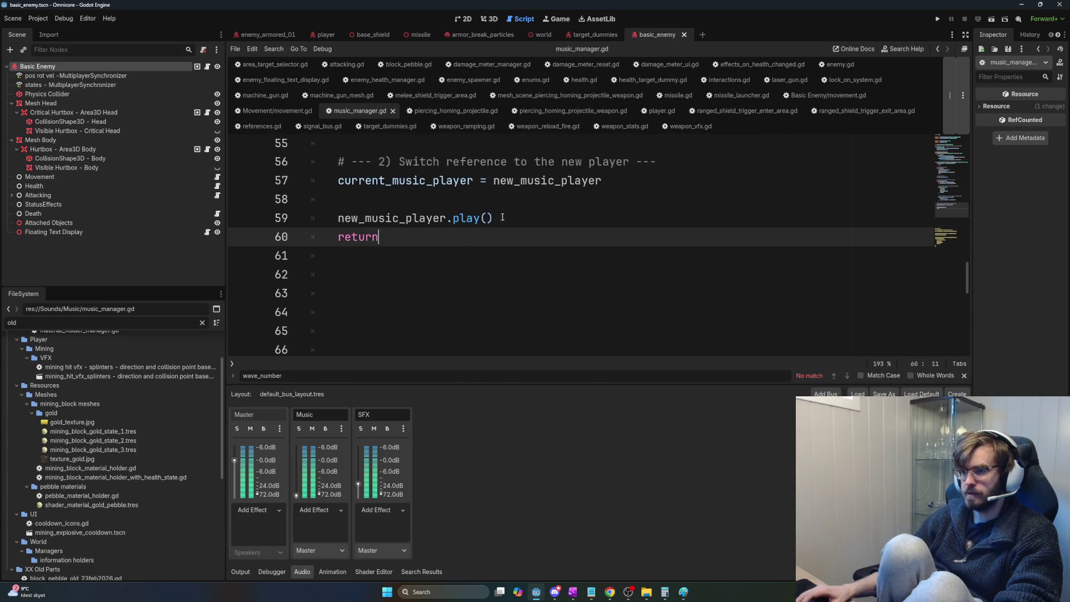
pyautogui.scroll(10, 471, 352)
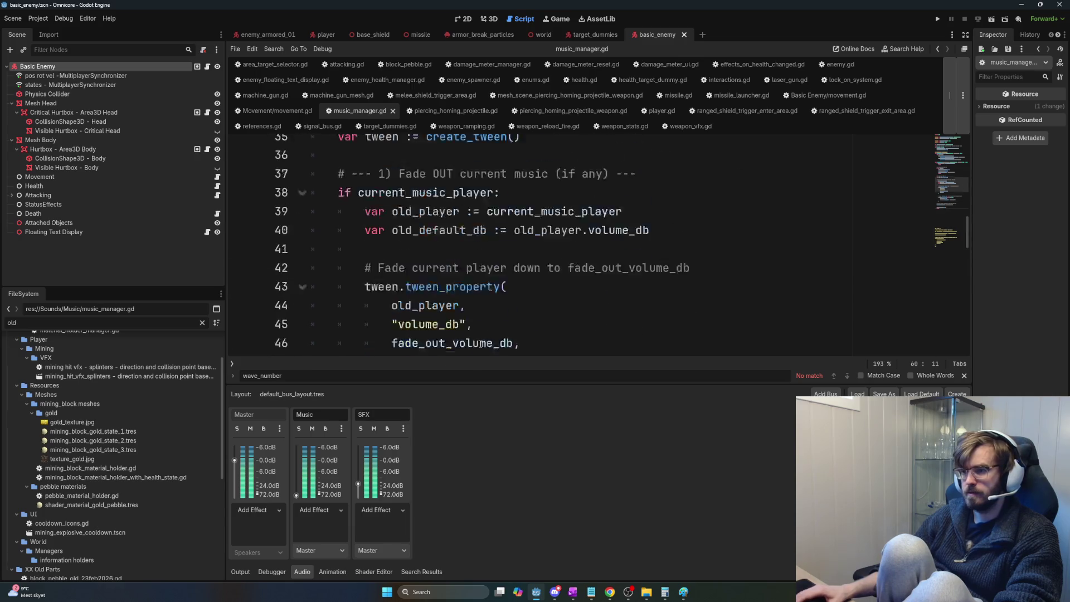
pyautogui.scroll(6, 514, 345)
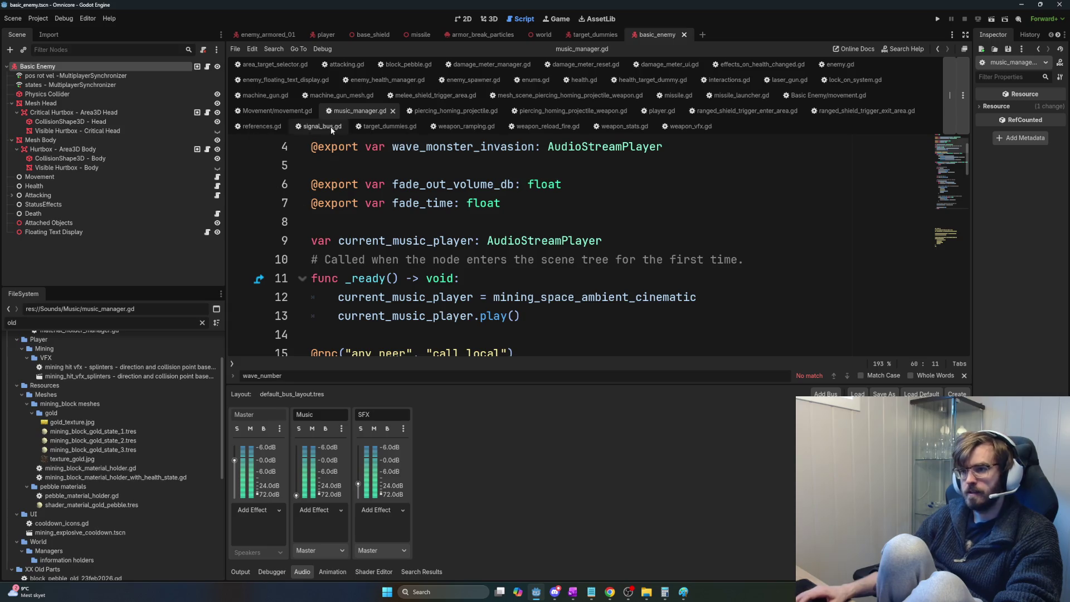
pyautogui.scroll(-4, 460, 230)
pyautogui.click(460, 234)
# Go back to the wave timeout code in enemy_spawner.gd and review normal-wave lines 109–111
pyautogui.hotkey('alt', 'Left')
pyautogui.hotkey('alt', 'Left')
pyautogui.hotkey('alt', 'Left')
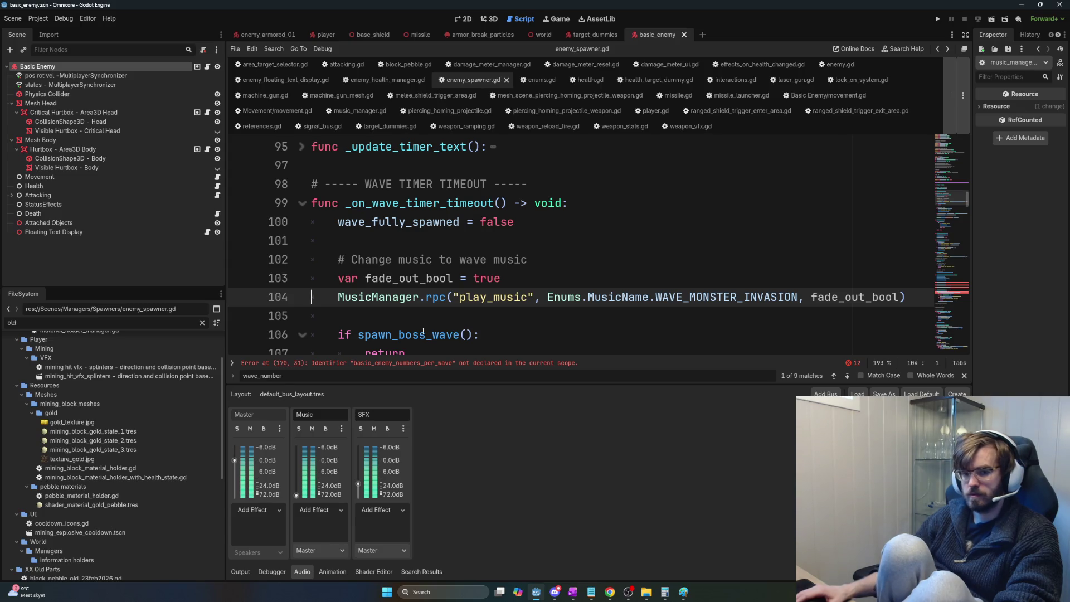
pyautogui.scroll(-1, 462, 331)
pyautogui.scroll(-2, 462, 330)
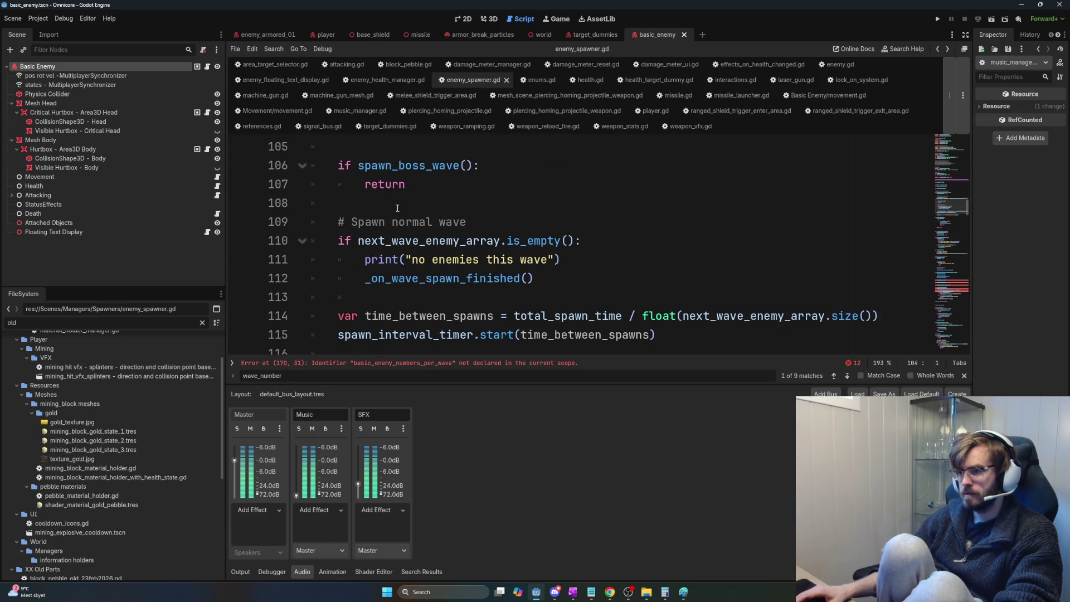
pyautogui.scroll(-1, 435, 290)
pyautogui.scroll(2, 400, 249)
pyautogui.scroll(-1, 401, 249)
pyautogui.moveTo(336, 221); pyautogui.dragTo(560, 260)
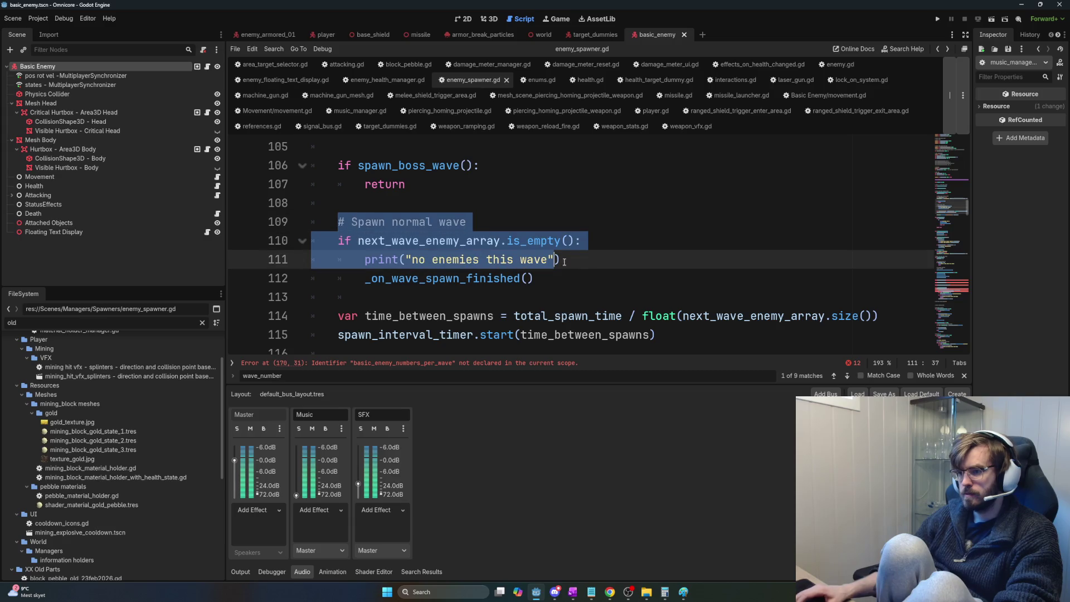
pyautogui.scroll(-1, 561, 260)
pyautogui.click(572, 246)
pyautogui.scroll(1, 504, 251)
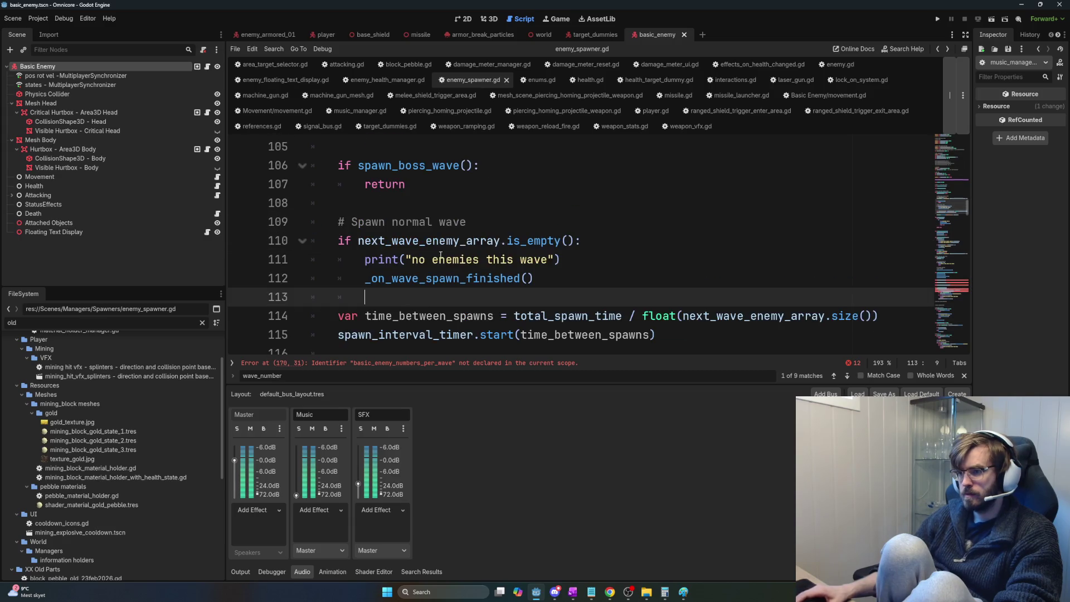
# Insert blank lines above the normal-wave comment and write '# Roll special waves'
pyautogui.click(338, 222)
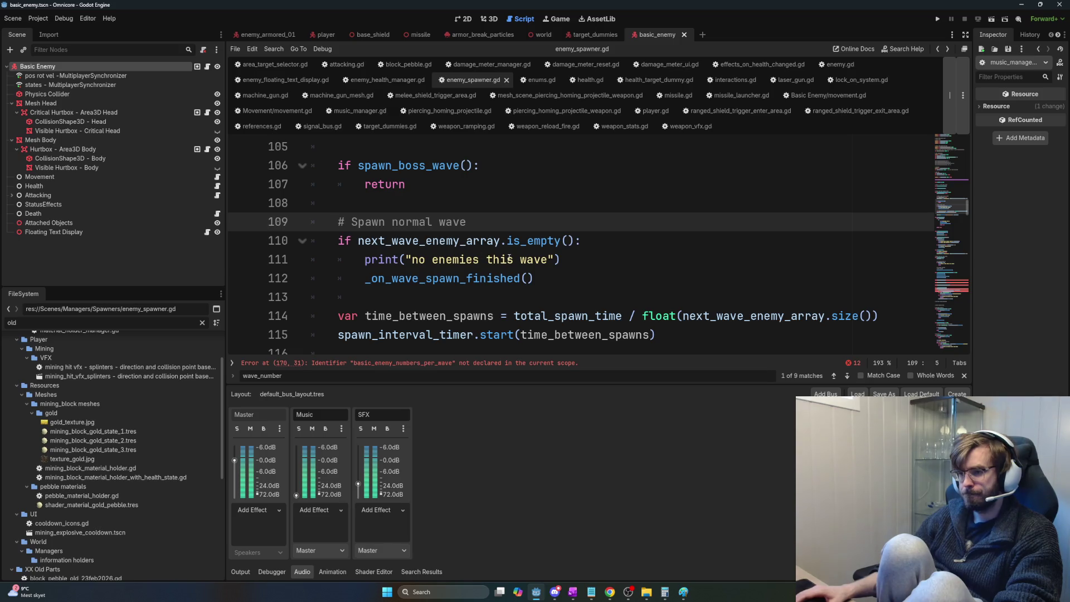
pyautogui.press('Up')
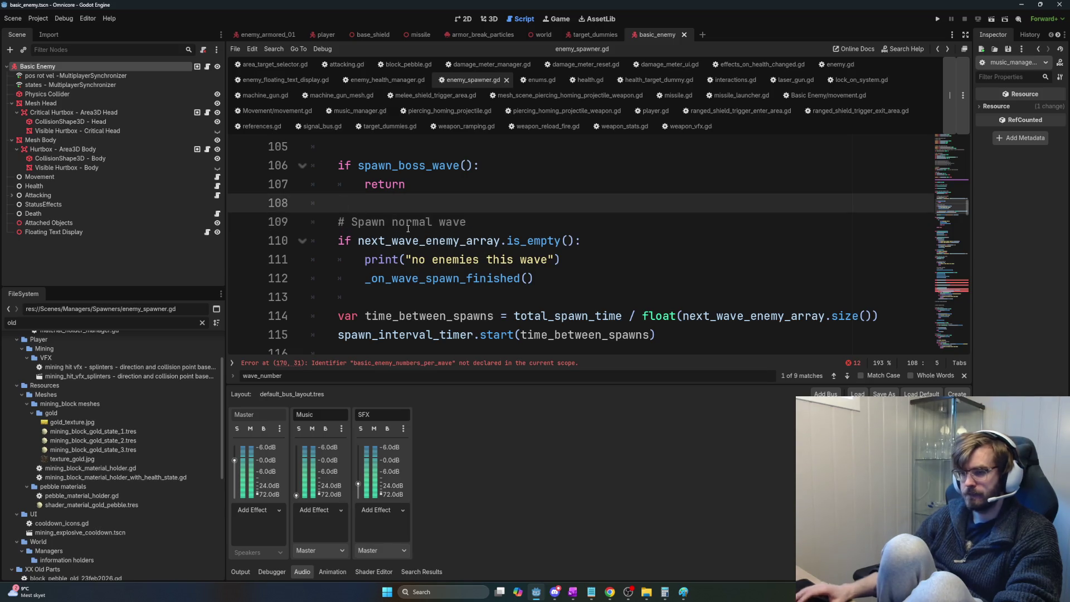
pyautogui.press('Return')
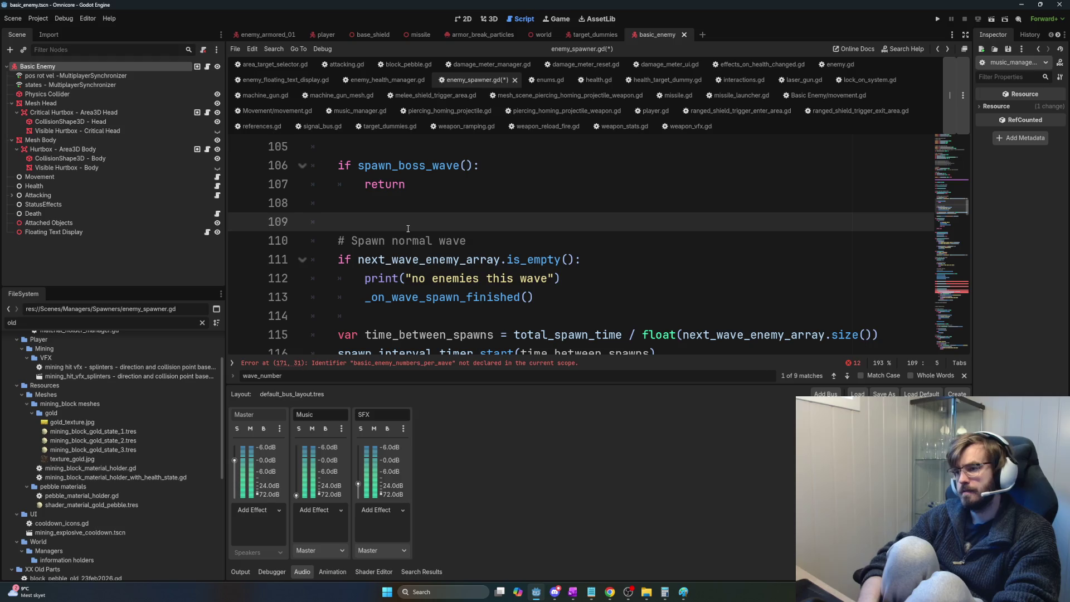
pyautogui.press('Return')
pyautogui.press('Up')
pyautogui.write('# S')
pyautogui.press('BackSpace')
pyautogui.write('Roll special waves')
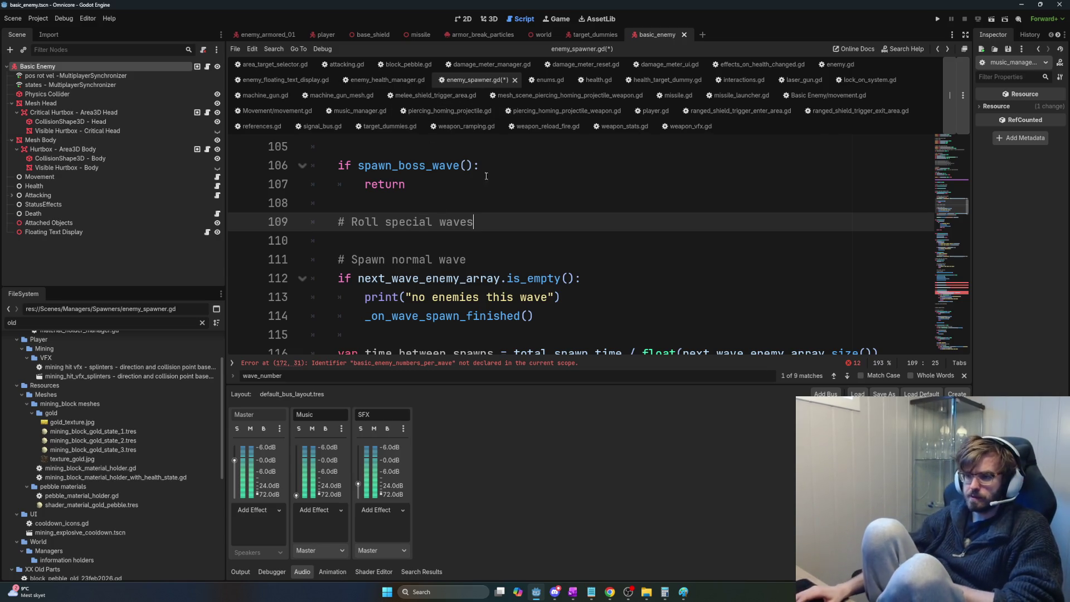
pyautogui.moveTo(488, 221); pyautogui.dragTo(340, 221)
pyautogui.click(514, 218)
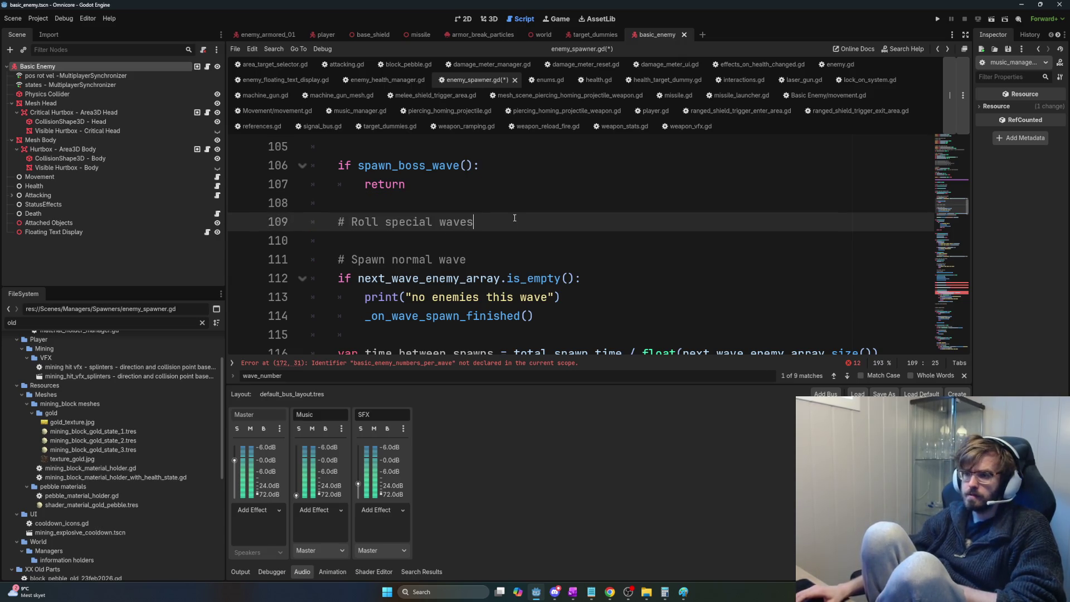
pyautogui.hotkey('shift', 'Home')
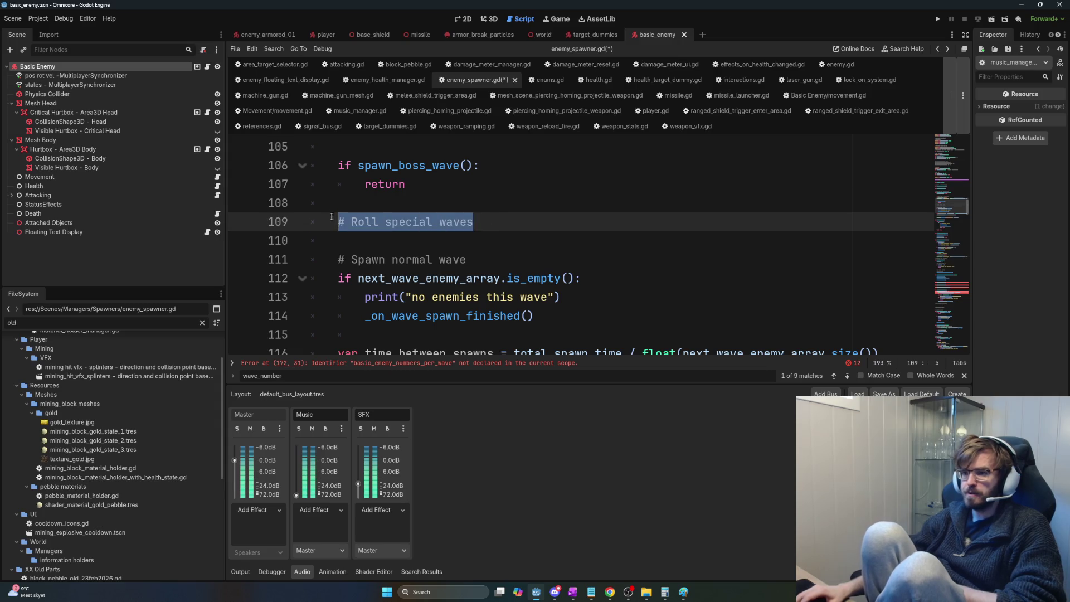
pyautogui.press('End')
pyautogui.click(463, 247)
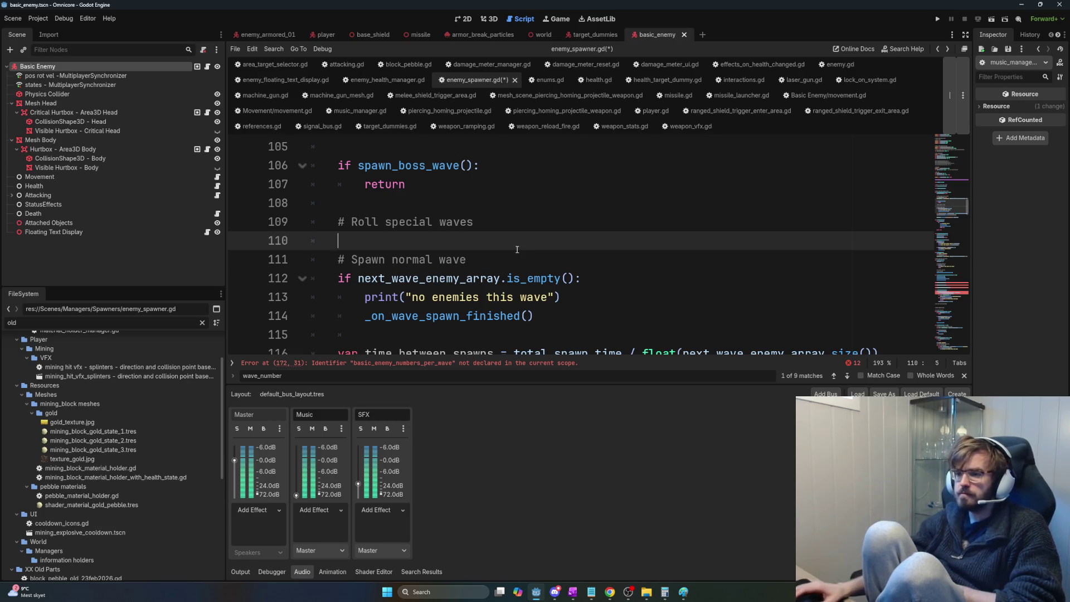
pyautogui.scroll(-1, 420, 222)
pyautogui.click(339, 202)
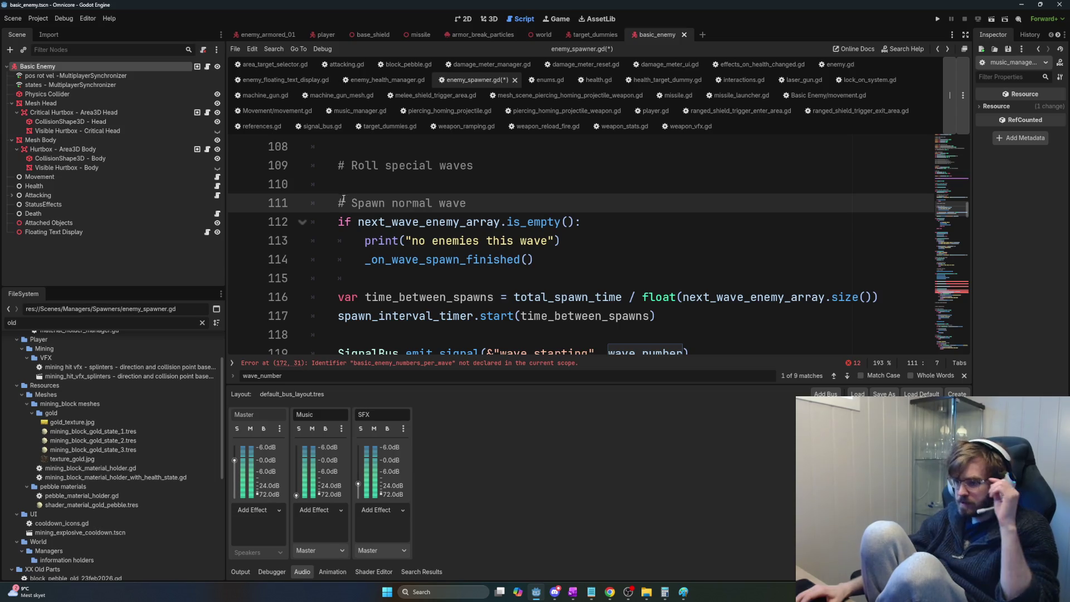
pyautogui.moveTo(339, 203); pyautogui.dragTo(462, 211)
pyautogui.click(463, 209)
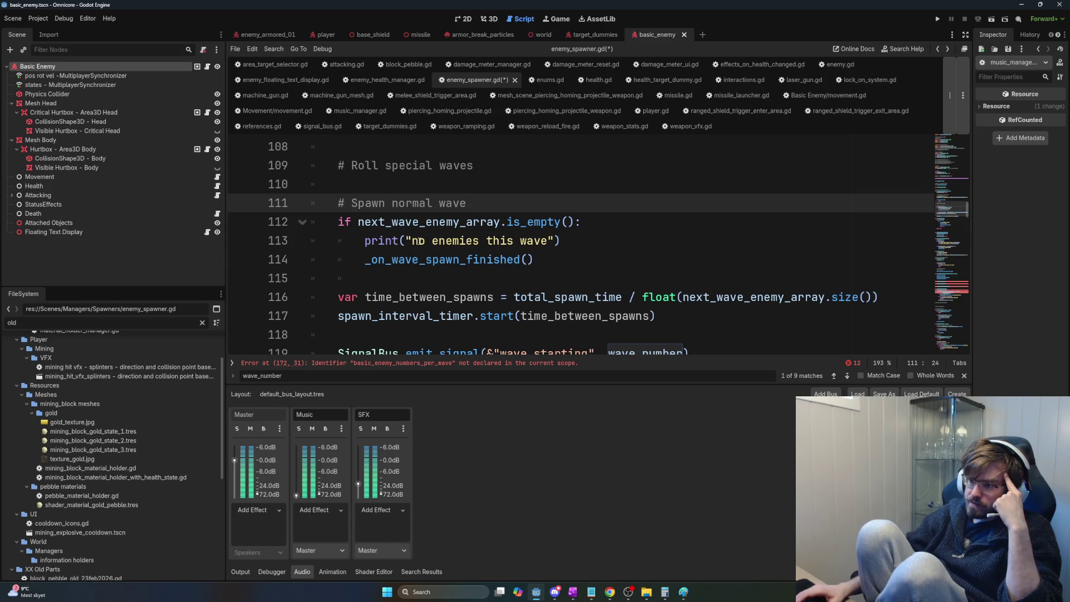
pyautogui.moveTo(331, 222); pyautogui.dragTo(553, 252)
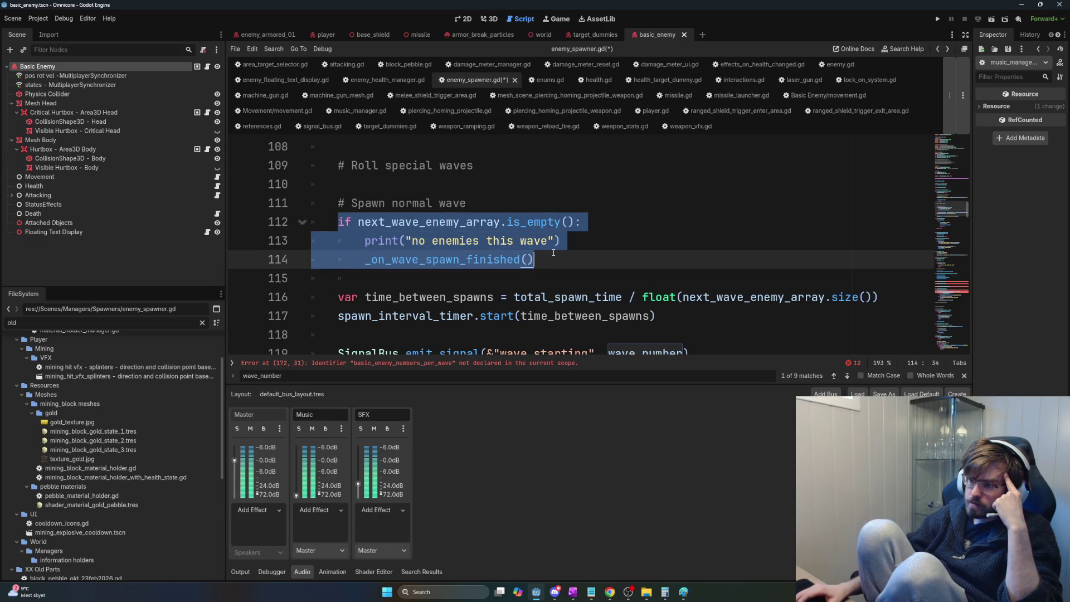
pyautogui.click(554, 253)
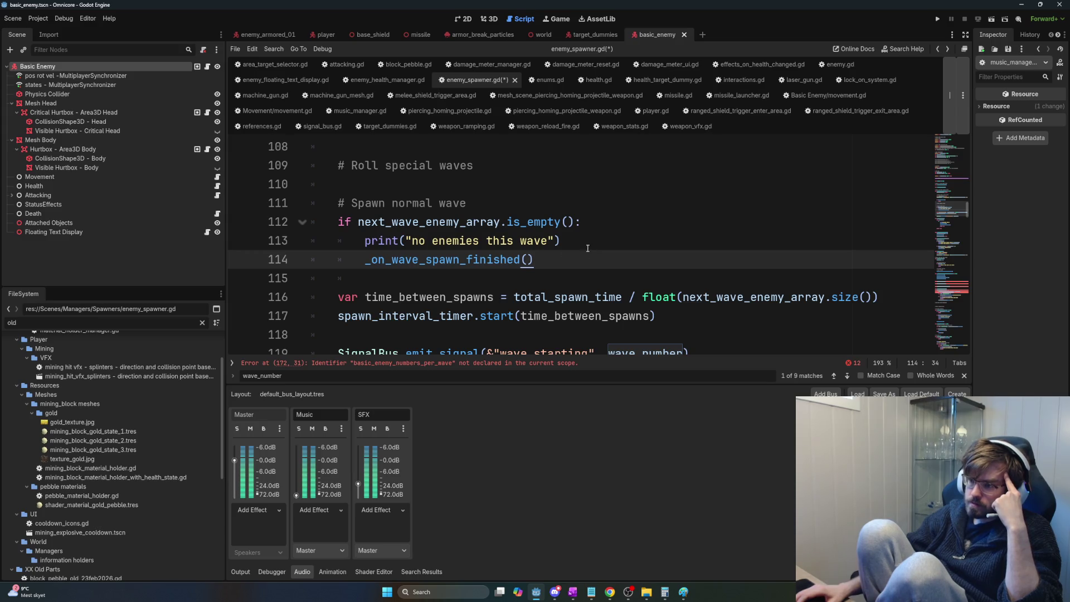
pyautogui.moveTo(546, 253)
pyautogui.mouseDown()
pyautogui.moveTo(465, 259)
pyautogui.moveTo(332, 215)
pyautogui.mouseUp()
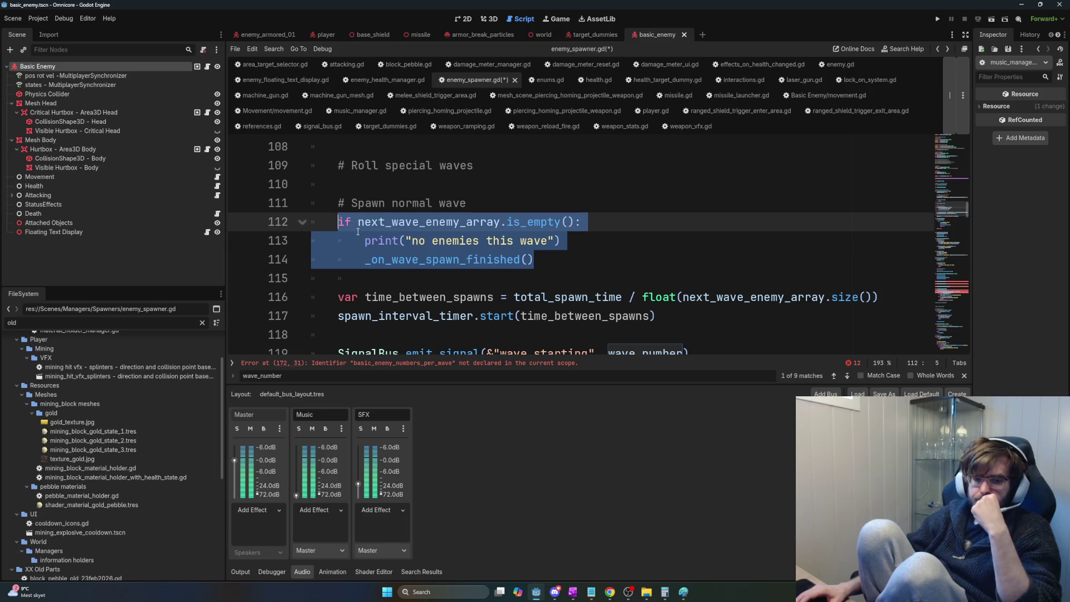
pyautogui.moveTo(400, 242)
pyautogui.moveTo(338, 221); pyautogui.dragTo(612, 257)
pyautogui.click(566, 255)
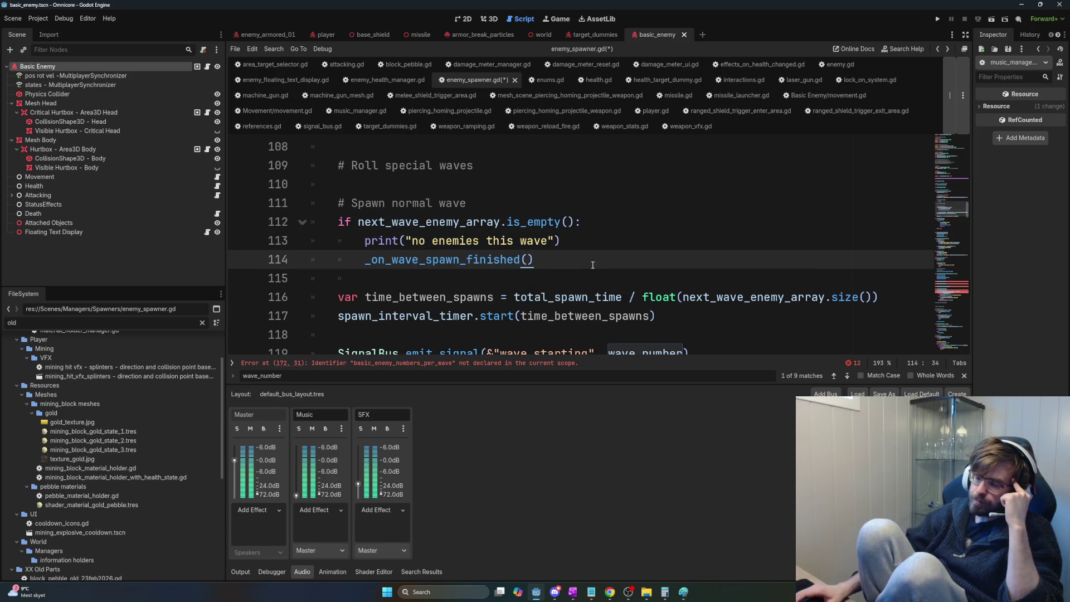
pyautogui.keyDown('shift'); pyautogui.click(311, 222); pyautogui.keyUp('shift')
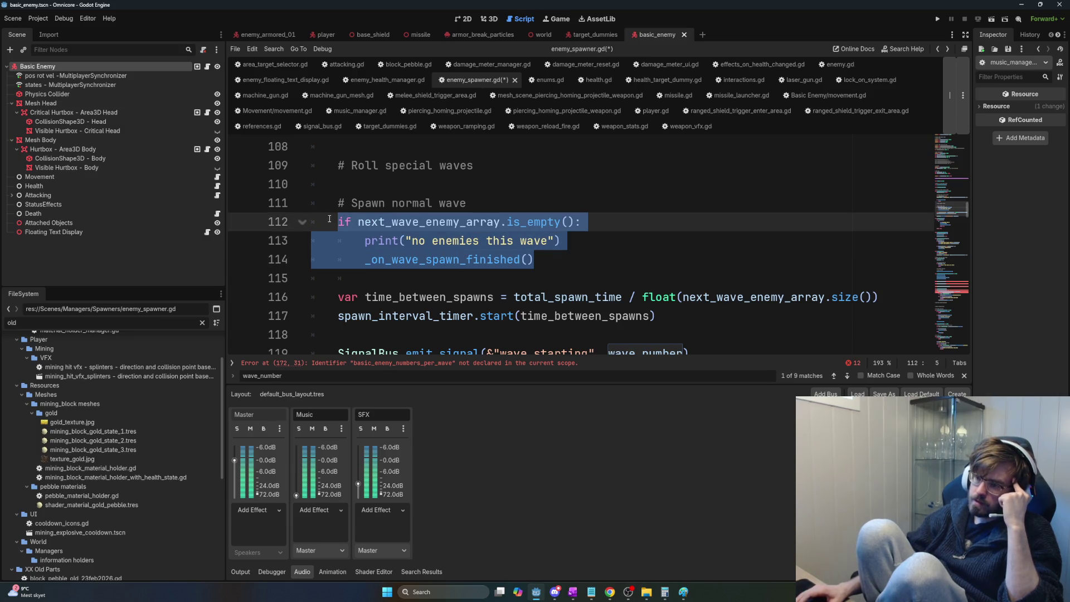
pyautogui.click(335, 221)
pyautogui.moveTo(335, 220); pyautogui.dragTo(556, 262)
pyautogui.click(556, 261)
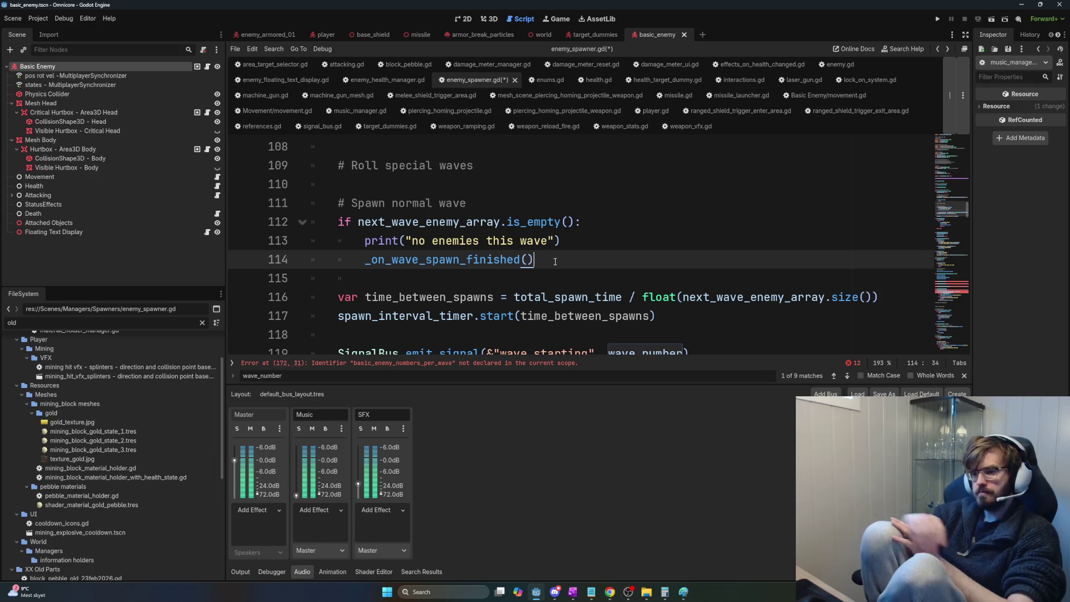
# Lower the SFX bus fader to -17.0 dB, then return to empty line 115 in the script
pyautogui.click(373, 415)
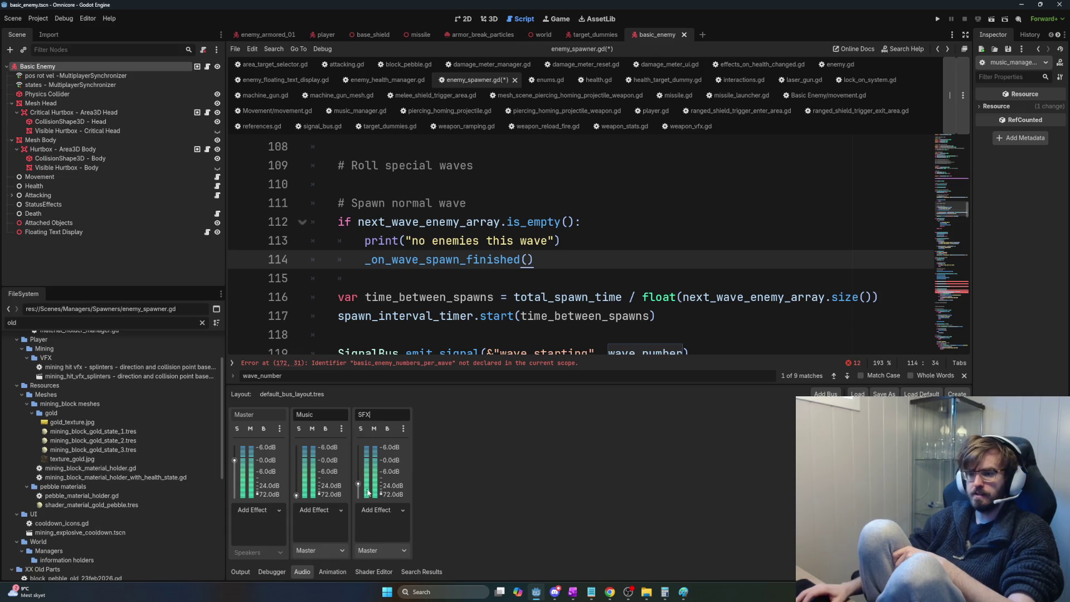
pyautogui.moveTo(358, 484)
pyautogui.mouseDown()
pyautogui.moveTo(359, 473)
pyautogui.moveTo(359, 482)
pyautogui.mouseUp()
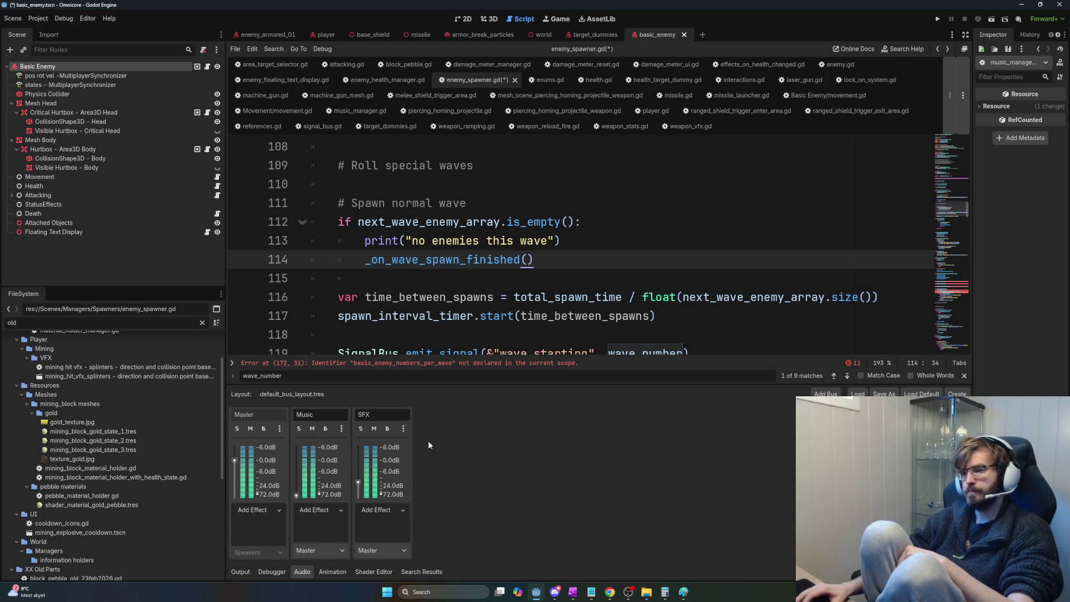
pyautogui.click(557, 260)
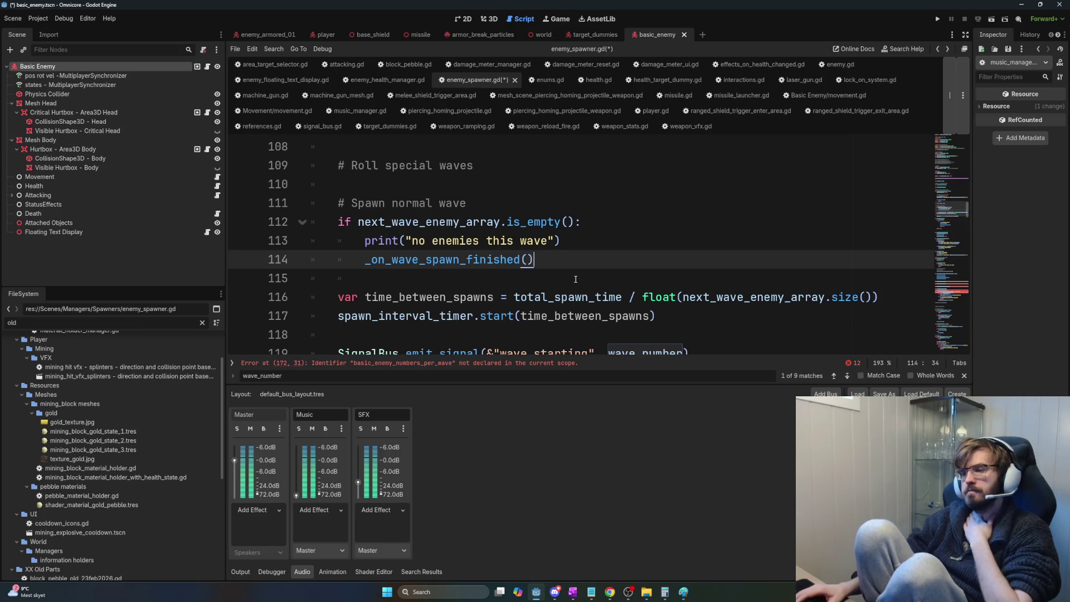
pyautogui.scroll(-1, 576, 279)
pyautogui.scroll(1, 576, 281)
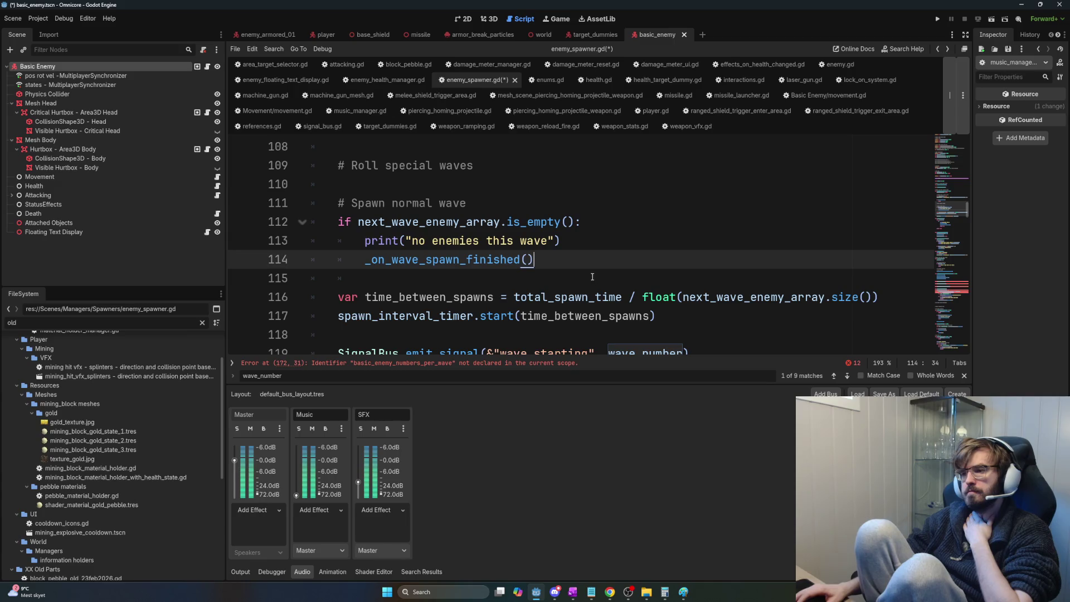
pyautogui.click(589, 275)
pyautogui.scroll(-1, 519, 293)
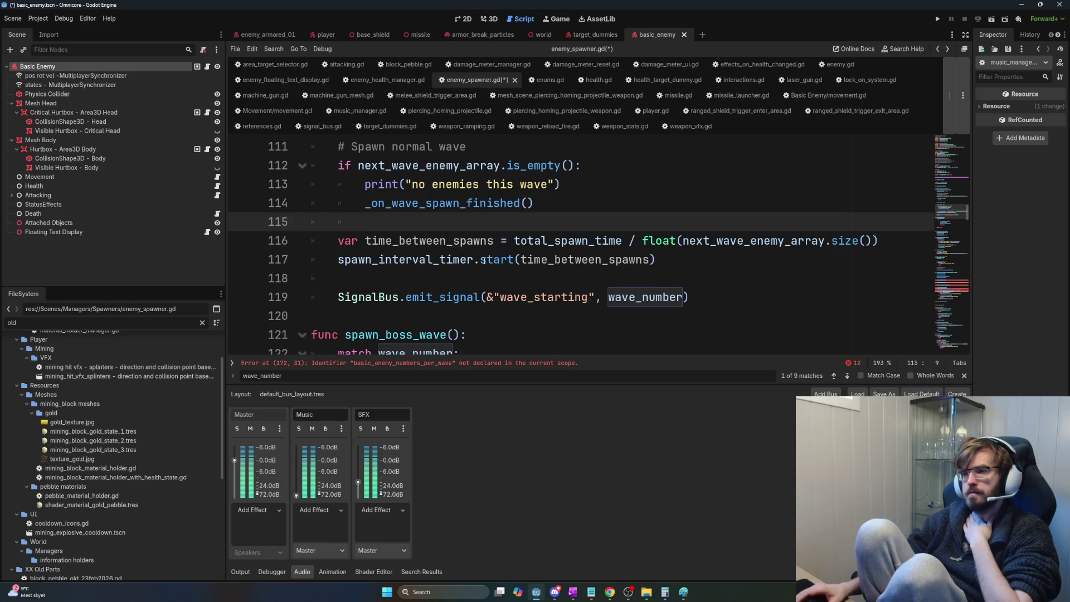
pyautogui.moveTo(484, 262)
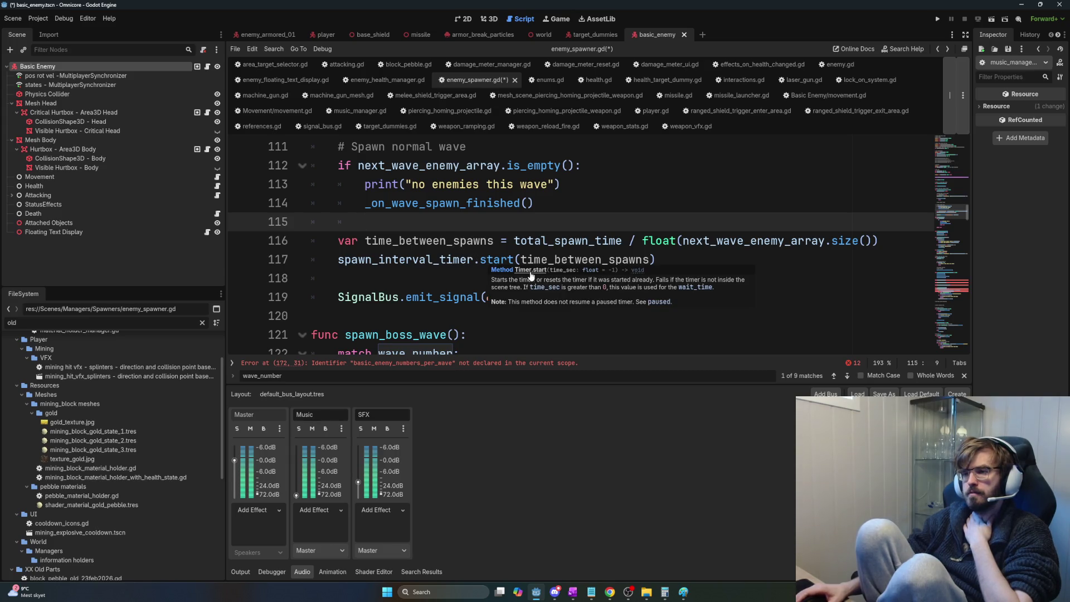
pyautogui.click(422, 284)
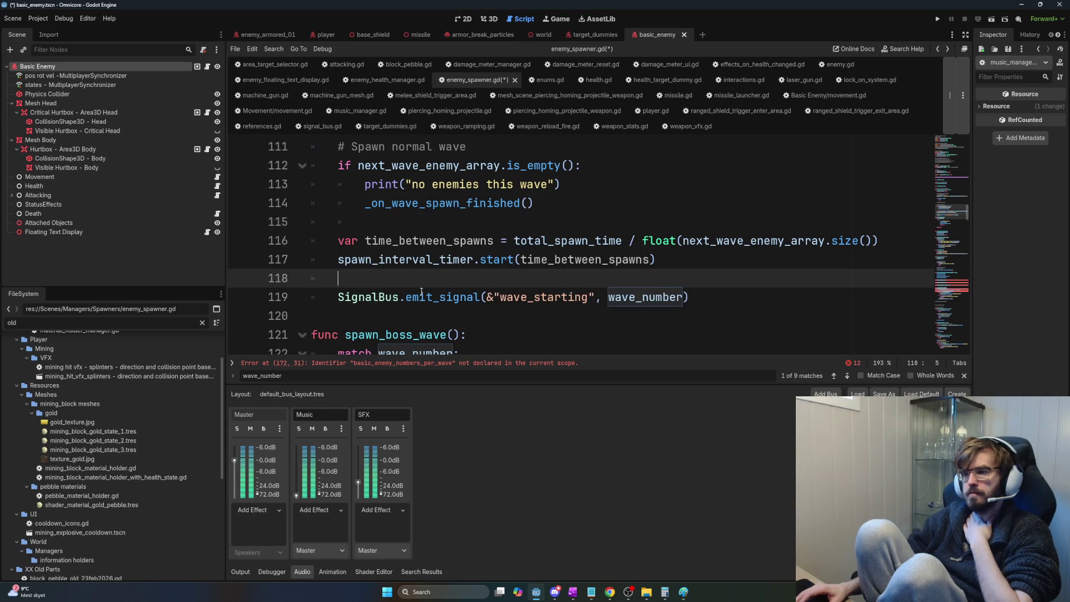
pyautogui.scroll(2, 450, 293)
pyautogui.scroll(-1, 450, 293)
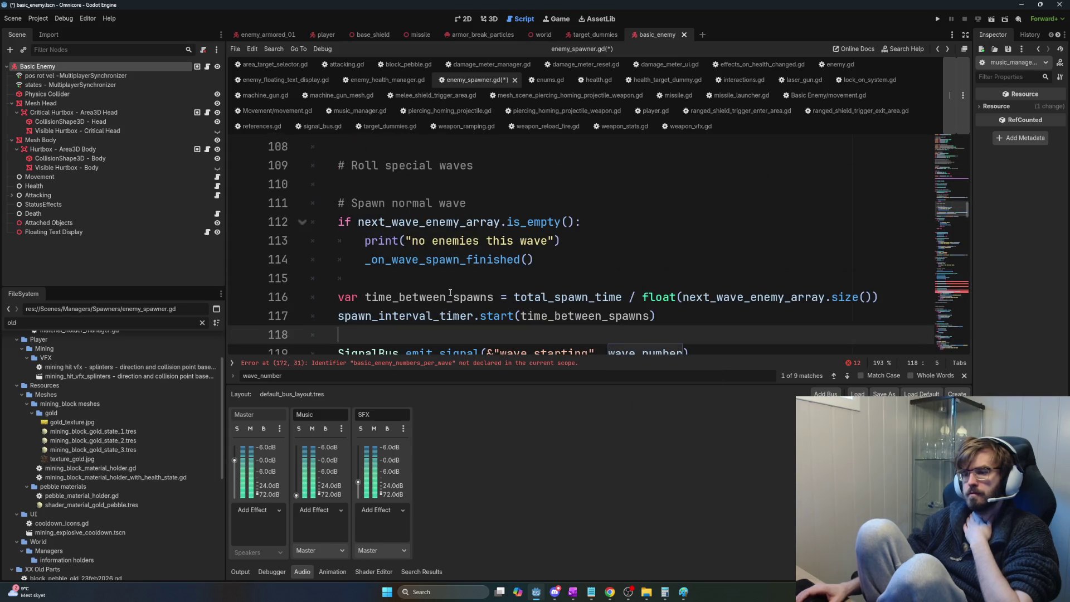
pyautogui.scroll(-1, 450, 294)
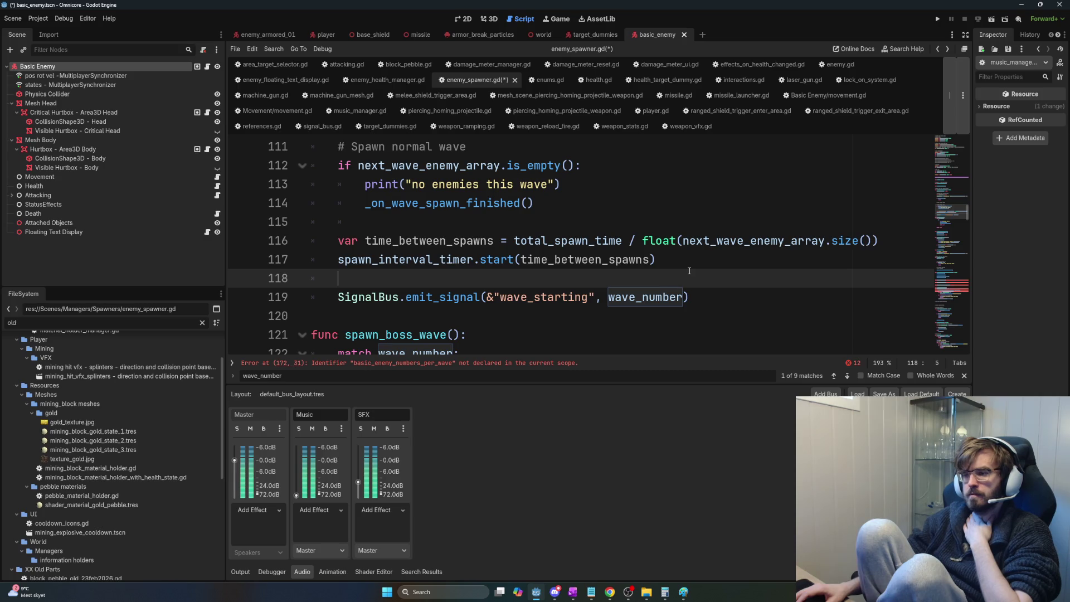
pyautogui.scroll(1, 673, 273)
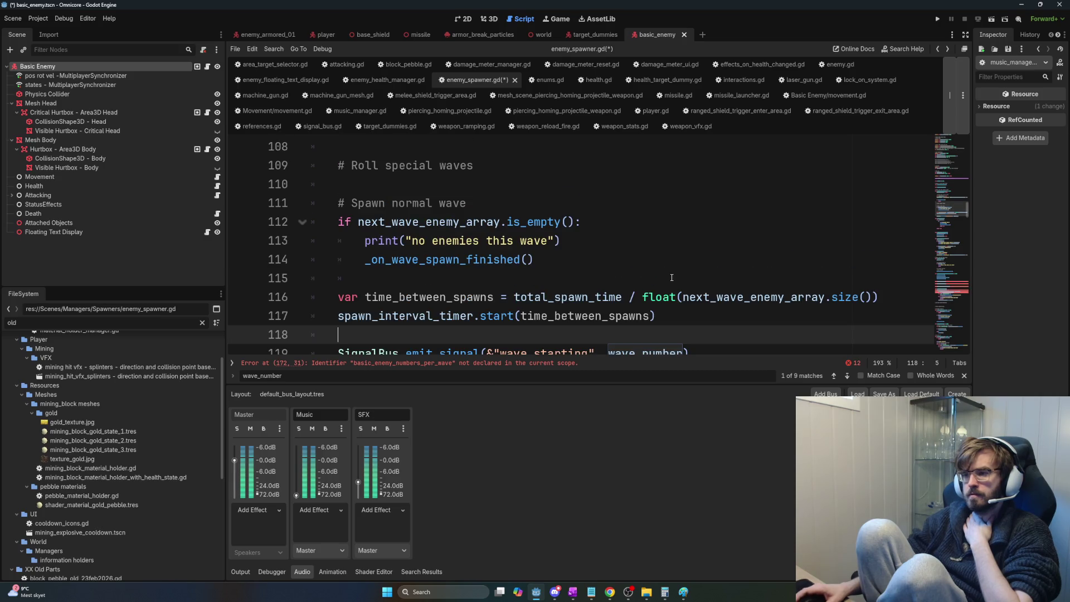
pyautogui.scroll(3, 672, 277)
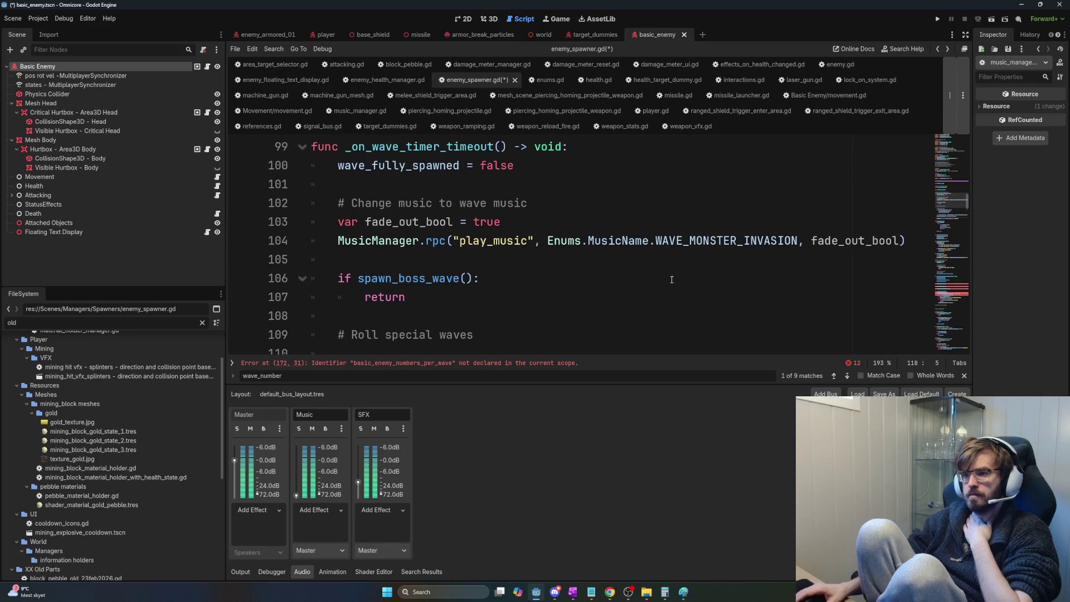
pyautogui.scroll(-4, 672, 279)
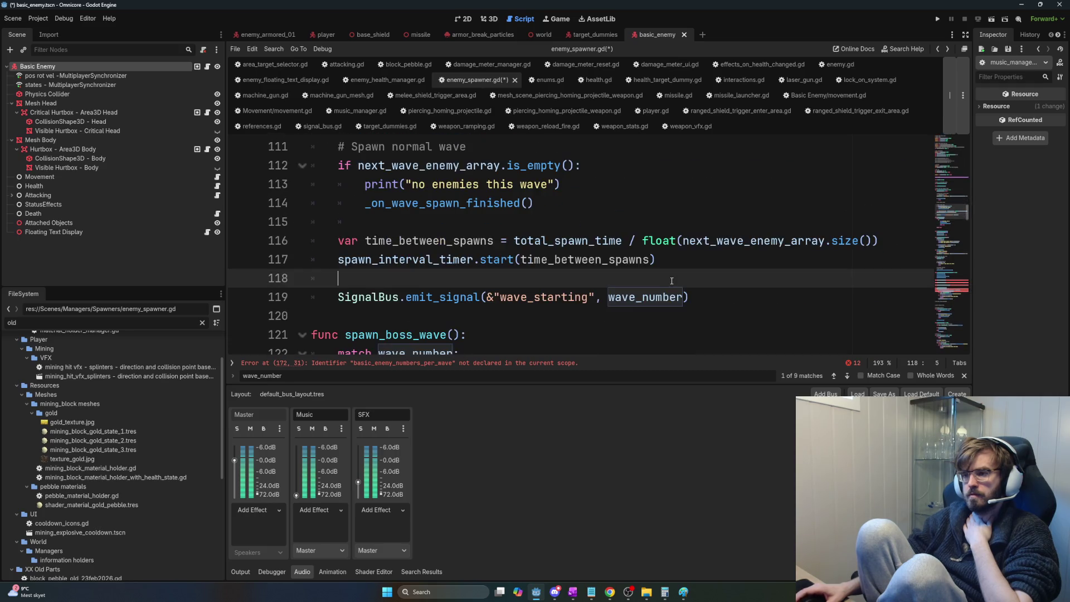
pyautogui.moveTo(686, 263); pyautogui.dragTo(334, 239)
pyautogui.click(334, 238)
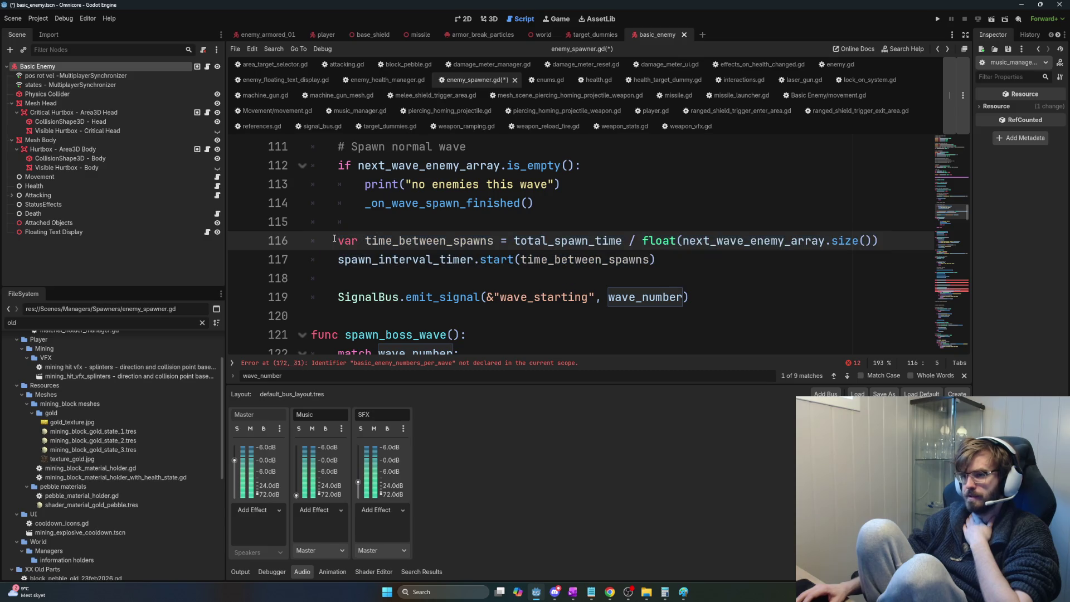
pyautogui.click(341, 228)
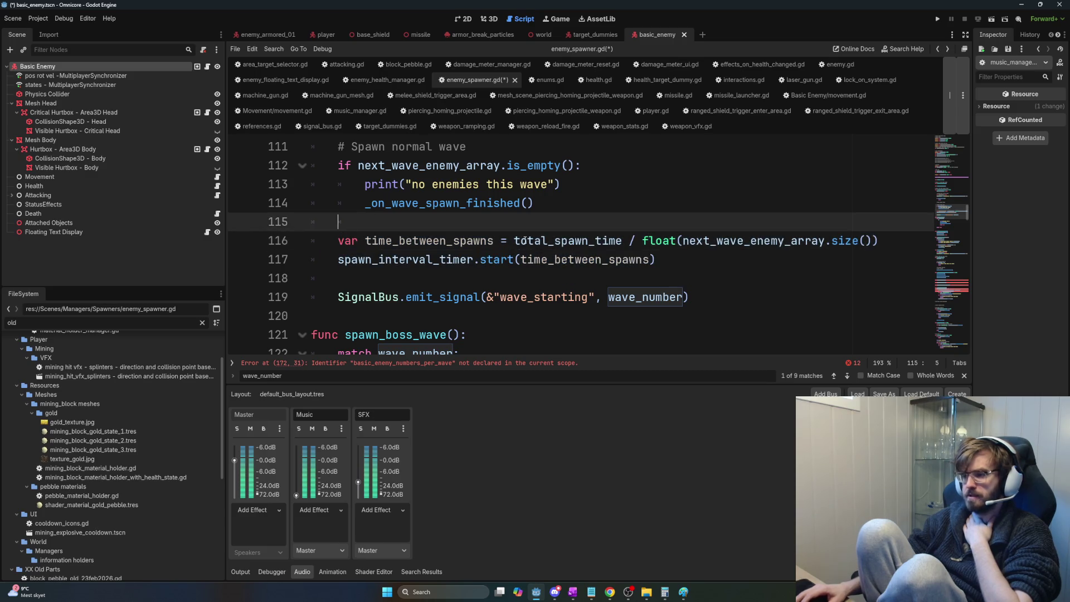
pyautogui.moveTo(657, 260); pyautogui.dragTo(339, 240)
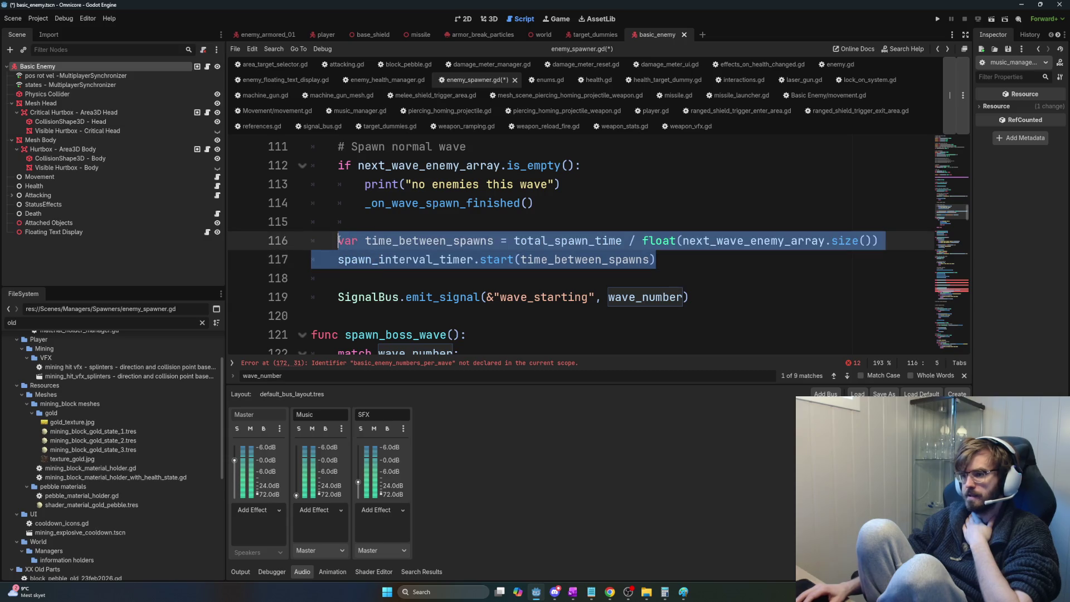
pyautogui.click(339, 241)
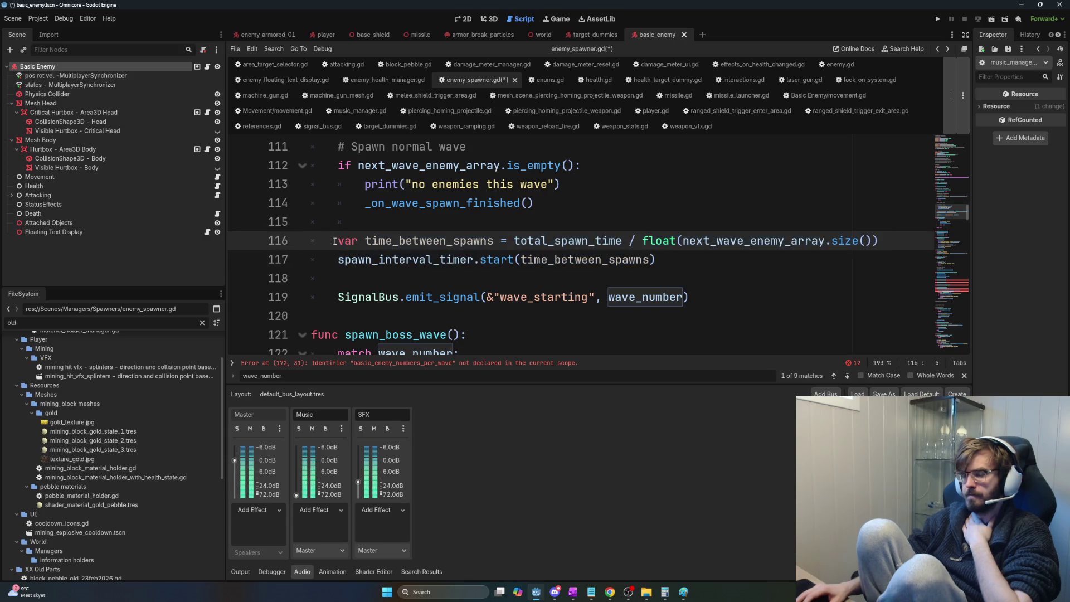
pyautogui.moveTo(339, 241); pyautogui.dragTo(680, 259)
pyautogui.click(680, 259)
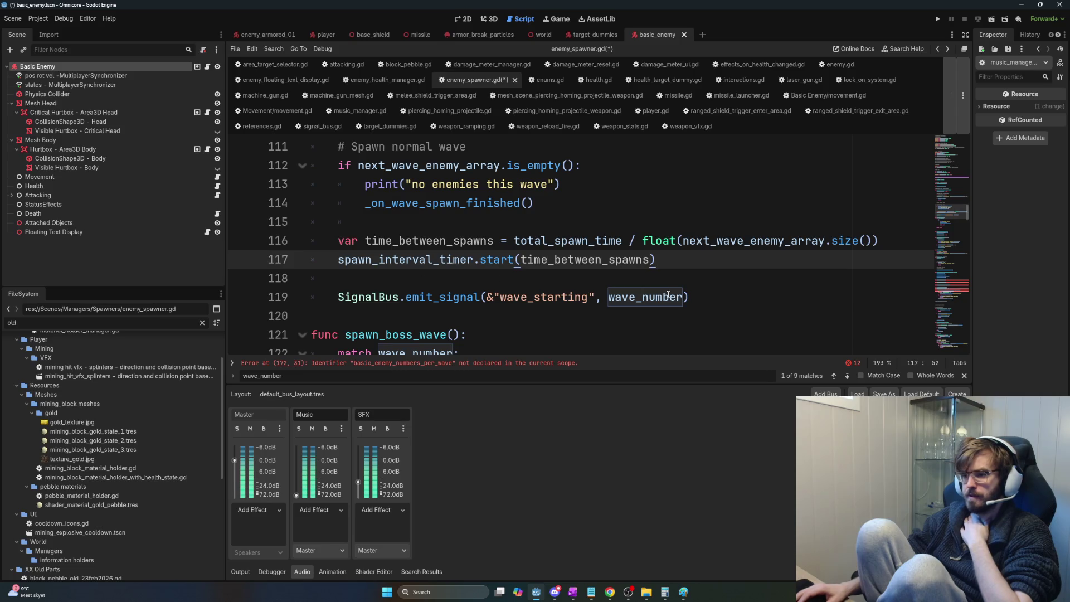
pyautogui.click(718, 304)
pyautogui.moveTo(718, 304); pyautogui.dragTo(332, 292)
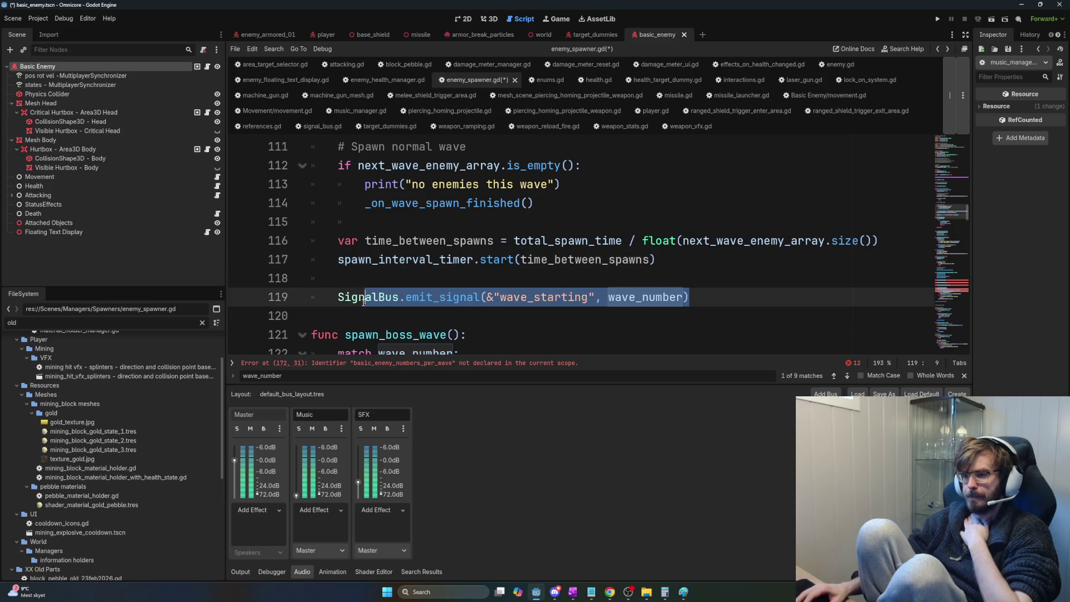
pyautogui.click(332, 292)
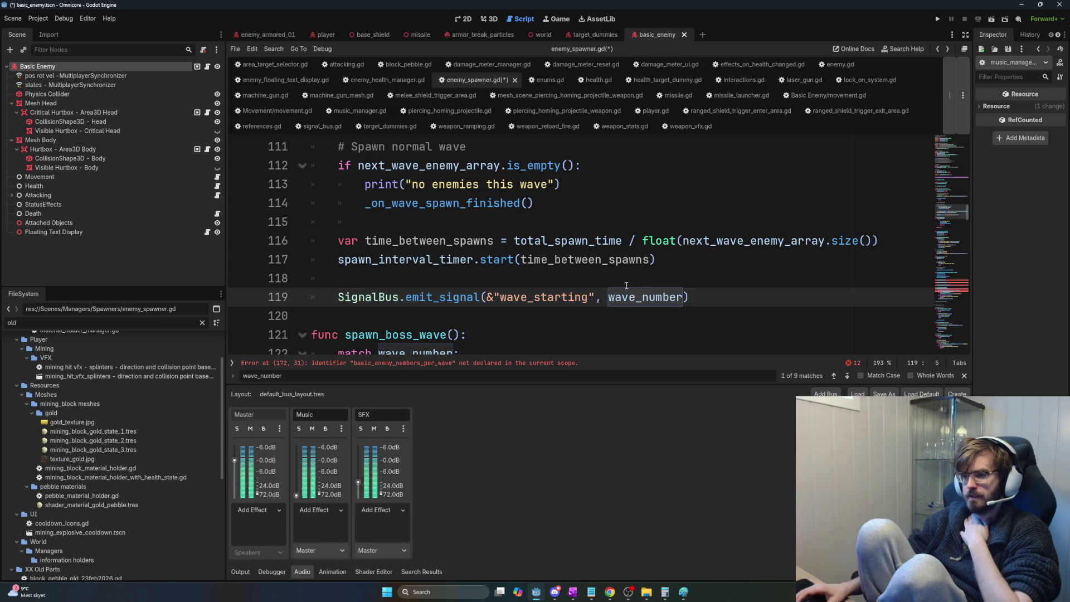
pyautogui.moveTo(709, 295); pyautogui.dragTo(330, 302)
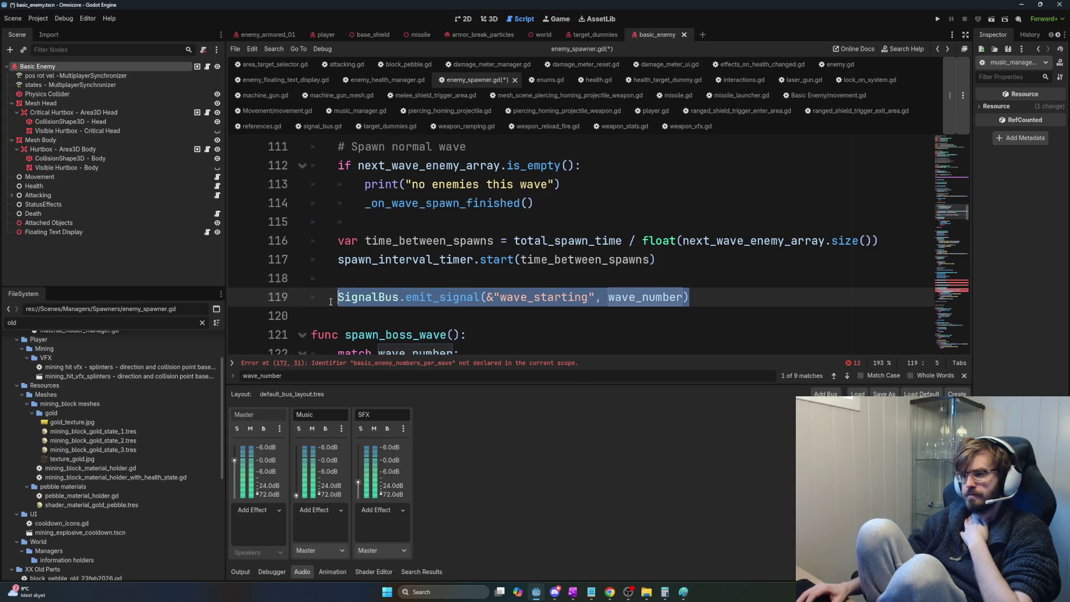
pyautogui.scroll(1, 394, 292)
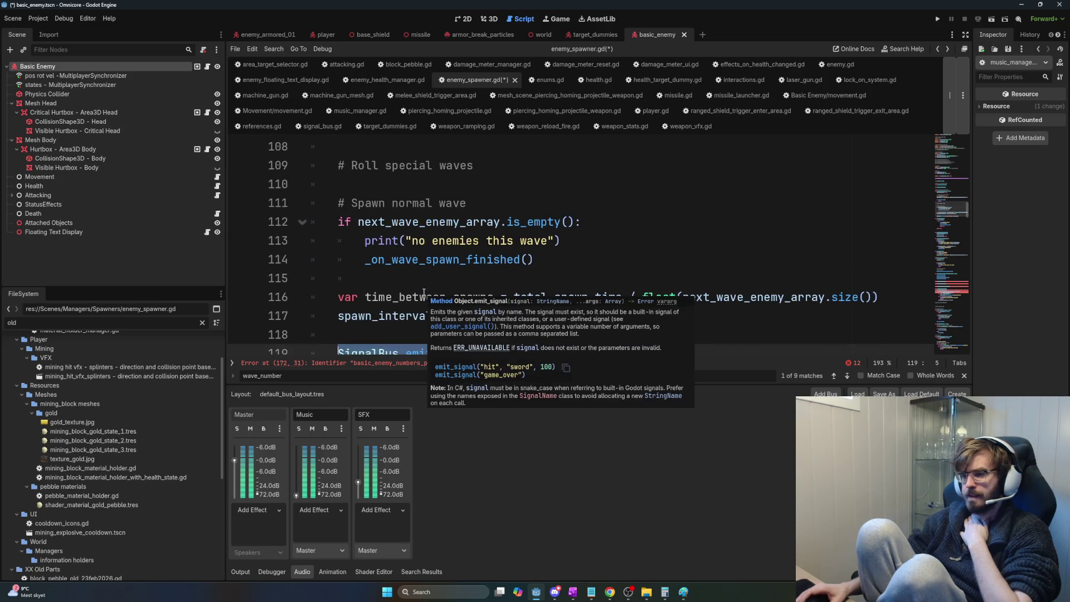
pyautogui.scroll(-1, 545, 288)
pyautogui.click(434, 278)
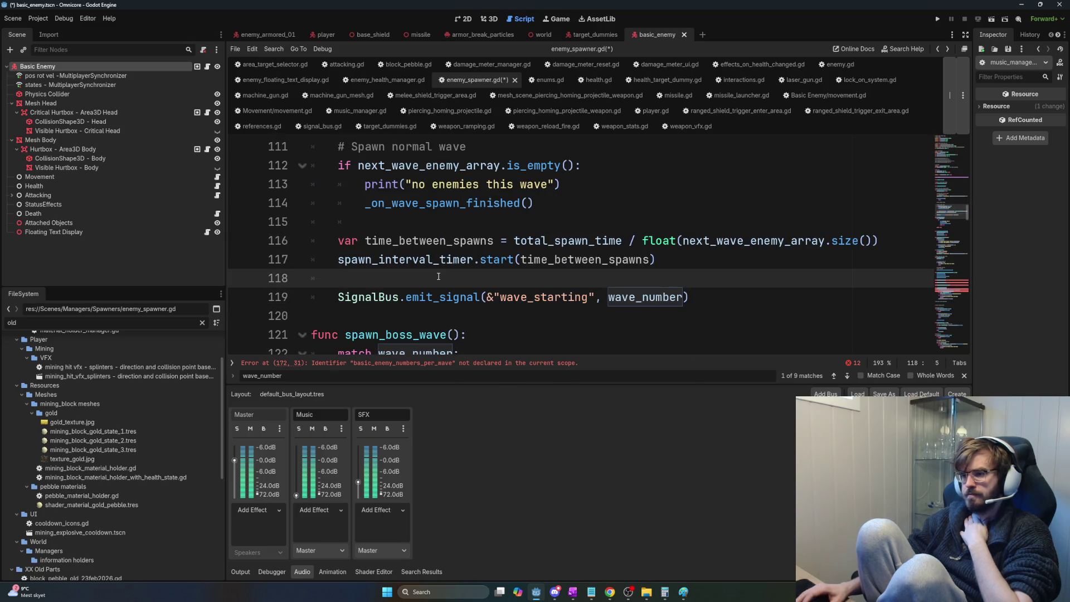
pyautogui.click(601, 222)
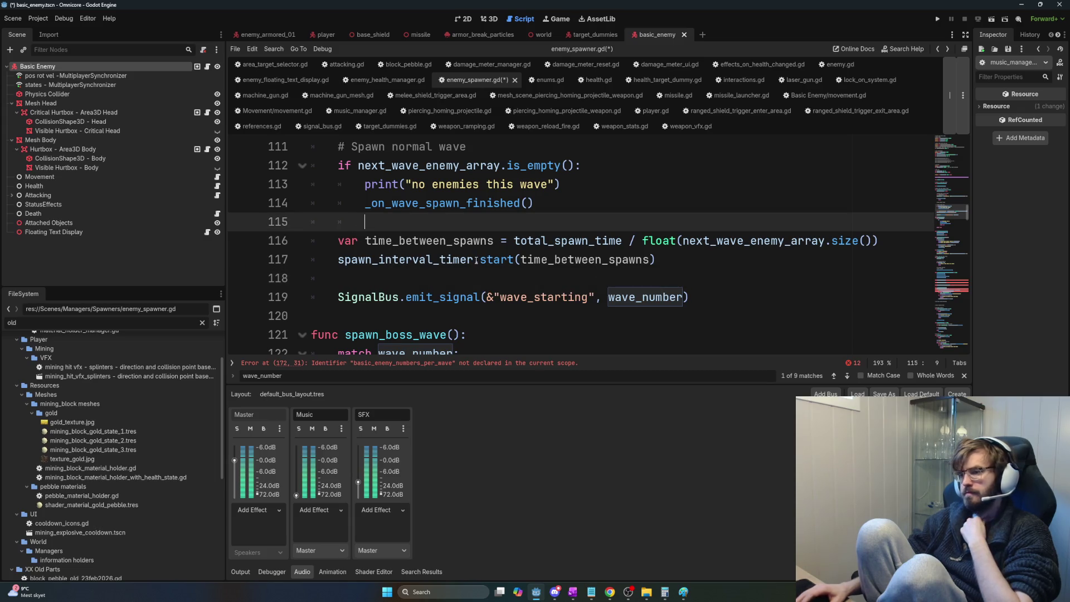
pyautogui.scroll(1, 476, 260)
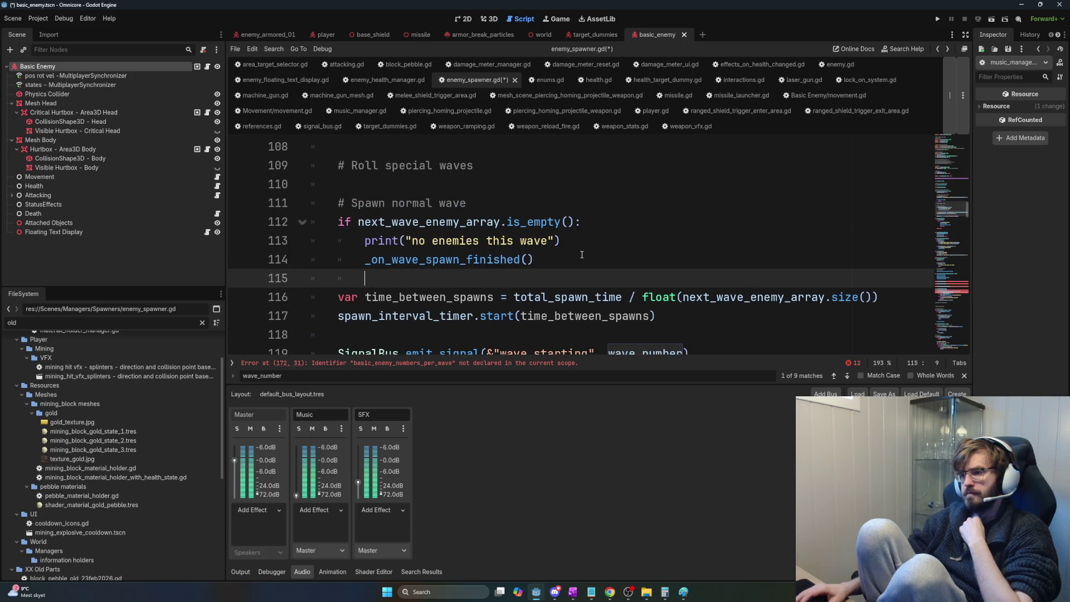
pyautogui.scroll(-1, 509, 263)
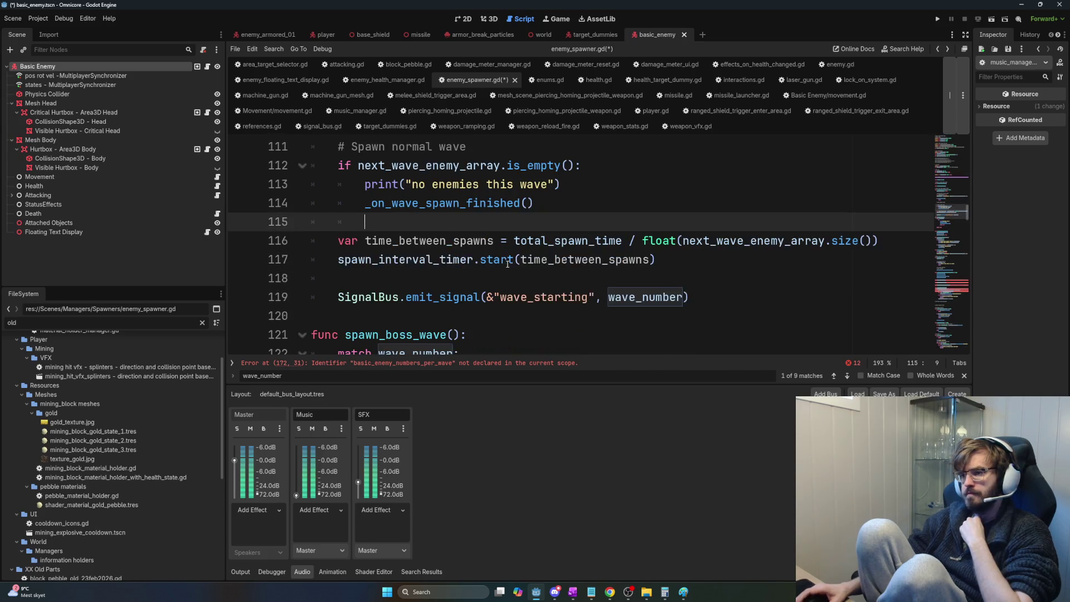
pyautogui.click(488, 151)
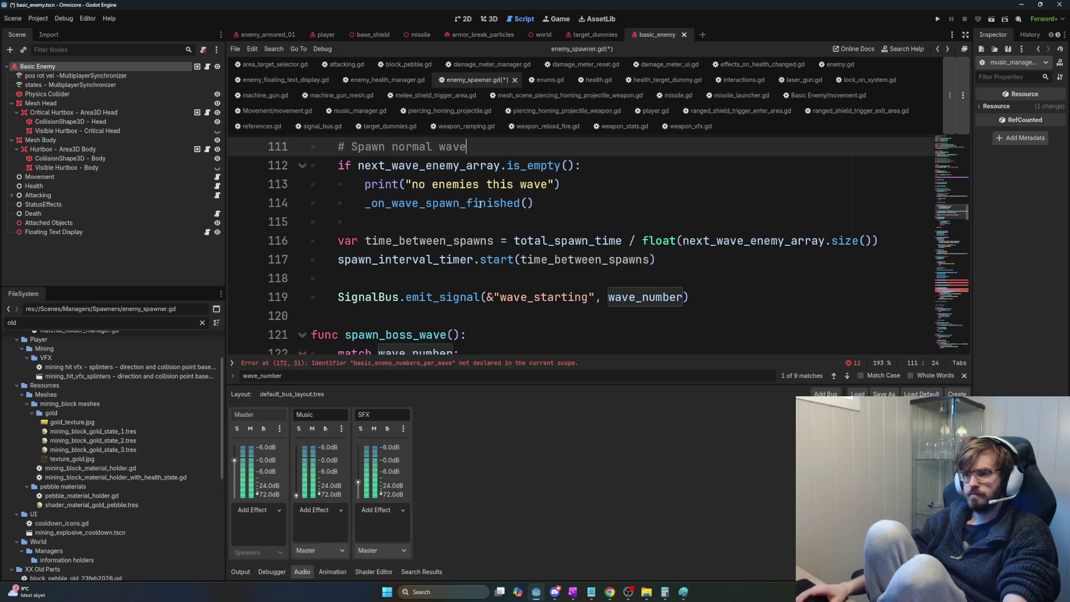
# Replace the '# Spawn normal wave' comment with a spawn_wave() call and add a func spawn_wave() header
pyautogui.scroll(1, 424, 206)
pyautogui.keyDown('shift'); pyautogui.click(354, 204); pyautogui.keyUp('shift')
pyautogui.hotkey('shift', 'Home')
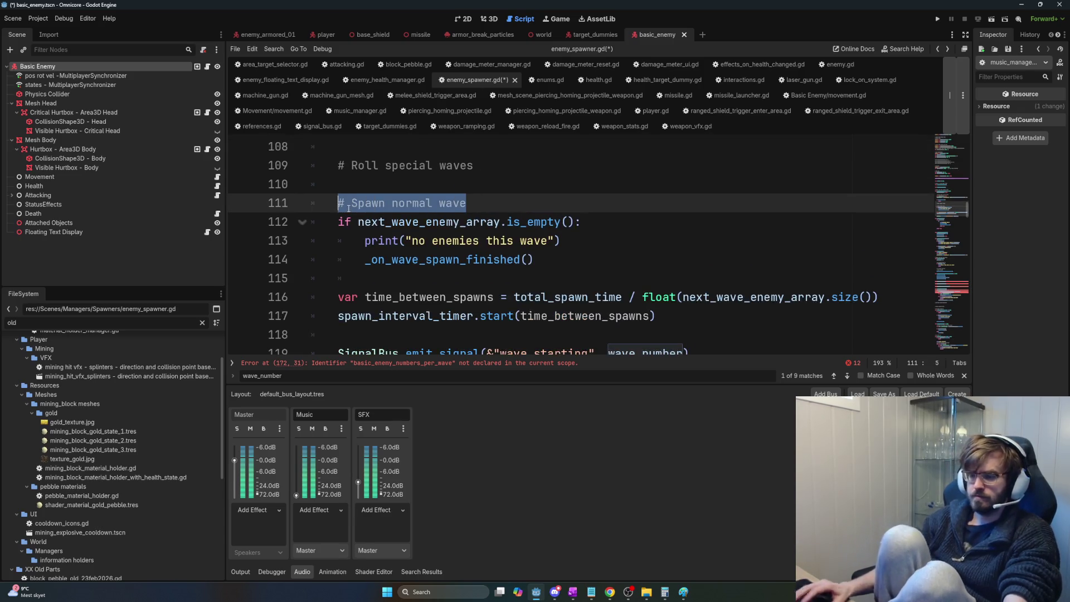
pyautogui.press('BackSpace')
pyautogui.write('spawn_wave()')
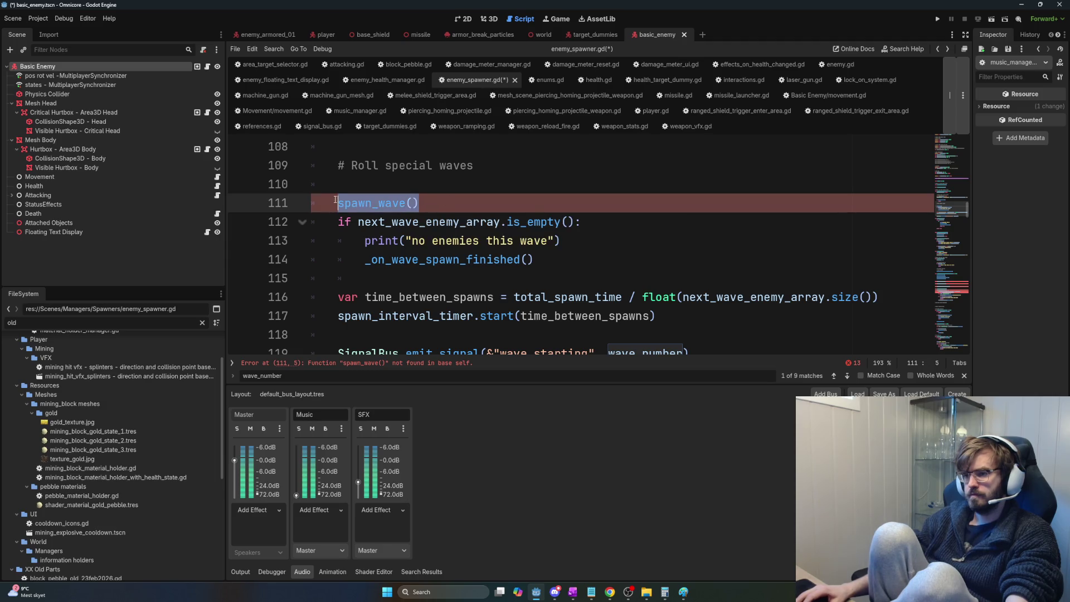
pyautogui.press('Return')
pyautogui.press('Return')
pyautogui.write('func spawn_wave()')
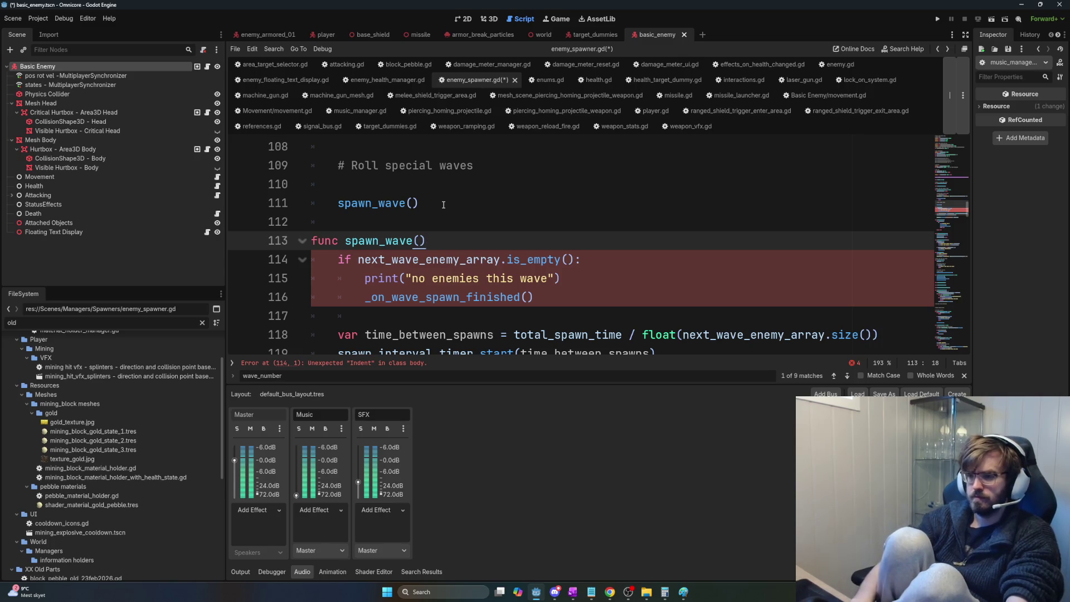
# Rename the call to start_wave_spawning() and copy that name for the new function header
pyautogui.rightClick(444, 205)
pyautogui.click(366, 203)
pyautogui.moveTo(373, 203); pyautogui.dragTo(344, 203)
pyautogui.write('tart_')
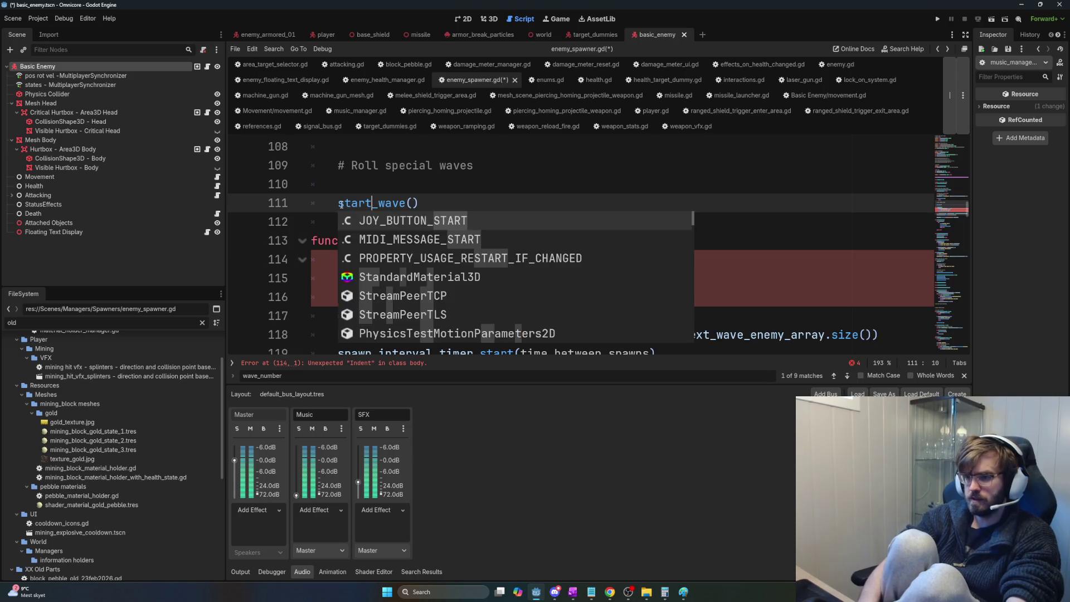
pyautogui.press('Delete')
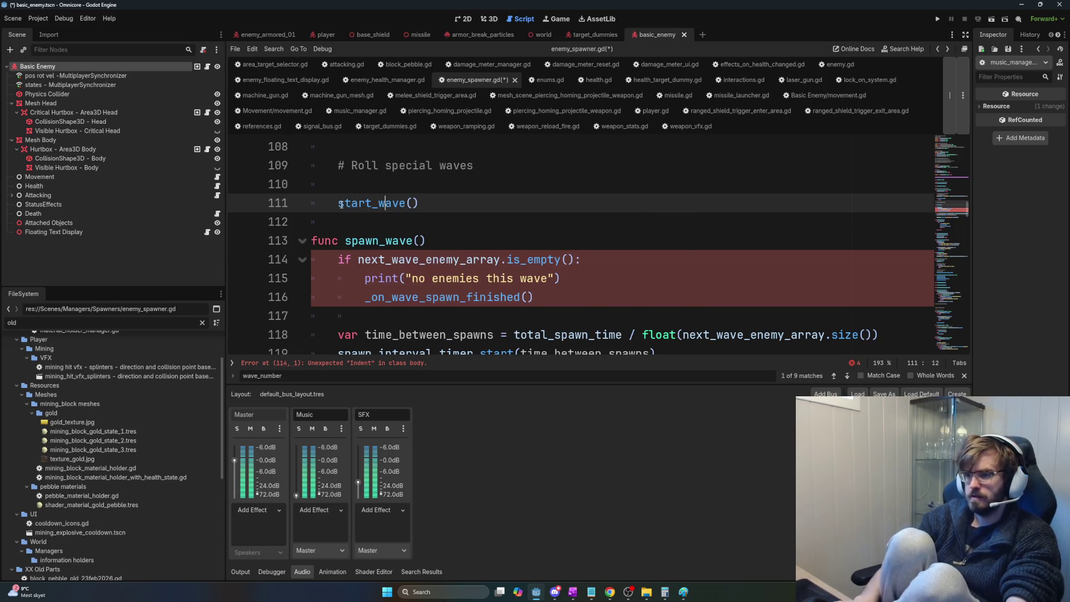
pyautogui.write('_spawning')
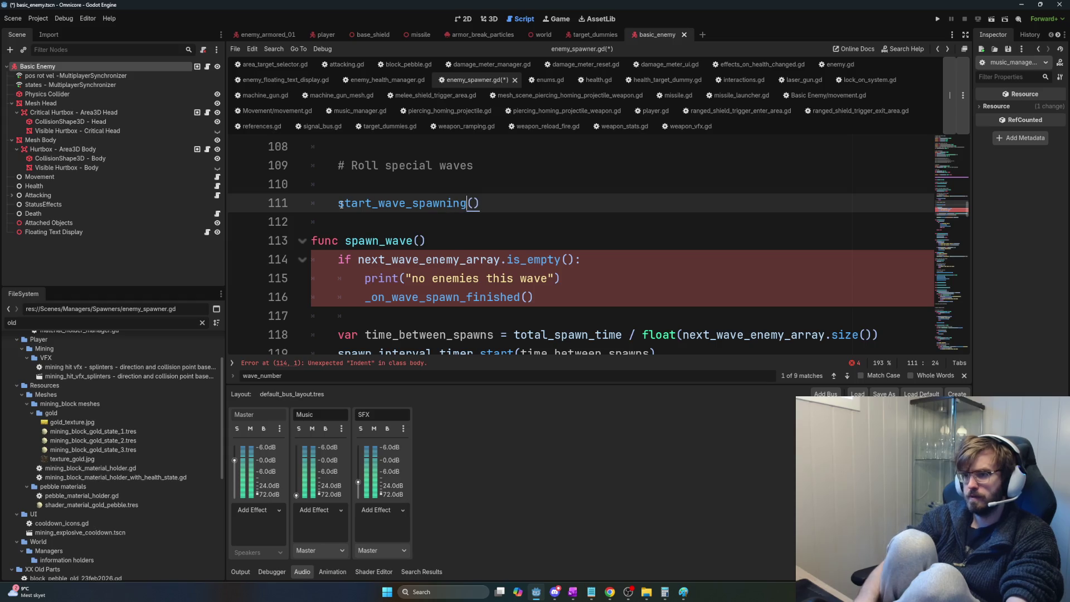
pyautogui.click(499, 205)
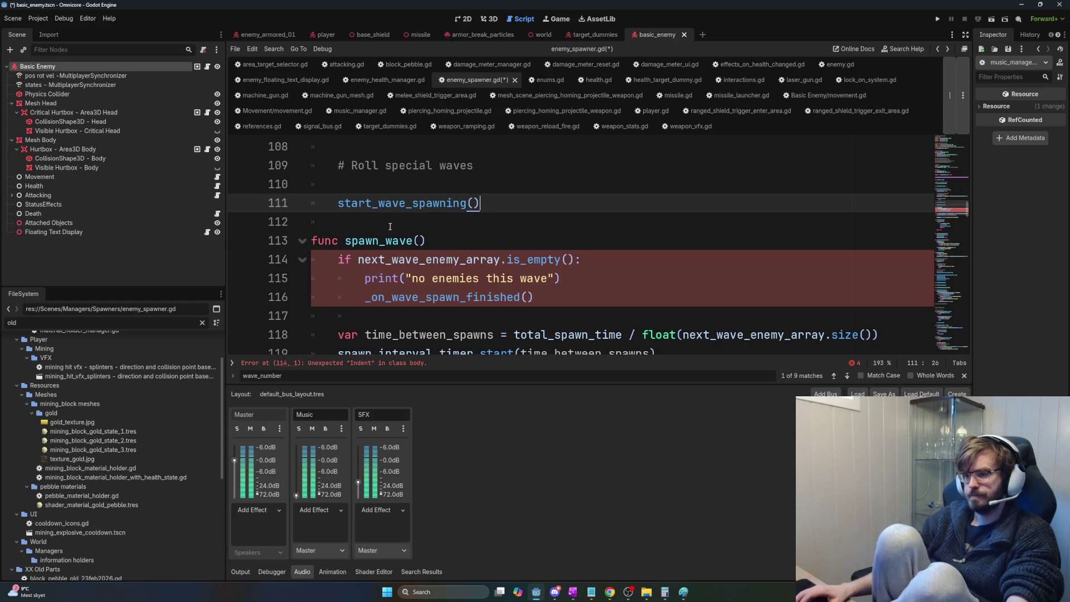
pyautogui.doubleClick(386, 204)
pyautogui.hotkey('ctrl', 'c')
pyautogui.doubleClick(379, 241)
# Rename the new function header to start_wave_spawning() -> void:
pyautogui.hotkey('ctrl', 'v')
pyautogui.scroll(-1, 524, 277)
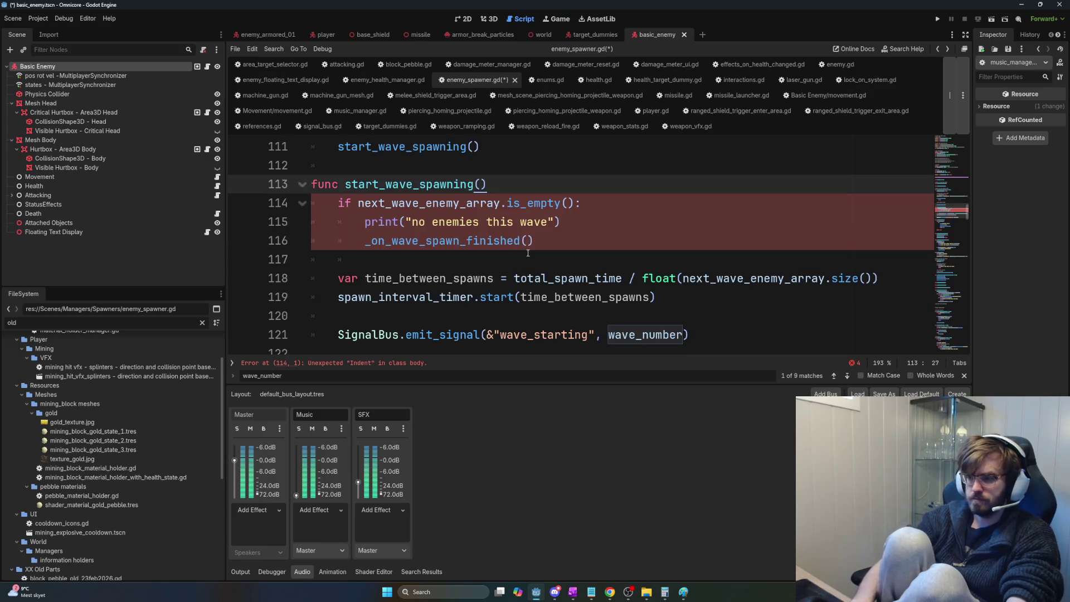
pyautogui.write('-<')
pyautogui.press('BackSpace')
pyautogui.press('BackSpace')
pyautogui.write('-> void:')
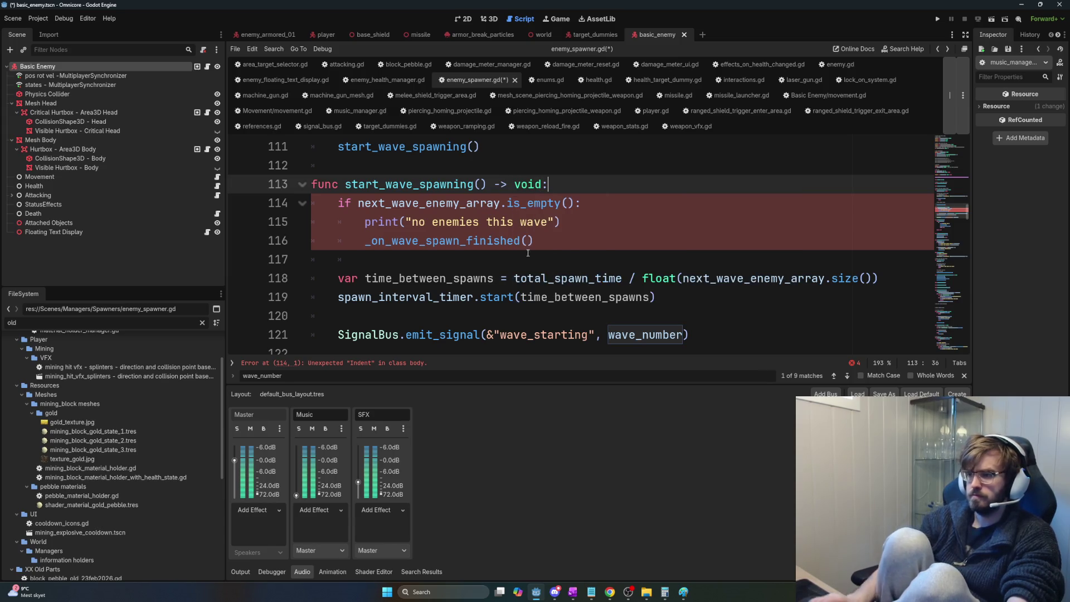
# Select the whole start_wave_spawning() function from its header on line 113 through line 121
pyautogui.scroll(-1, 490, 246)
pyautogui.scroll(1, 503, 268)
pyautogui.scroll(-2, 516, 243)
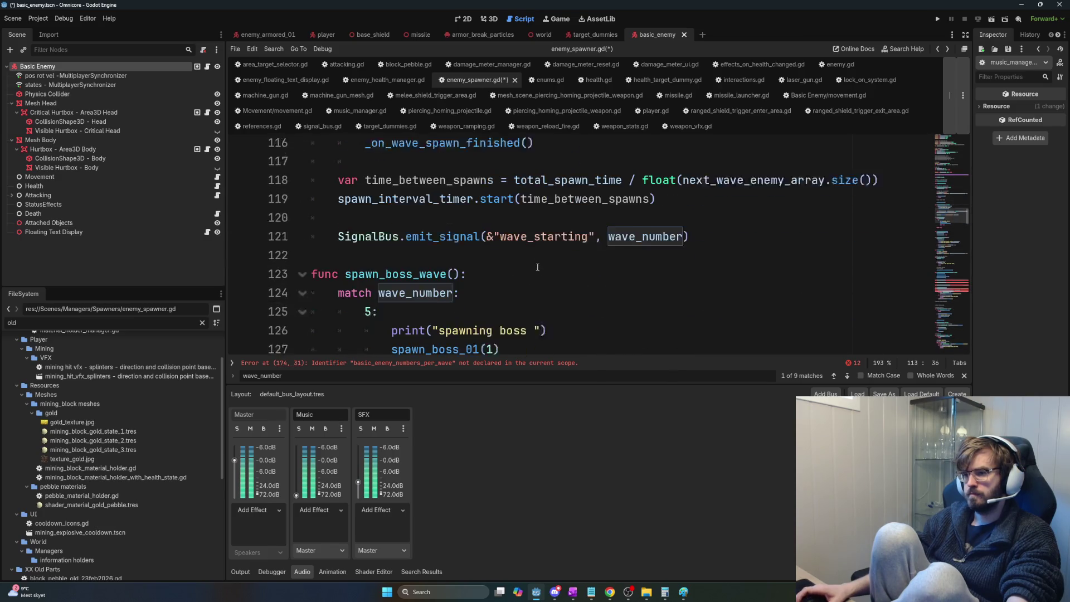
pyautogui.scroll(3, 544, 268)
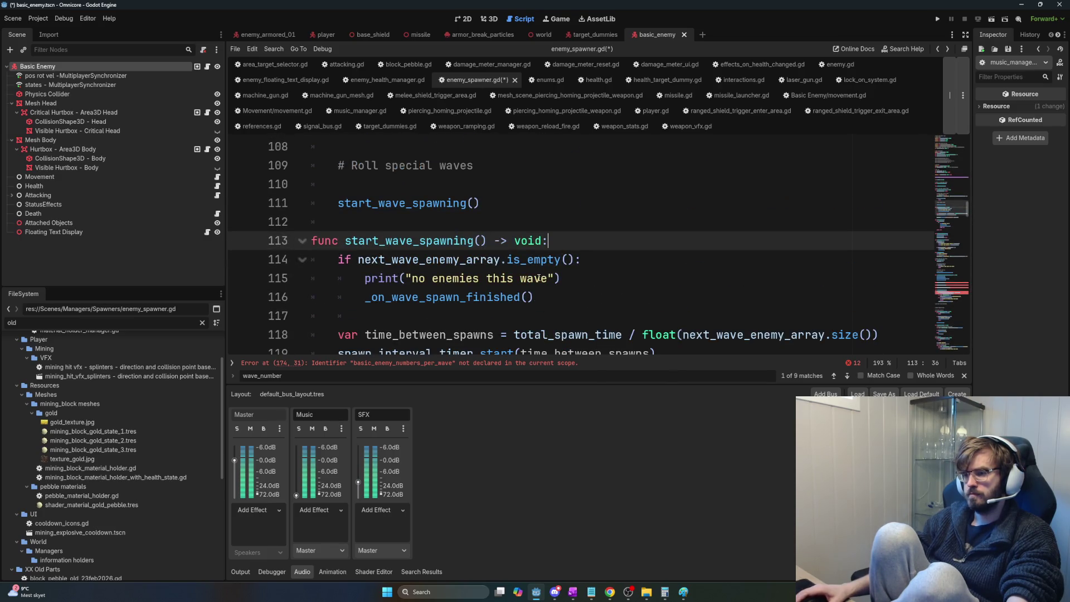
pyautogui.scroll(-2, 538, 279)
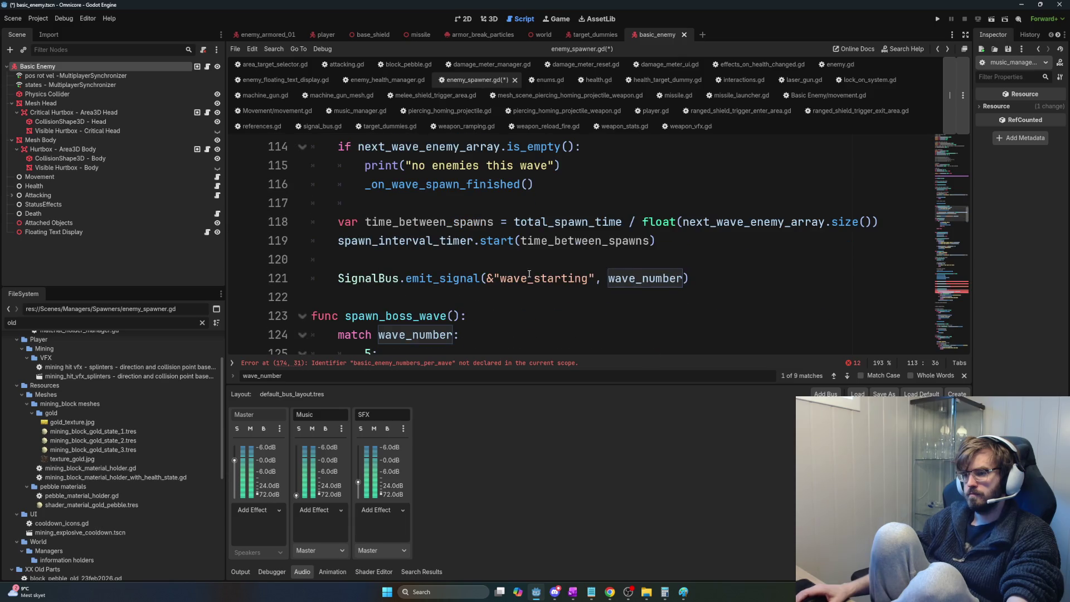
pyautogui.scroll(1, 657, 280)
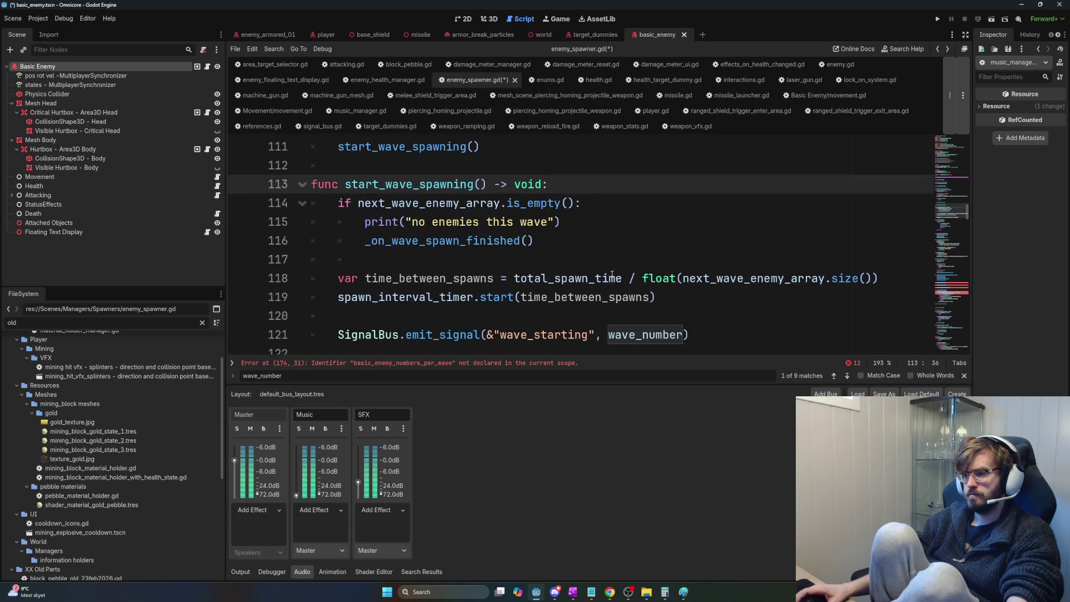
pyautogui.click(302, 184)
pyautogui.click(302, 222)
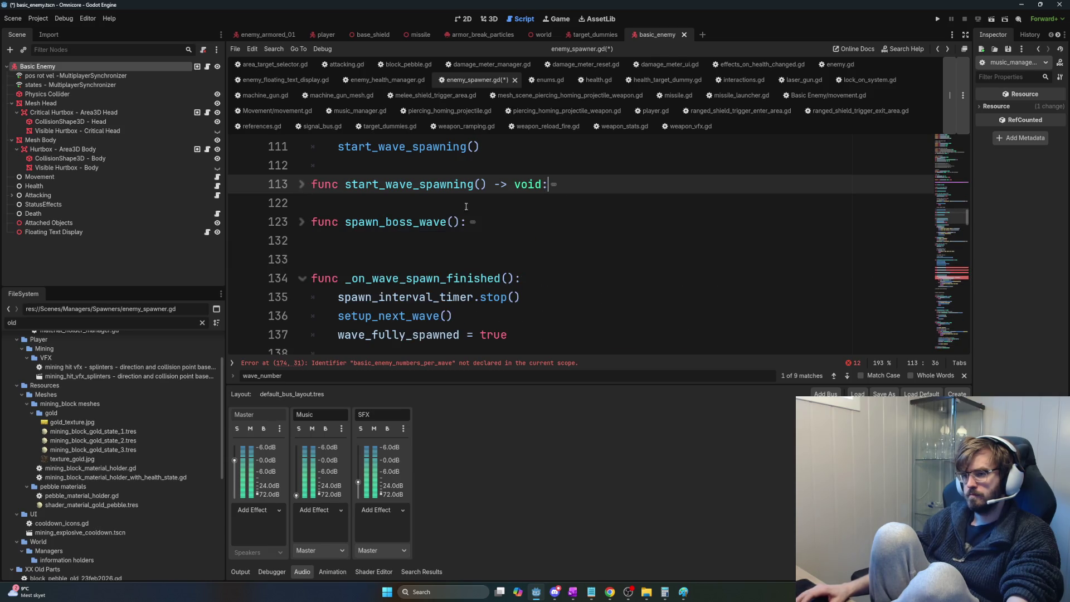
pyautogui.click(302, 184)
pyautogui.scroll(-2, 558, 251)
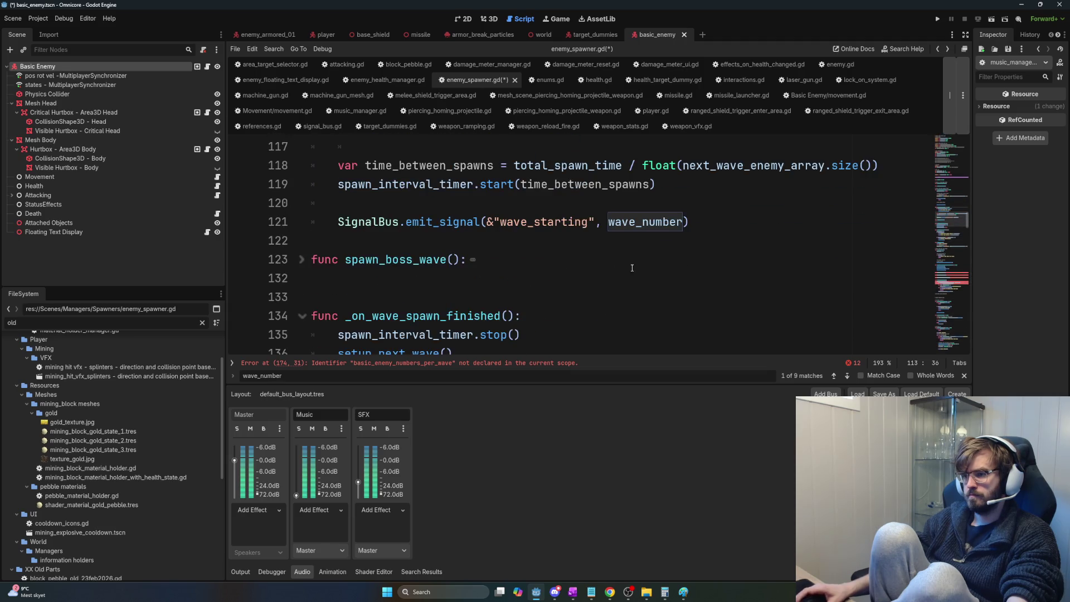
pyautogui.click(722, 223)
pyautogui.click(721, 226)
pyautogui.scroll(2, 313, 197)
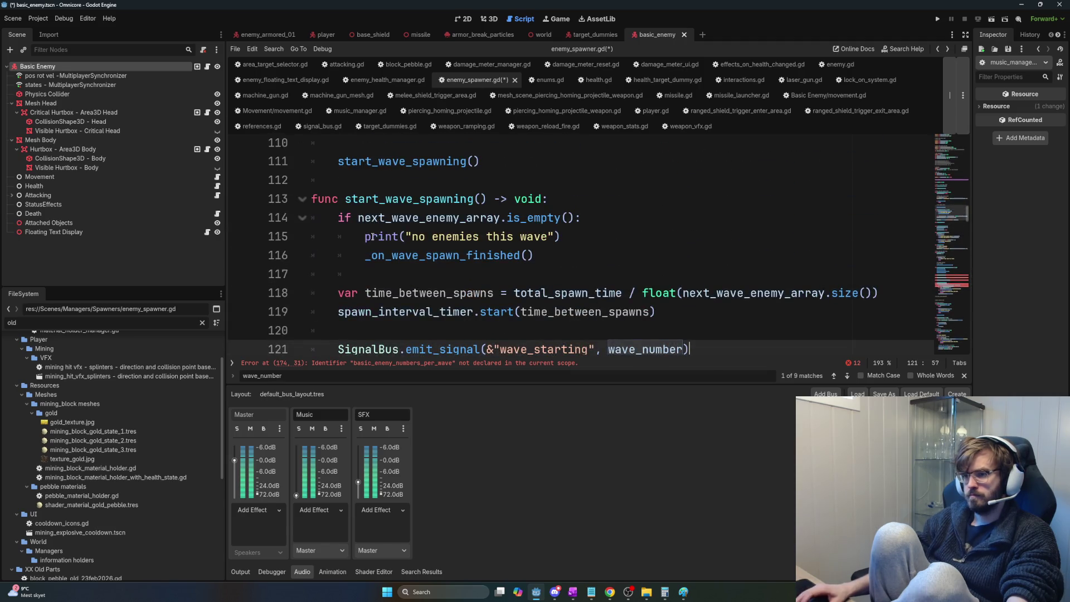
pyautogui.keyDown('shift'); pyautogui.click(316, 199); pyautogui.keyUp('shift')
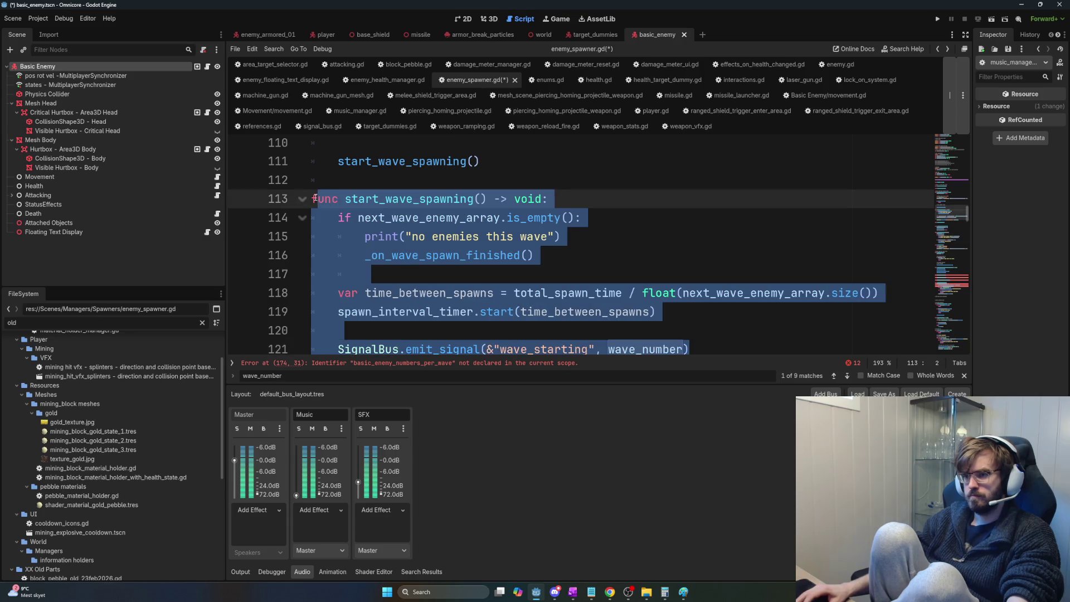
# Move start_wave_spawning() below spawn_boss_wave(), then fold both functions
pyautogui.press('Delete')
pyautogui.click(368, 255)
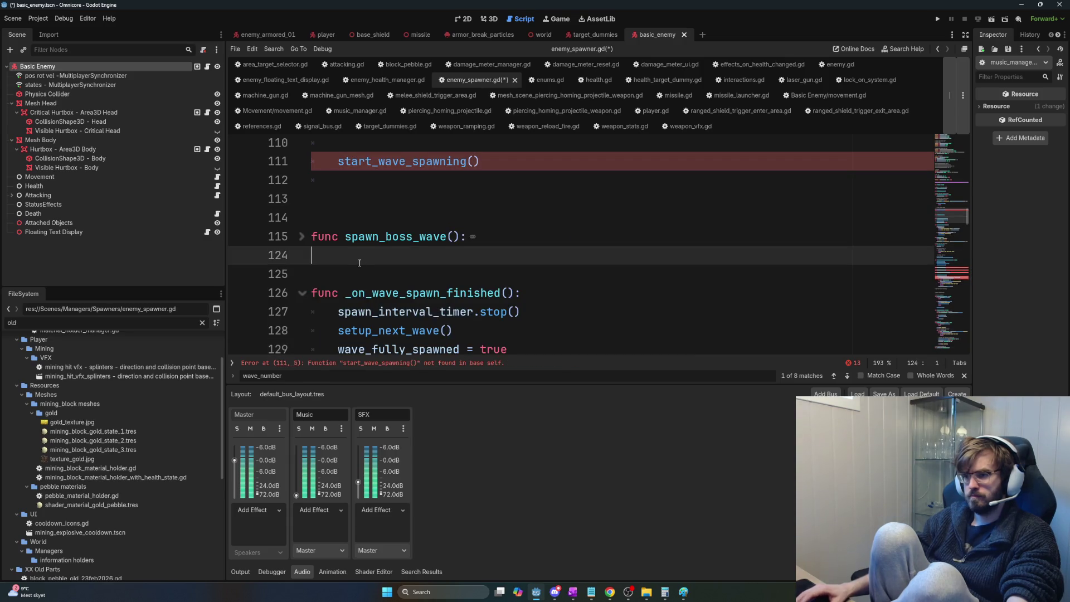
pyautogui.hotkey('ctrl', 'v')
pyautogui.click(301, 156)
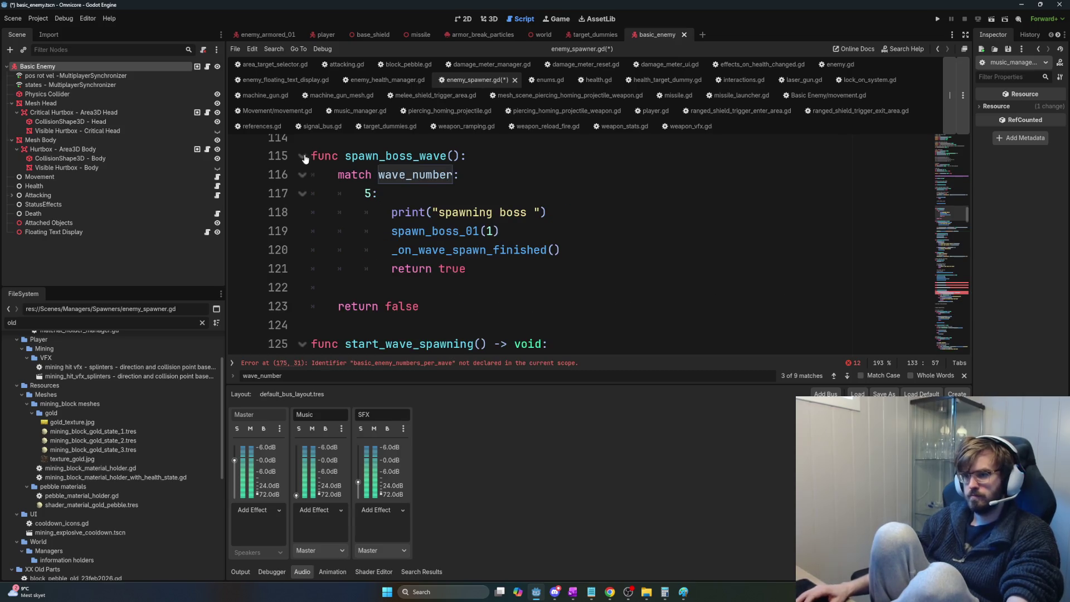
pyautogui.click(301, 157)
pyautogui.click(301, 194)
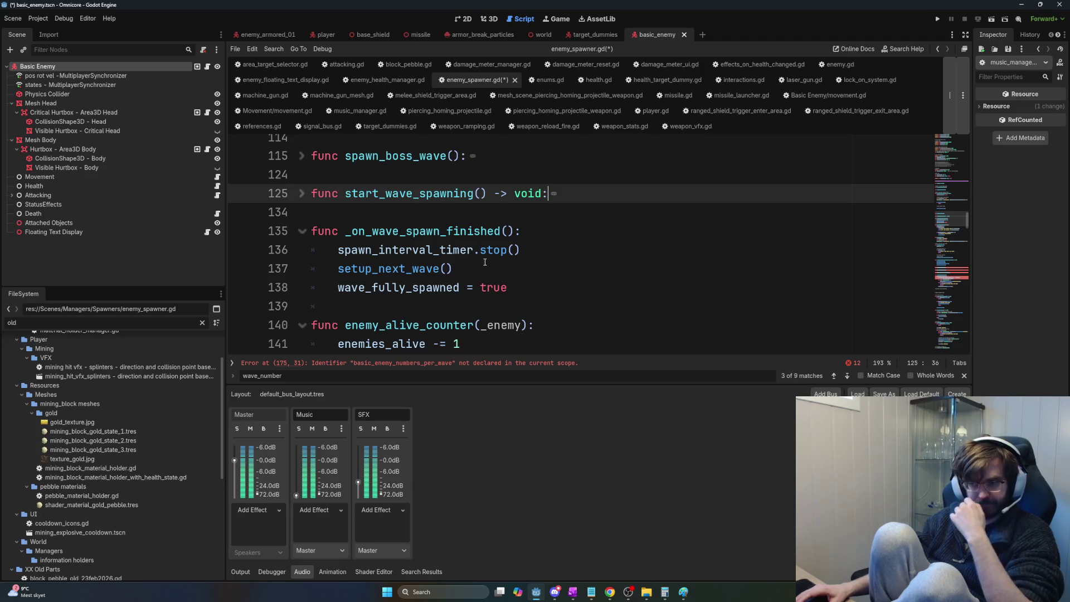
# Delete the leftover blank lines between functions, starting with line 114
pyautogui.scroll(4, 484, 262)
pyautogui.scroll(-2, 335, 245)
pyautogui.click(325, 240)
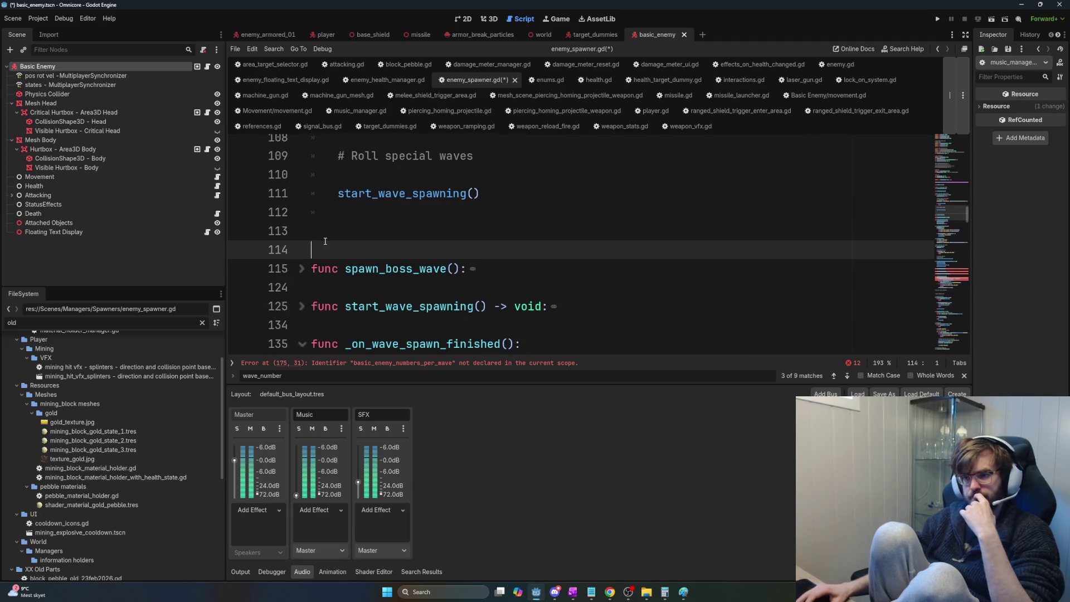
pyautogui.press('BackSpace')
pyautogui.press('BackSpace')
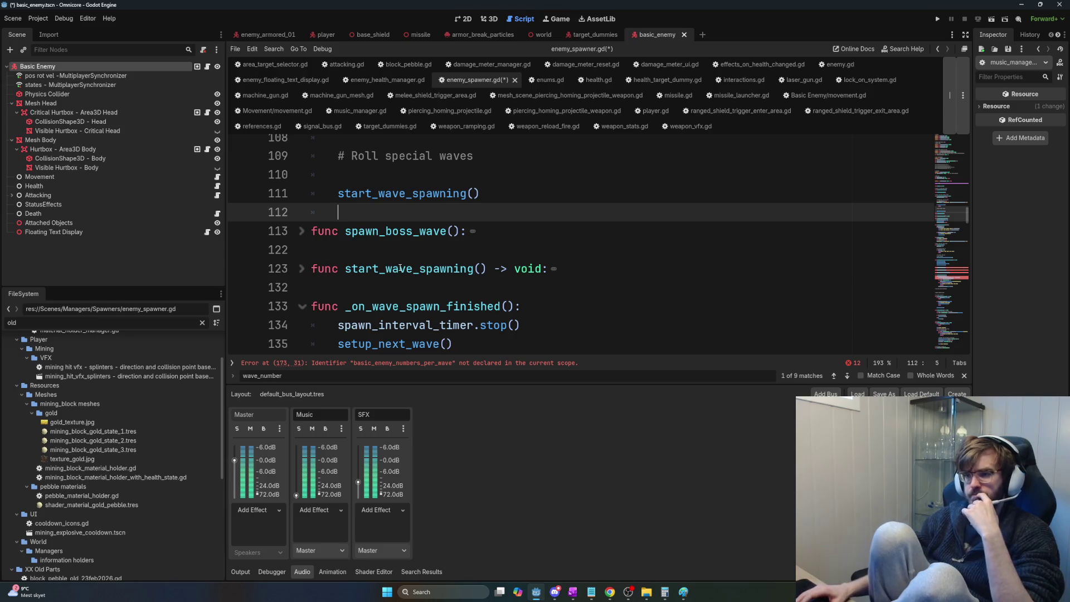
pyautogui.scroll(-1, 376, 234)
pyautogui.click(376, 235)
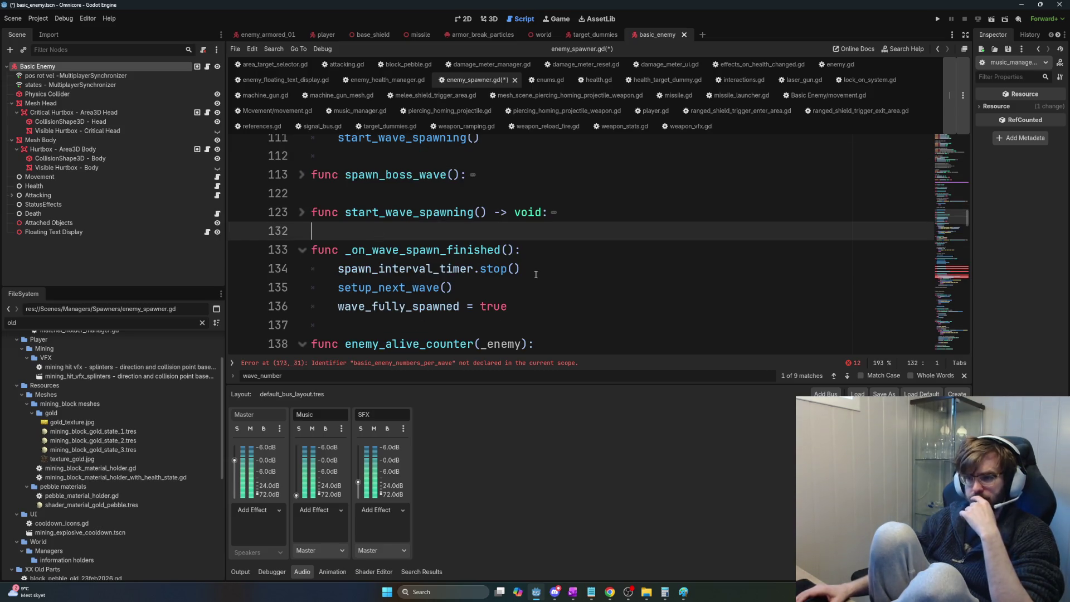
pyautogui.moveTo(454, 287); pyautogui.dragTo(338, 287)
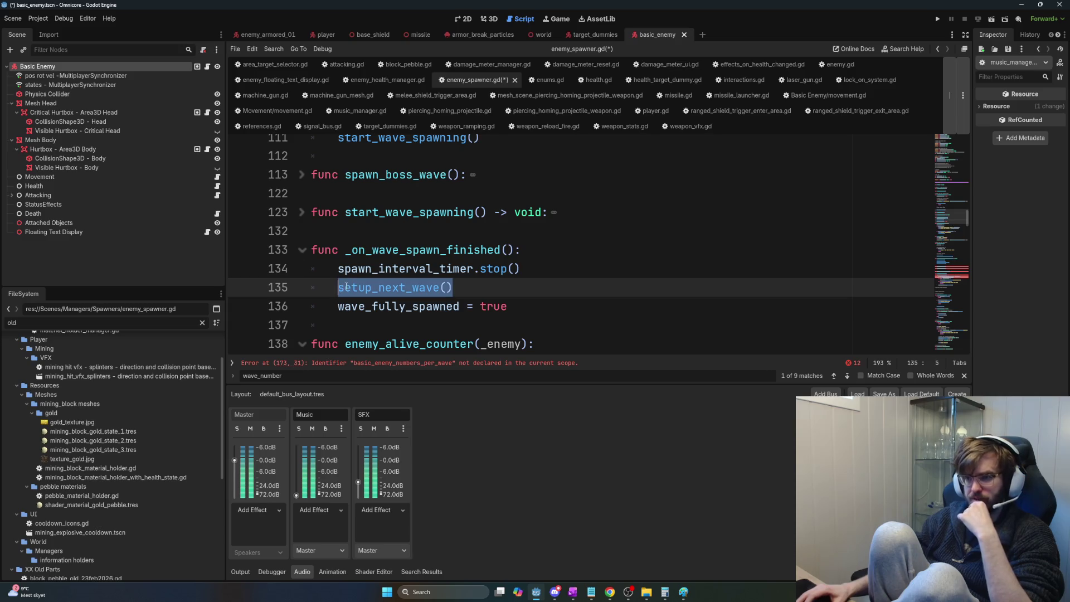
pyautogui.click(408, 287)
pyautogui.doubleClick(407, 287)
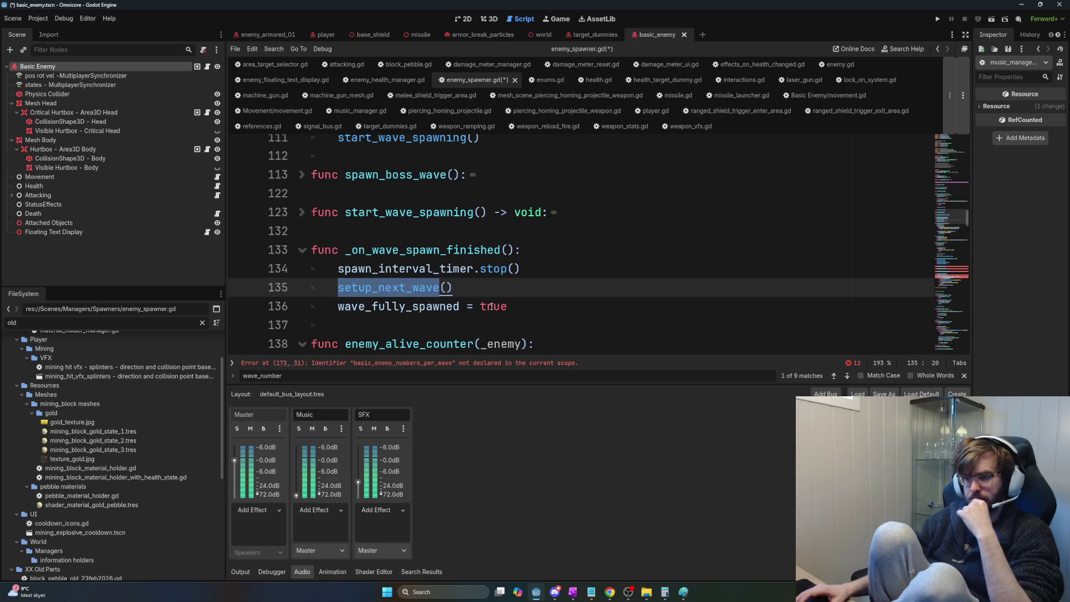
pyautogui.moveTo(453, 287); pyautogui.dragTo(340, 294)
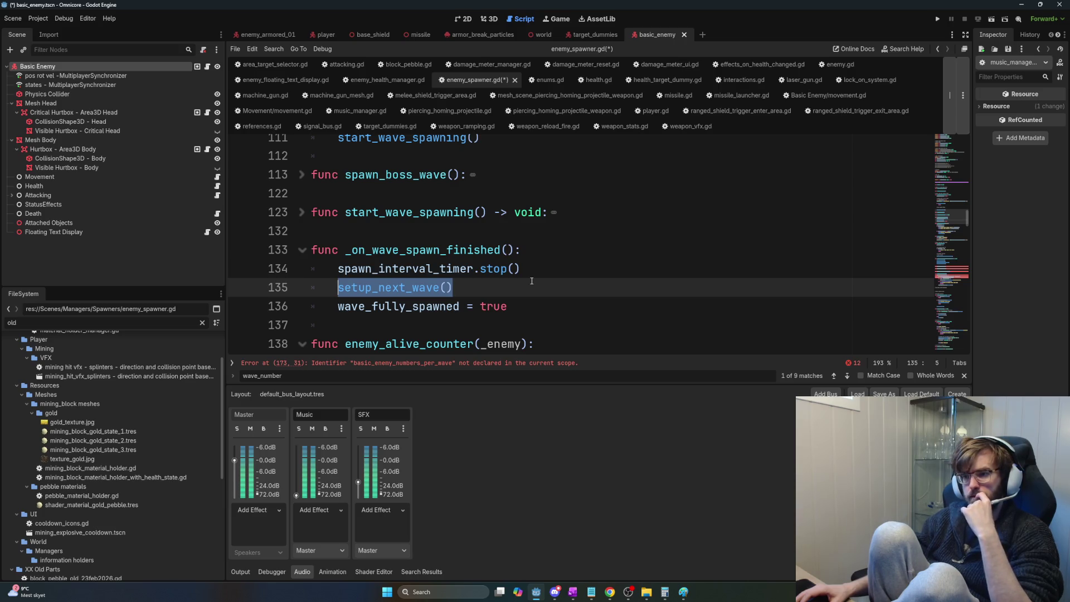
pyautogui.scroll(2, 536, 287)
pyautogui.scroll(-2, 538, 293)
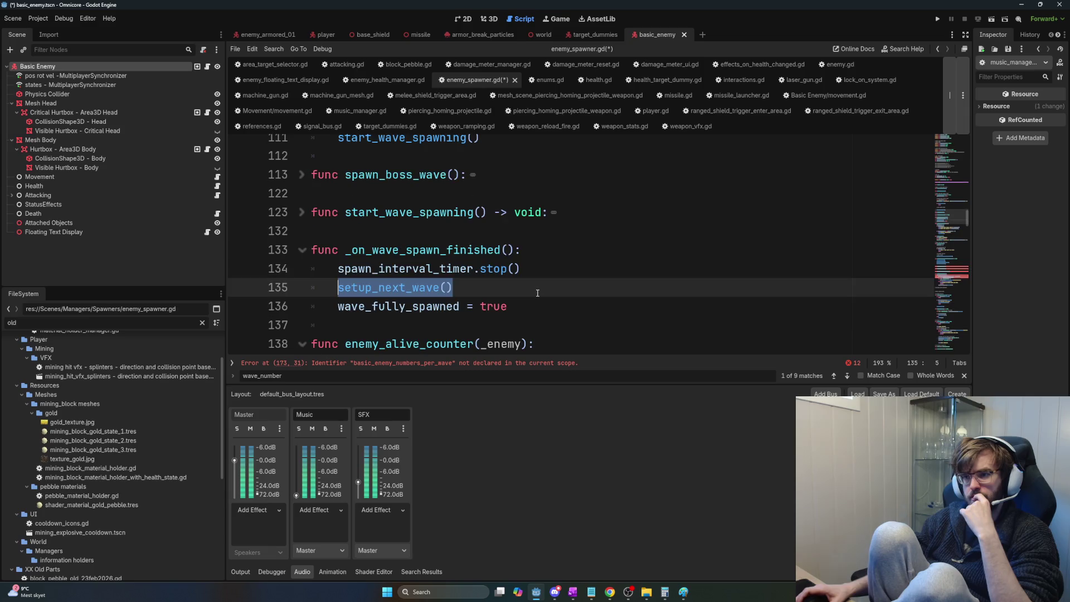
pyautogui.scroll(-2, 538, 293)
pyautogui.scroll(4, 538, 293)
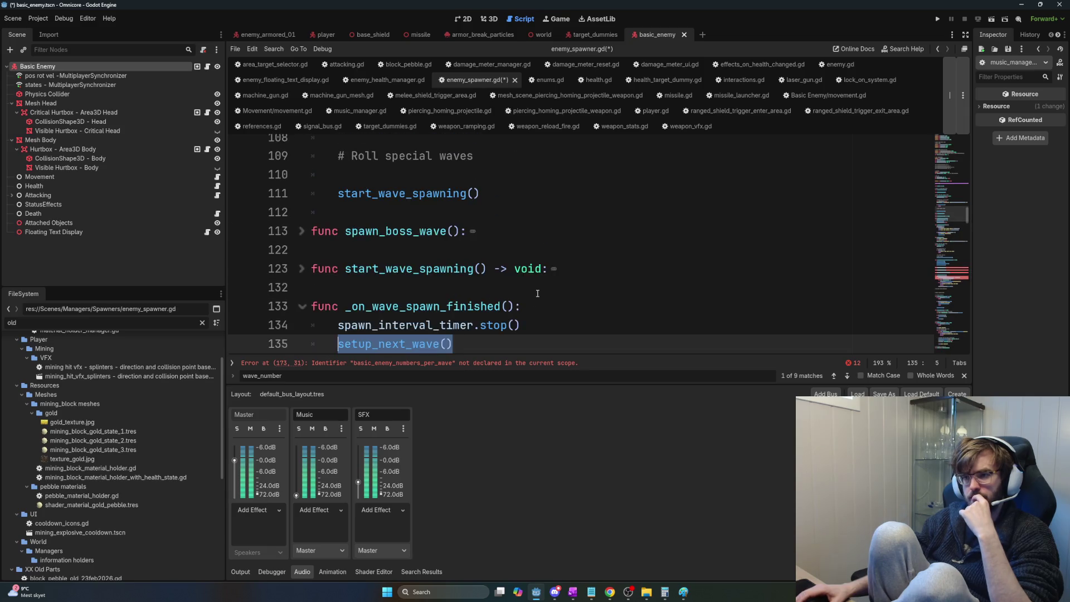
pyautogui.scroll(-4, 537, 293)
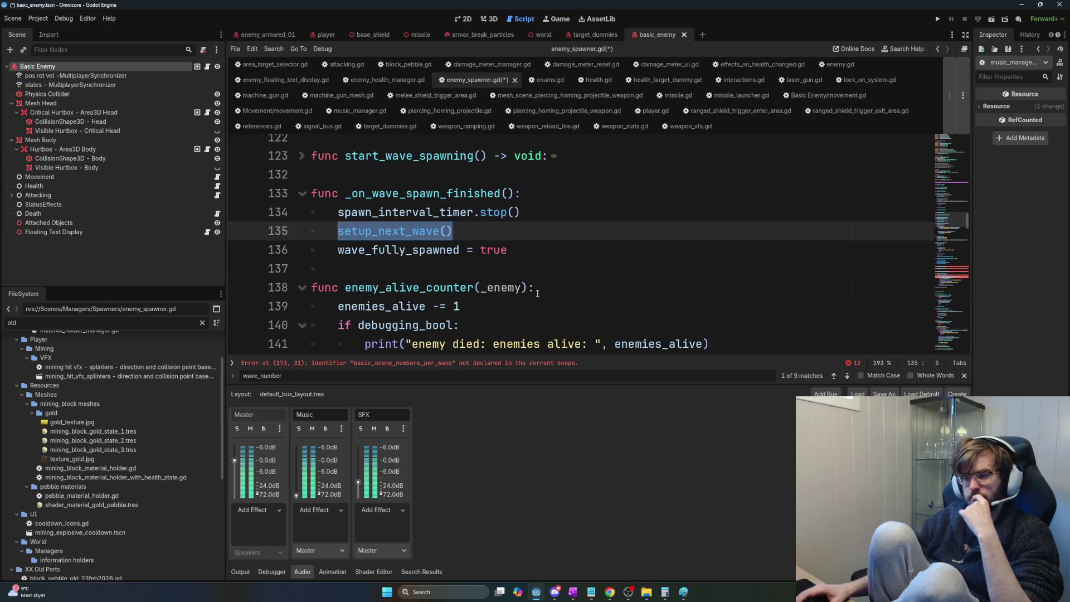
pyautogui.scroll(-4, 537, 293)
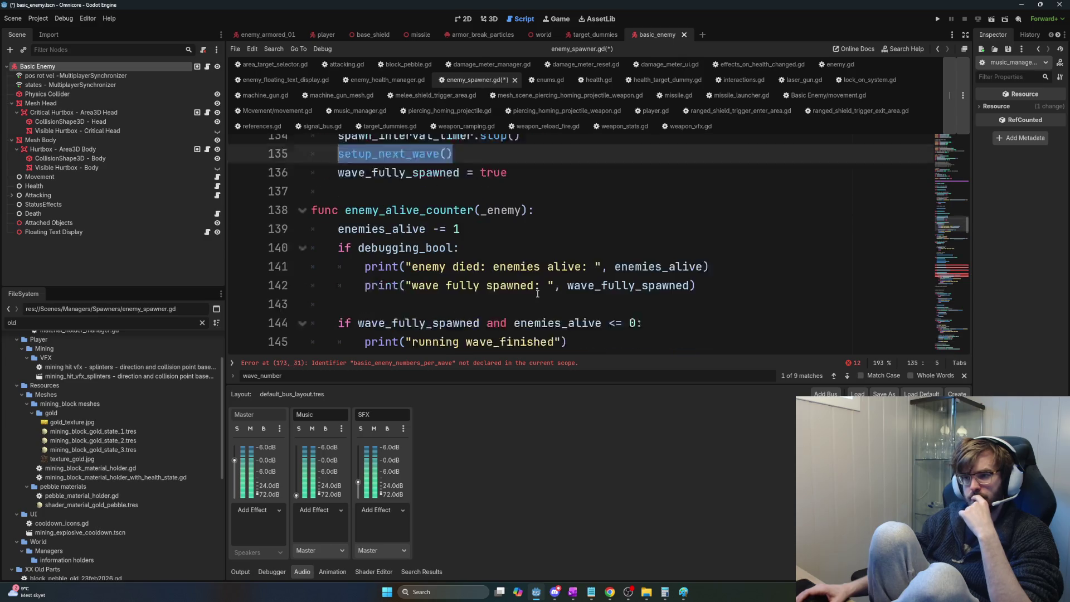
pyautogui.scroll(4, 537, 294)
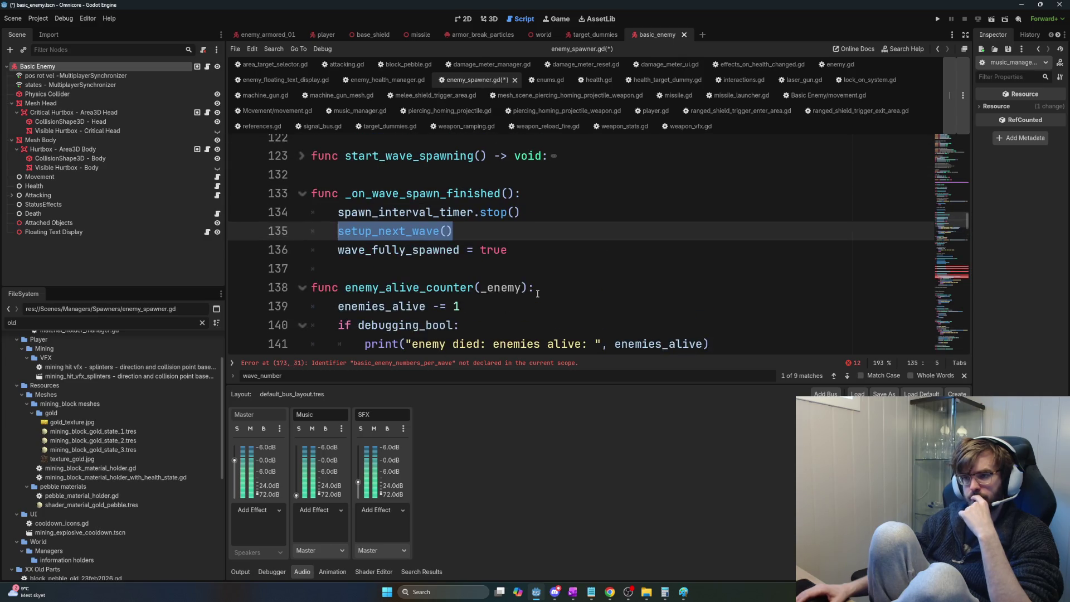
pyautogui.scroll(-6, 416, 239)
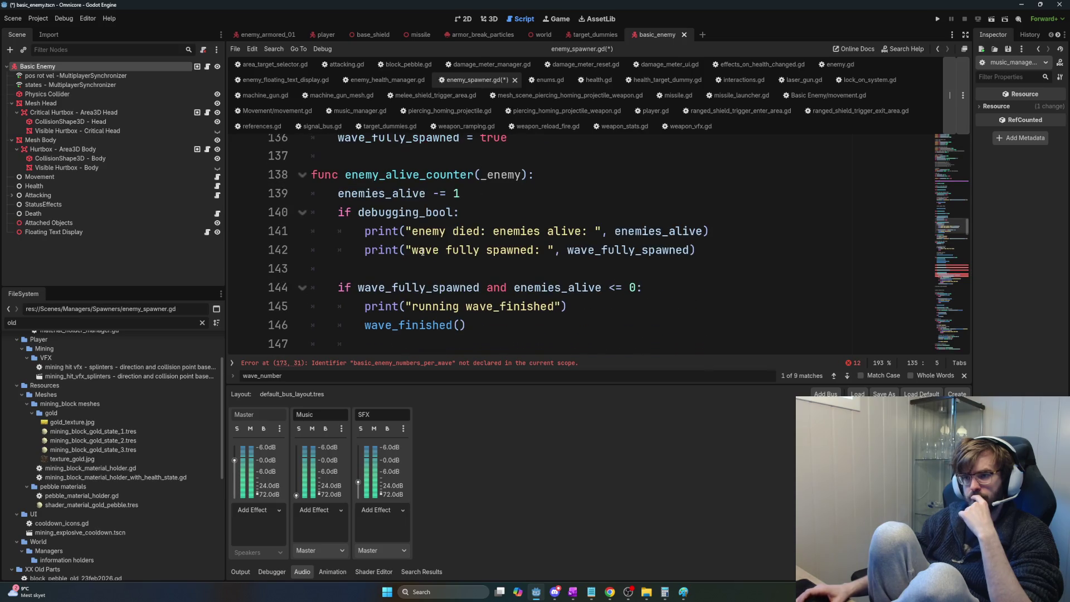
pyautogui.scroll(2, 414, 252)
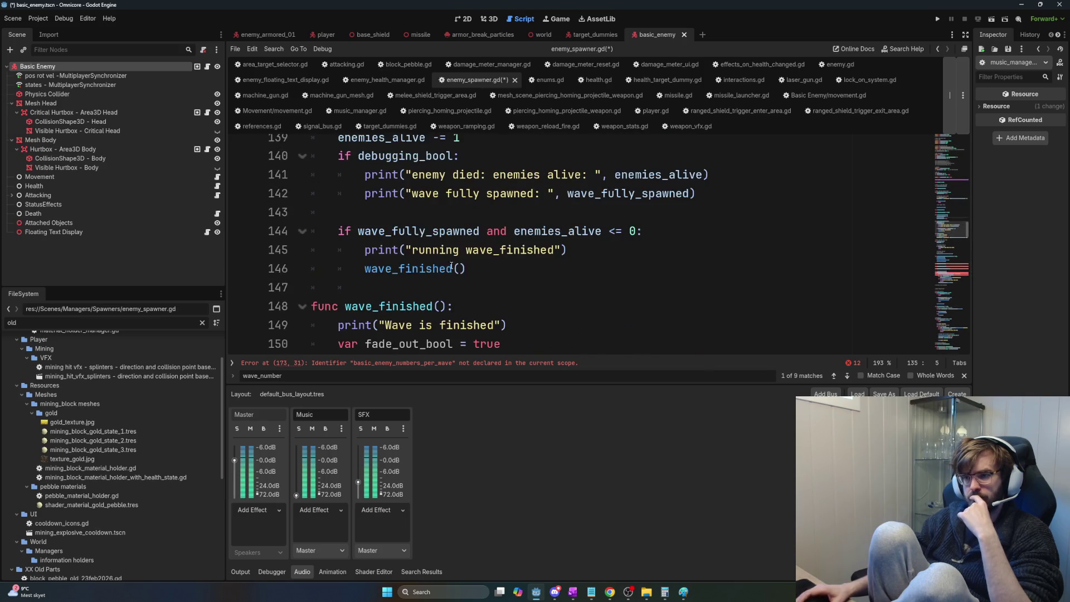
pyautogui.click(467, 270)
pyautogui.scroll(8, 390, 259)
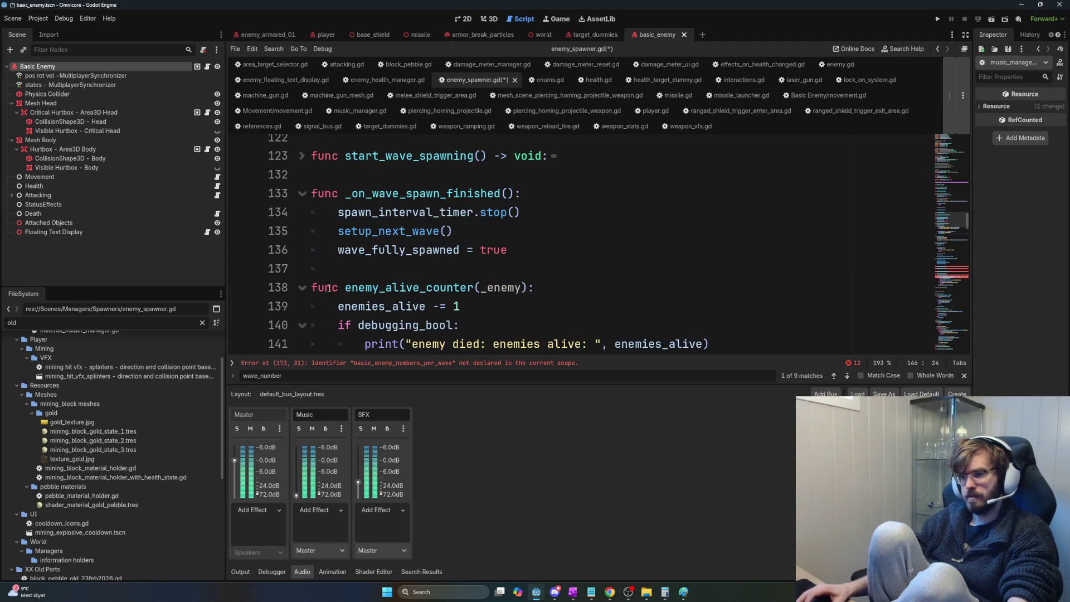
pyautogui.moveTo(311, 287); pyautogui.dragTo(714, 344)
pyautogui.scroll(-6, 539, 325)
pyautogui.scroll(-3, 569, 331)
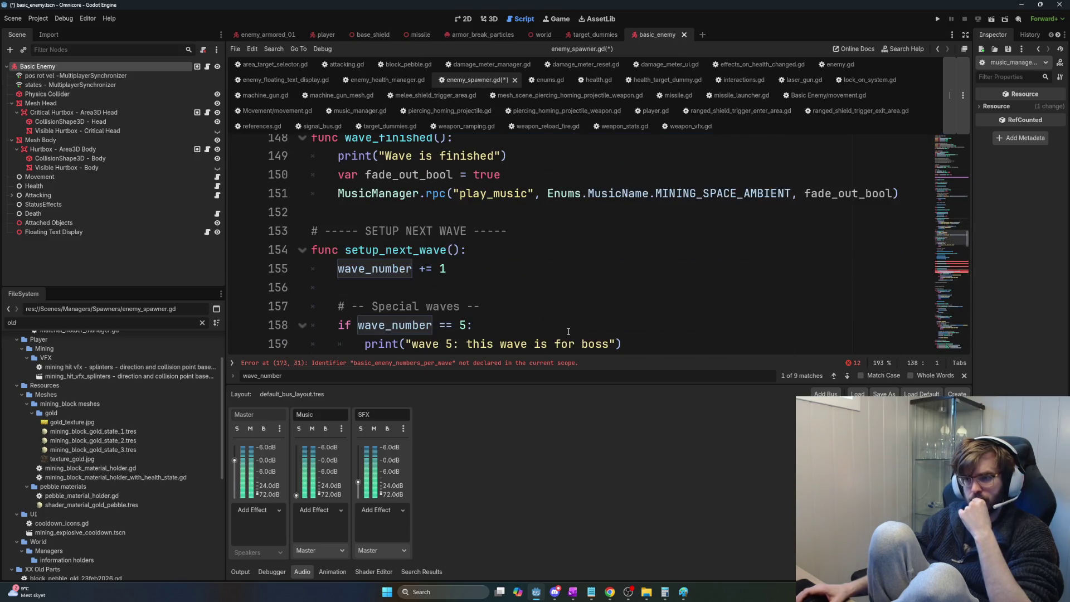
pyautogui.scroll(9, 554, 316)
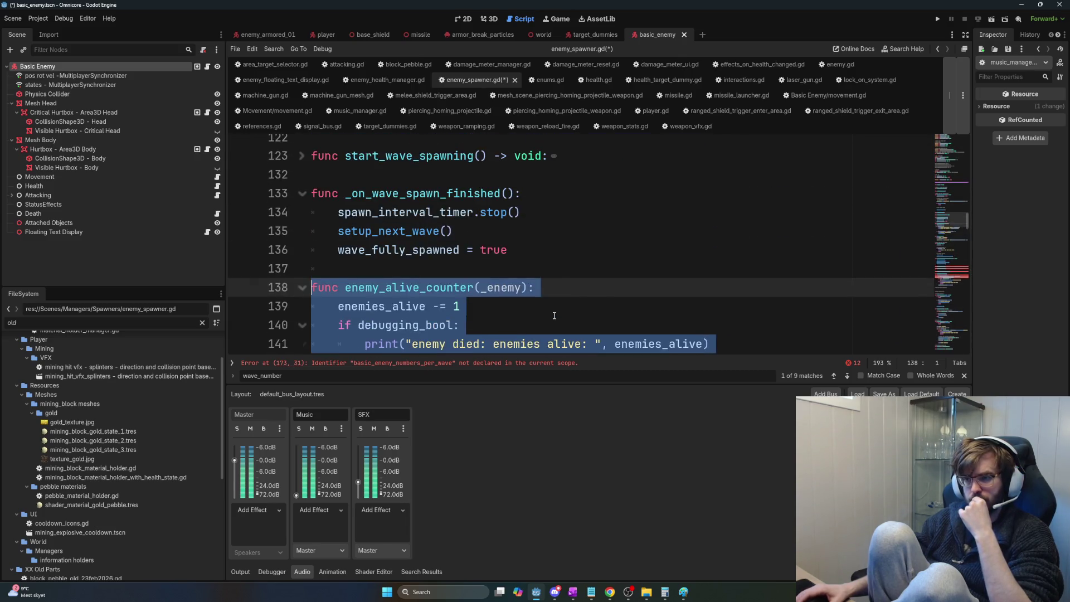
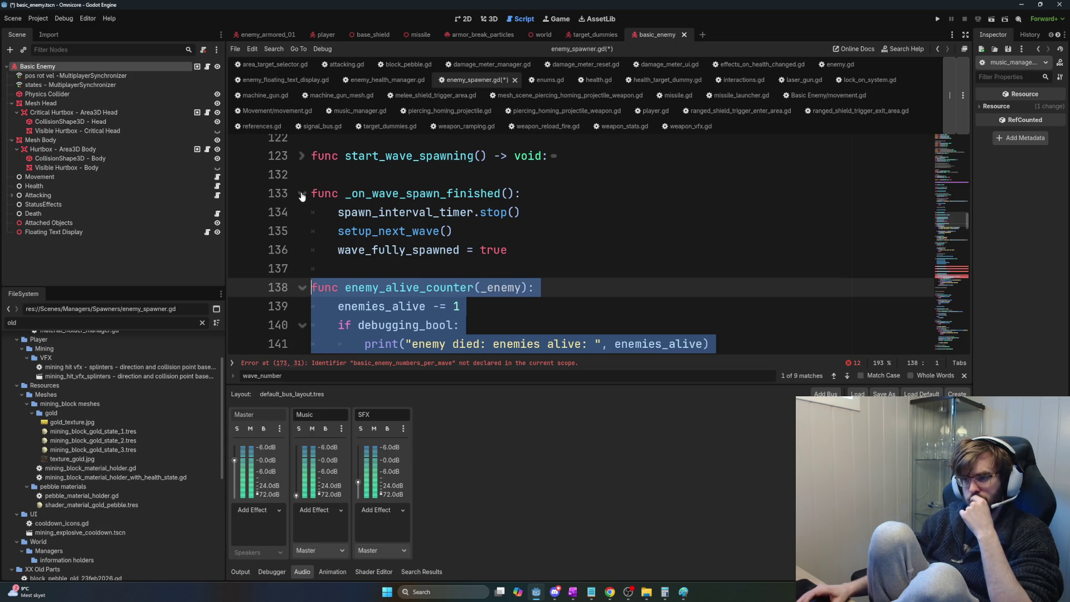
# Select lines 138–151, from enemy_alive_counter through the end of wave_finished
pyautogui.click(301, 195)
pyautogui.scroll(-3, 386, 214)
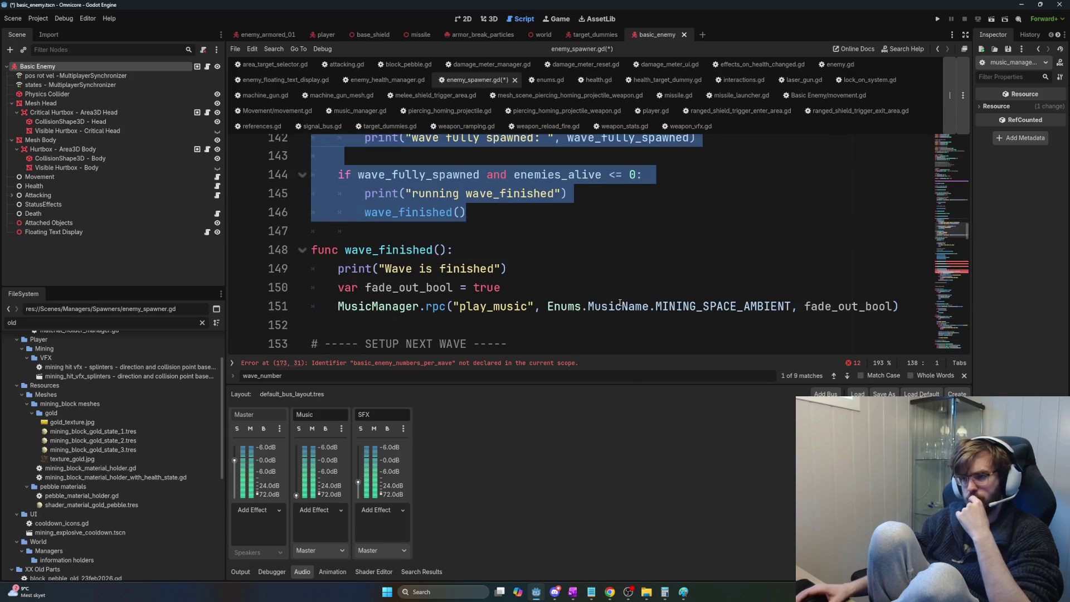
pyautogui.scroll(3, 468, 267)
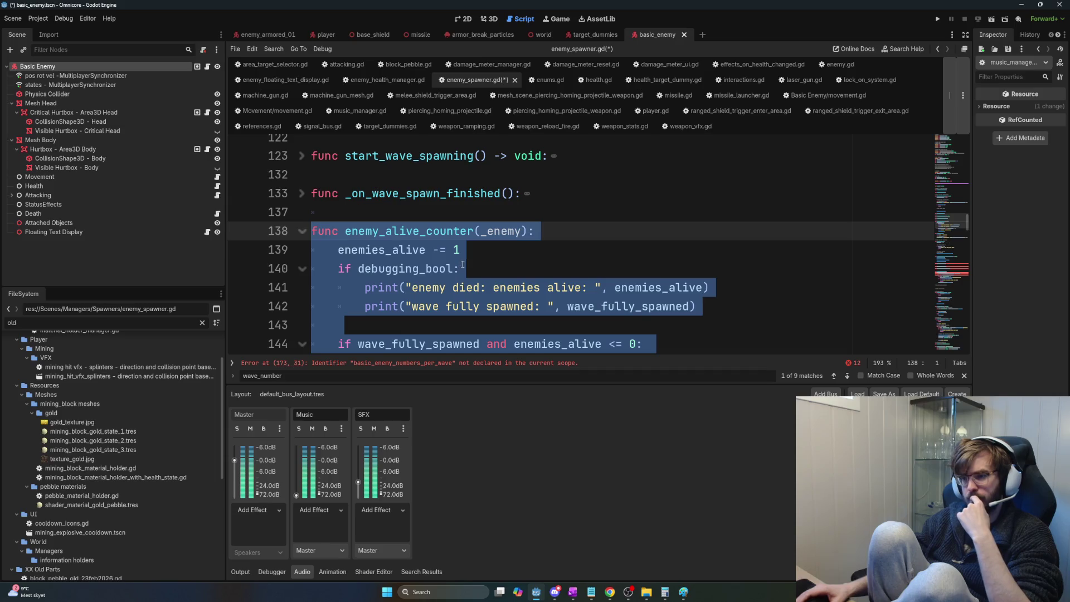
pyautogui.click(365, 231)
pyautogui.click(311, 232)
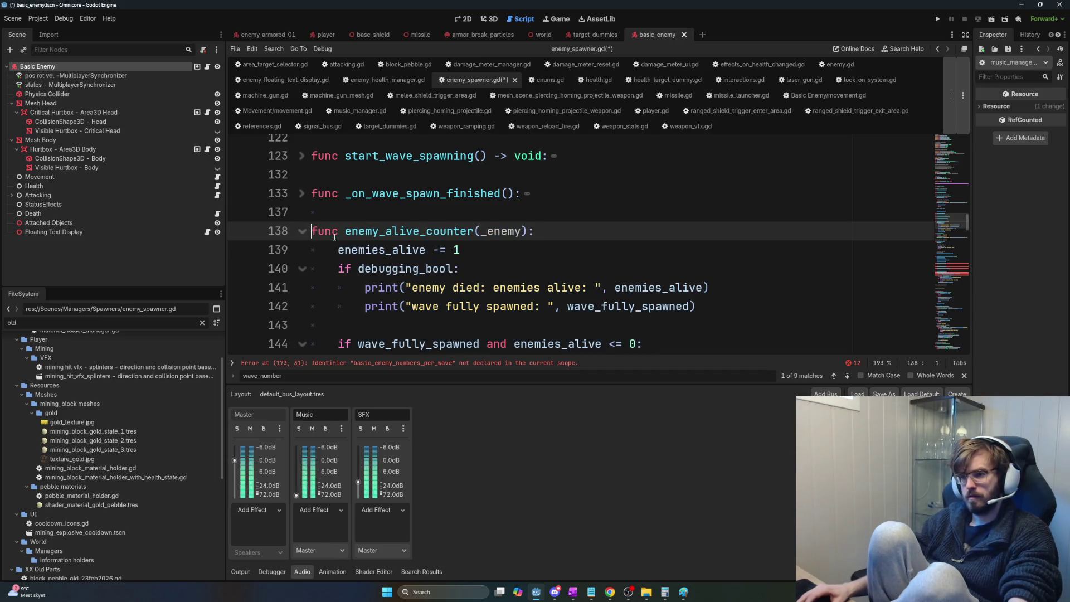
pyautogui.scroll(-3, 898, 309)
pyautogui.keyDown('shift'); pyautogui.click(899, 309); pyautogui.keyUp('shift')
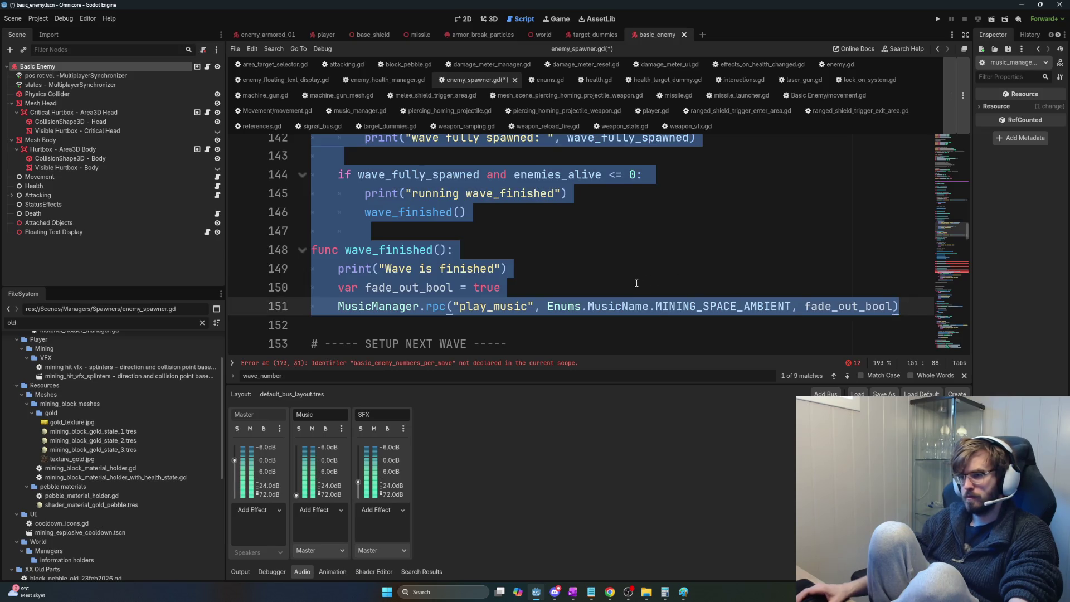
pyautogui.scroll(3, 637, 282)
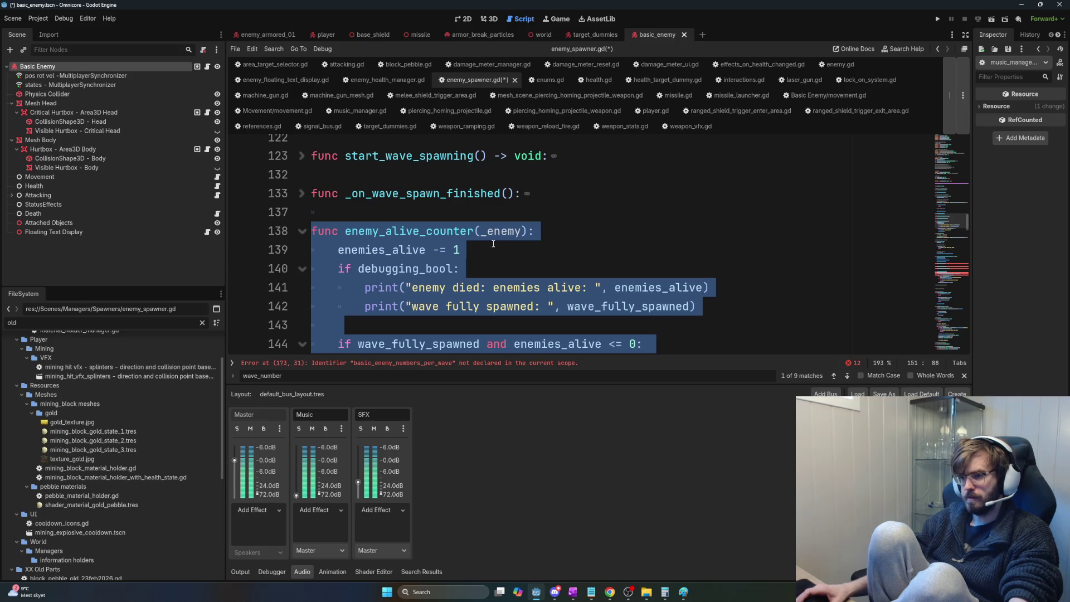
# Cut the selected functions with Ctrl+X and delete the leftover blank line
pyautogui.hotkey('ctrl', 'x')
pyautogui.press('Up')
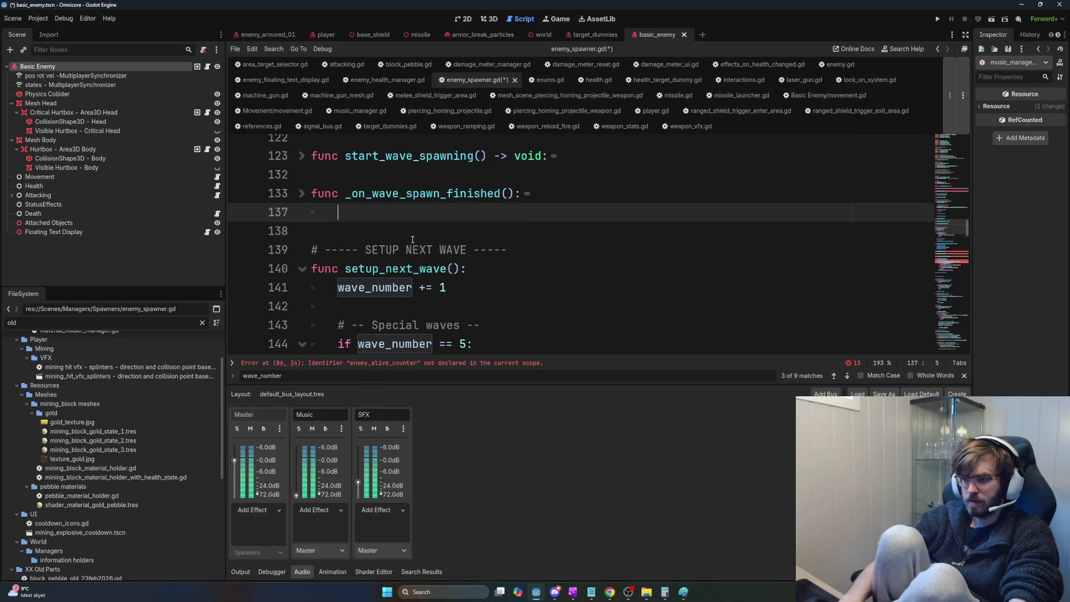
pyautogui.press('Down')
pyautogui.press('BackSpace')
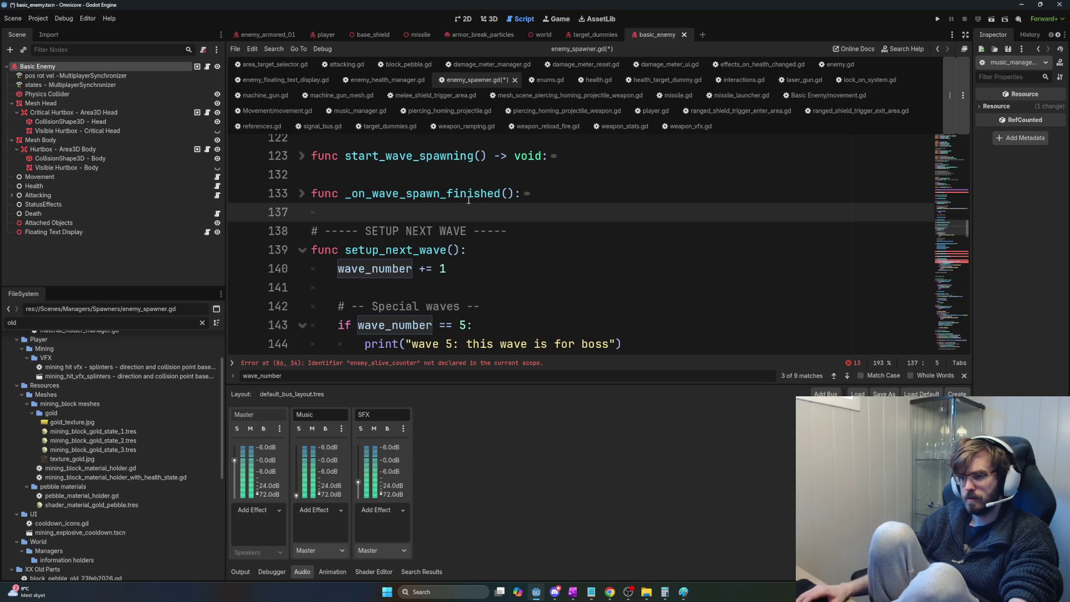
# Fold setup_next_wave, add_enemies_for_next_wave_enemy_array and add_enemy_armored_01
pyautogui.click(294, 250)
pyautogui.click(302, 250)
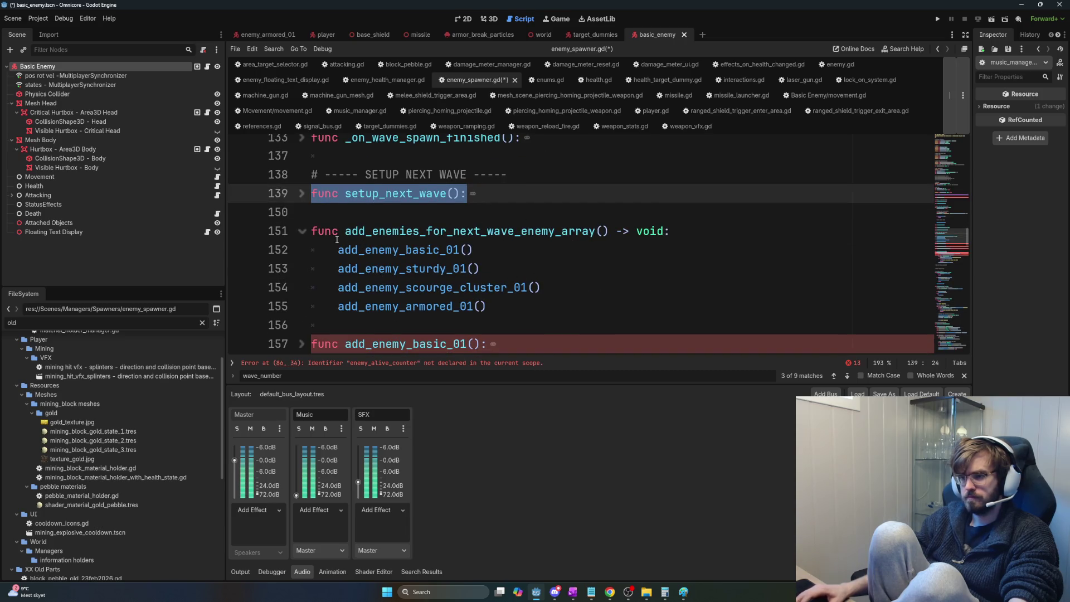
pyautogui.click(301, 231)
pyautogui.scroll(-3, 373, 268)
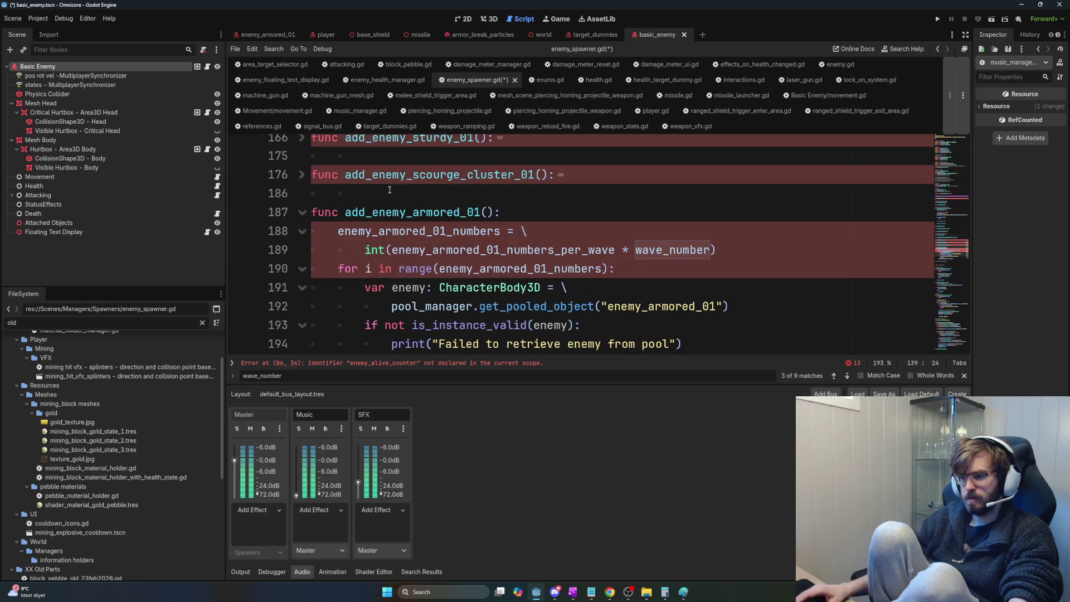
pyautogui.click(302, 212)
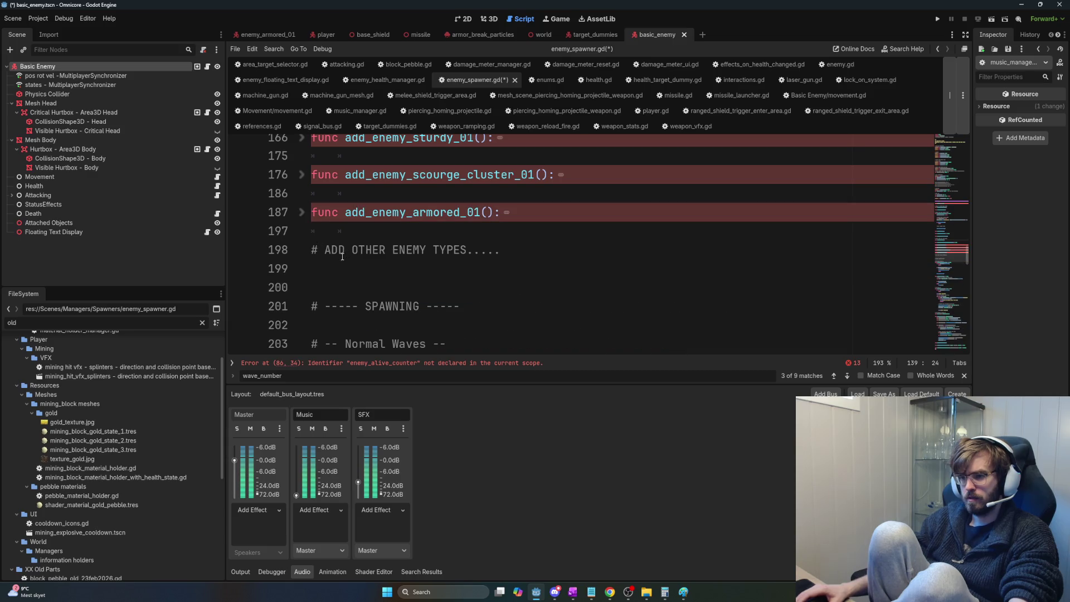
pyautogui.scroll(-1, 349, 263)
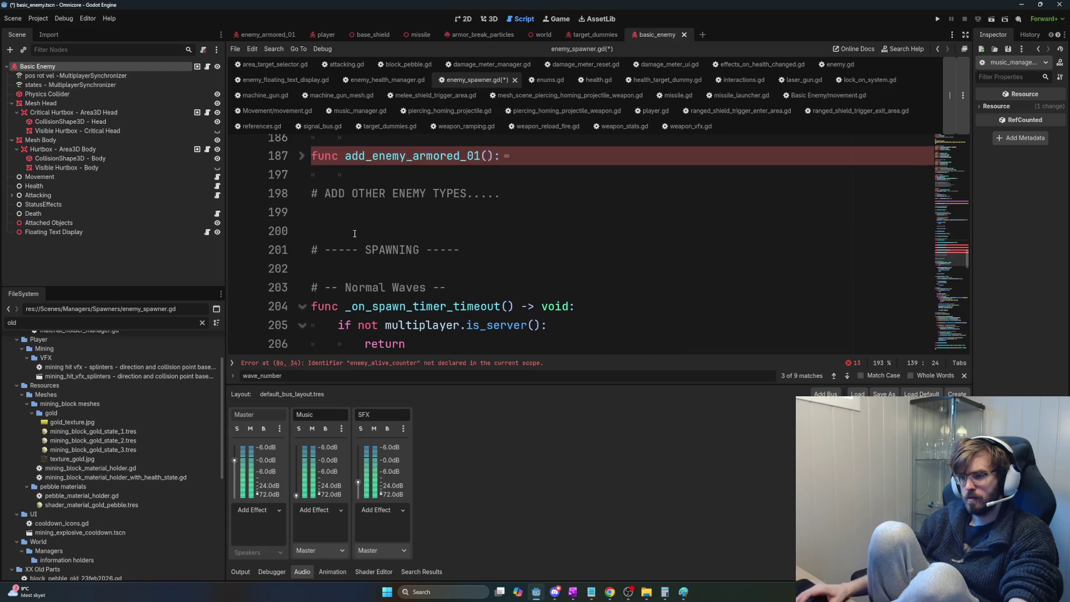
# Under ADD OTHER ENEMY TYPES, add a '# ----- WAVE FINISHED' header and paste the cut functions beneath it
pyautogui.click(334, 220)
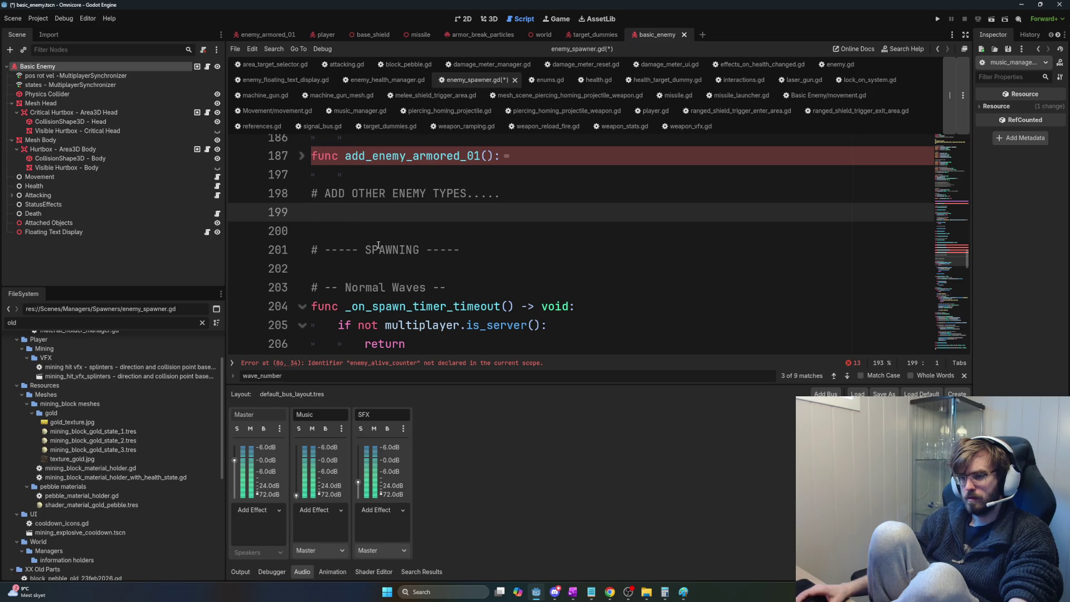
pyautogui.scroll(3, 377, 245)
pyautogui.scroll(2, 383, 249)
pyautogui.scroll(-2, 383, 250)
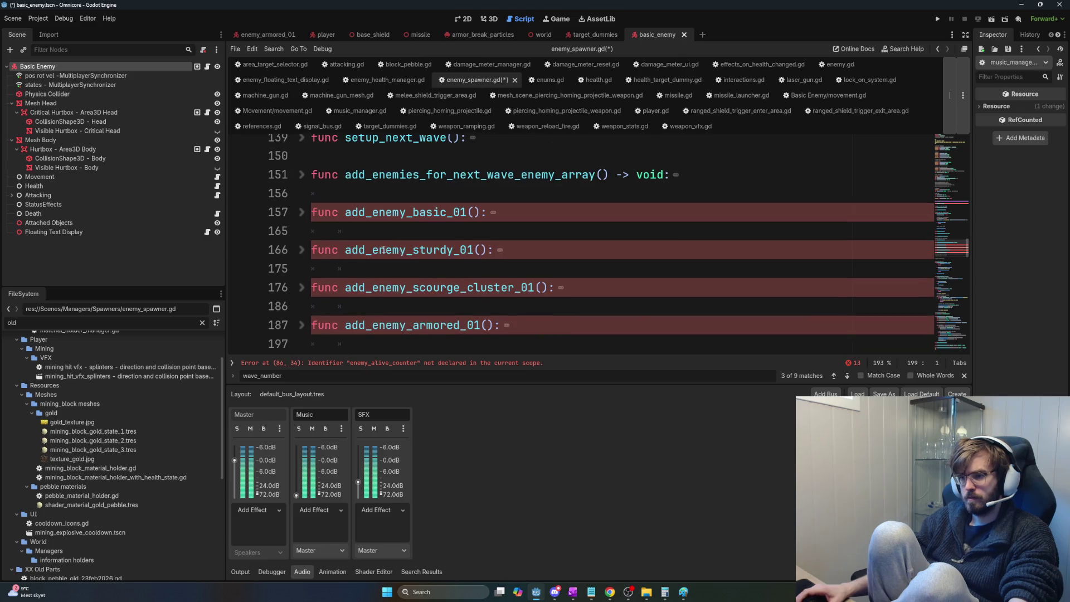
pyautogui.scroll(-1, 408, 253)
pyautogui.press('Return')
pyautogui.write('# ---')
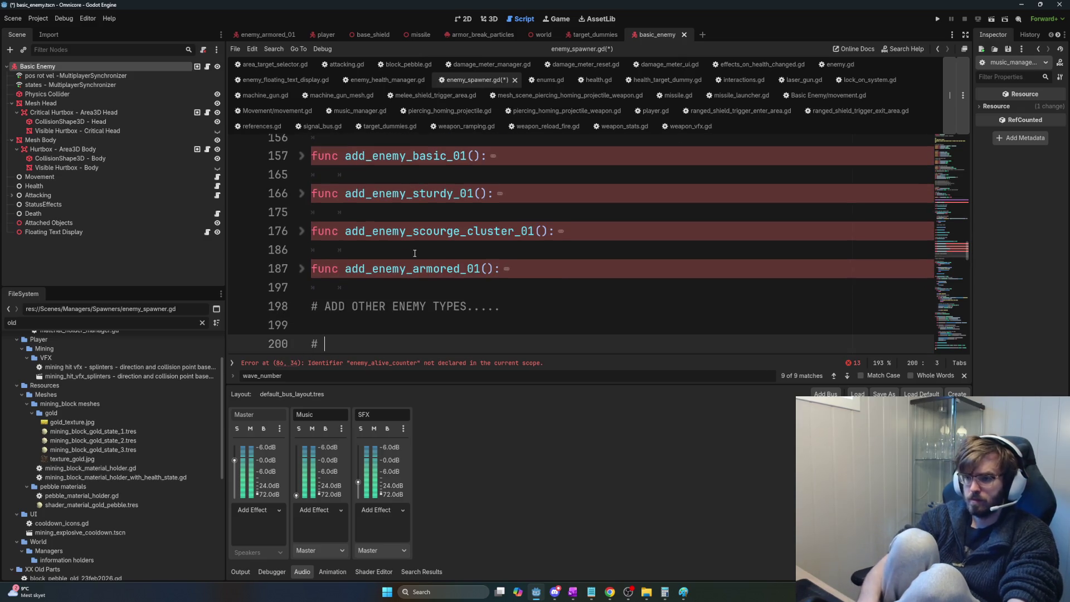
pyautogui.write('-- ')
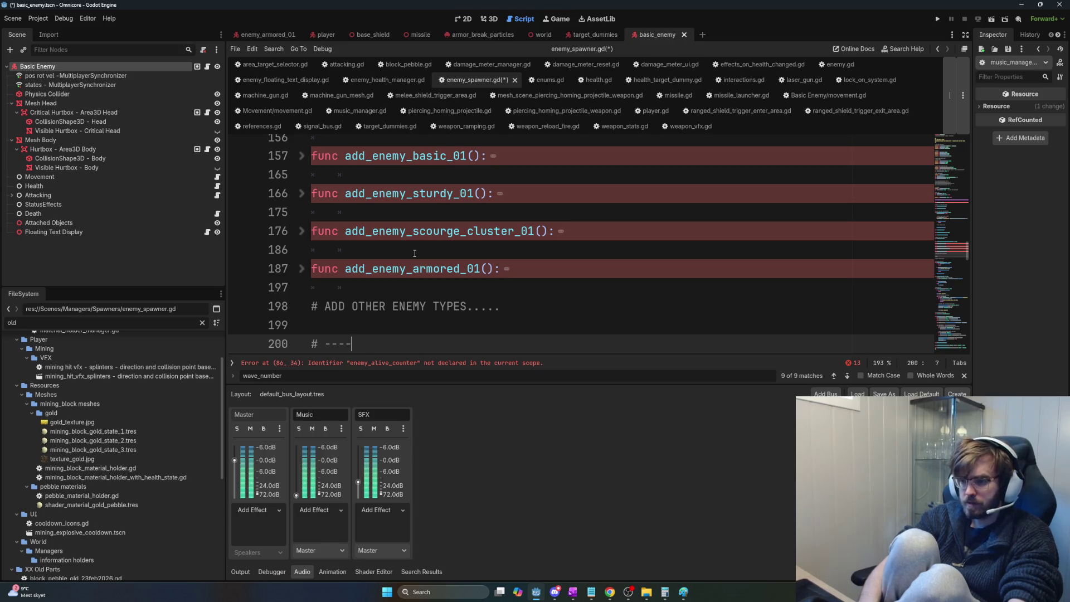
pyautogui.write('WAVE FINISH')
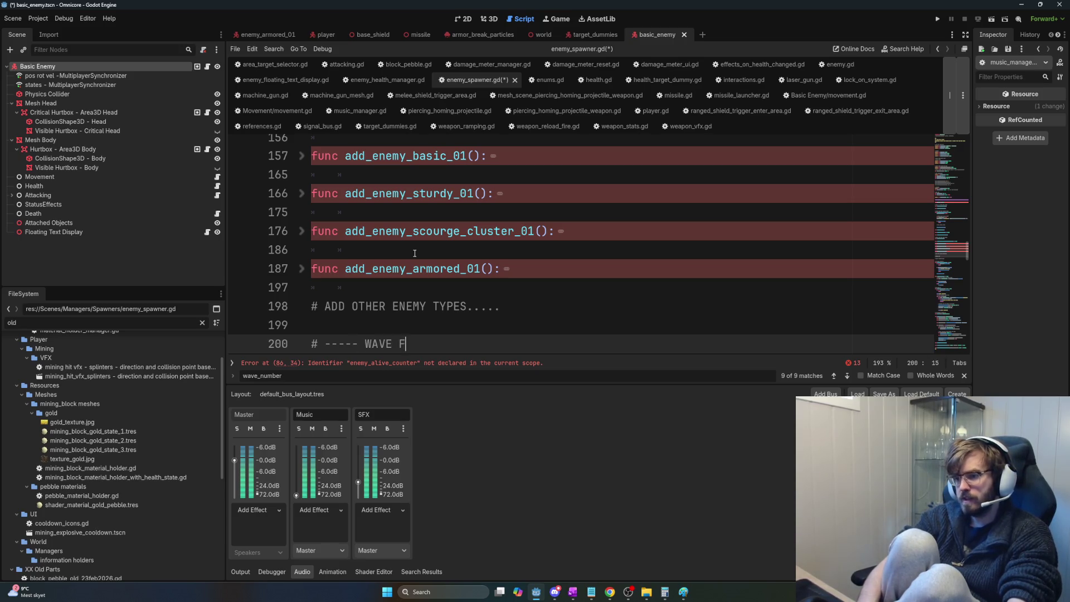
pyautogui.write('ED-----')
pyautogui.press('Return')
pyautogui.hotkey('ctrl', 'v')
pyautogui.scroll(4, 444, 286)
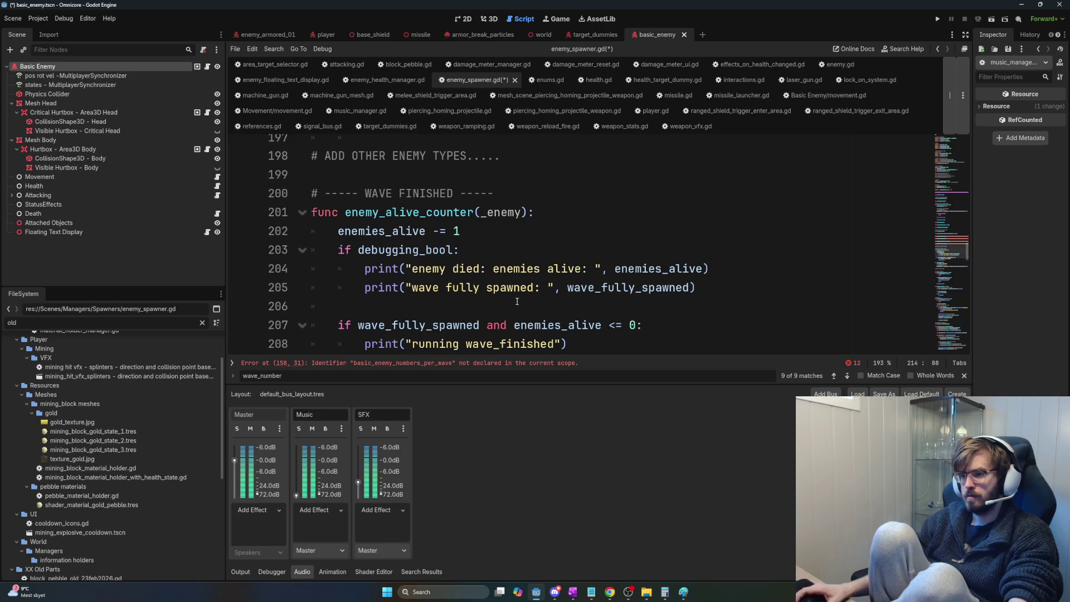
pyautogui.scroll(-4, 521, 304)
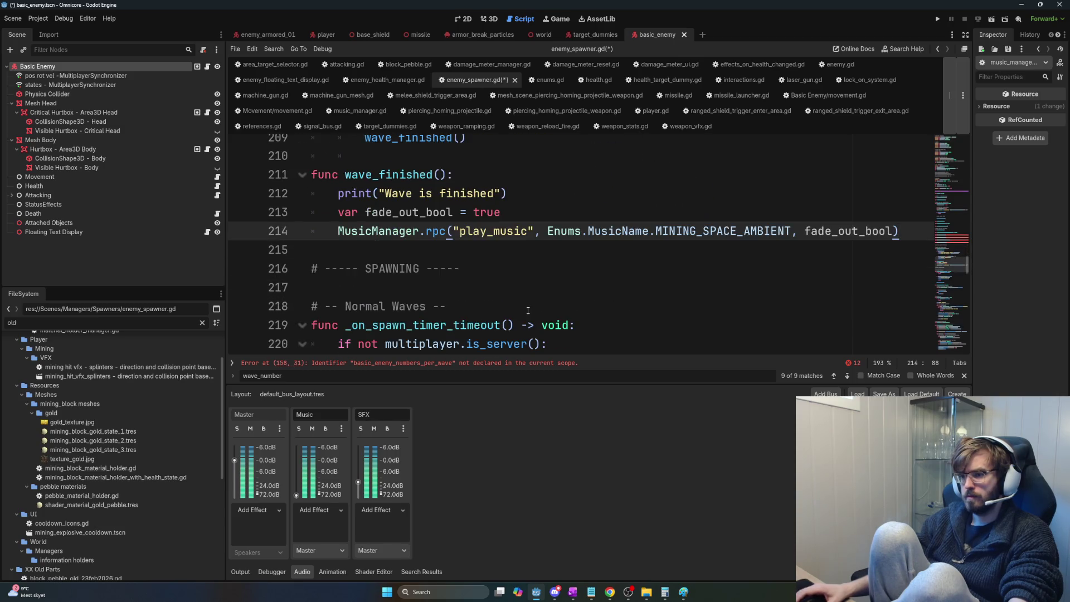
# Remove the WAVE FINISHED block and the empty line under the SPAWNING header
pyautogui.scroll(4, 528, 310)
pyautogui.keyDown('shift'); pyautogui.click(310, 189); pyautogui.keyUp('shift')
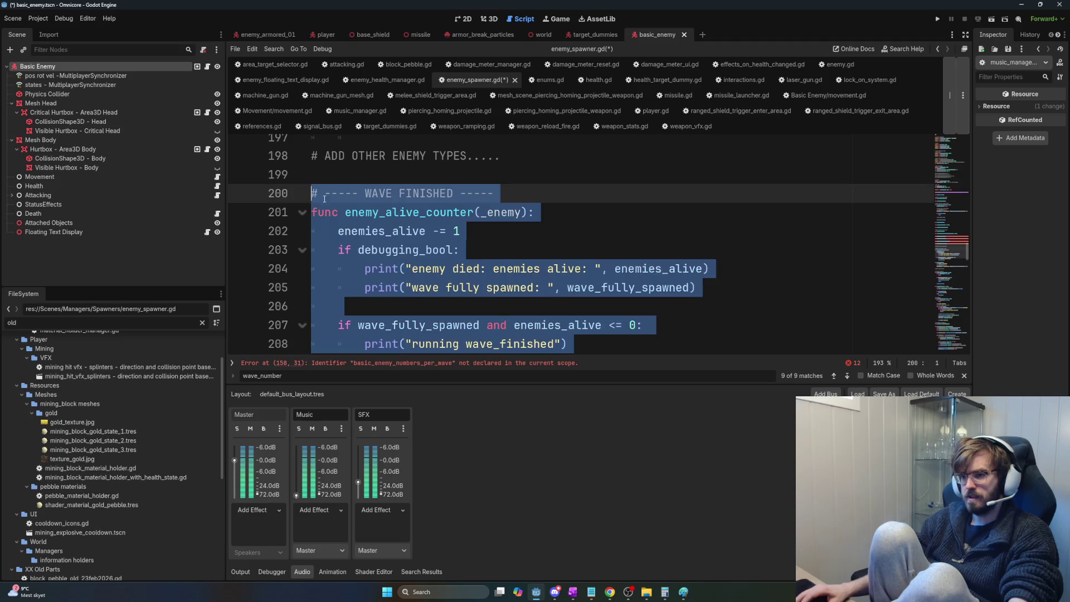
pyautogui.press('BackSpace')
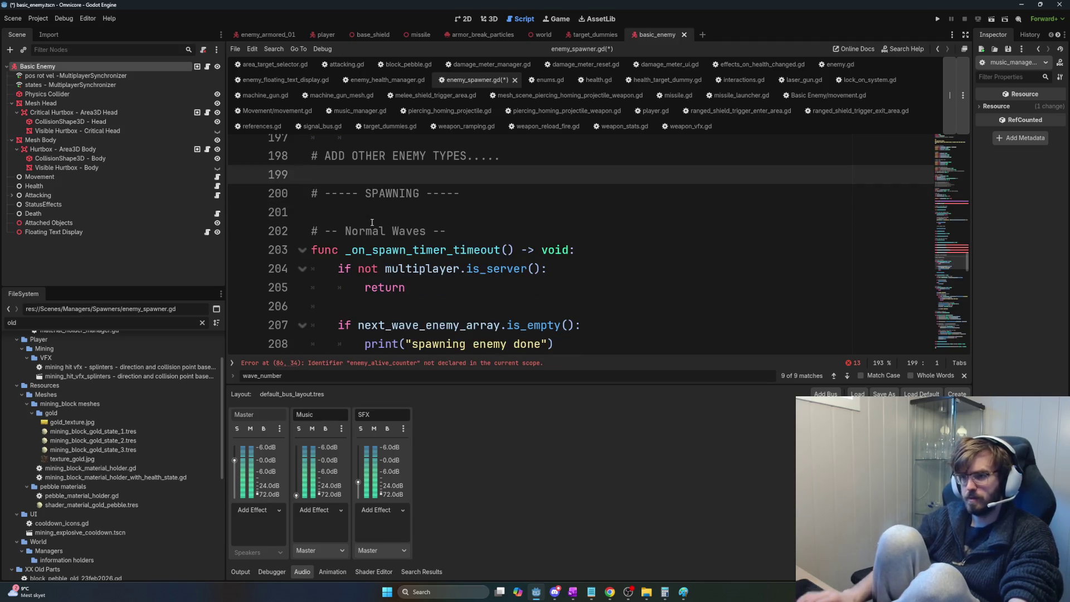
pyautogui.click(377, 215)
pyautogui.press('BackSpace')
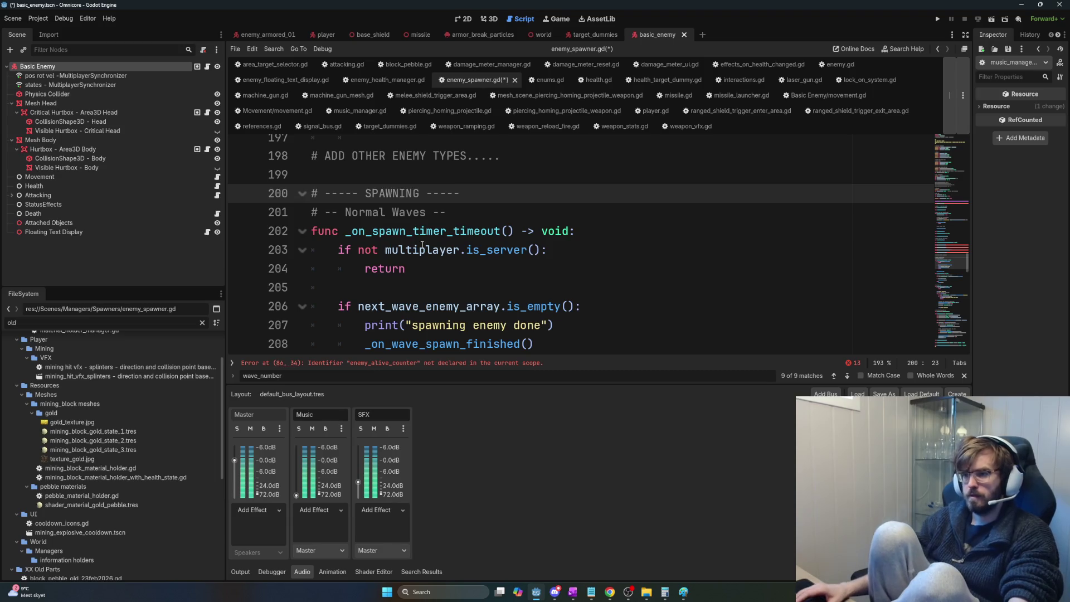
# Fold the spawn_next_enemy, spawn_boss_01 and cluster_spawn functions
pyautogui.scroll(-6, 422, 245)
pyautogui.scroll(2, 422, 245)
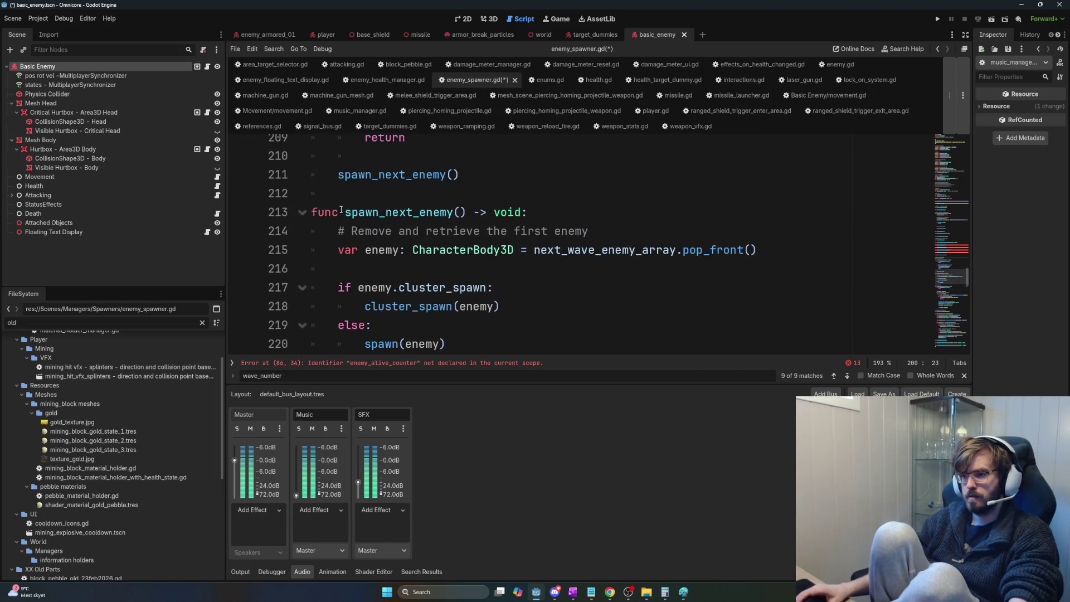
pyautogui.click(300, 214)
pyautogui.click(302, 269)
pyautogui.scroll(-2, 370, 296)
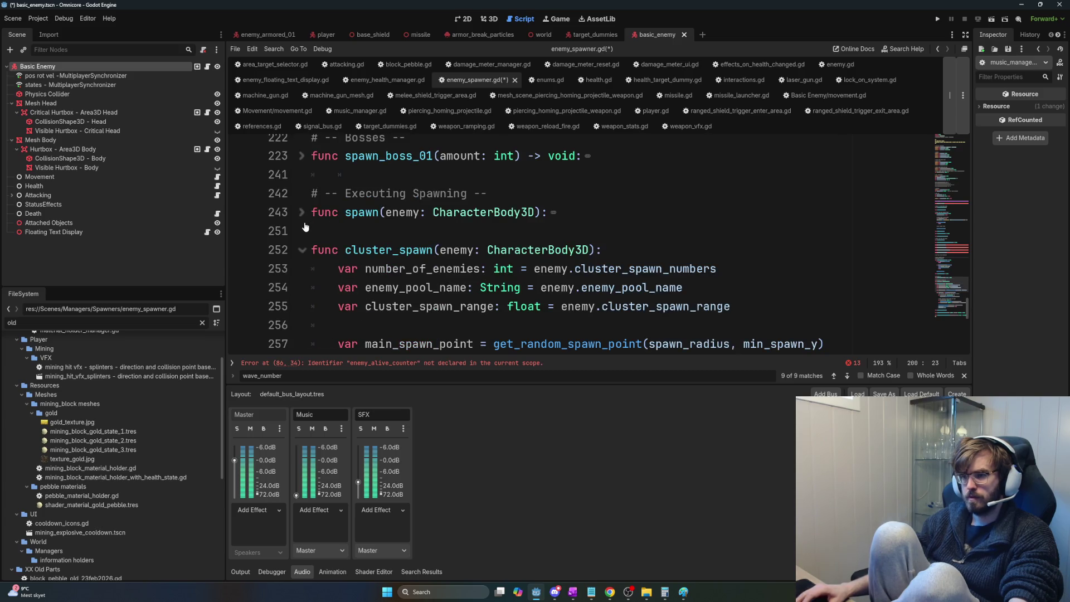
pyautogui.click(302, 250)
pyautogui.scroll(-1, 331, 269)
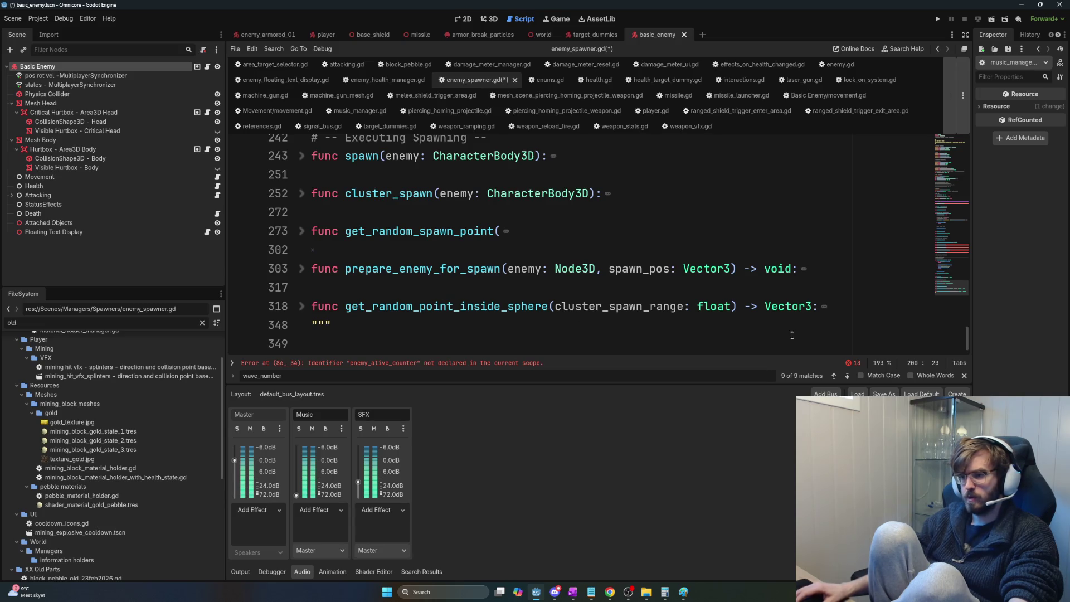
# Select the closing triple quotes on line 348
pyautogui.click(842, 308)
pyautogui.click(646, 331)
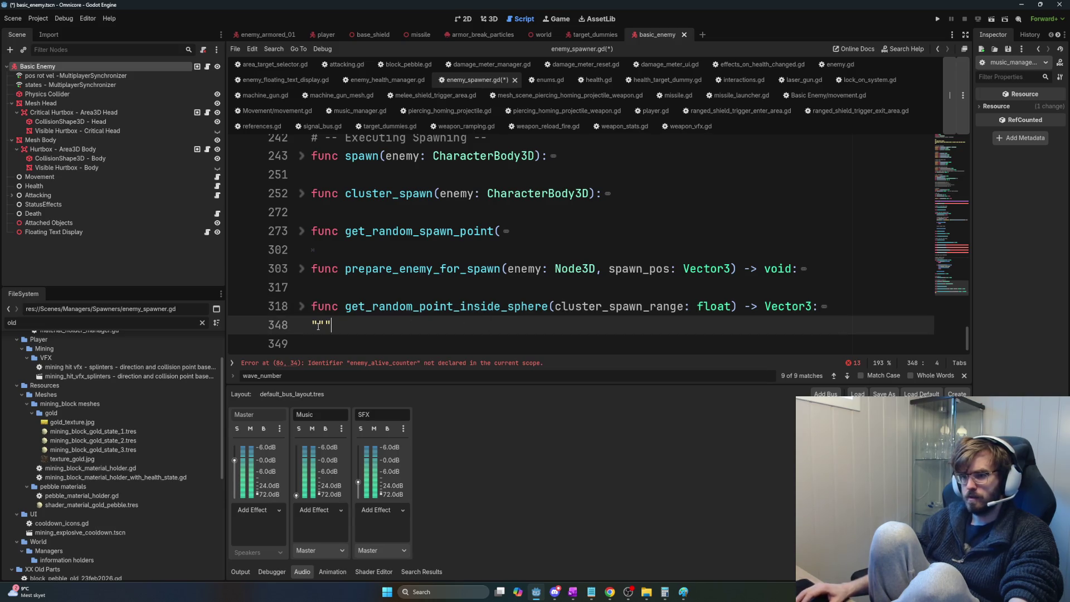
pyautogui.hotkey('shift', 'Home')
# Delete the triple quotes on line 348, then undo to restore them
pyautogui.press('BackSpace')
pyautogui.hotkey('ctrl', 'End')
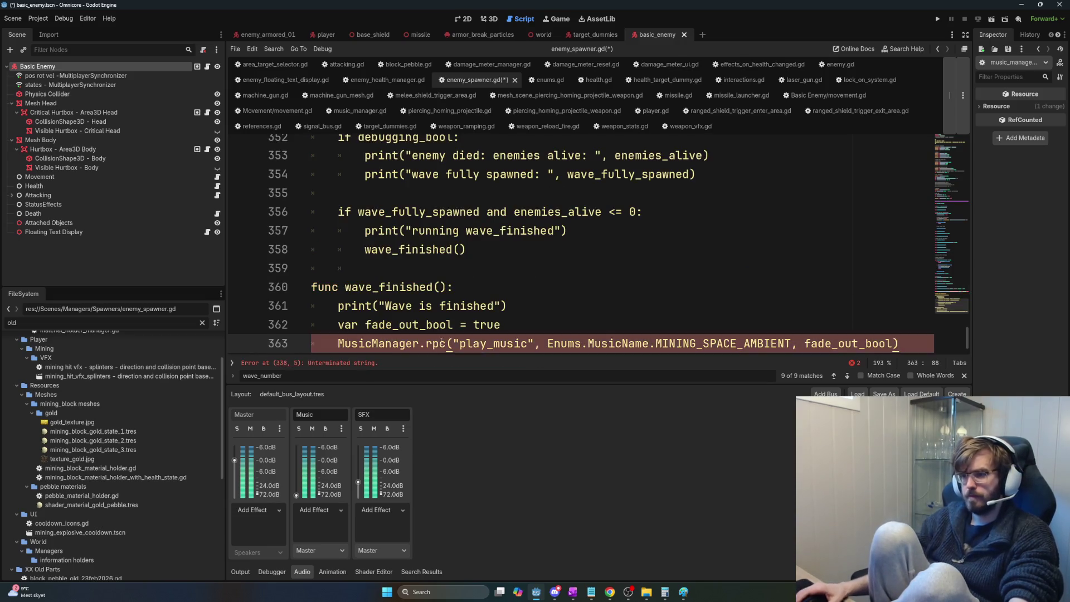
pyautogui.hotkey('ctrl', 'z')
# Unfold get_random_point_inside_sphere and insert blank lines above the commented-out cluster logic on line 330
pyautogui.click(306, 290)
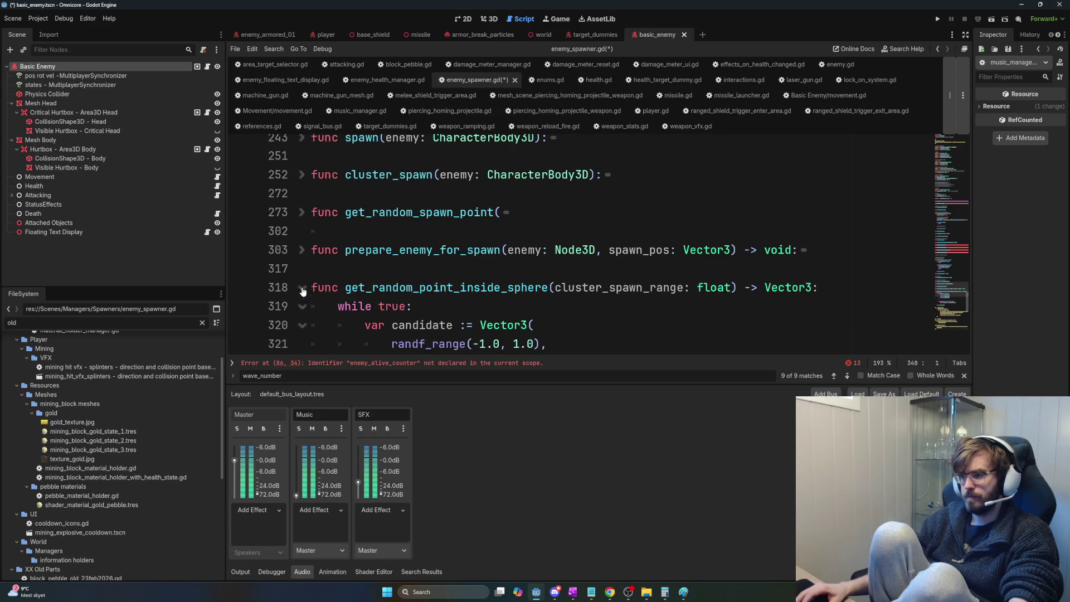
pyautogui.scroll(-5, 459, 330)
pyautogui.scroll(2, 459, 330)
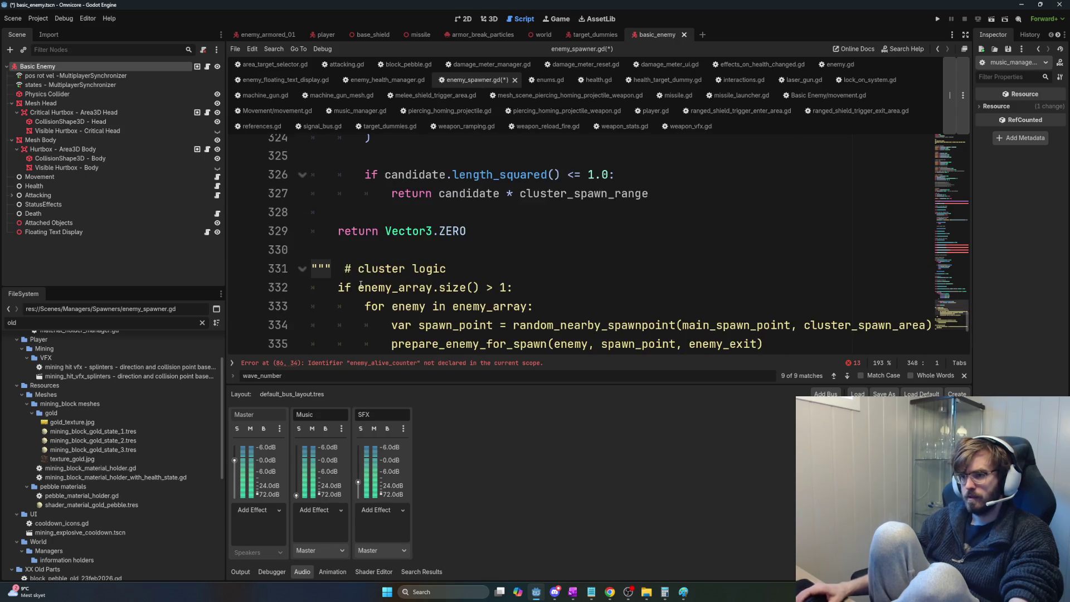
pyautogui.click(365, 252)
pyautogui.press('Return')
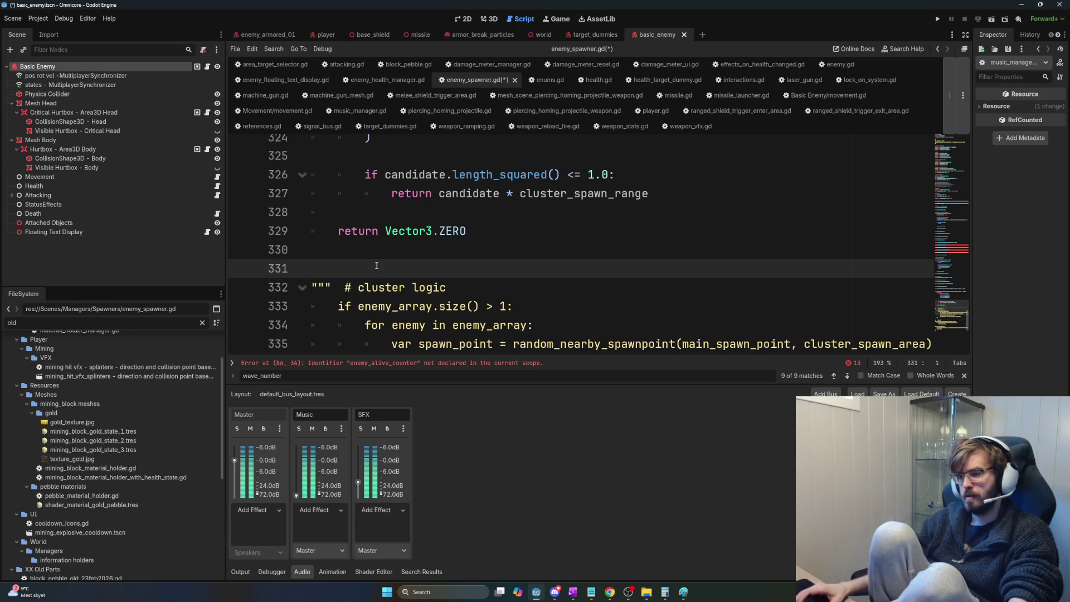
pyautogui.scroll(-5, 428, 287)
pyautogui.scroll(2, 428, 286)
pyautogui.scroll(-2, 431, 288)
pyautogui.press('Return')
pyautogui.press('Return')
pyautogui.press('Return')
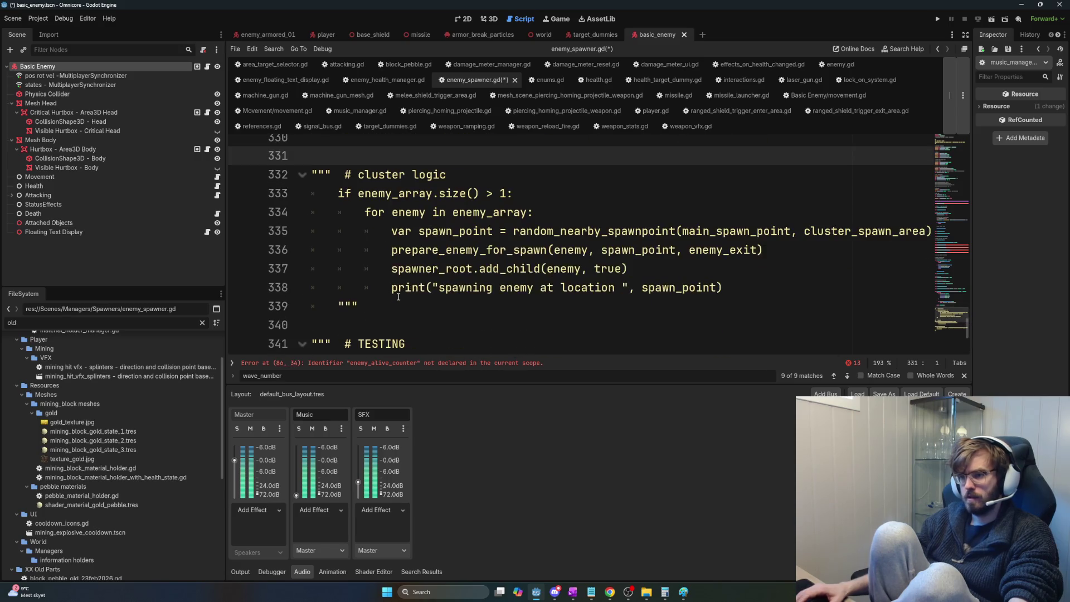
pyautogui.scroll(1, 394, 294)
# Paste enemy_alive_counter below get_random_point_inside_sphere and delete the extra empty line 331
pyautogui.click(388, 230)
pyautogui.write('# ----- WAVE FINISHED ----- func enemy_alive_counter(_enemy): \tenemies_alive -= 1 \tif debugging_bool: \t\tprint("enemy died: enemies alive: ", enemies_alive) \t\tprint("wave fully spawned: ", wave_fully_spawned) \t\t \tif wave_fully_spawned and enemies_alive <= 0: \t\tprint("running wave_finished") \t\twave_finished() \t\t func wave_finished(): \tprint("Wave is finished") \tvar fade_out_bool = true \tMusicManager.rpc("play_music", Enums.MusicName.MINING_SPACE_AMBIENT, fade_out_bool)')
pyautogui.scroll(3, 388, 254)
pyautogui.click(369, 230)
pyautogui.scroll(2, 377, 251)
pyautogui.scroll(-1, 383, 275)
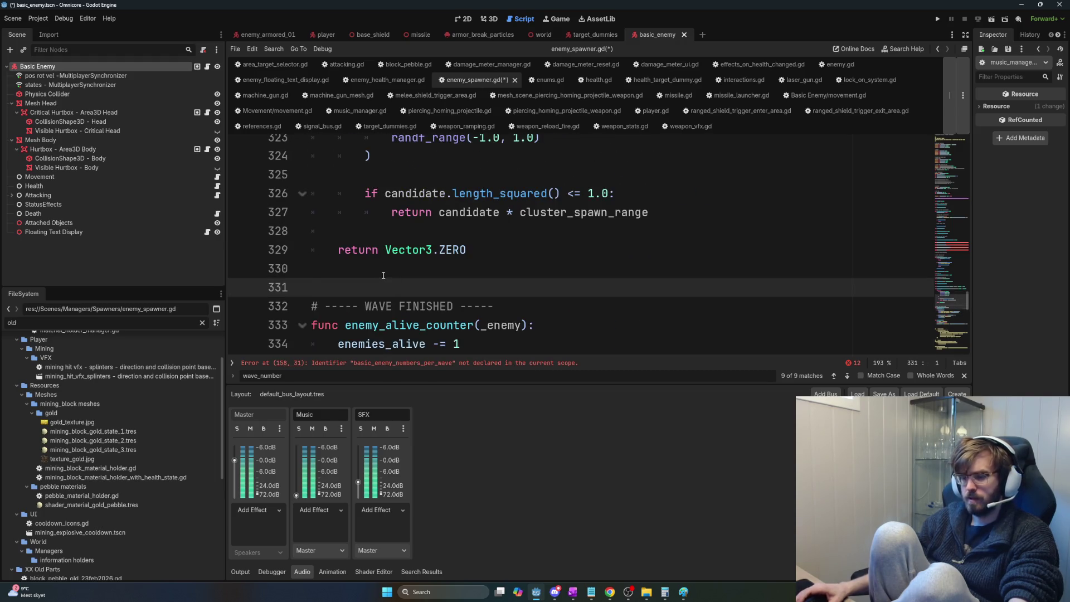
pyautogui.press('BackSpace')
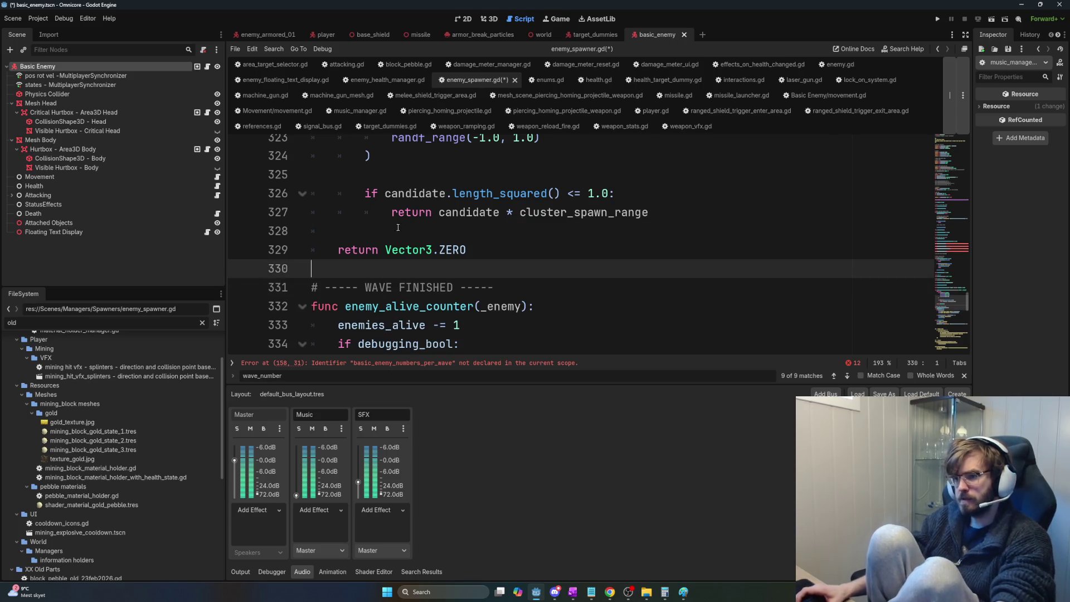
pyautogui.scroll(3, 402, 262)
pyautogui.scroll(8, 420, 242)
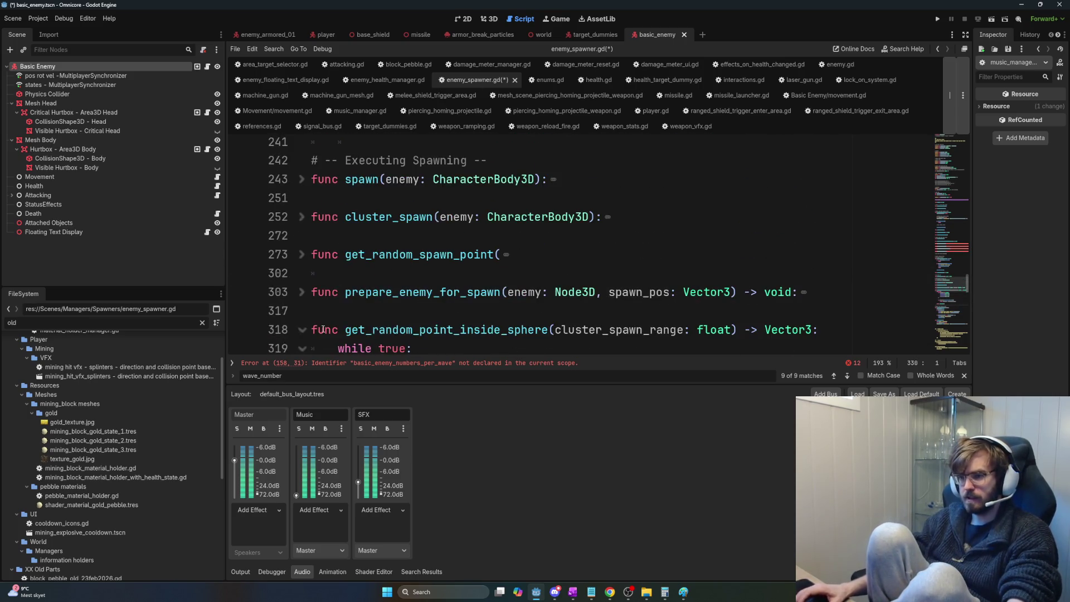
# Fold get_random_point_inside_sphere and the SPAWNING section heading block
pyautogui.click(302, 330)
pyautogui.scroll(12, 374, 301)
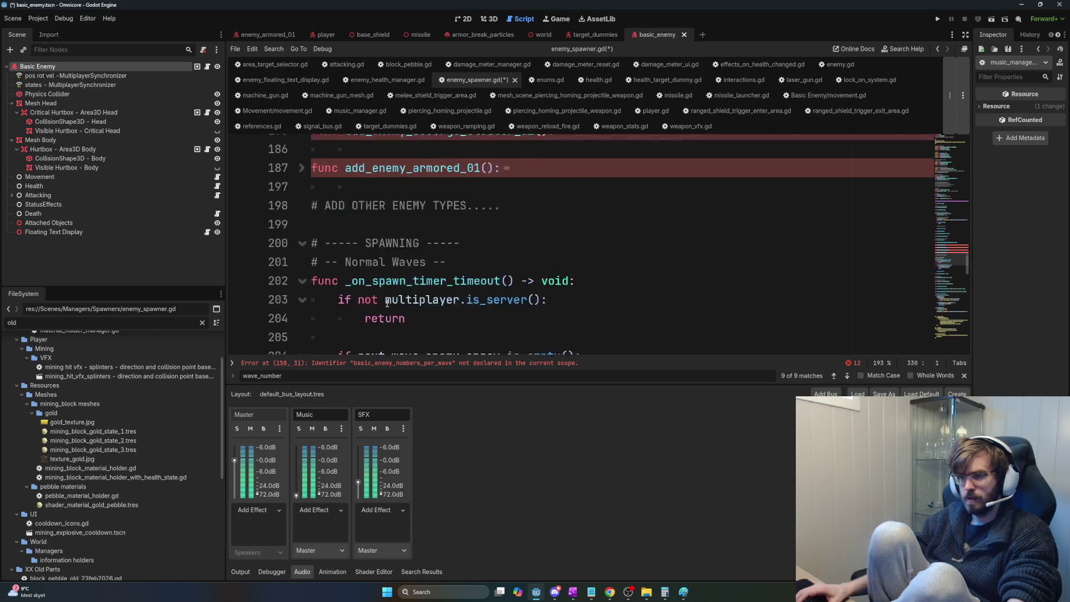
pyautogui.click(302, 273)
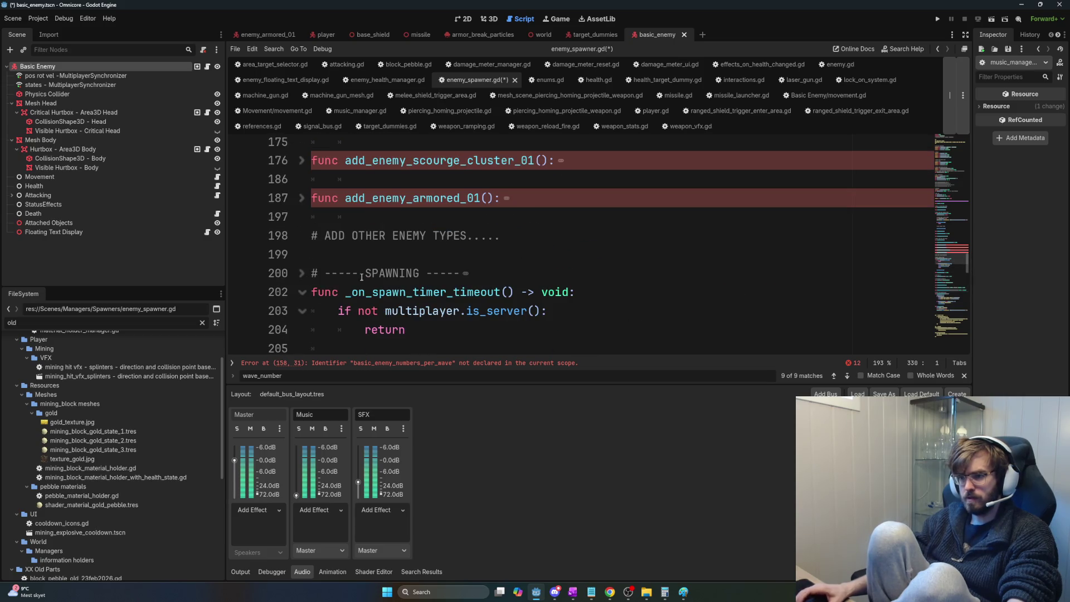
pyautogui.scroll(6, 322, 270)
pyautogui.click(318, 262)
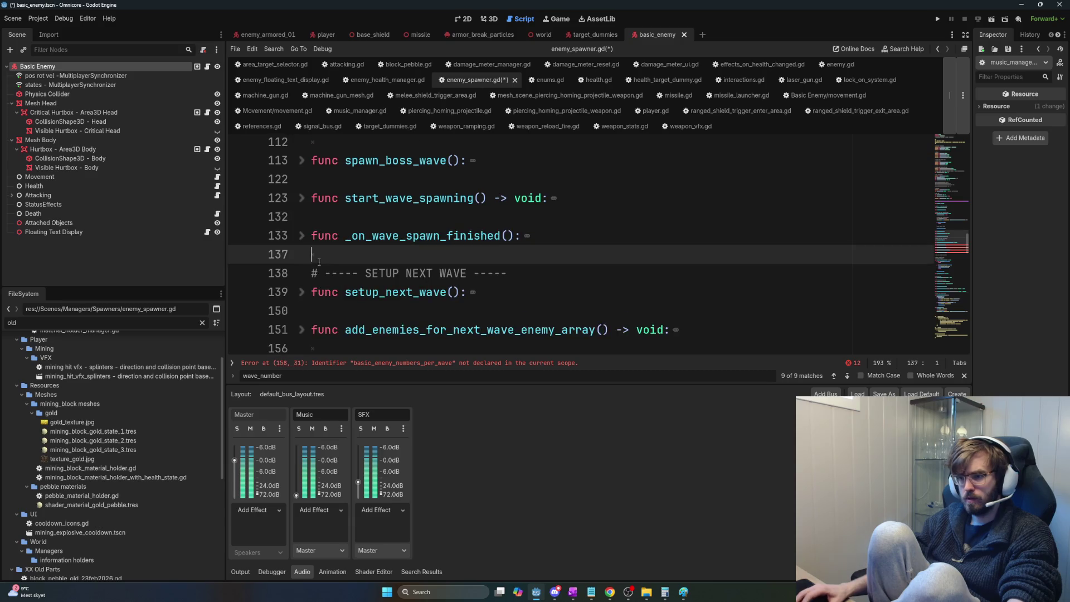
pyautogui.scroll(-2, 350, 276)
pyautogui.scroll(-2, 363, 280)
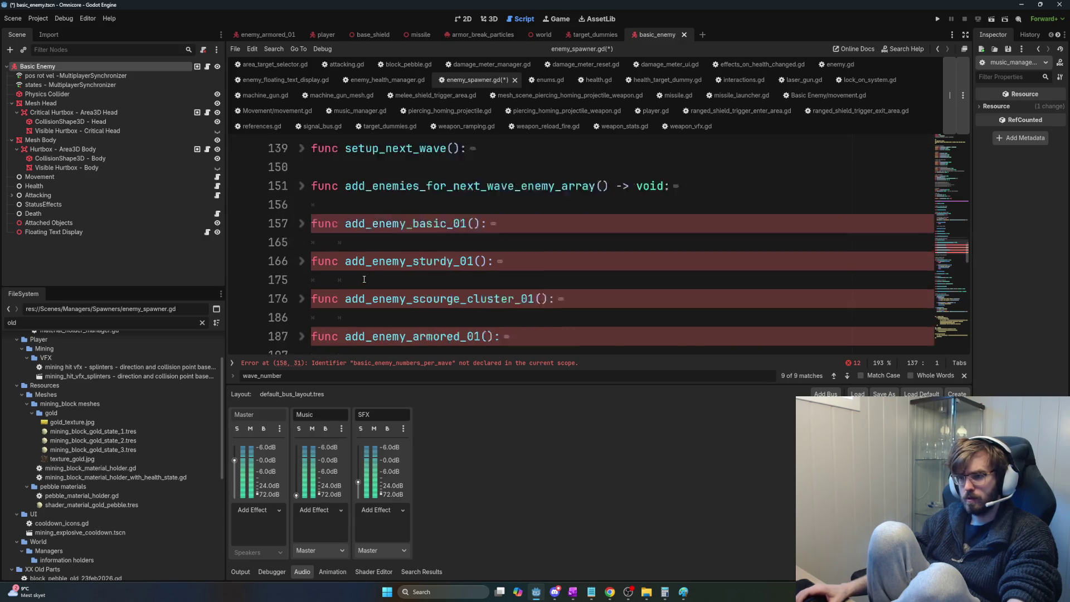
pyautogui.scroll(3, 401, 292)
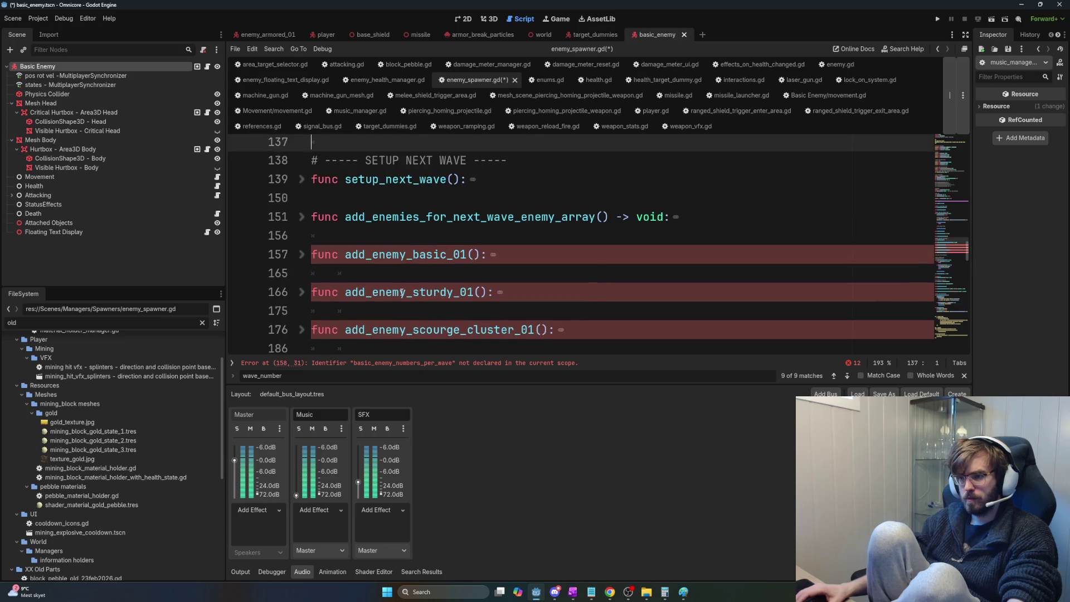
pyautogui.scroll(2, 402, 293)
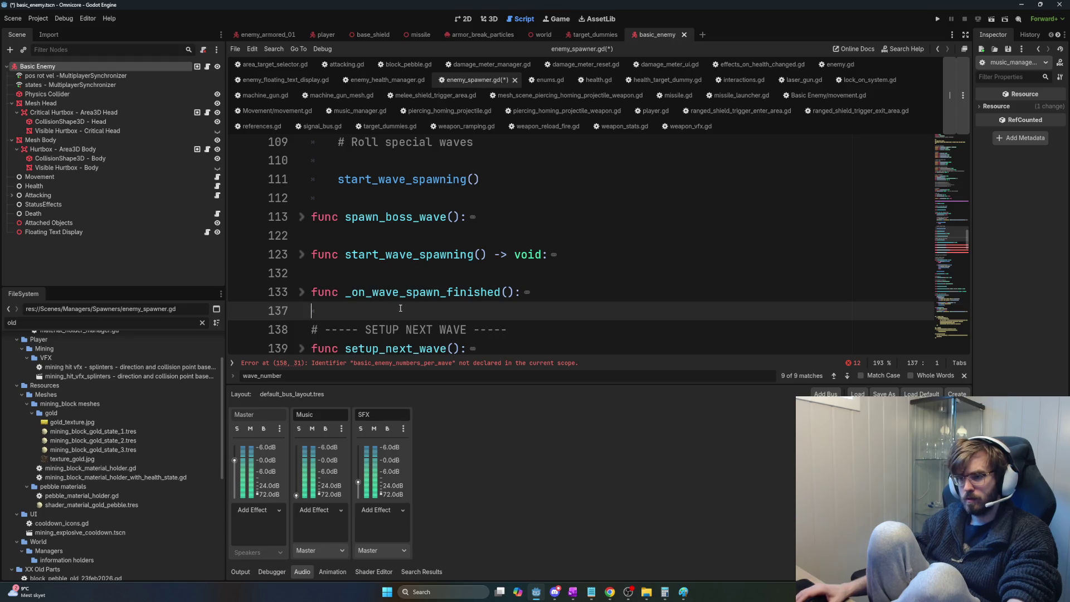
pyautogui.scroll(-2, 400, 309)
pyautogui.scroll(-4, 387, 244)
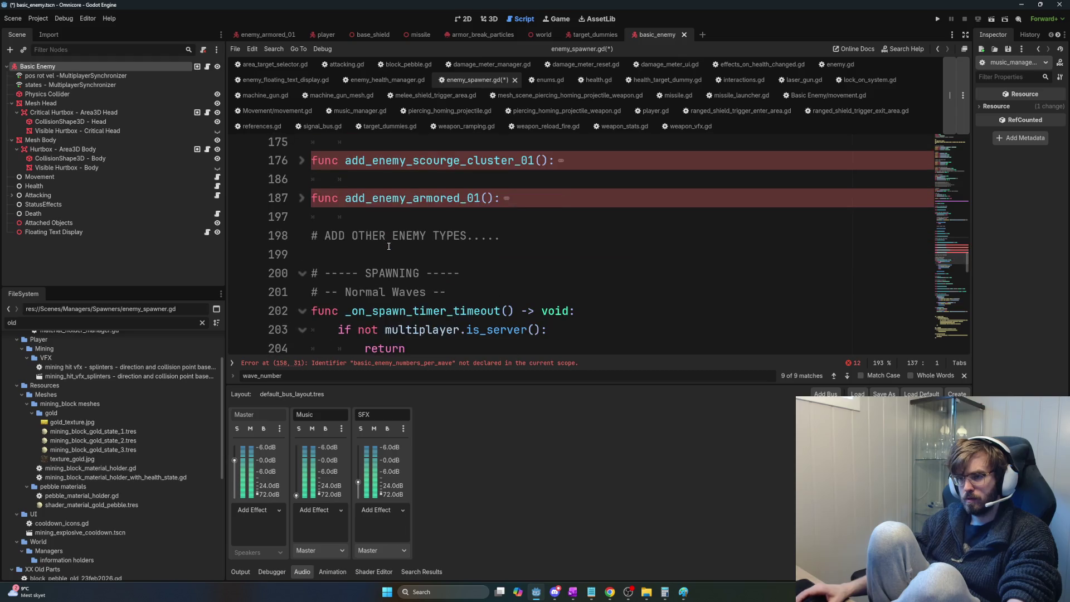
# Select from the SPAWNING heading down to line 318
pyautogui.click(315, 272)
pyautogui.scroll(-5, 412, 283)
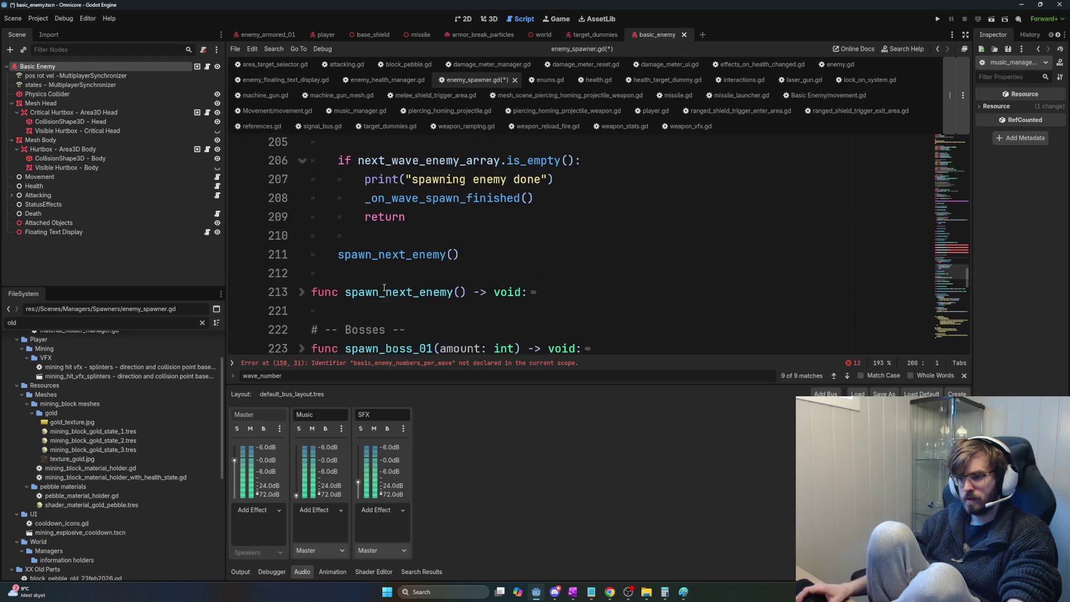
pyautogui.scroll(-1, 413, 283)
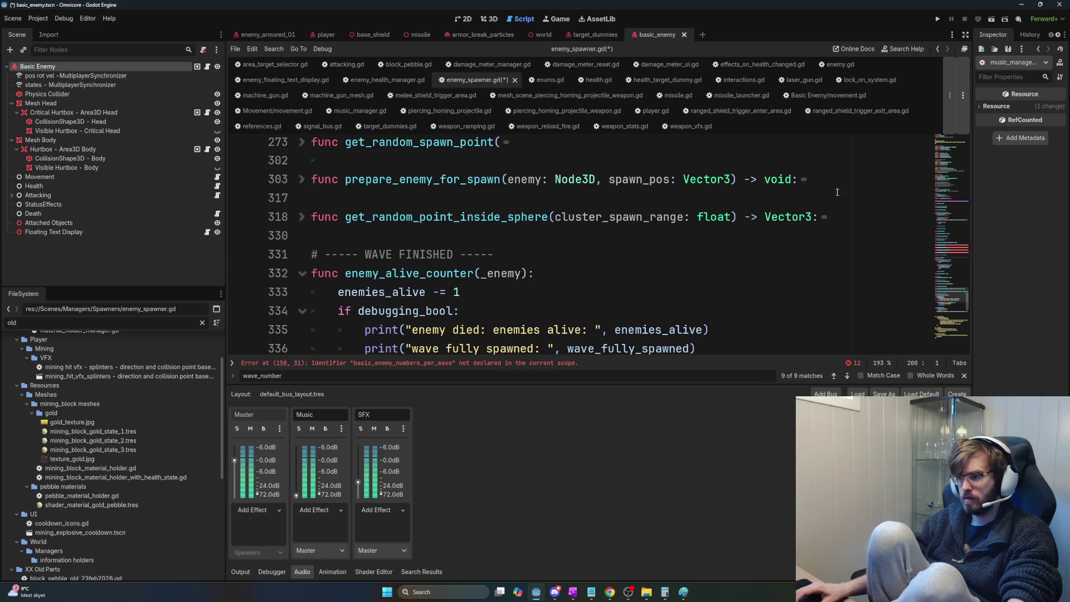
pyautogui.moveTo(311, 142); pyautogui.dragTo(817, 217)
# Unfold prepare_enemy_for_spawn, get_random_spawn_point, spawn, cluster_spawn and spawn_next_enemy inside the selection
pyautogui.click(302, 179)
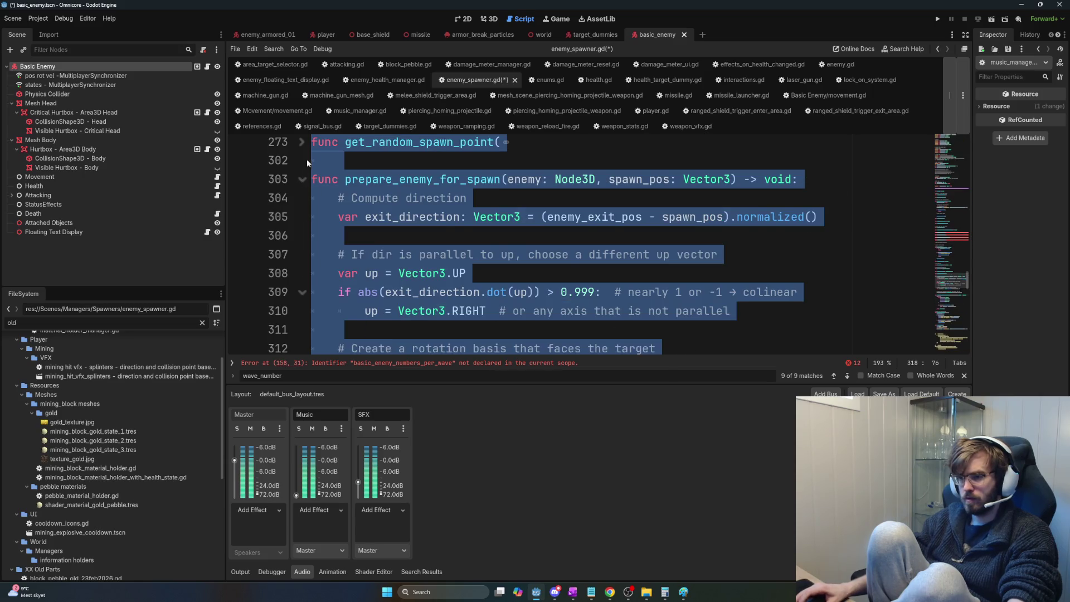
pyautogui.click(302, 142)
pyautogui.scroll(2, 325, 203)
pyautogui.click(302, 179)
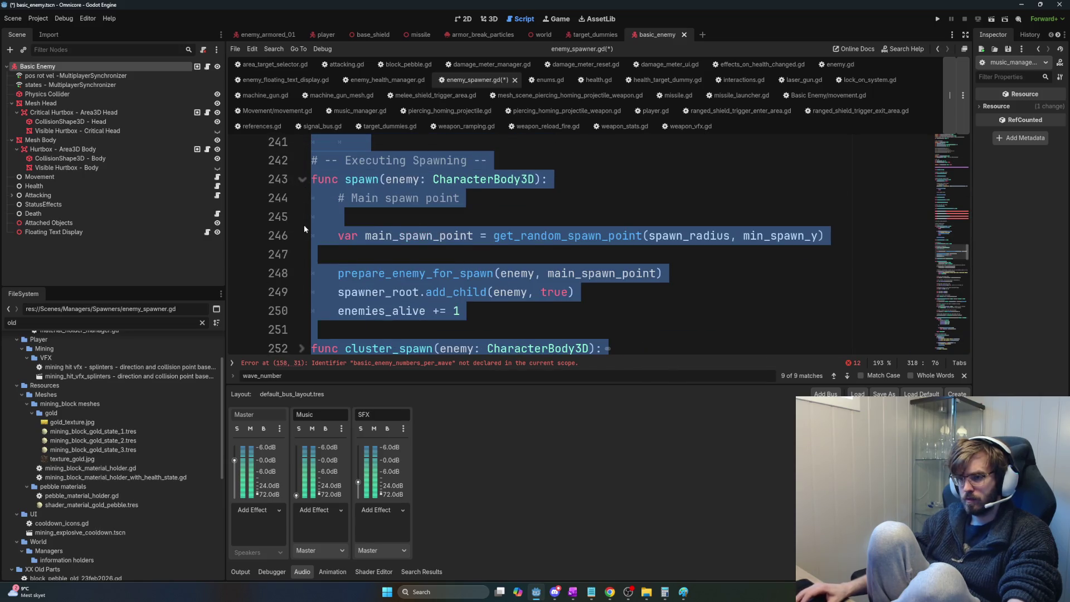
pyautogui.scroll(-1, 307, 279)
pyautogui.click(301, 289)
pyautogui.scroll(5, 393, 269)
pyautogui.scroll(-1, 385, 272)
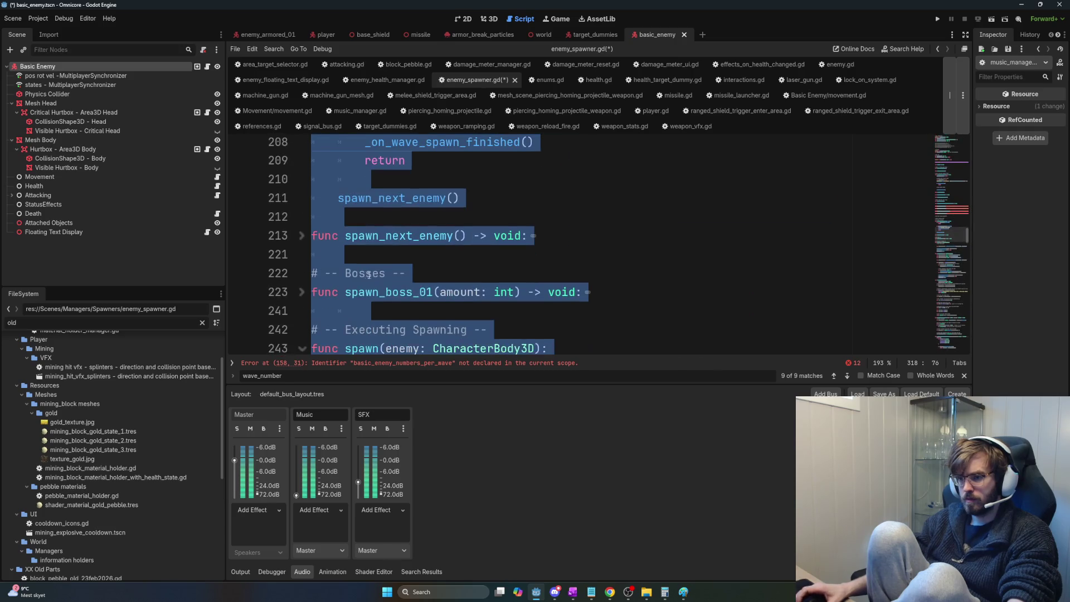
pyautogui.click(302, 236)
pyautogui.scroll(-4, 307, 254)
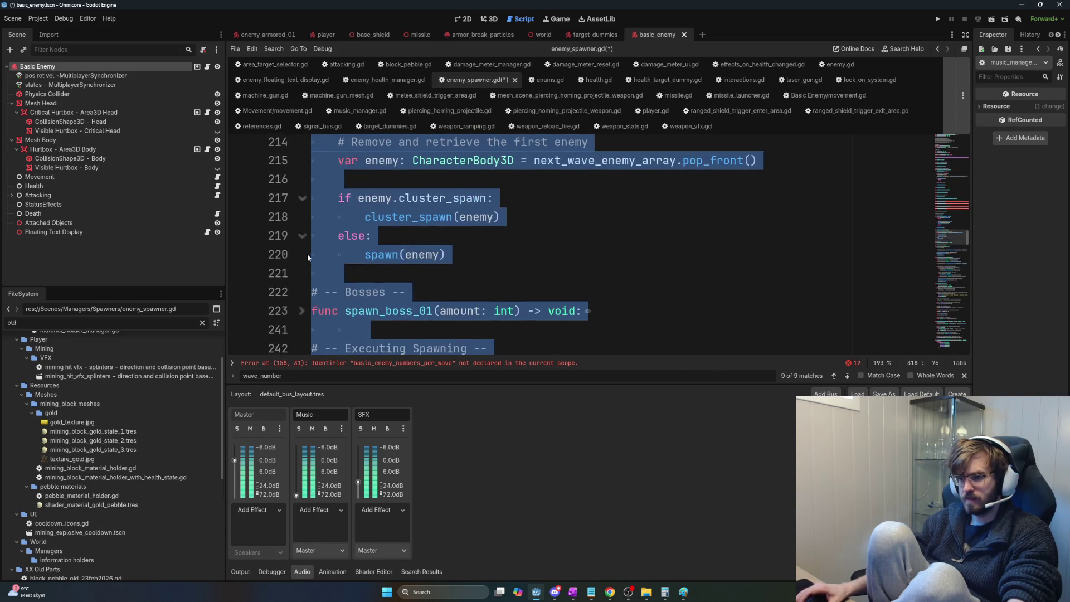
# Unfold spawn_boss_01, extend the selection to the end of line 329, and cut the spawning block
pyautogui.click(301, 254)
pyautogui.scroll(8, 391, 273)
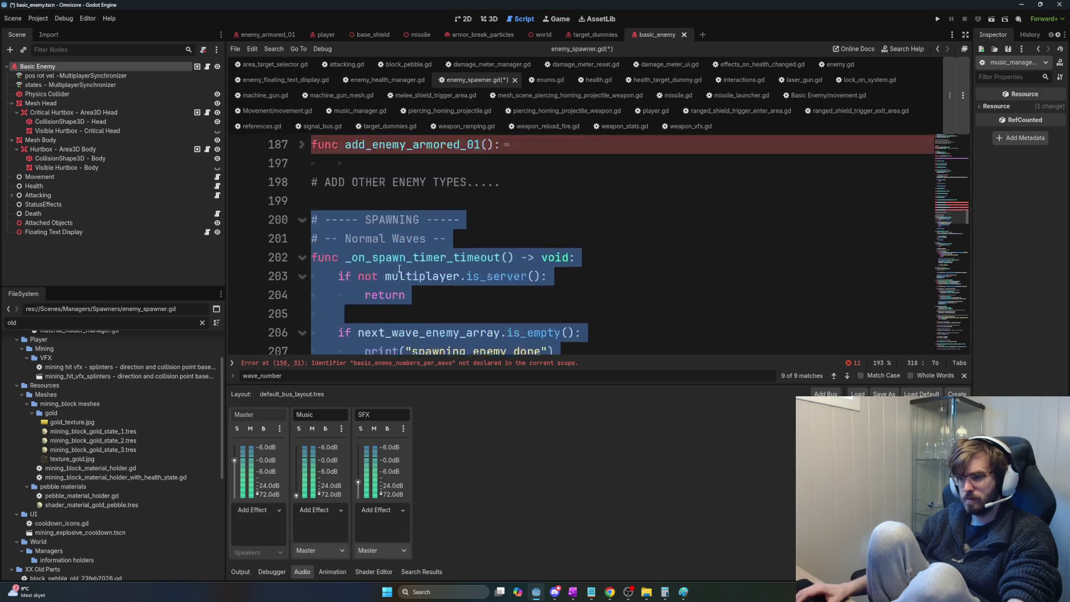
pyautogui.scroll(-12, 403, 273)
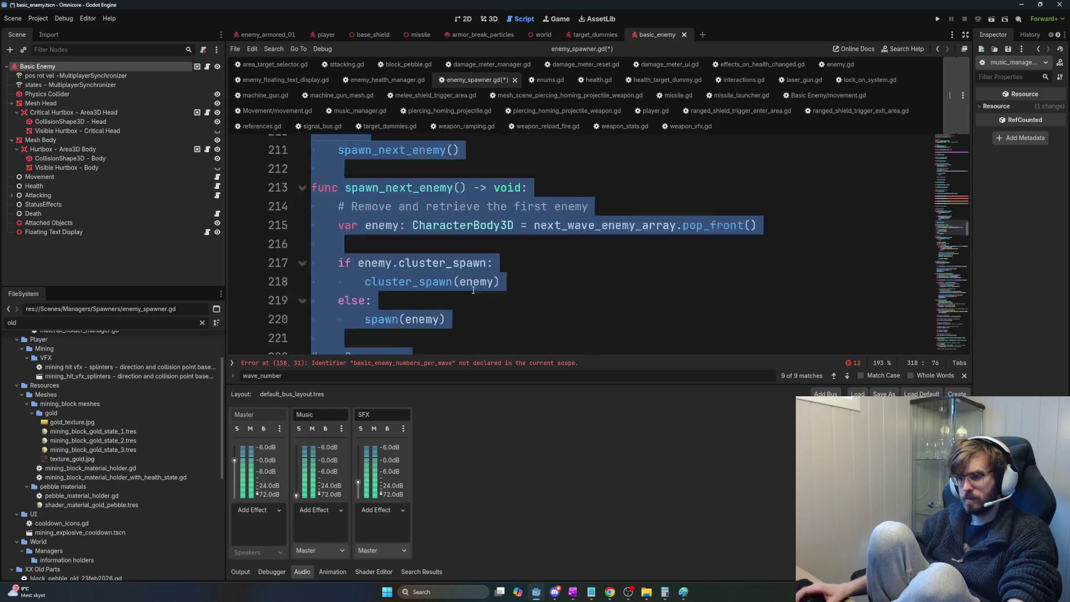
pyautogui.scroll(-10, 489, 288)
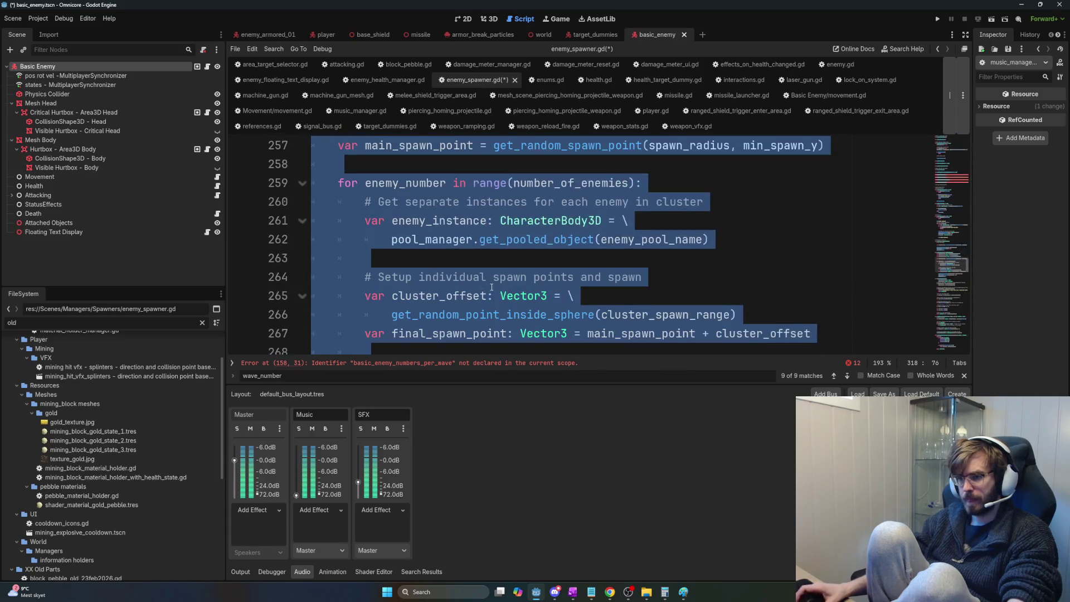
pyautogui.scroll(-5, 493, 285)
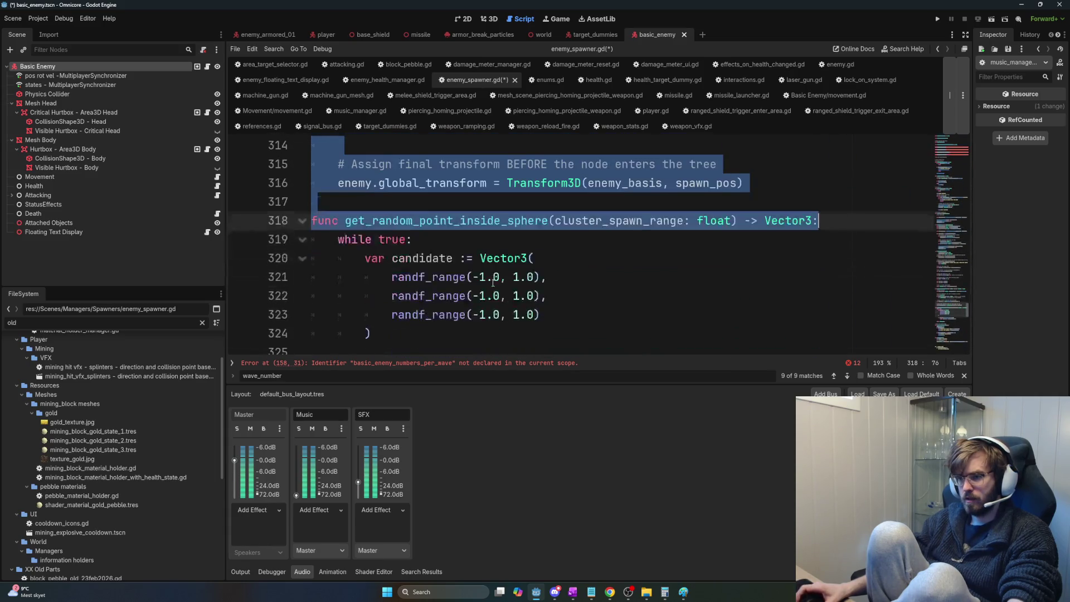
pyautogui.scroll(-2, 491, 268)
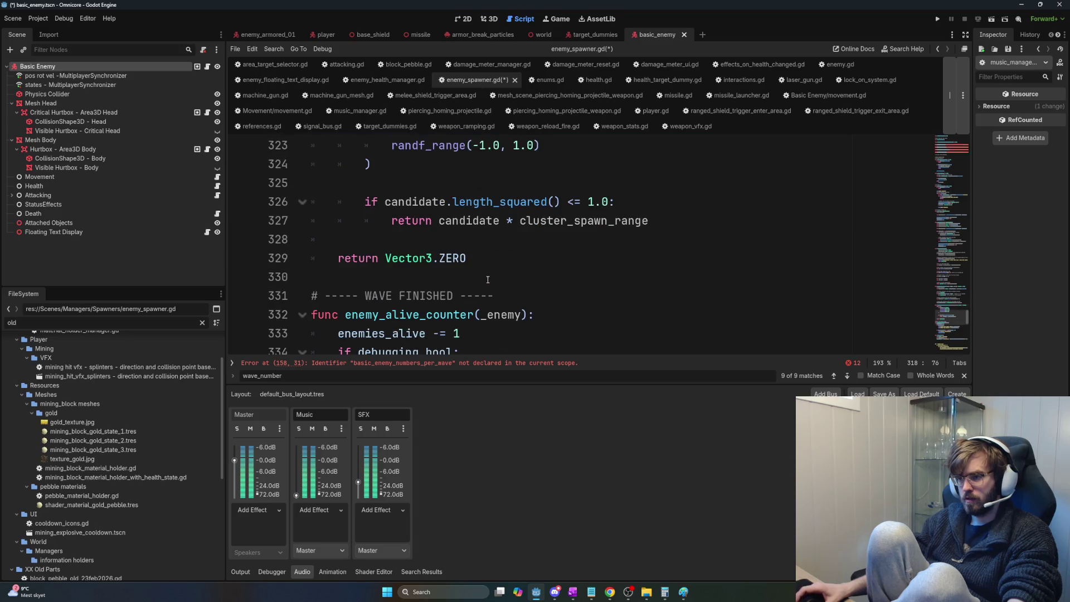
pyautogui.keyDown('shift'); pyautogui.click(484, 255); pyautogui.keyUp('shift')
pyautogui.hotkey('ctrl', 'x')
# Below _on_wave_spawn_finished, adjust the blank lines before the SETUP NEXT WAVE comment
pyautogui.scroll(7, 501, 262)
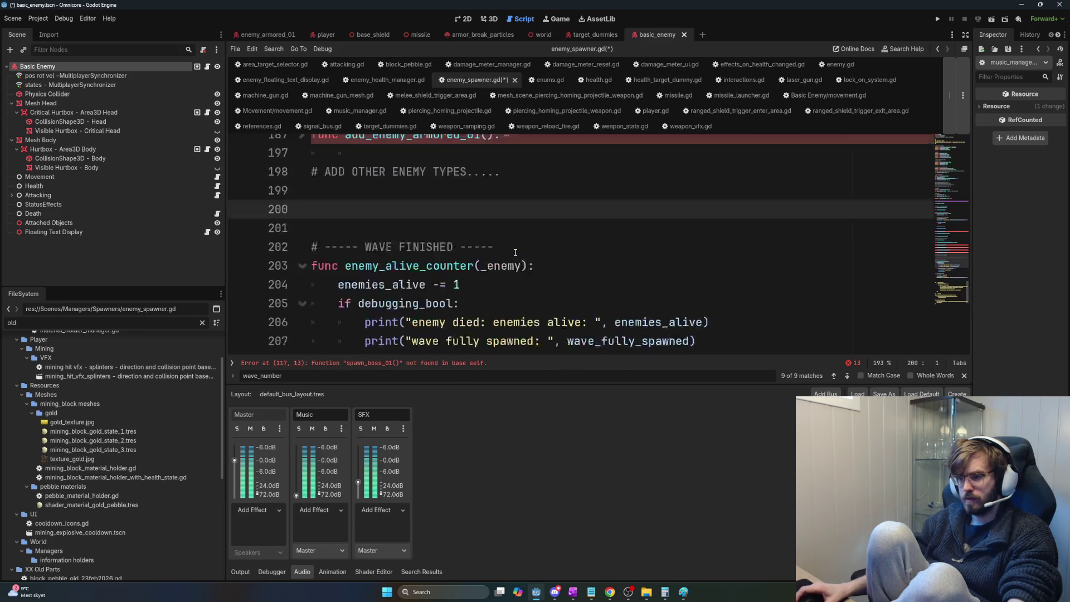
pyautogui.scroll(4, 487, 256)
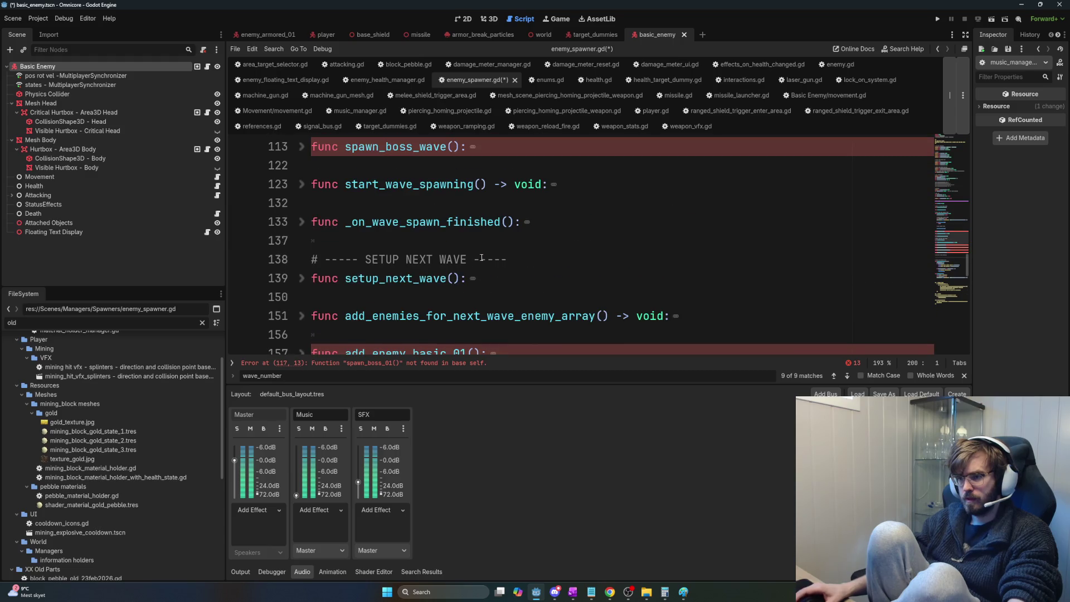
pyautogui.click(548, 223)
pyautogui.press('Down')
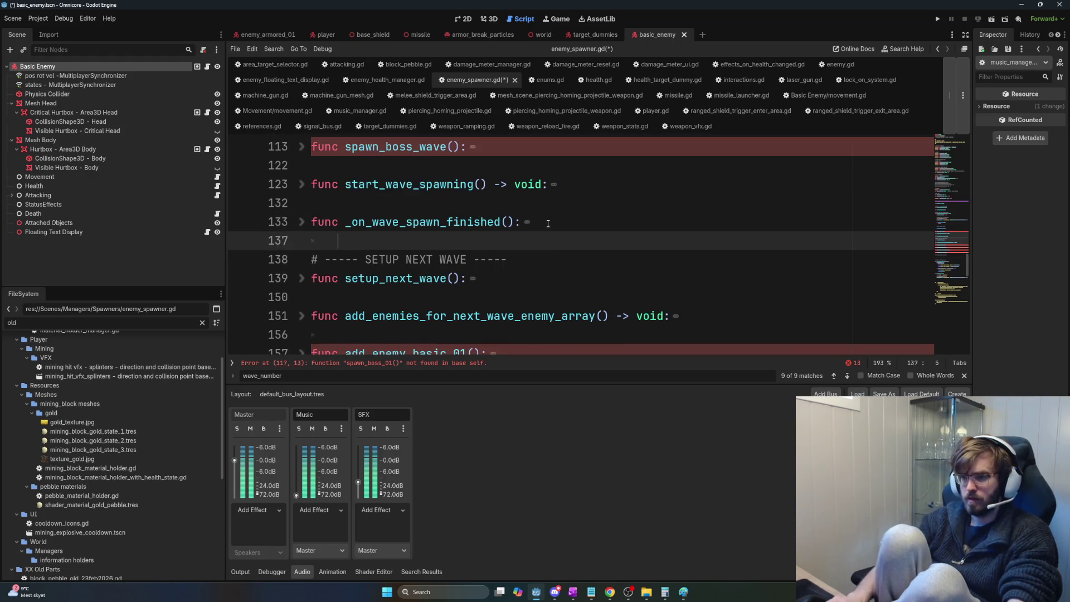
pyautogui.press('Return')
pyautogui.press('Return')
pyautogui.press('Up')
pyautogui.hotkey('ctrl', 'z')
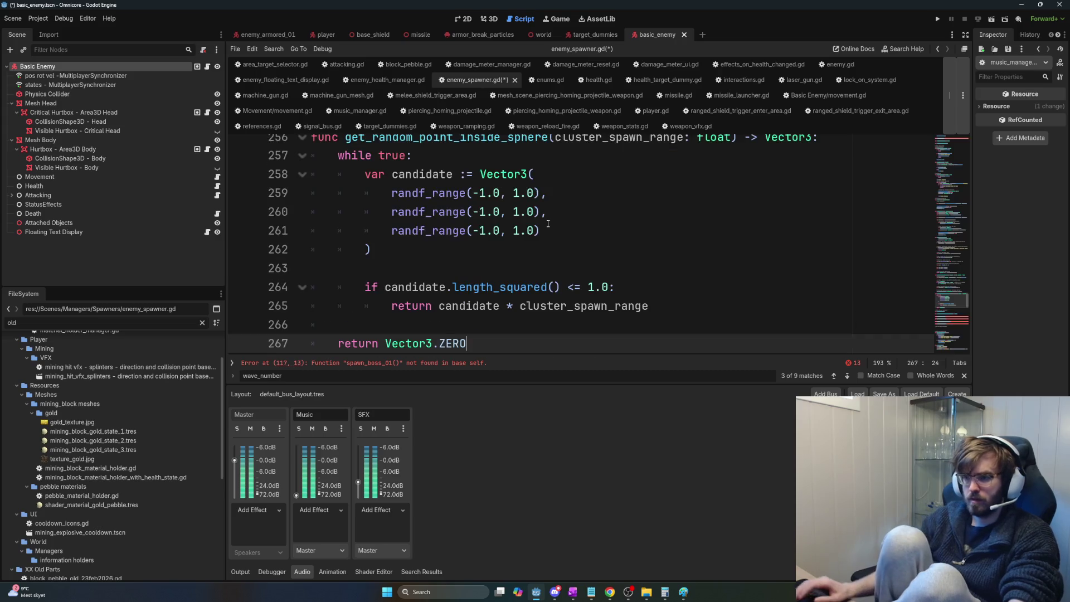
pyautogui.scroll(10, 546, 223)
pyautogui.scroll(10, 544, 222)
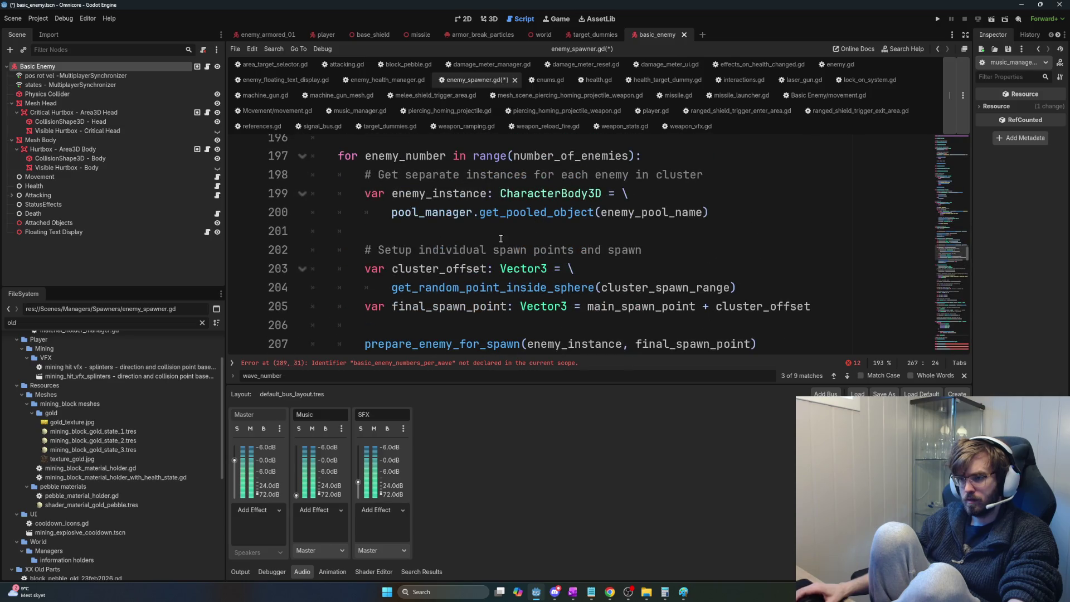
pyautogui.scroll(-2, 507, 236)
# Fold get_random_spawn_point, prepare_enemy_for_spawn, get_random_point_inside_sphere, cluster_spawn and spawn
pyautogui.click(291, 305)
pyautogui.click(302, 305)
pyautogui.scroll(-2, 306, 260)
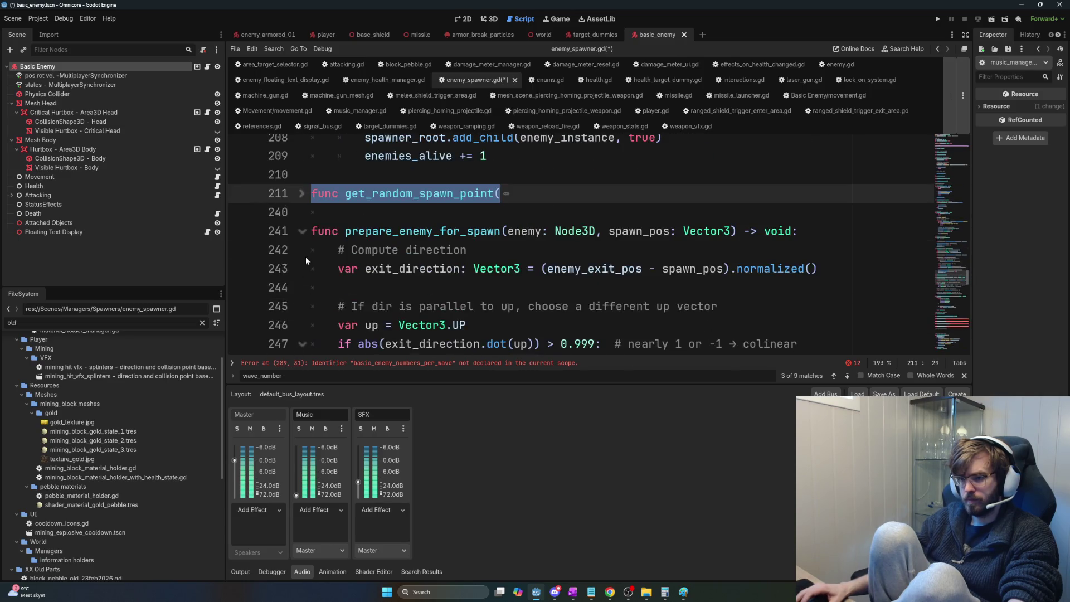
pyautogui.click(301, 231)
pyautogui.click(301, 269)
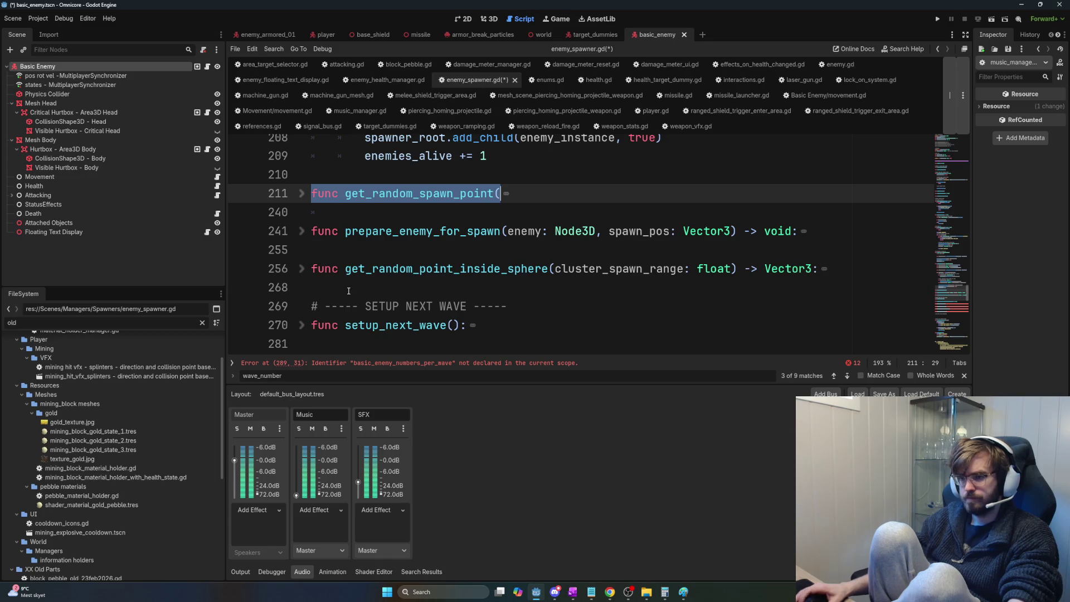
pyautogui.scroll(3, 329, 234)
pyautogui.scroll(-1, 306, 172)
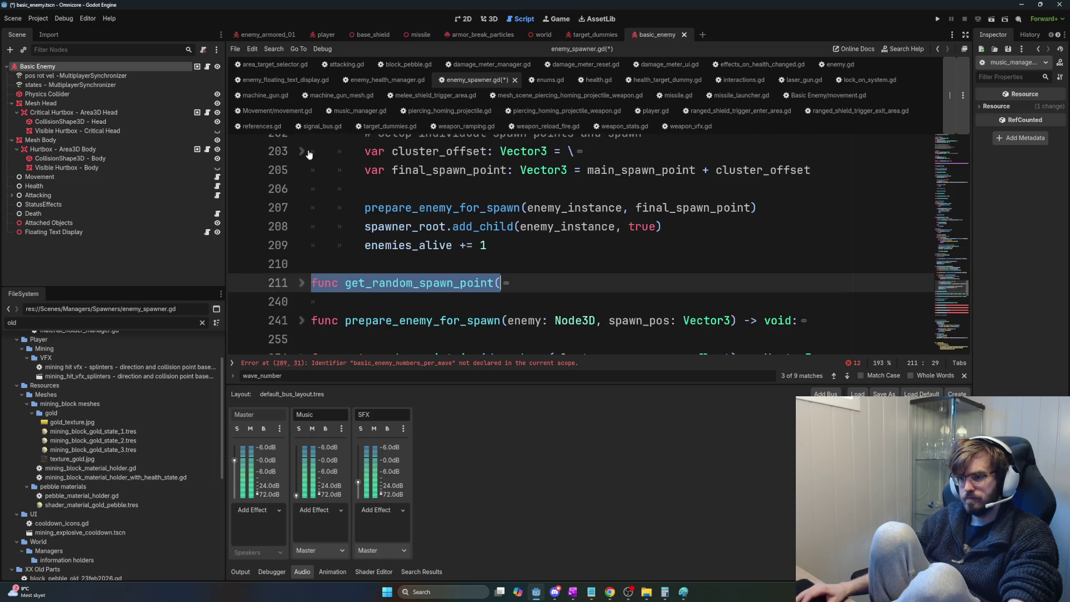
pyautogui.scroll(7, 306, 156)
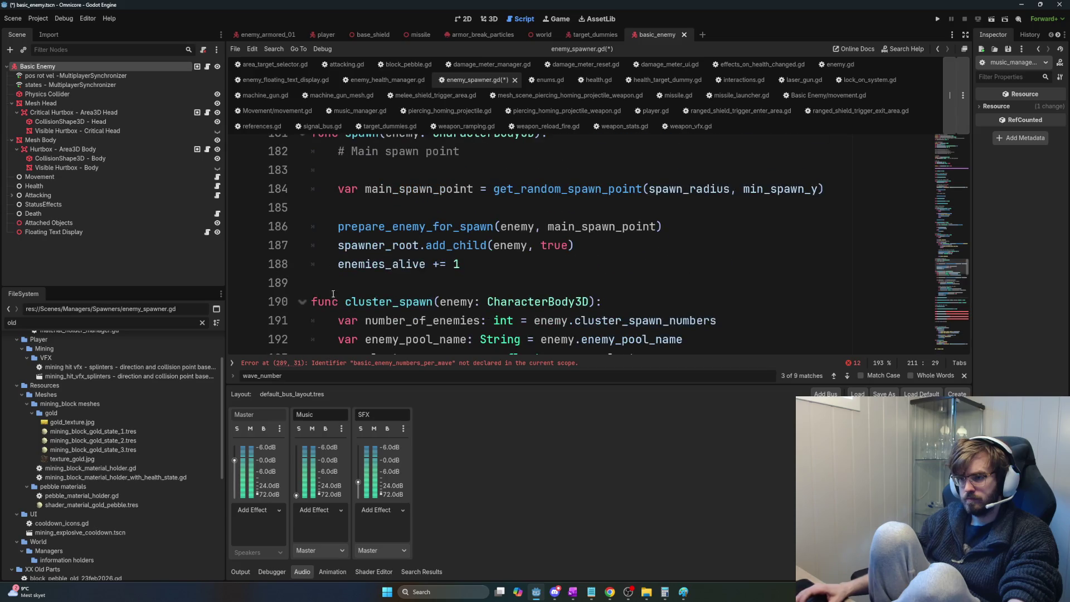
pyautogui.click(301, 302)
pyautogui.scroll(2, 307, 279)
pyautogui.click(302, 246)
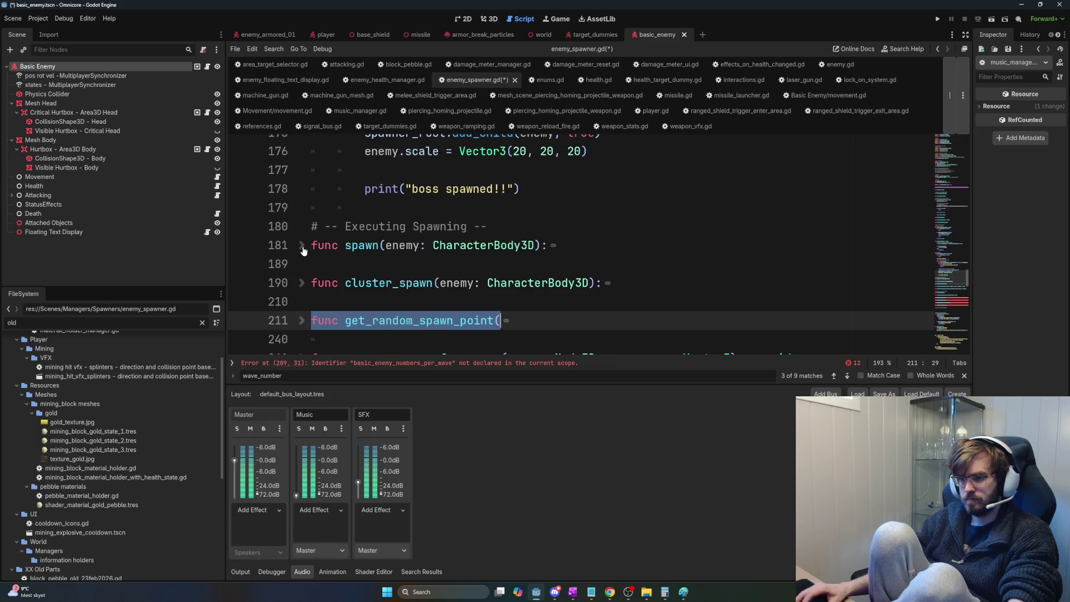
pyautogui.click(522, 229)
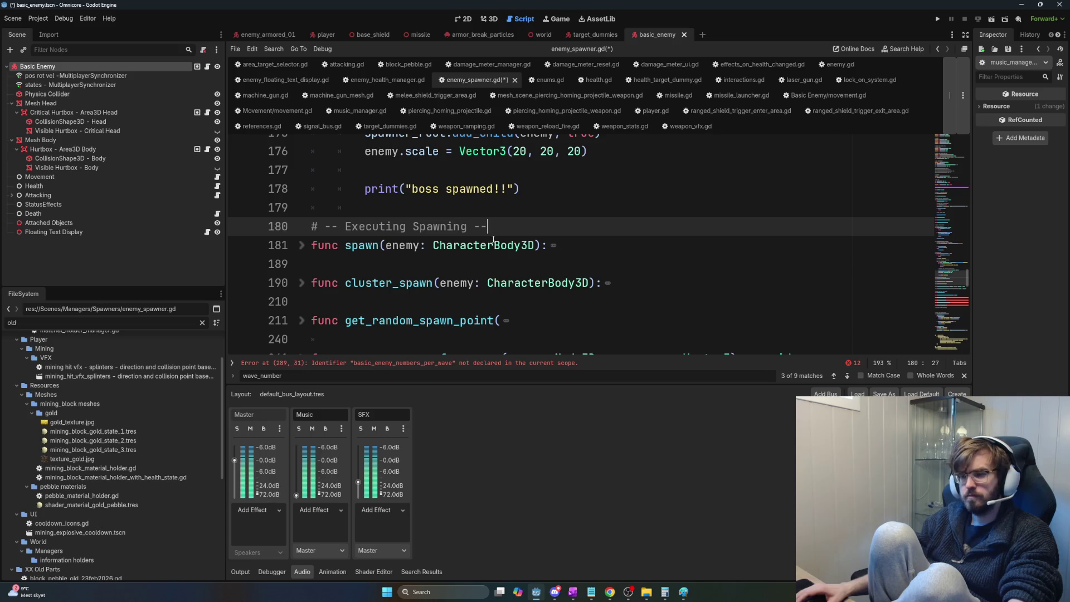
# Replace the 'Executing Spawning' comment with a #region spawn_helpers header
pyautogui.moveTo(496, 230); pyautogui.dragTo(317, 234)
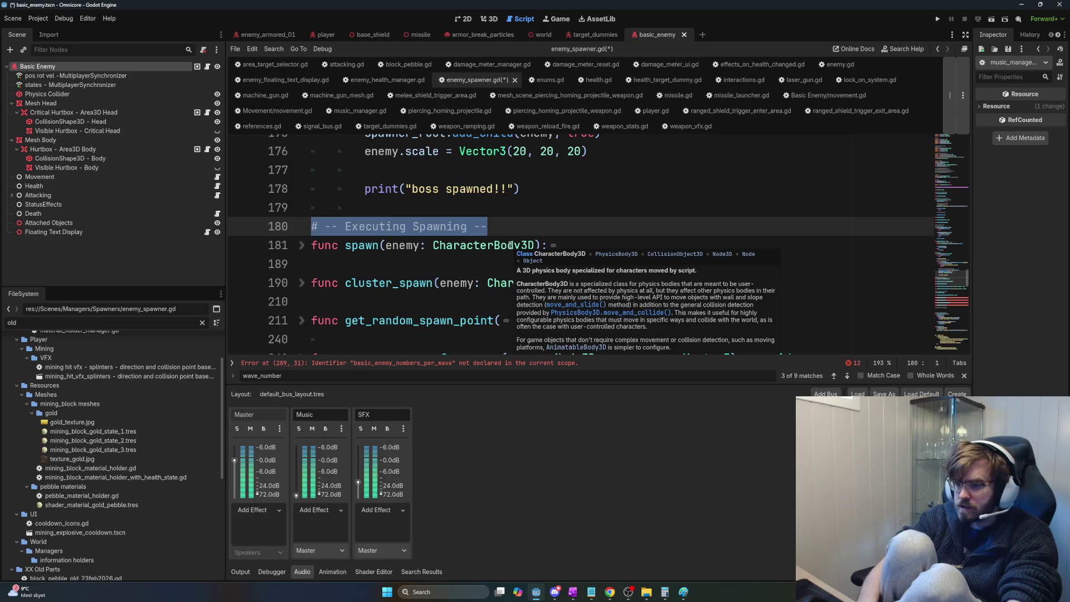
pyautogui.write('#REG')
pyautogui.write('egion')
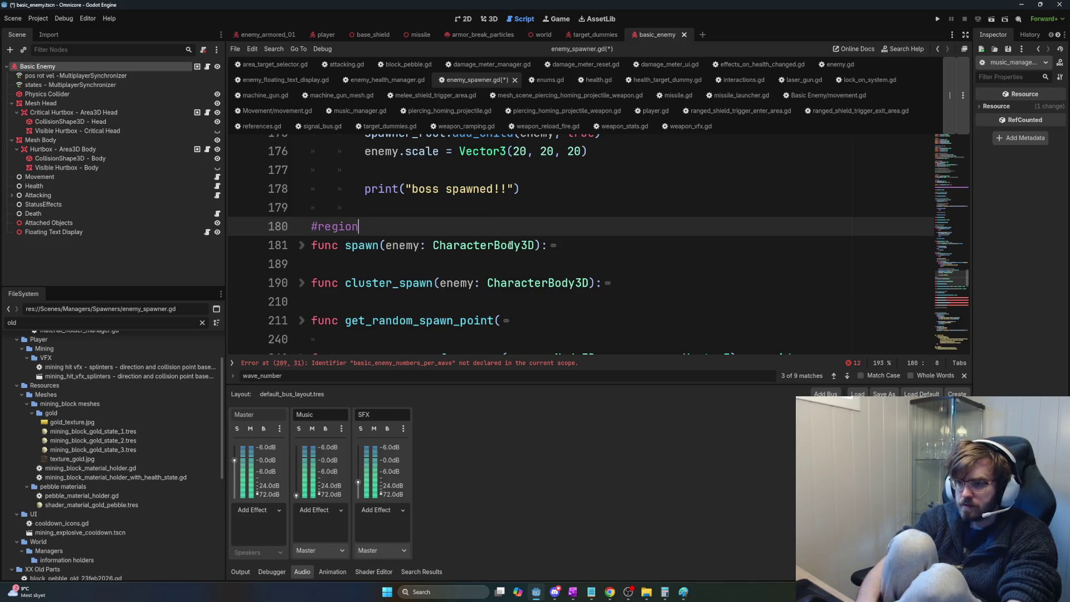
pyautogui.write('spawn_helpers')
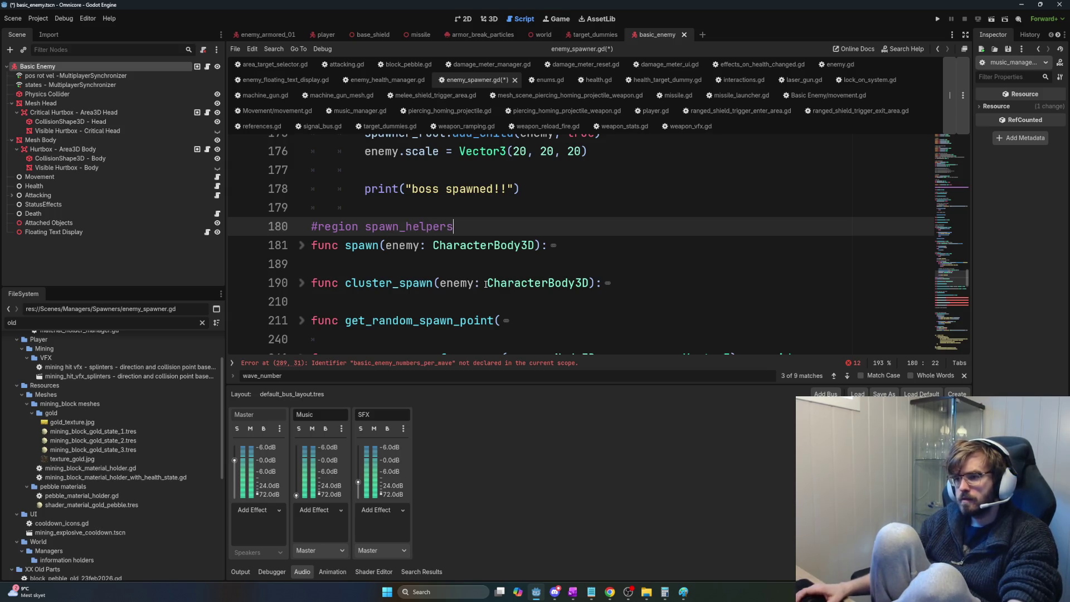
pyautogui.moveTo(486, 284)
pyautogui.scroll(-3, 444, 283)
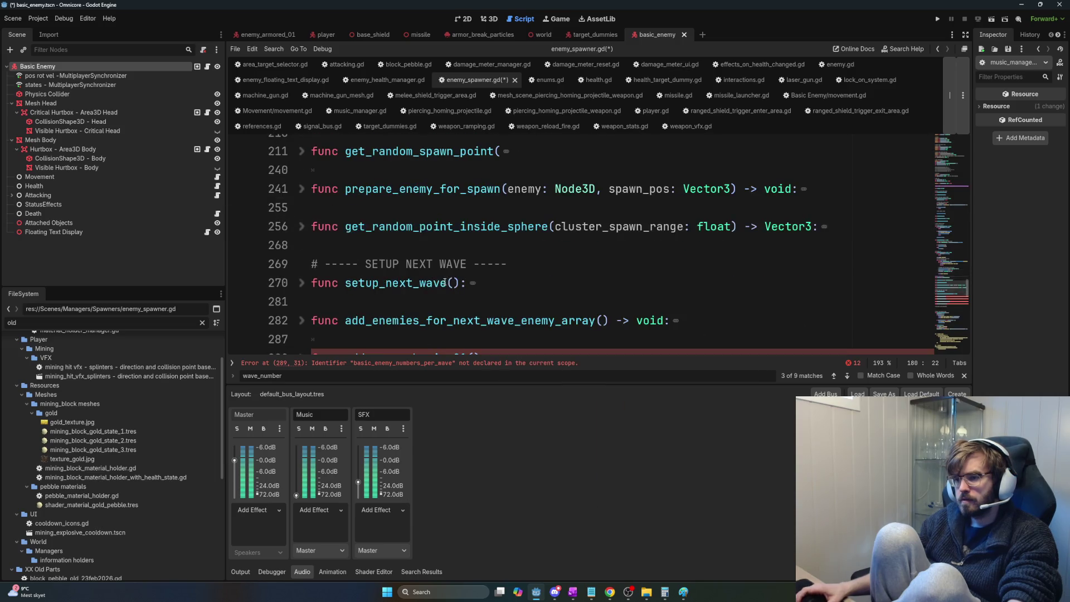
# Add the closing region marker on line 268, after get_random_point_inside_sphere, fixing typos
pyautogui.click(365, 247)
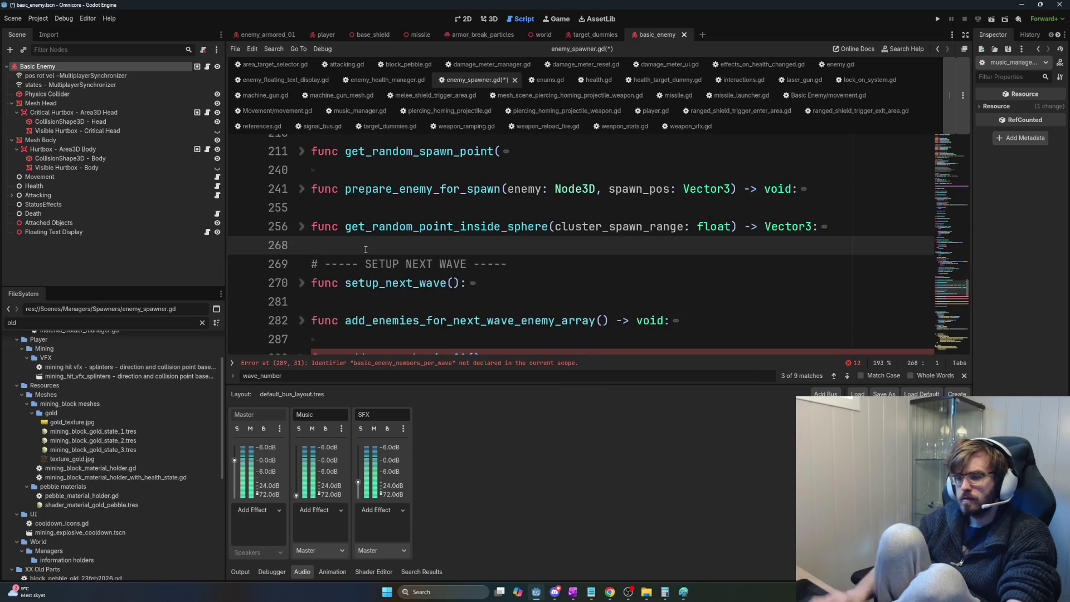
pyautogui.write('region')
pyautogui.press('BackSpace')
pyautogui.press('BackSpace')
pyautogui.press('BackSpace')
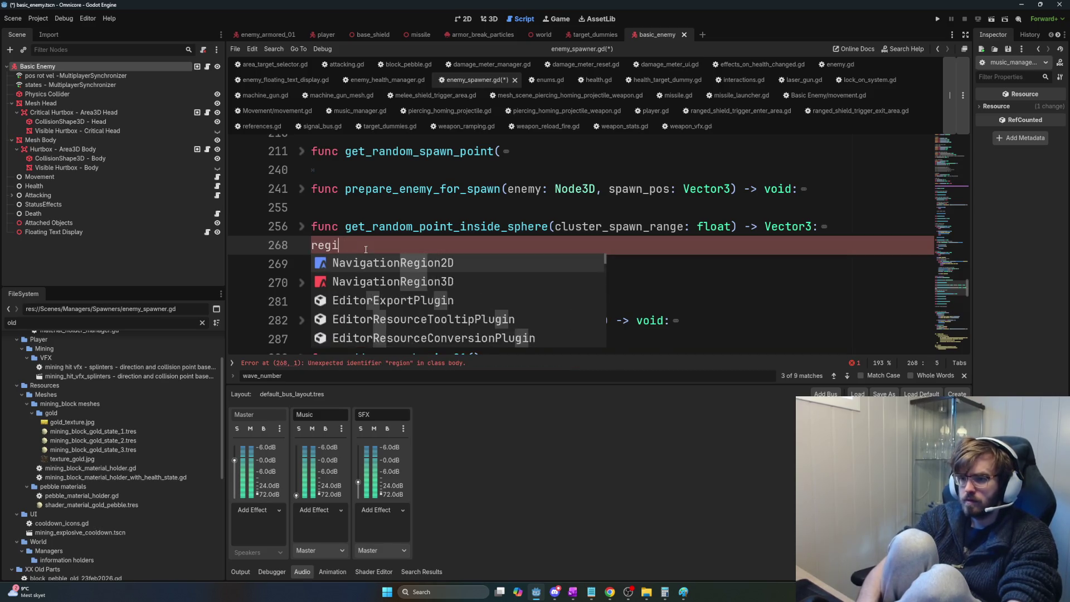
pyautogui.write('#')
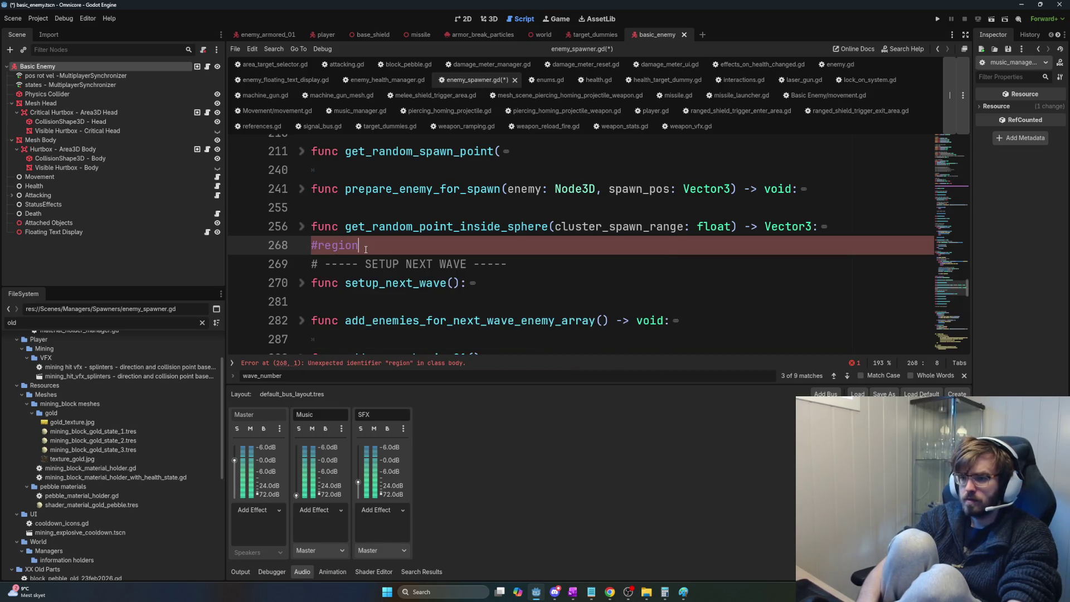
pyautogui.write('end')
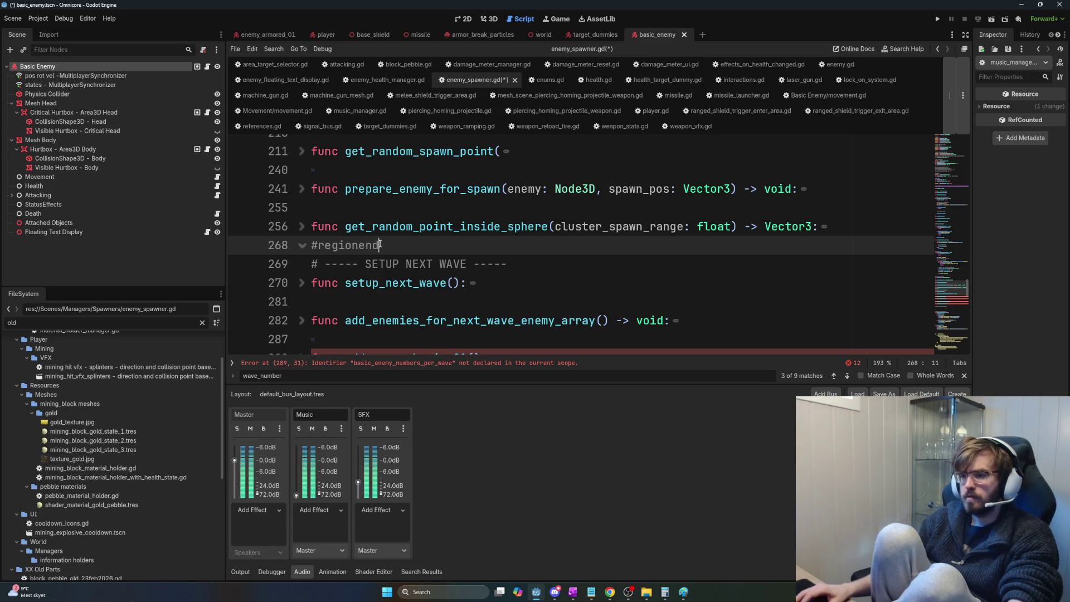
pyautogui.doubleClick(326, 245)
pyautogui.press('BackSpace')
pyautogui.press('BackSpace')
pyautogui.write('e')
pyautogui.press('BackSpace')
pyautogui.write('#region')
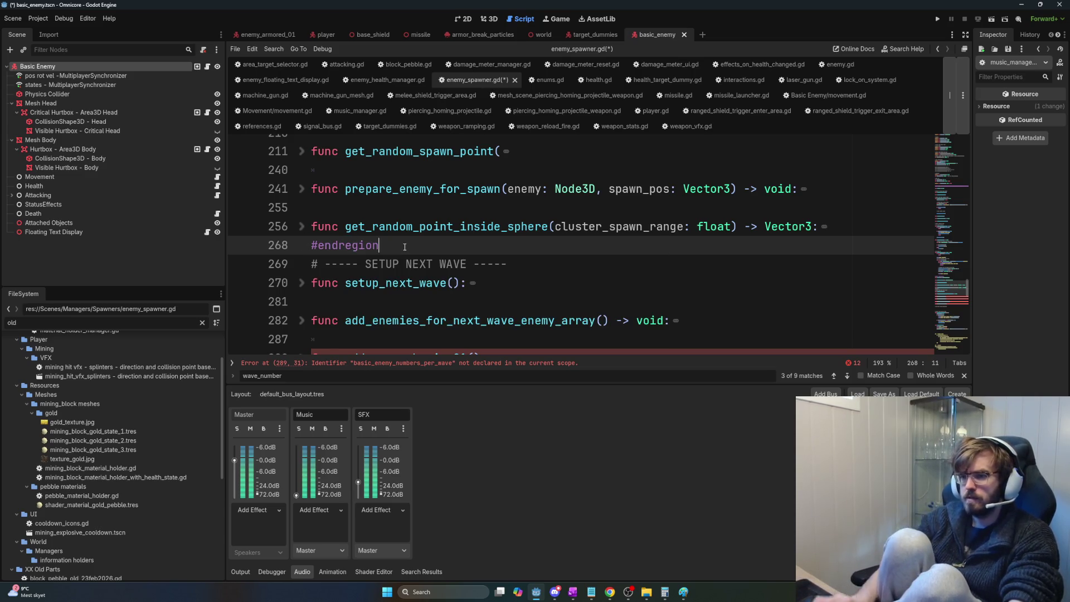
# Fold the spawn_helpers region and add blank lines before the SETUP NEXT WAVE comment
pyautogui.scroll(3, 379, 240)
pyautogui.click(303, 227)
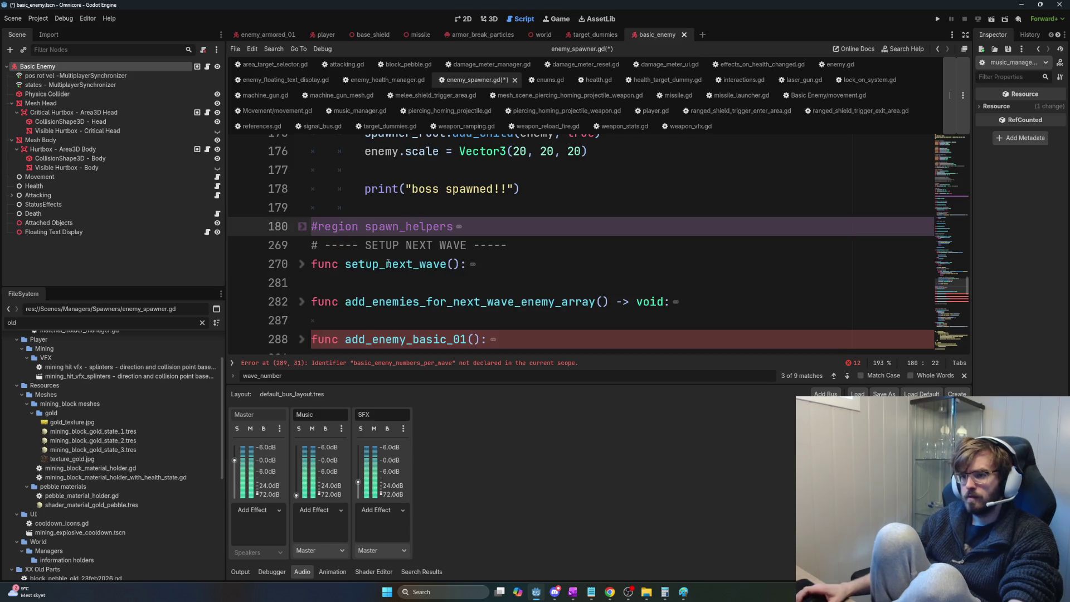
pyautogui.press('Return')
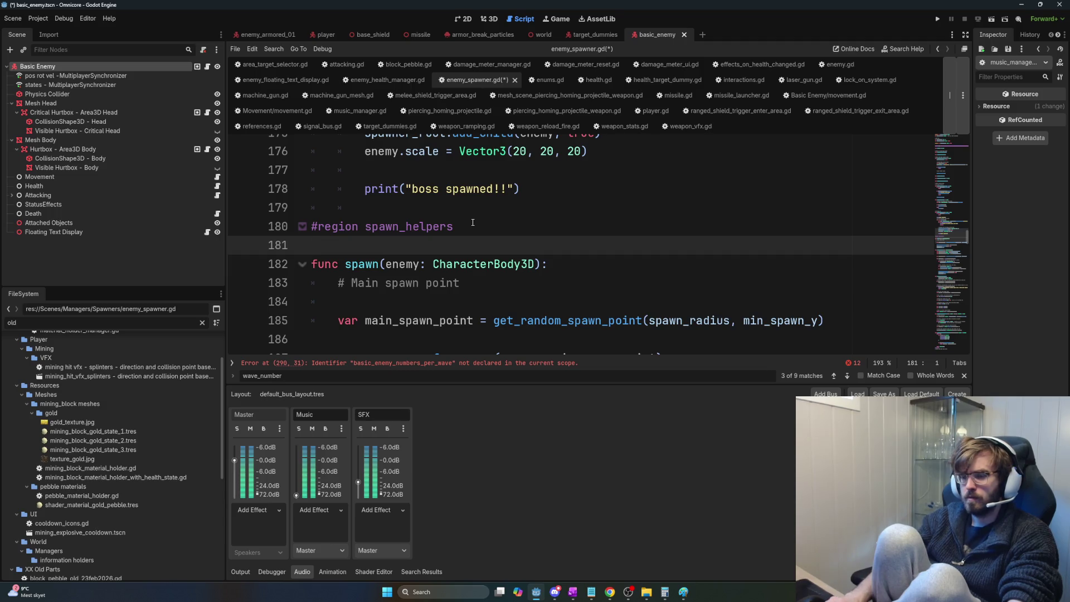
pyautogui.press('BackSpace')
pyautogui.rightClick(473, 222)
pyautogui.press('Escape')
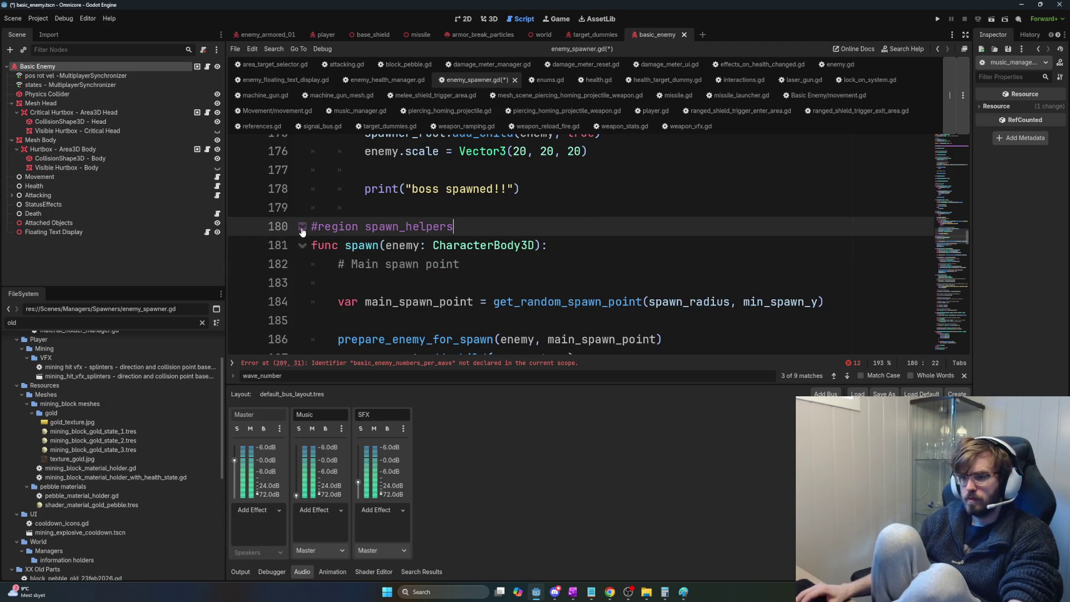
pyautogui.click(302, 226)
pyautogui.click(318, 245)
pyautogui.press('Return')
pyautogui.press('Return')
pyautogui.click(319, 244)
pyautogui.press('Down')
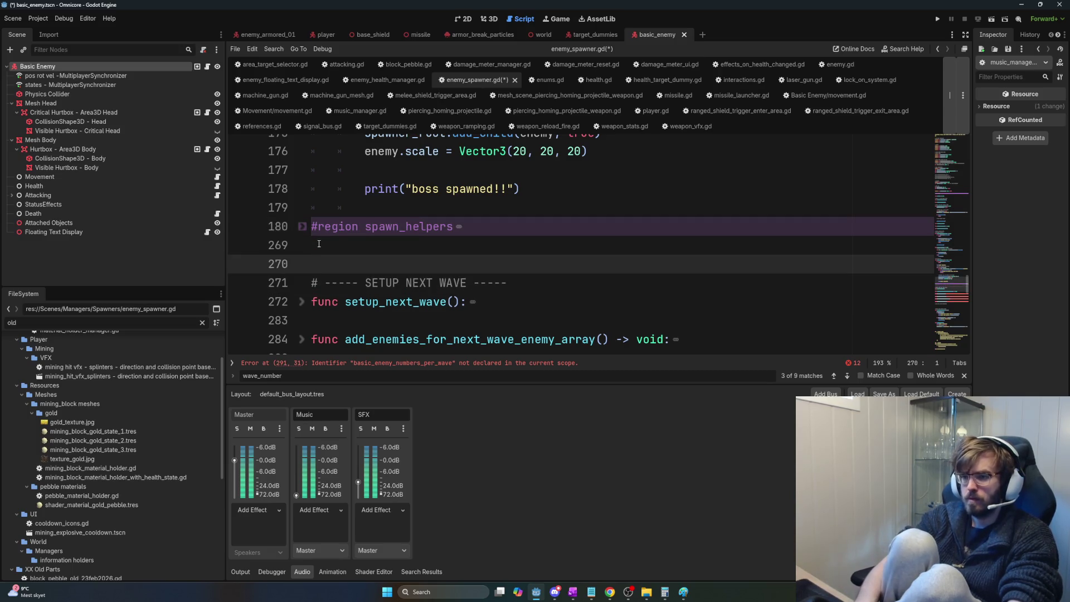
pyautogui.scroll(4, 314, 242)
# Add a 'region spawning' comment line above the SPAWNING section
pyautogui.scroll(9, 314, 241)
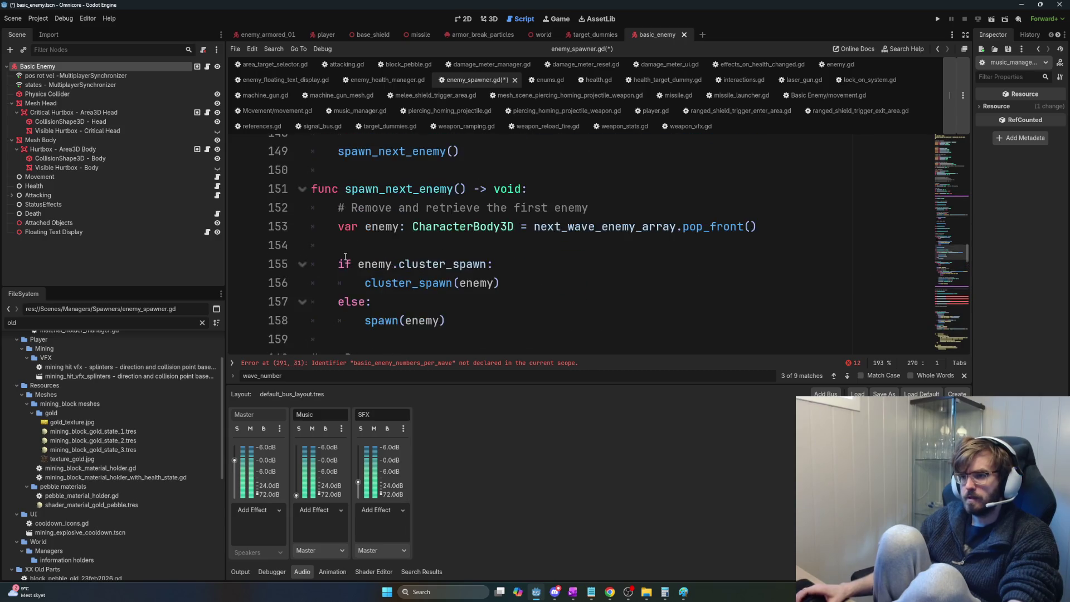
pyautogui.scroll(1, 351, 271)
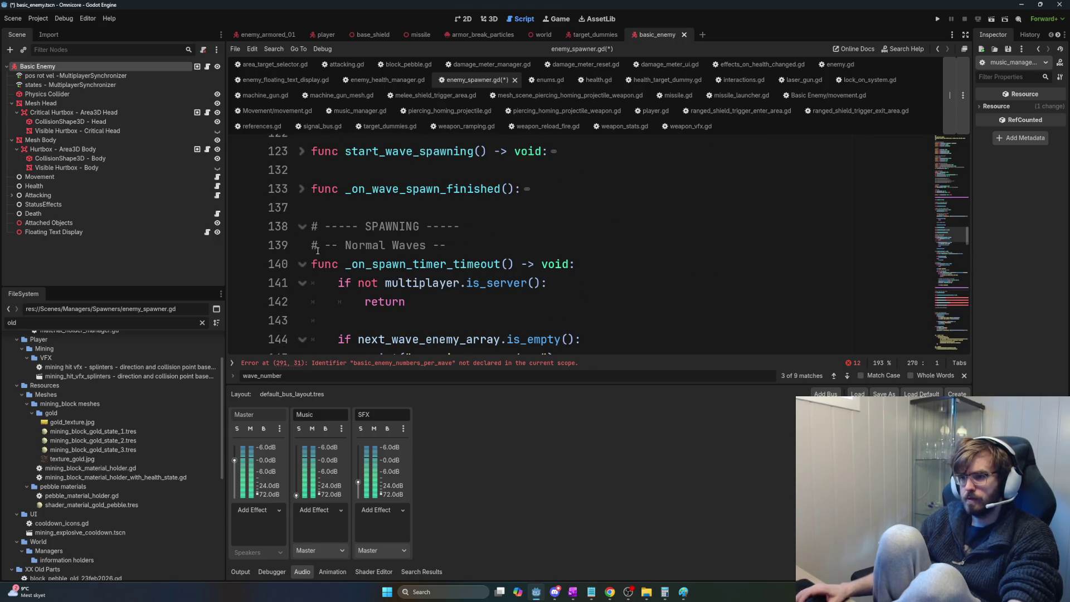
pyautogui.click(315, 207)
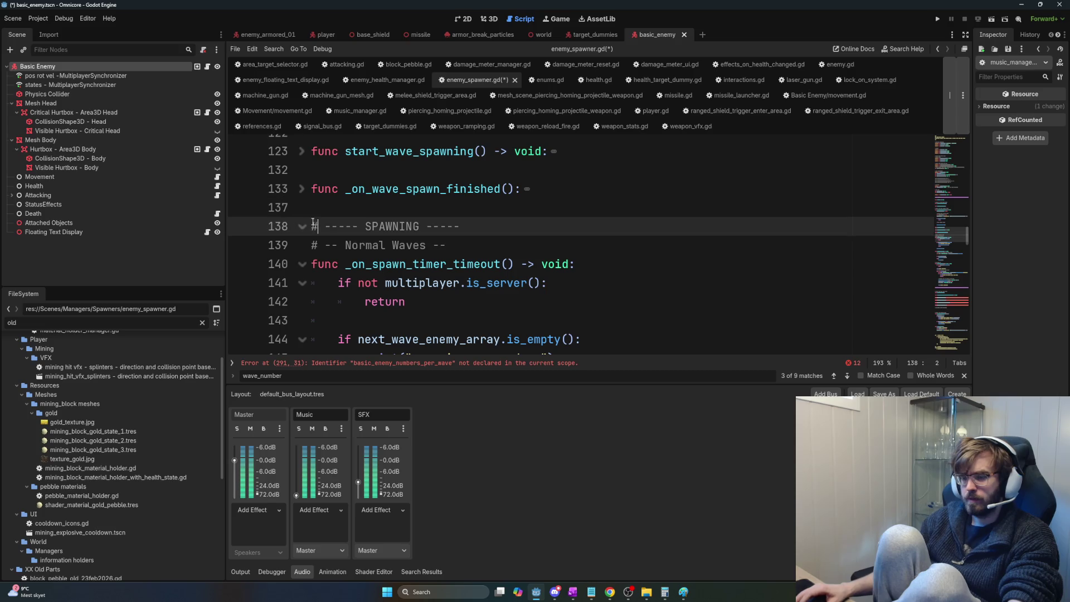
pyautogui.press('Return')
pyautogui.write('# R')
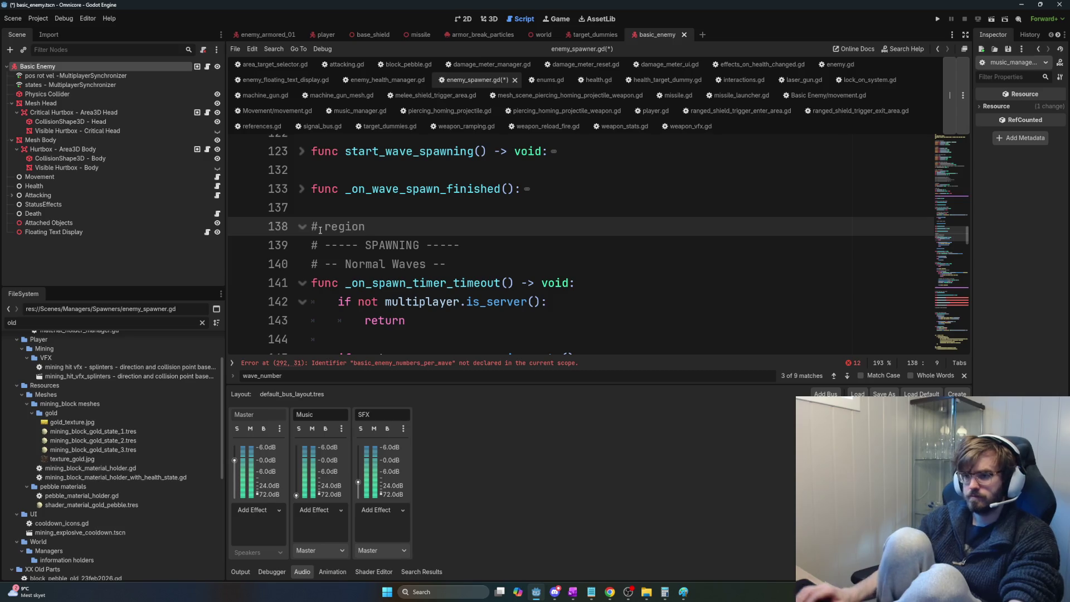
pyautogui.scroll(2, 415, 255)
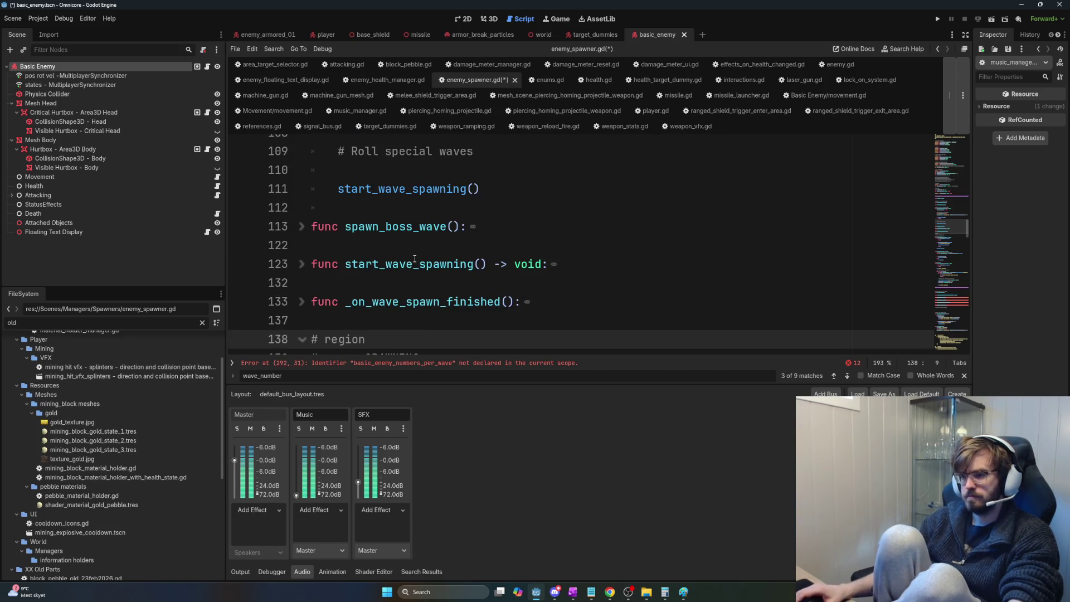
pyautogui.scroll(-1, 414, 266)
pyautogui.scroll(1, 414, 267)
pyautogui.scroll(-1, 414, 269)
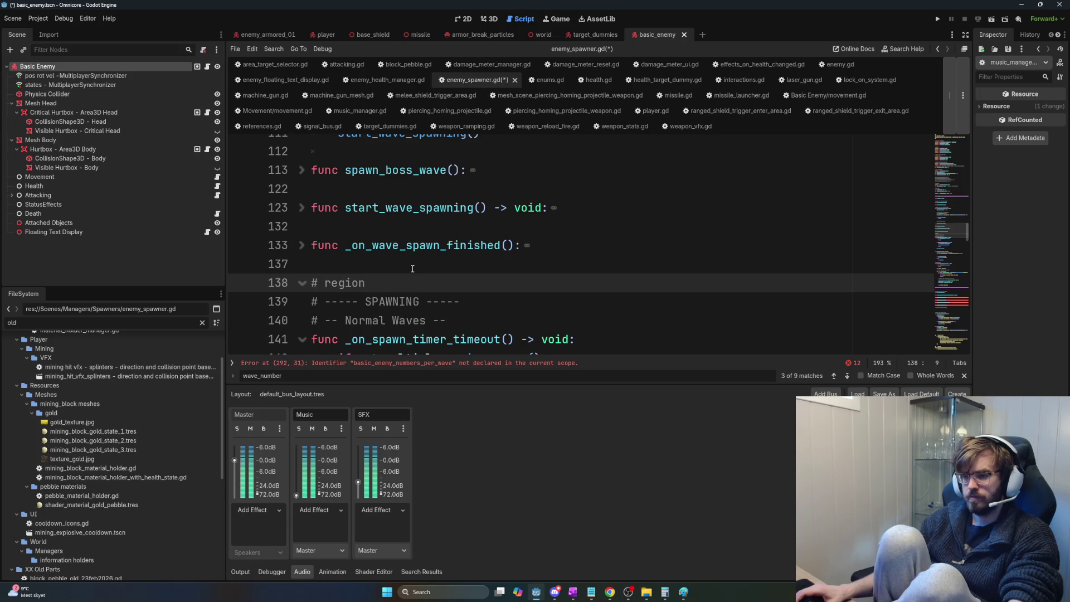
pyautogui.press('BackSpace')
pyautogui.press('BackSpace')
pyautogui.press('BackSpace')
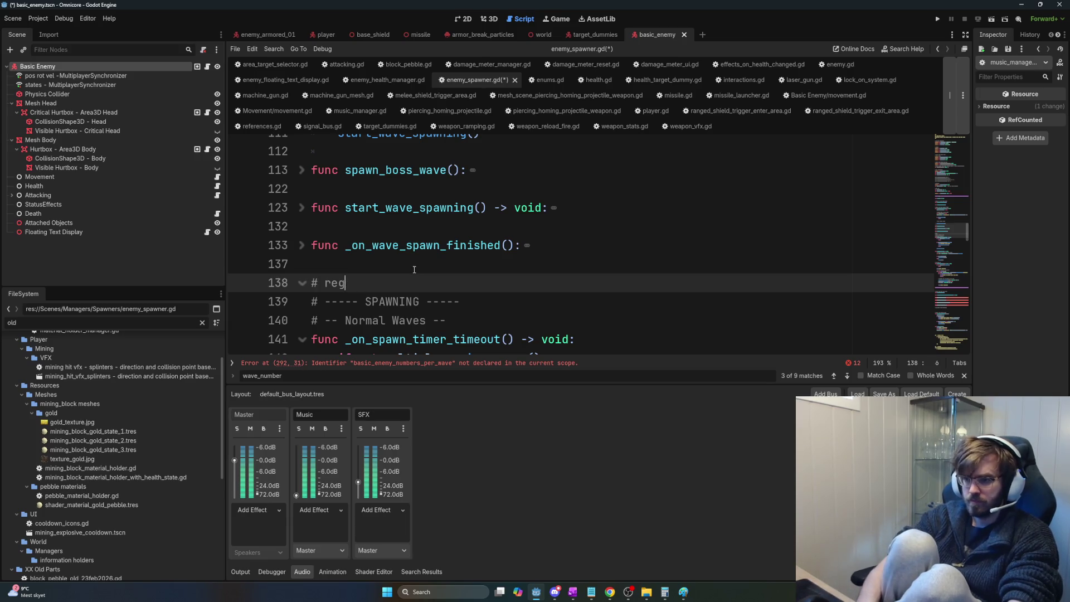
pyautogui.press('BackSpace')
pyautogui.write('region sapa')
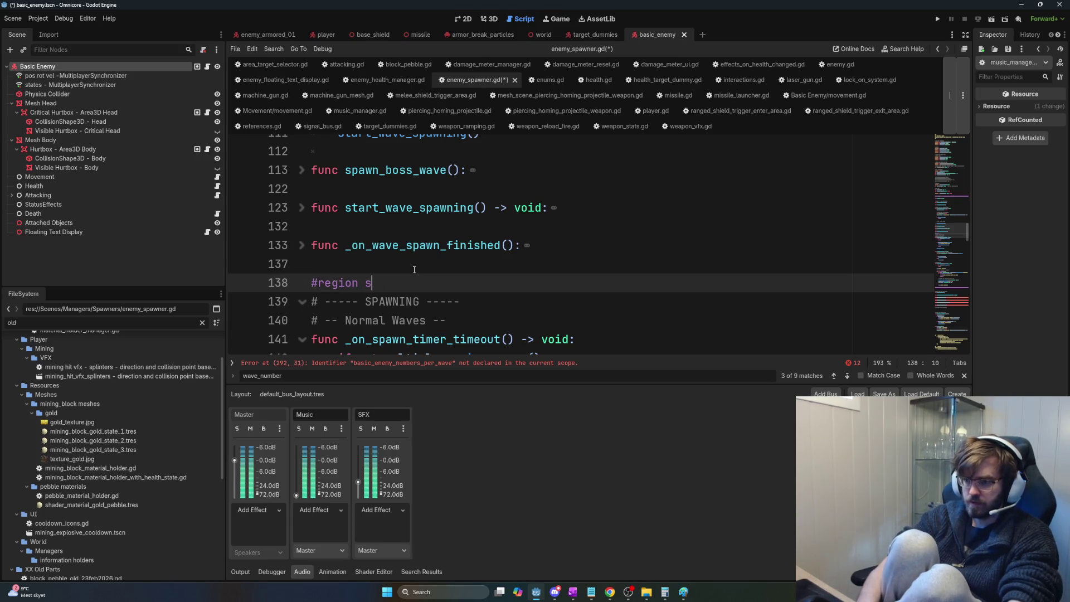
pyautogui.write('pawning')
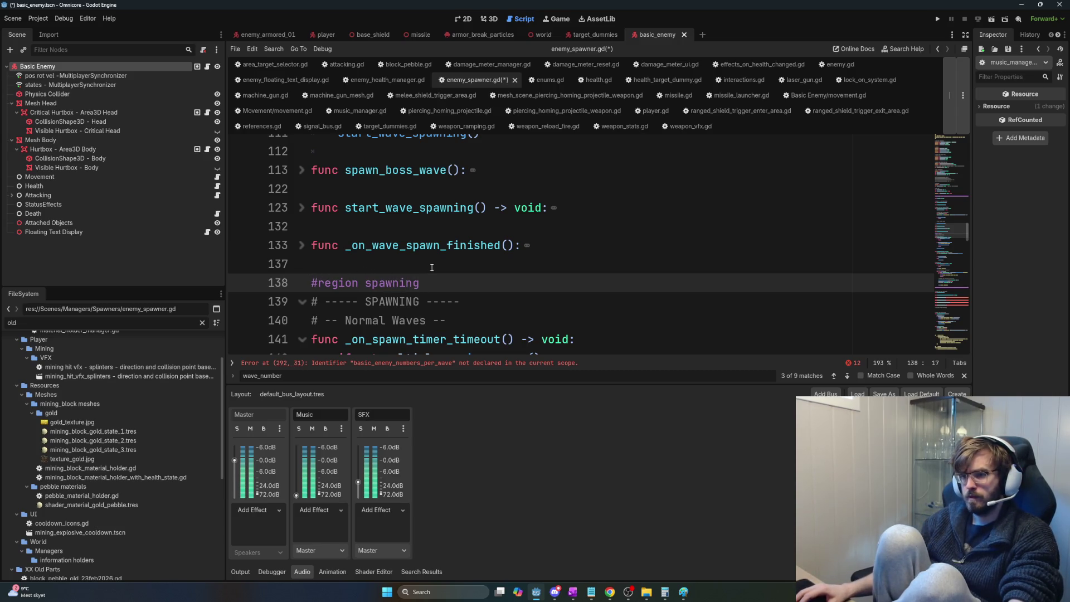
# Move the _on_wave_spawn_finished function to line 268, after the spawn_helpers region
pyautogui.click(309, 246)
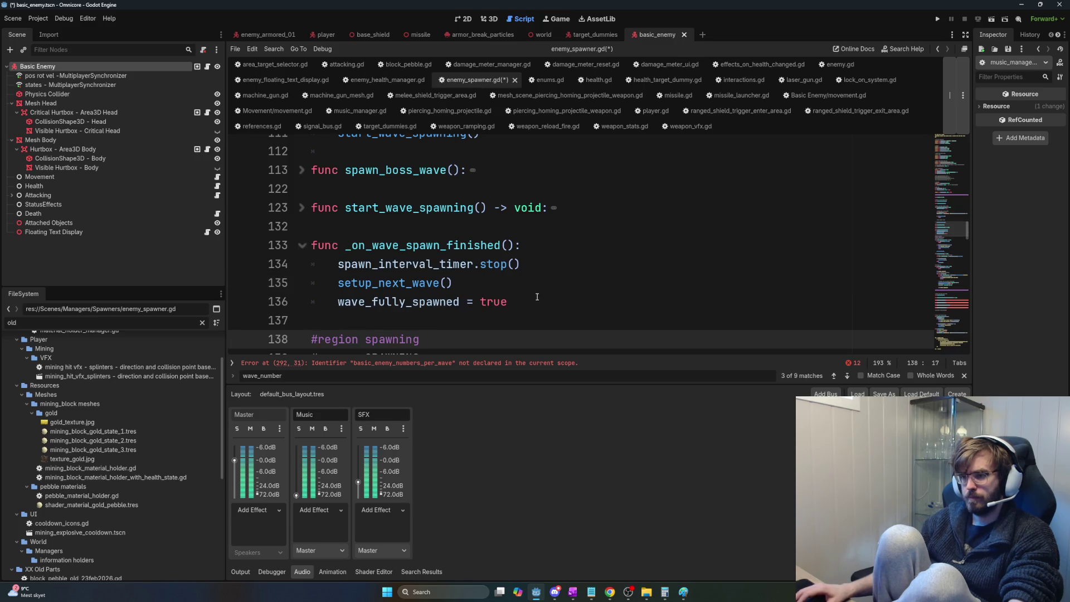
pyautogui.moveTo(534, 301); pyautogui.dragTo(295, 246)
pyautogui.hotkey('ctrl', 'c')
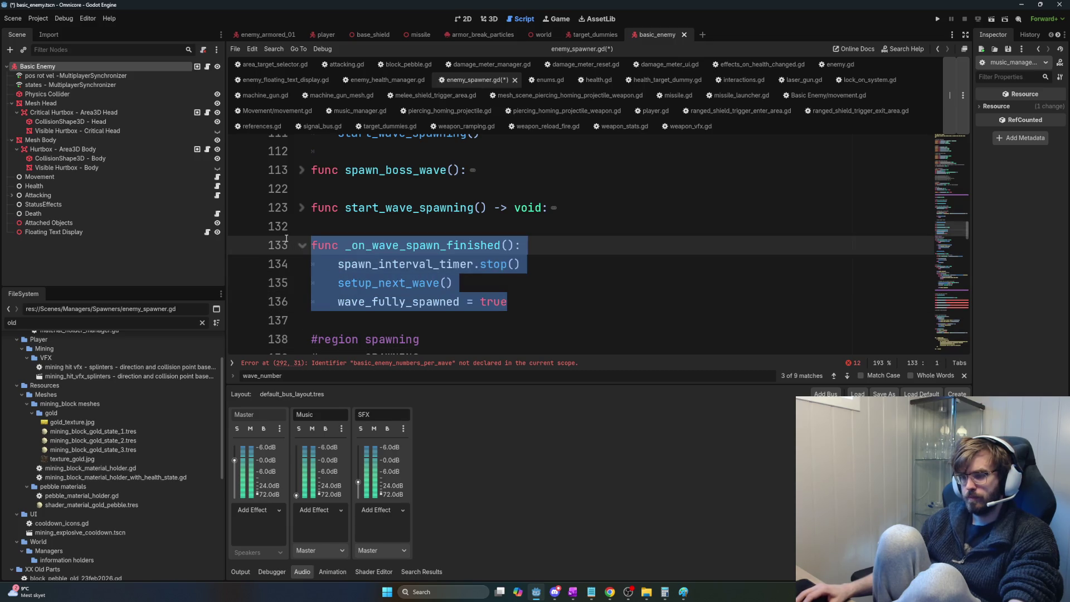
pyautogui.press('BackSpace')
pyautogui.scroll(-15, 447, 287)
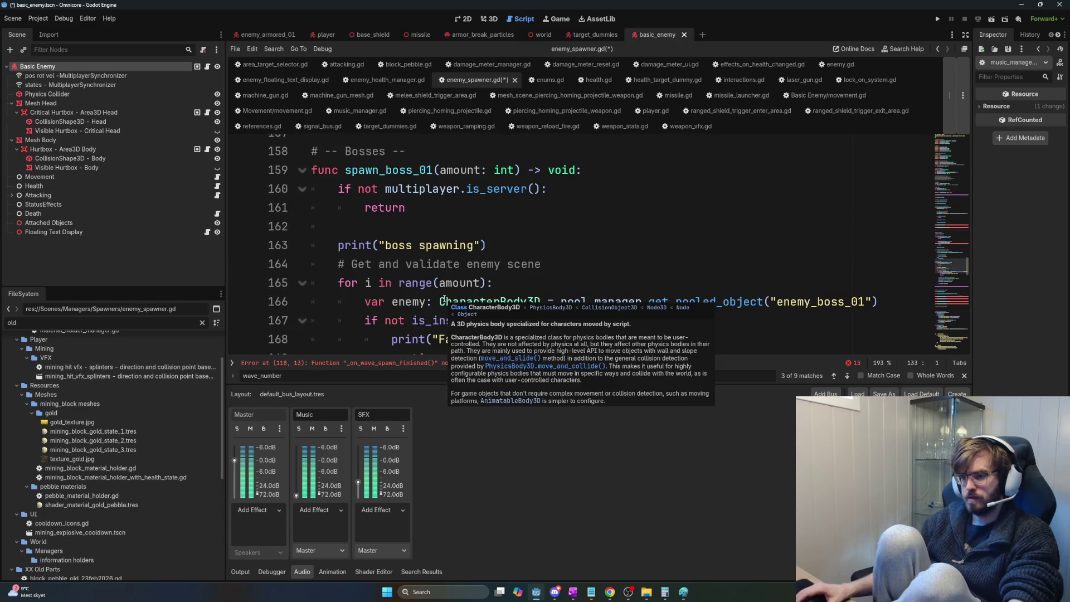
pyautogui.scroll(-12, 442, 293)
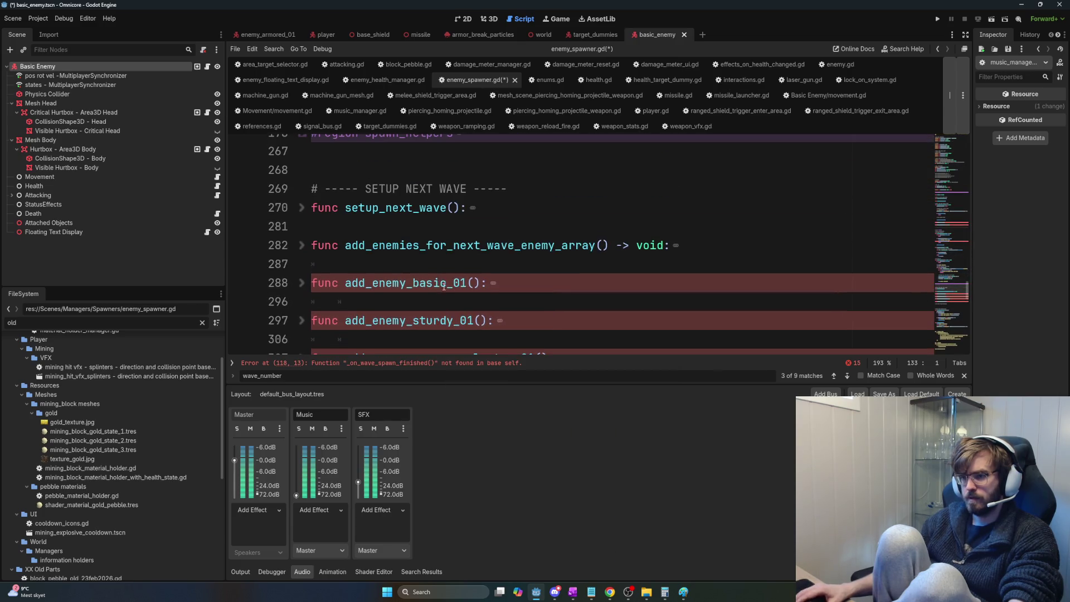
pyautogui.click(332, 151)
pyautogui.click(329, 170)
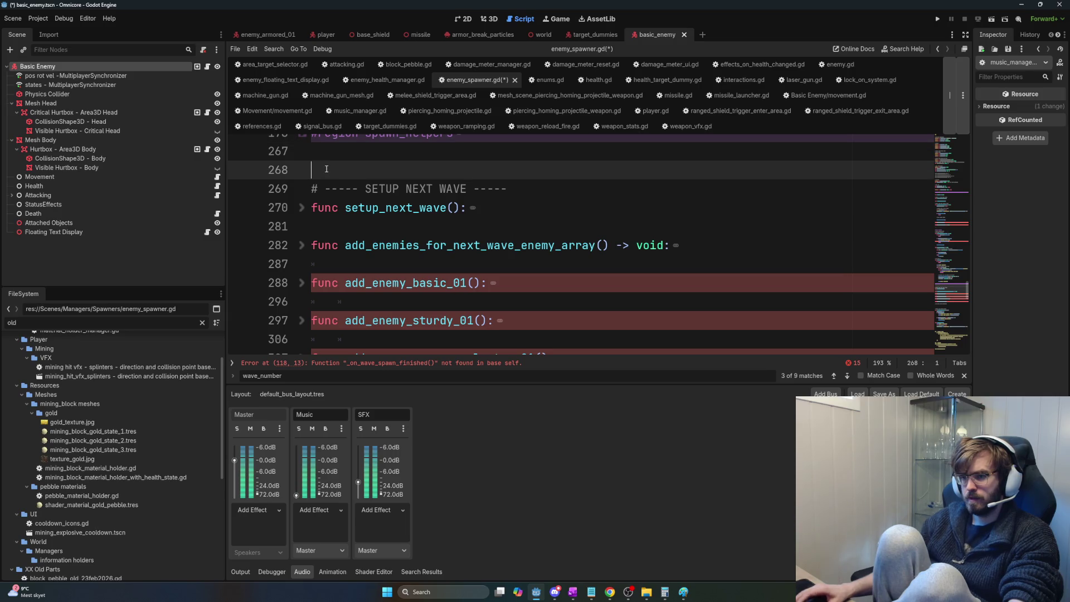
pyautogui.hotkey('ctrl', 'v')
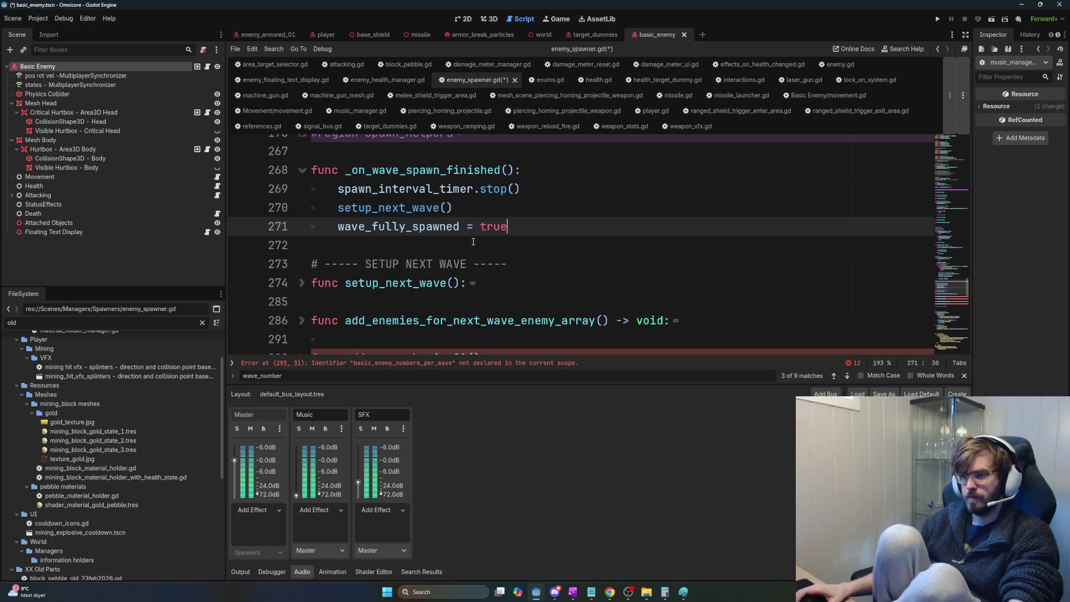
# Add an #endregion line with a blank line above it
pyautogui.scroll(3, 472, 240)
pyautogui.scroll(-1, 423, 285)
pyautogui.click(343, 260)
pyautogui.write('#endregion')
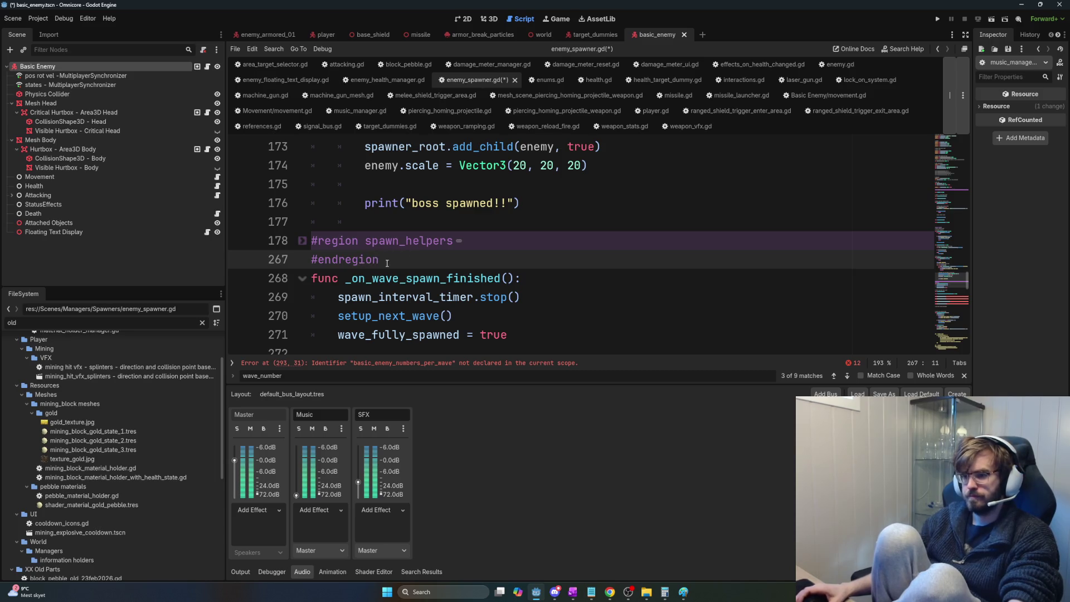
pyautogui.click(311, 259)
pyautogui.press('Return')
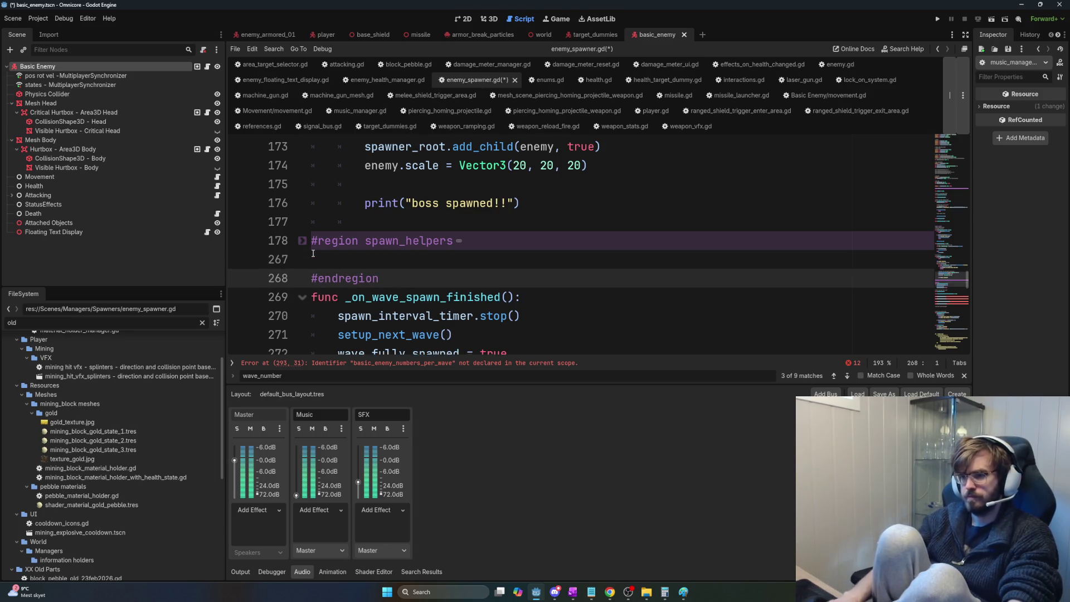
# Fold the spawning region and add blank lines above _on_wave_spawn_finished
pyautogui.scroll(9, 334, 254)
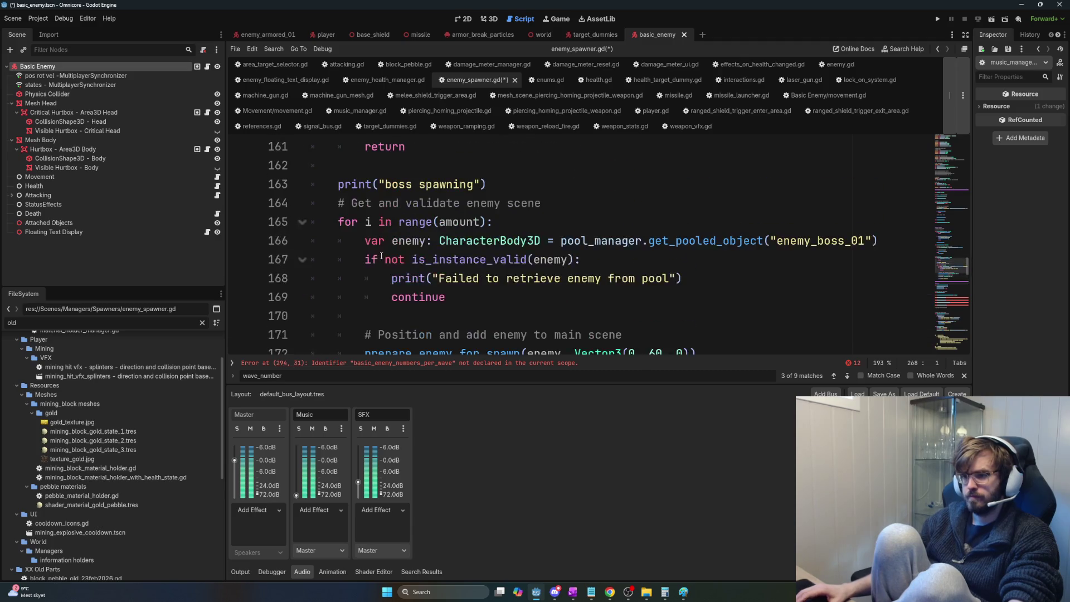
pyautogui.scroll(6, 383, 259)
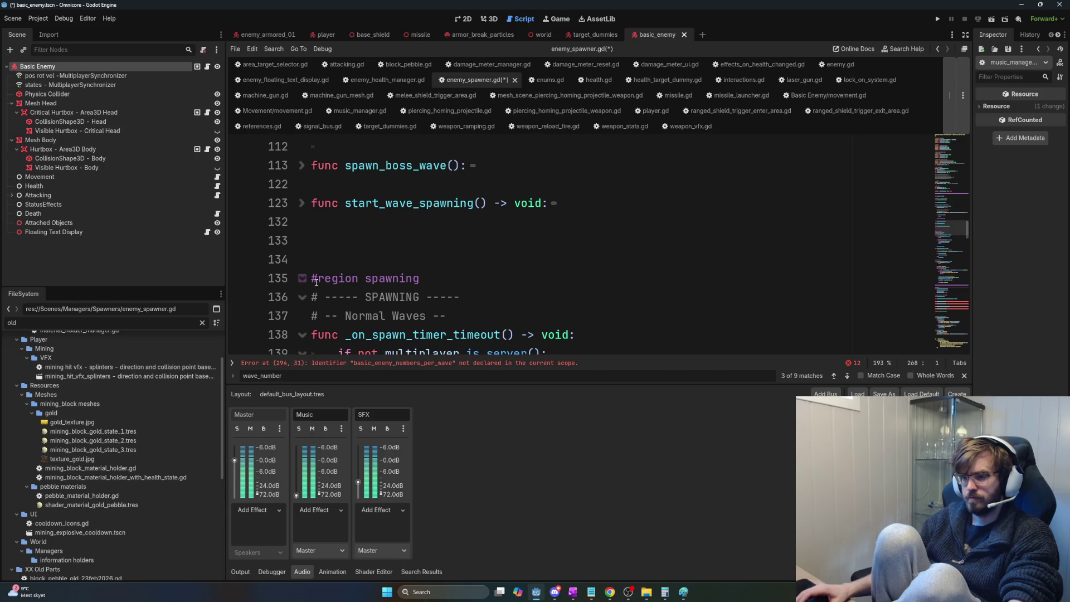
pyautogui.scroll(-5, 399, 312)
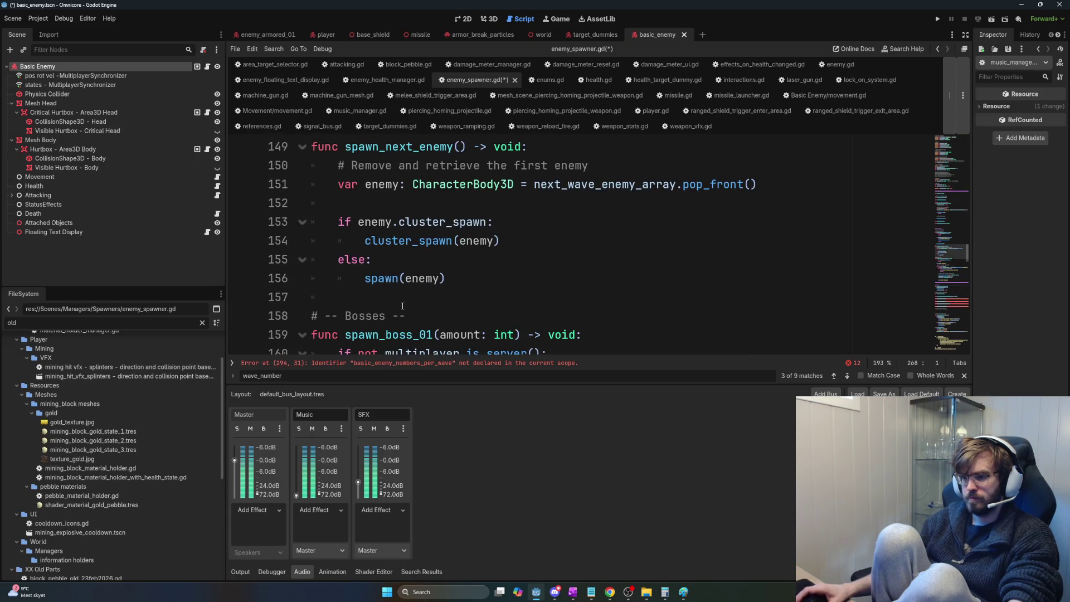
pyautogui.scroll(4, 402, 302)
pyautogui.click(299, 165)
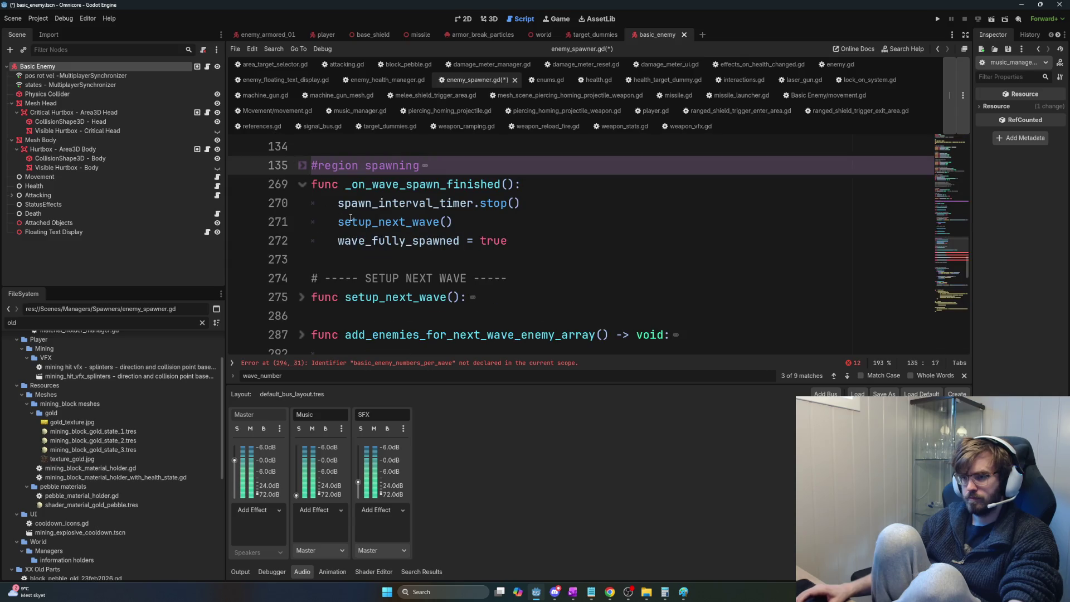
pyautogui.click(301, 167)
pyautogui.click(302, 166)
pyautogui.click(314, 184)
pyautogui.press('Return')
pyautogui.press('Return')
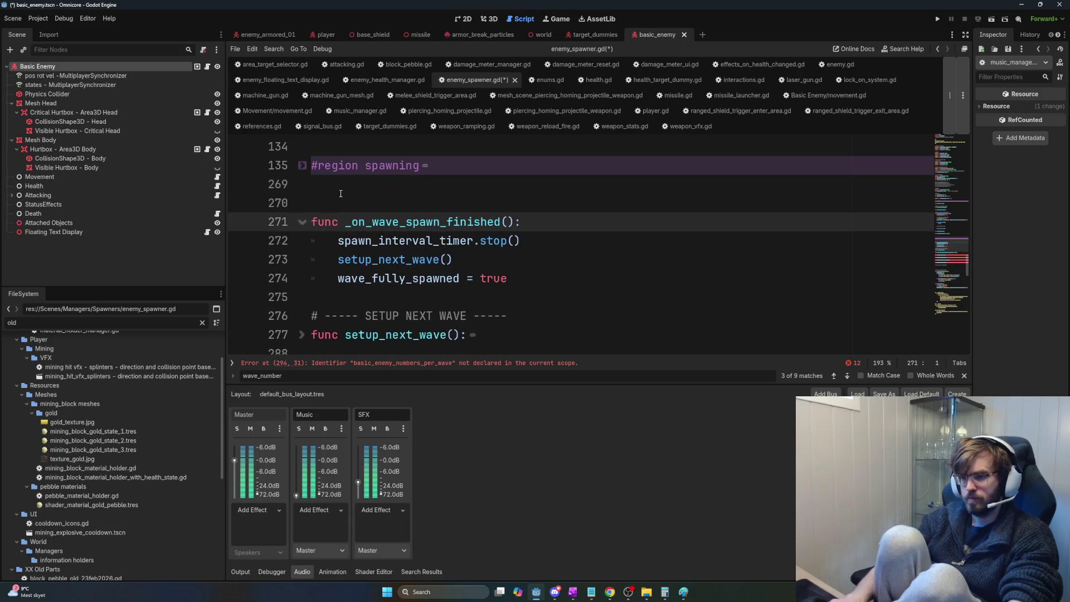
pyautogui.click(340, 193)
# Delete the '#region spawning' line below start_wave_spawning
pyautogui.scroll(8, 340, 193)
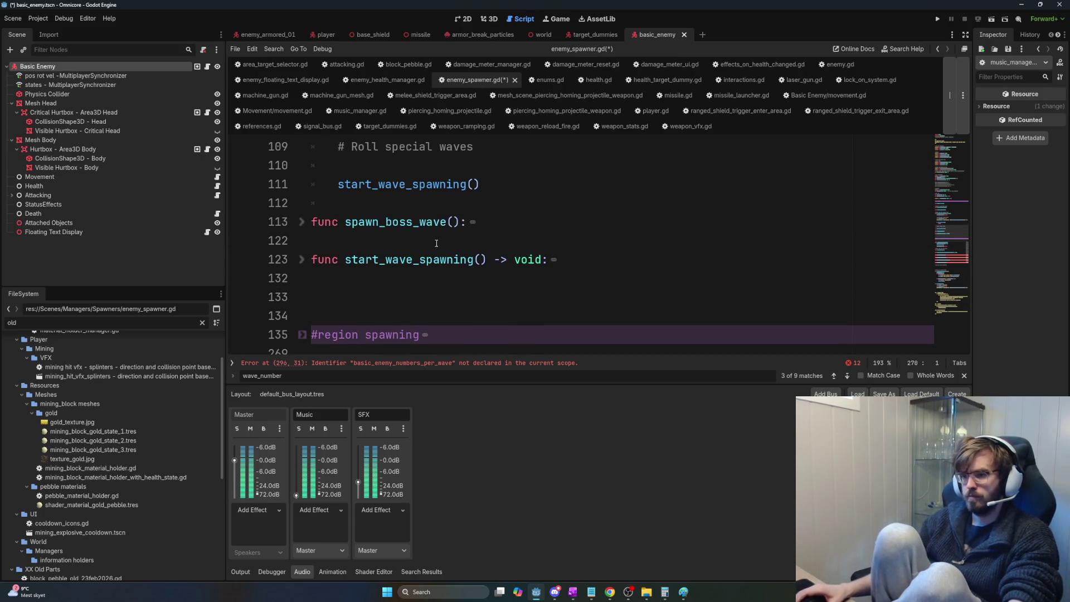
pyautogui.click(362, 297)
pyautogui.hotkey('ctrl', 'z')
pyautogui.hotkey('ctrl', 'z')
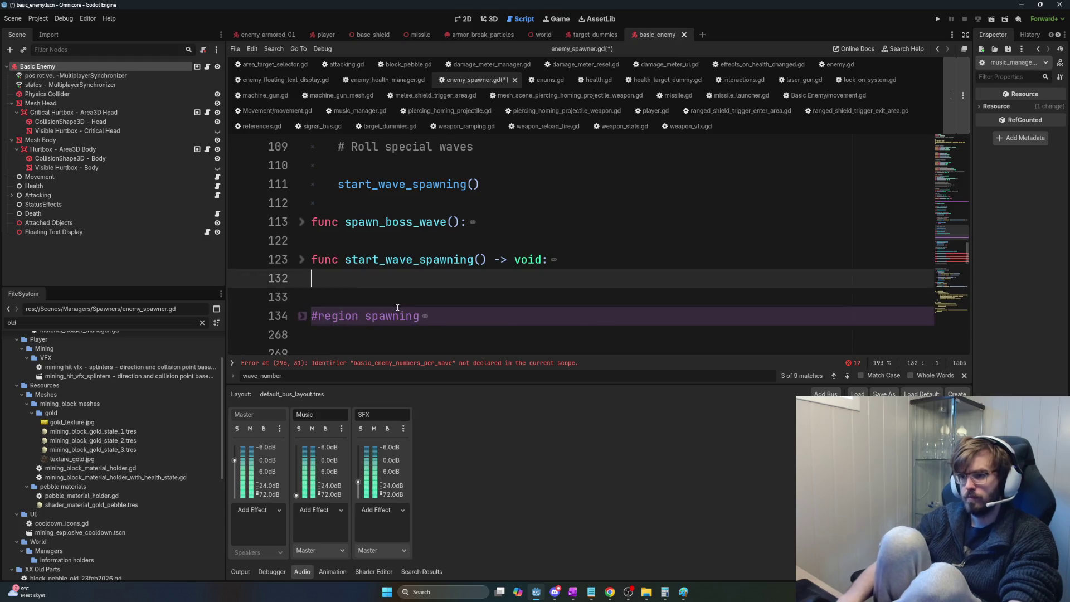
pyautogui.hotkey('ctrl', 'y')
pyautogui.hotkey('ctrl', 'y')
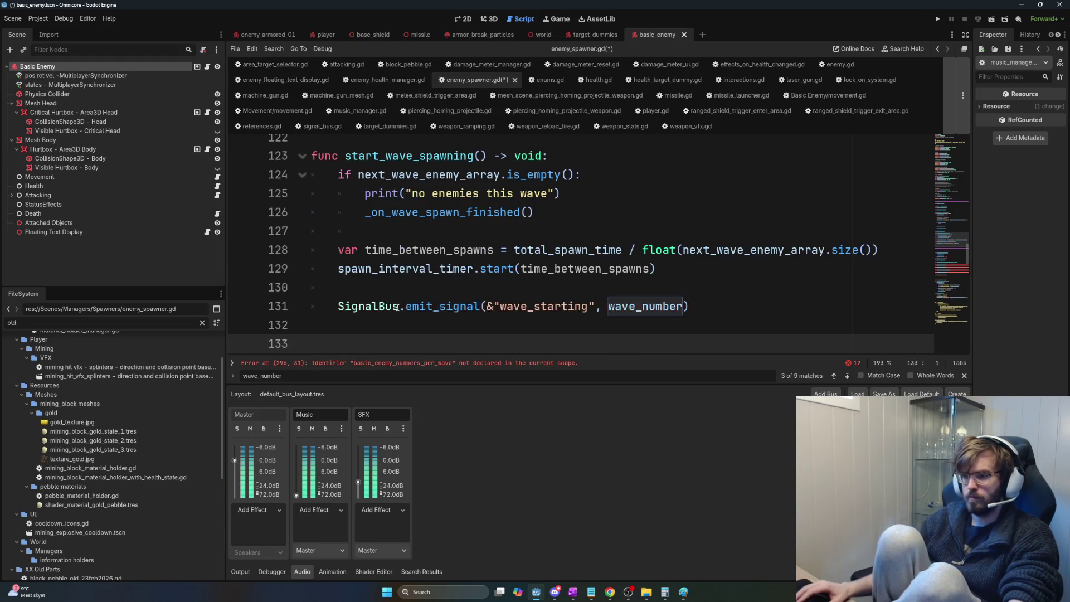
pyautogui.moveTo(308, 271); pyautogui.dragTo(416, 277)
pyautogui.press('BackSpace')
# Insert blank lines above the spawn_boss_wave function
pyautogui.scroll(2, 417, 277)
pyautogui.scroll(1, 417, 277)
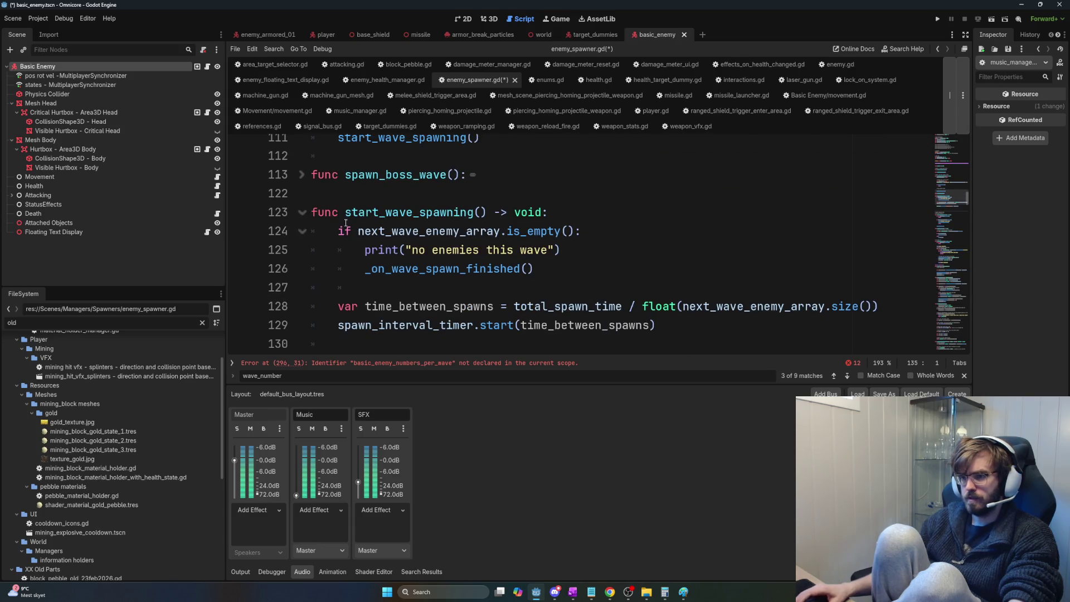
pyautogui.click(331, 193)
pyautogui.press('Up')
pyautogui.press('Up')
pyautogui.press('Return')
pyautogui.press('Return')
pyautogui.press('Up')
pyautogui.scroll(2, 371, 230)
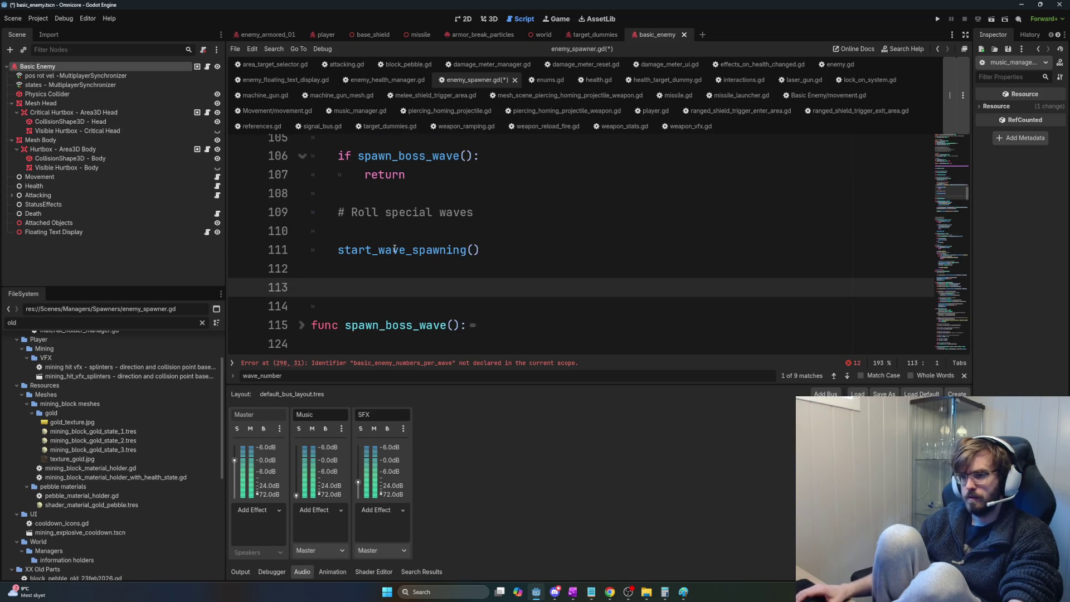
pyautogui.scroll(1, 395, 249)
pyautogui.scroll(-2, 405, 257)
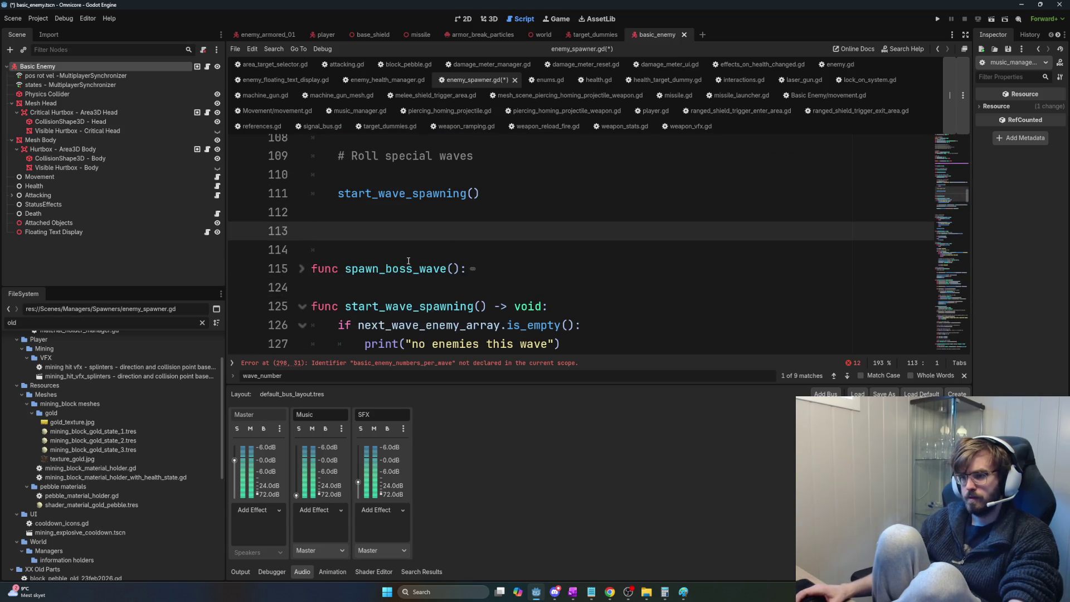
pyautogui.scroll(2, 409, 261)
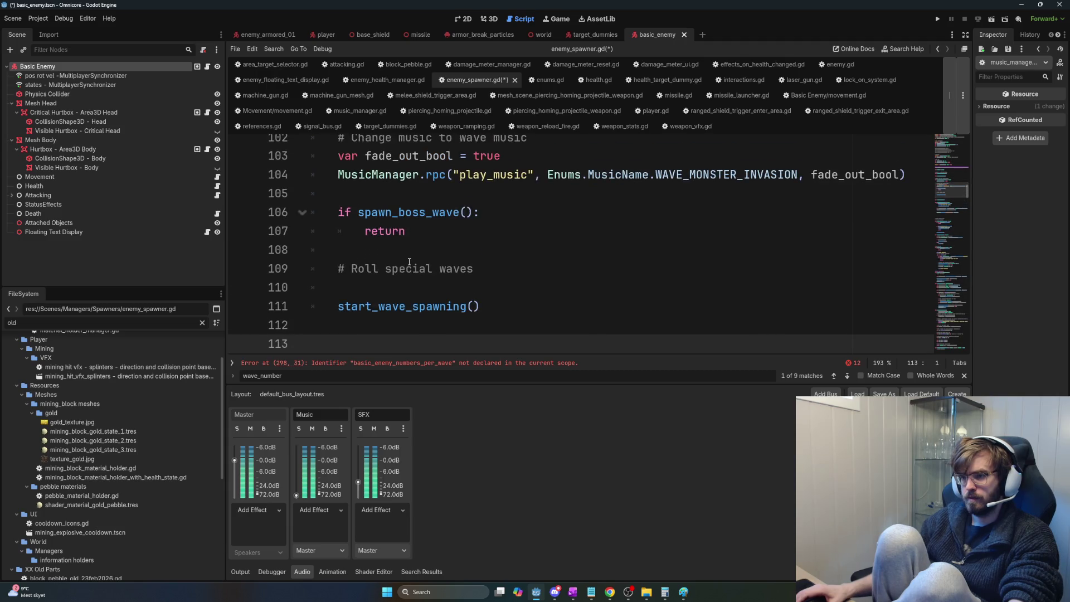
pyautogui.scroll(-2, 409, 262)
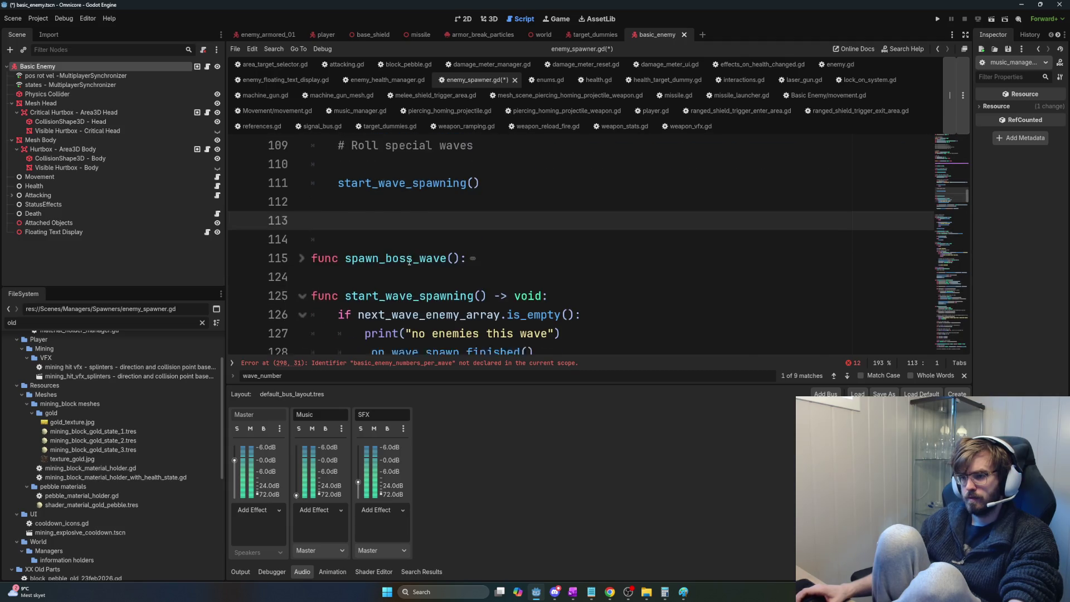
pyautogui.scroll(2, 409, 262)
pyautogui.scroll(-3, 407, 312)
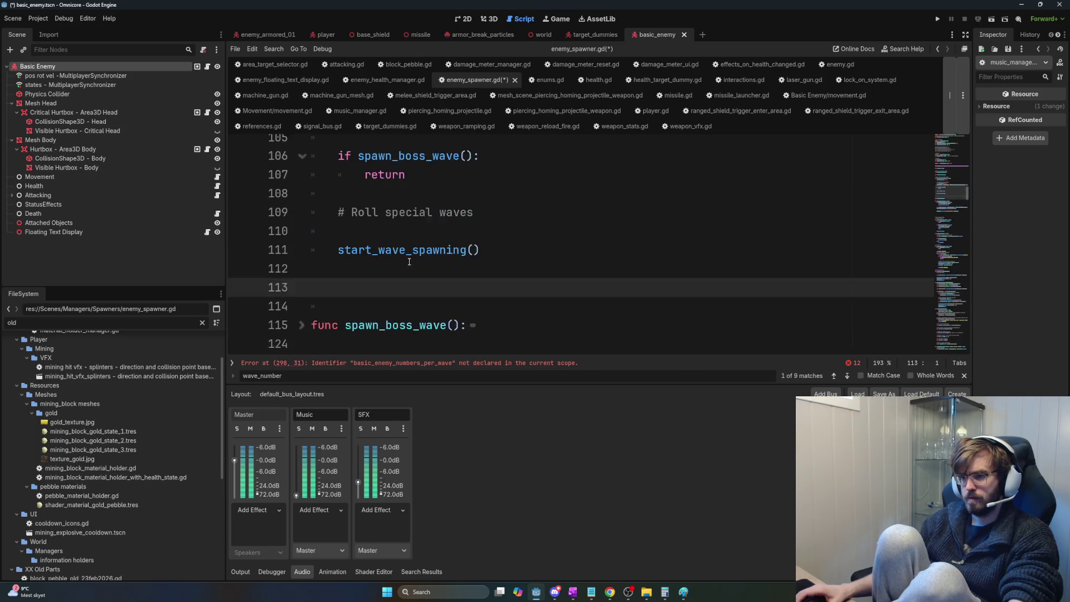
pyautogui.click(329, 192)
pyautogui.write('#region spawning')
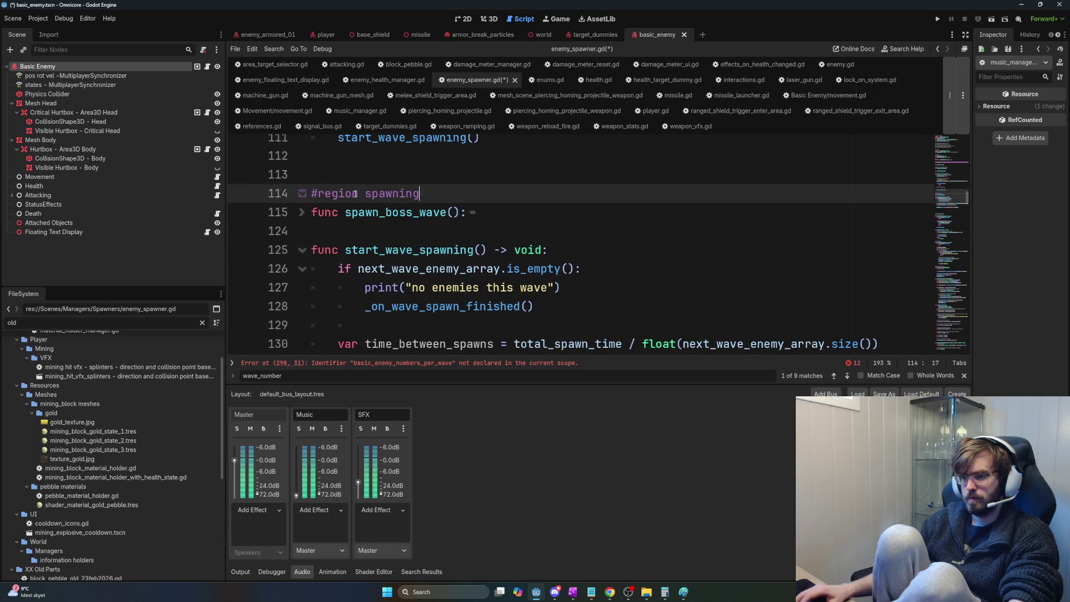
pyautogui.click(305, 194)
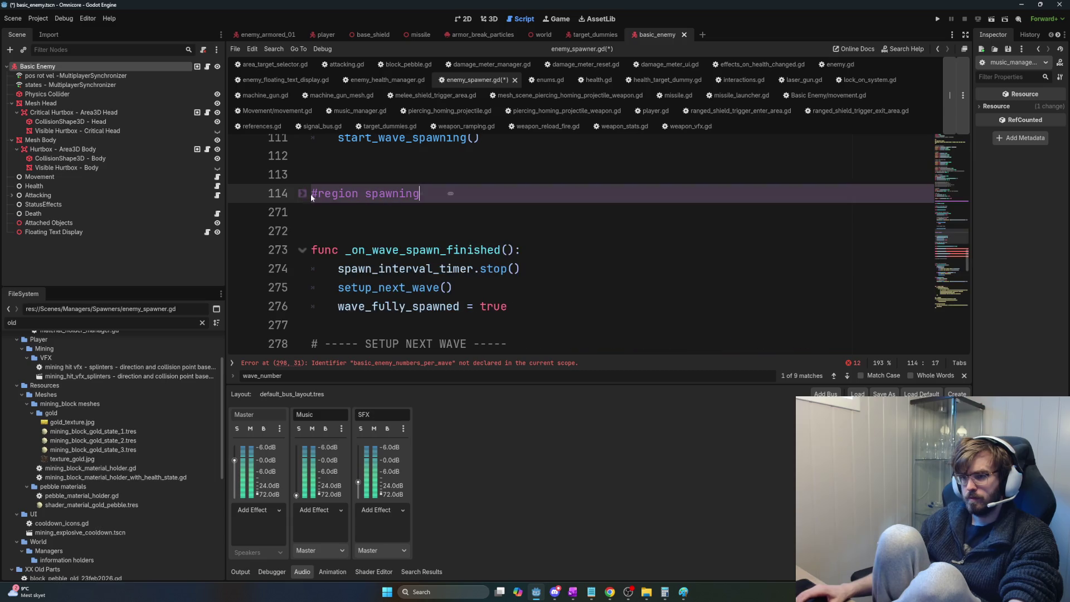
pyautogui.click(412, 225)
pyautogui.press('BackSpace')
pyautogui.press('Up')
pyautogui.press('Up')
pyautogui.press('Up')
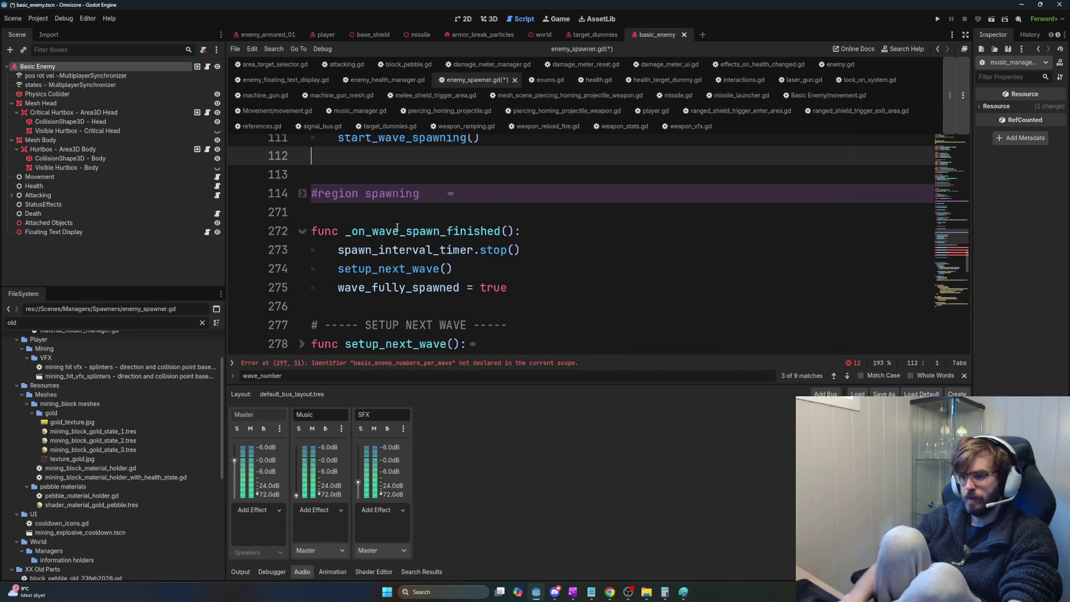
pyautogui.press('BackSpace')
pyautogui.scroll(2, 397, 240)
pyautogui.scroll(1, 398, 266)
pyautogui.scroll(-2, 397, 265)
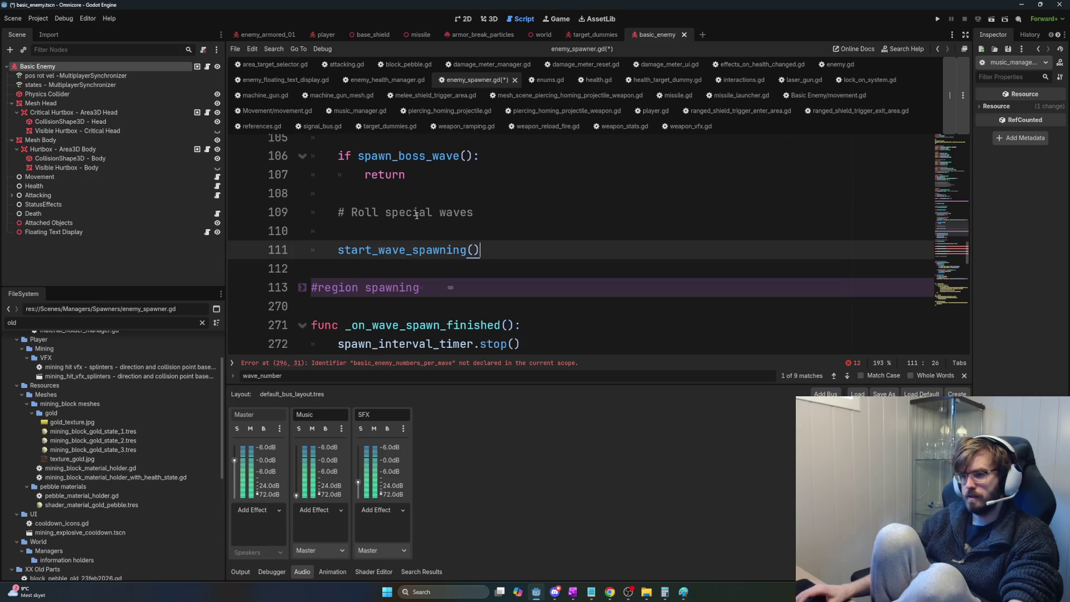
pyautogui.click(334, 292)
pyautogui.scroll(-5, 357, 287)
pyautogui.scroll(-11, 368, 279)
pyautogui.scroll(-8, 358, 259)
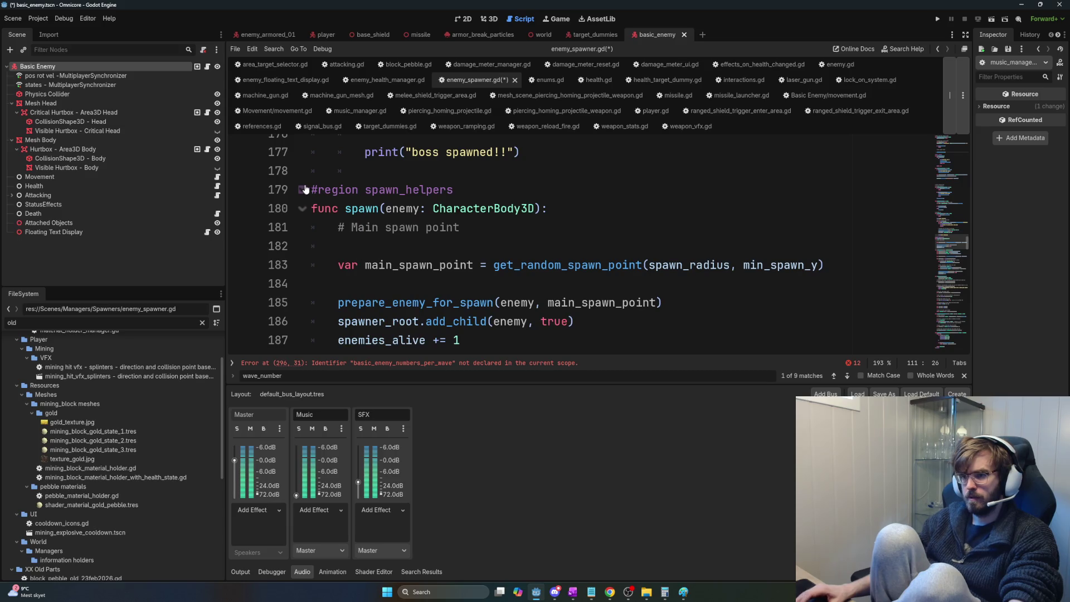
pyautogui.click(306, 190)
pyautogui.click(305, 190)
pyautogui.click(305, 190)
pyautogui.click(305, 190)
pyautogui.scroll(-4, 397, 271)
pyautogui.scroll(-8, 396, 272)
pyautogui.scroll(-7, 396, 268)
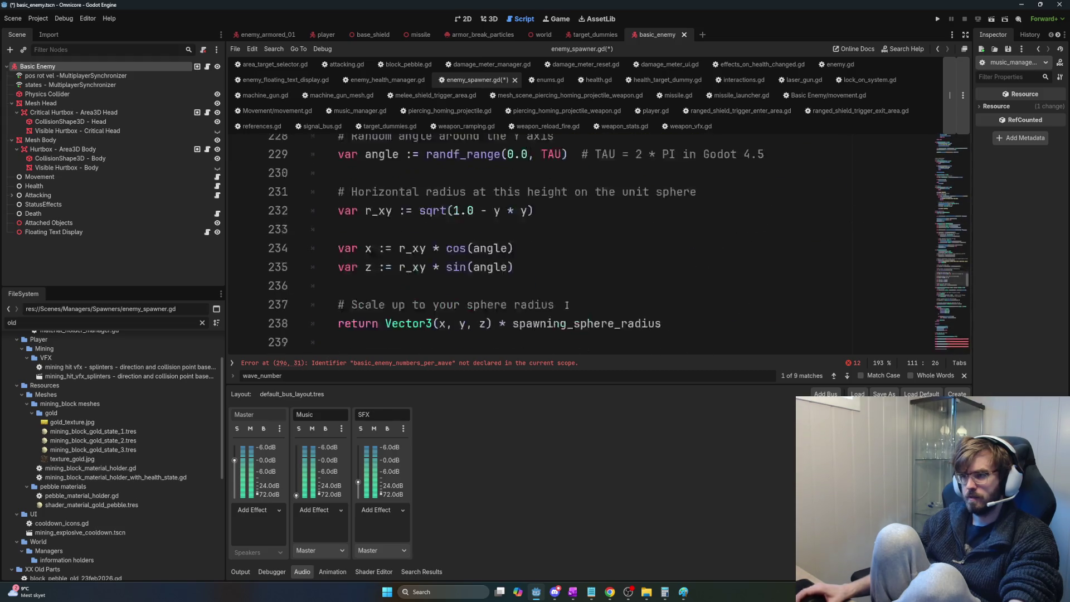
pyautogui.scroll(-1, 969, 293)
pyautogui.moveTo(968, 294)
pyautogui.mouseDown()
pyautogui.moveTo(962, 336)
pyautogui.moveTo(945, 159)
pyautogui.moveTo(939, 196)
pyautogui.mouseUp()
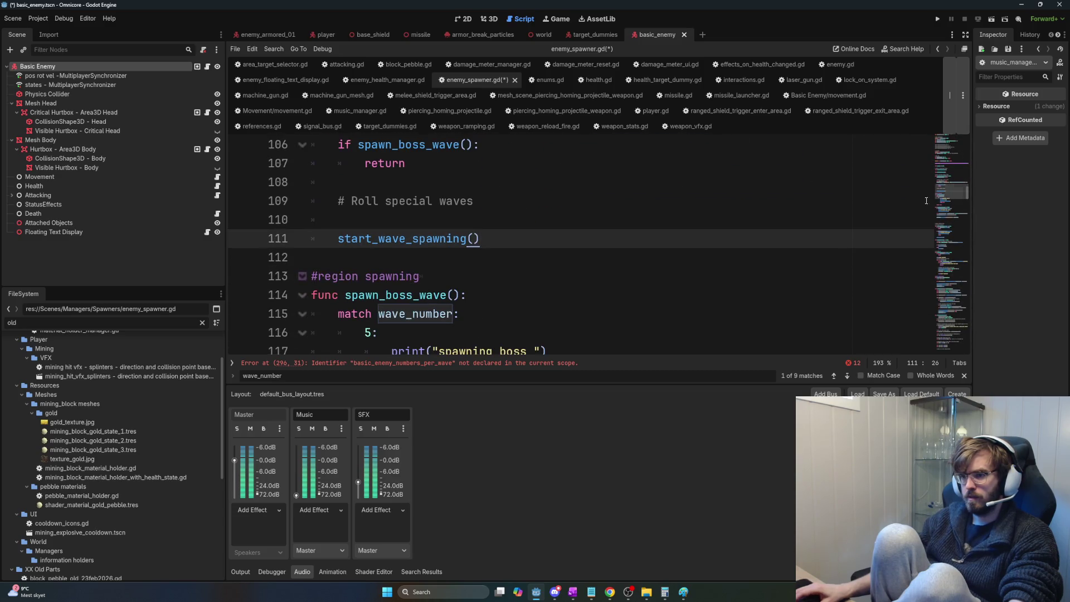
pyautogui.click(304, 276)
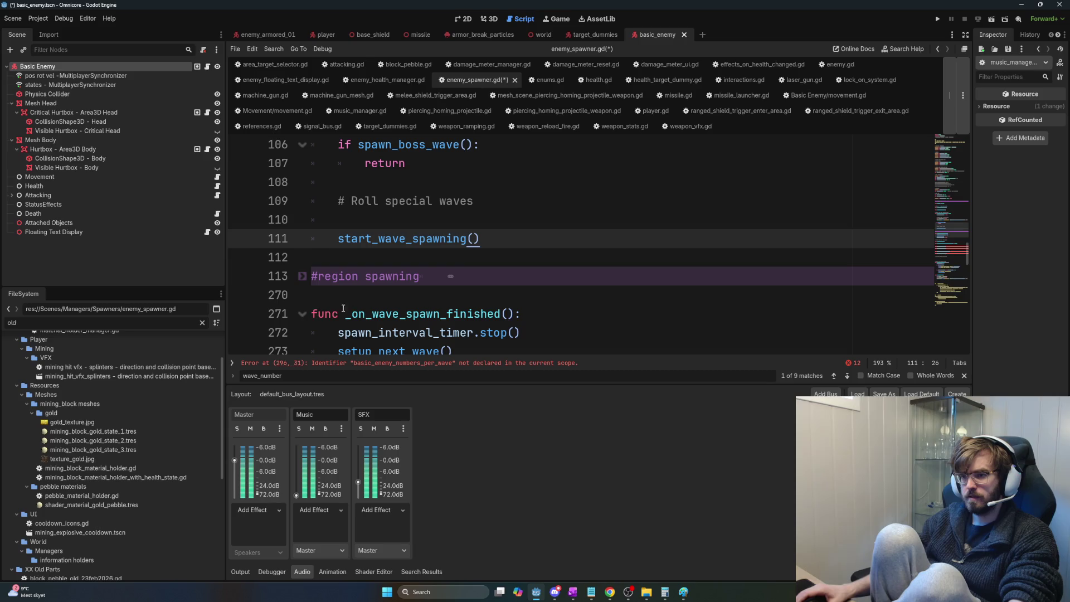
pyautogui.click(316, 315)
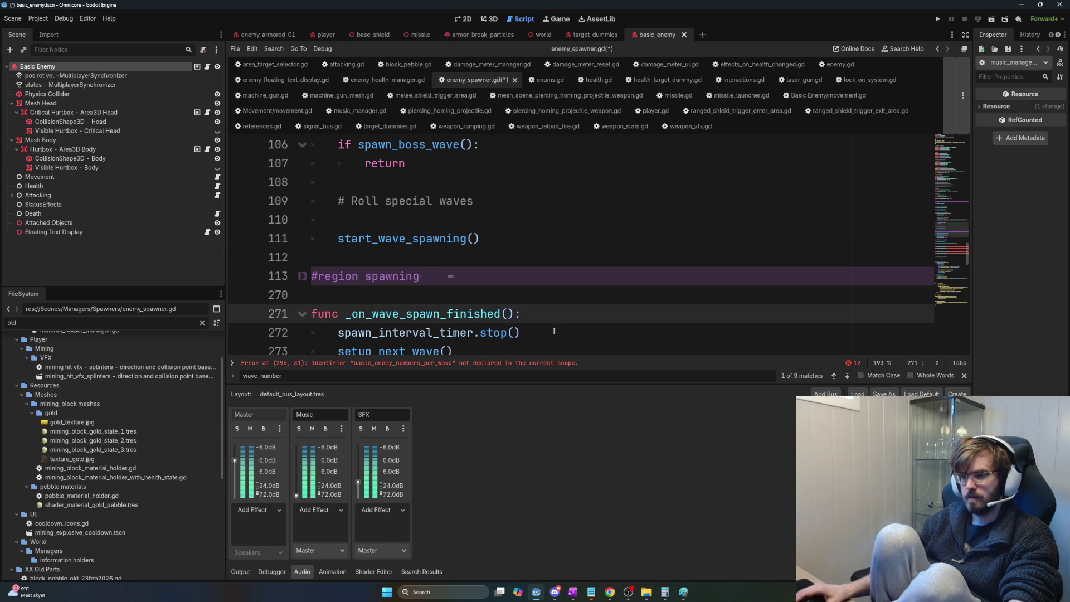
pyautogui.scroll(-2, 527, 294)
pyautogui.scroll(2, 527, 294)
pyautogui.scroll(2, 528, 294)
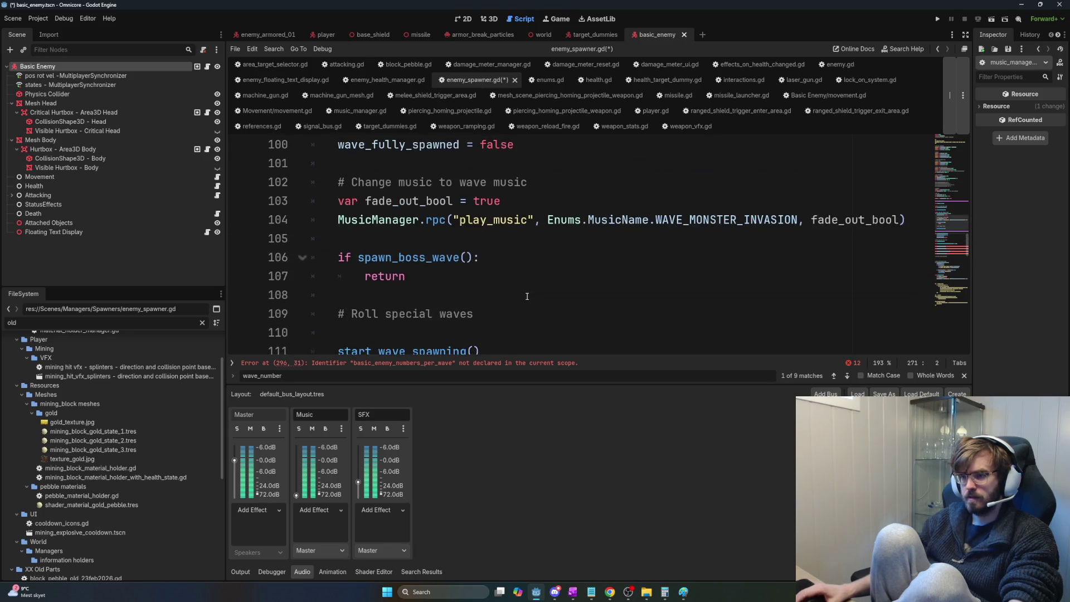
pyautogui.scroll(-3, 527, 295)
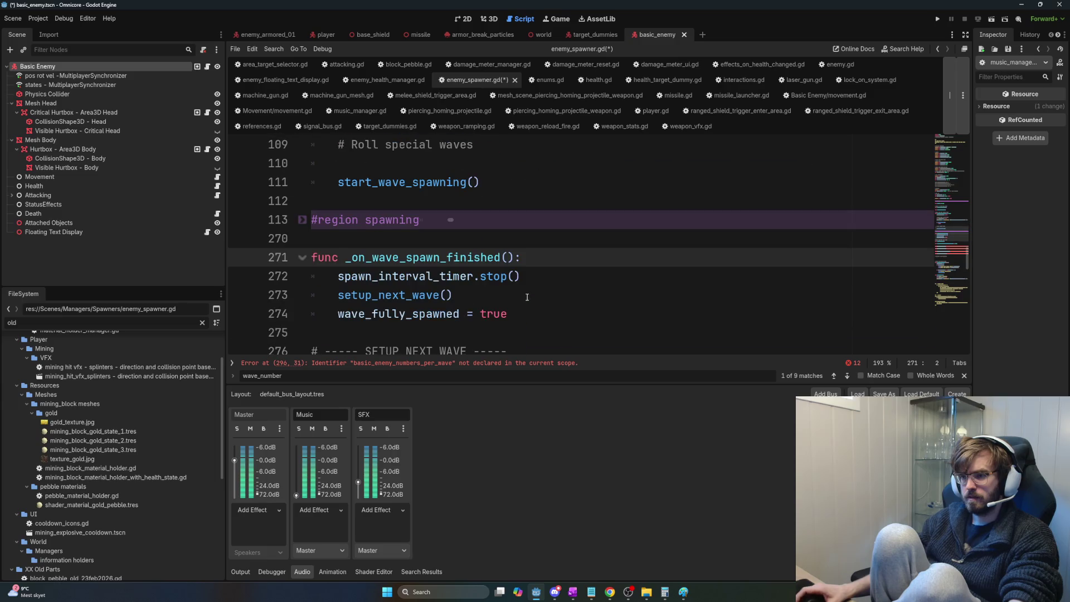
pyautogui.click(557, 313)
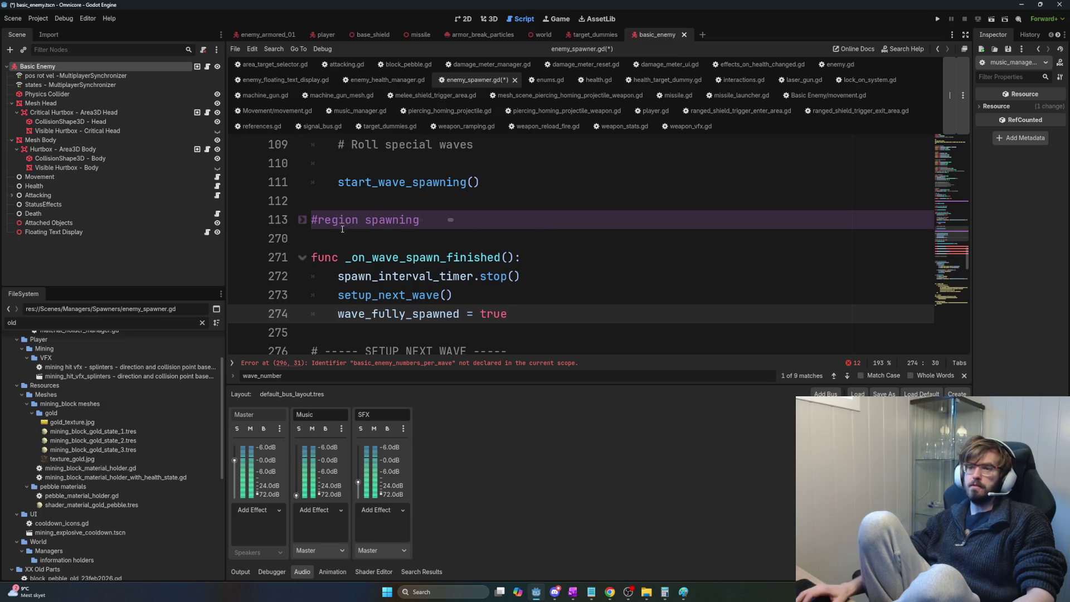
pyautogui.click(356, 240)
# Check the spawning region on line 113, then return the caret to empty line 270
pyautogui.moveTo(420, 220); pyautogui.dragTo(319, 220)
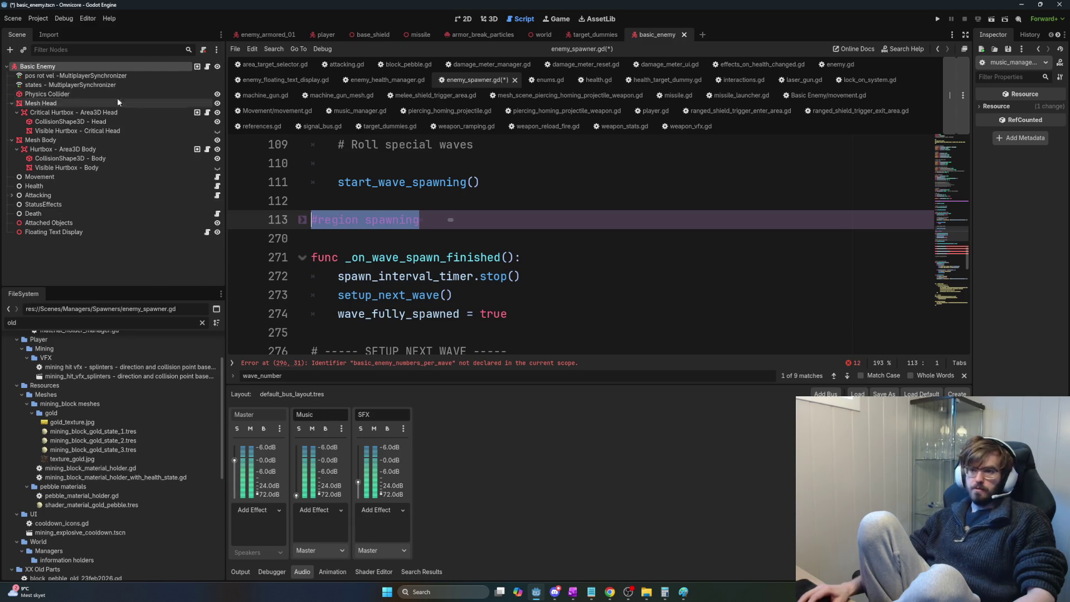
pyautogui.press('Down')
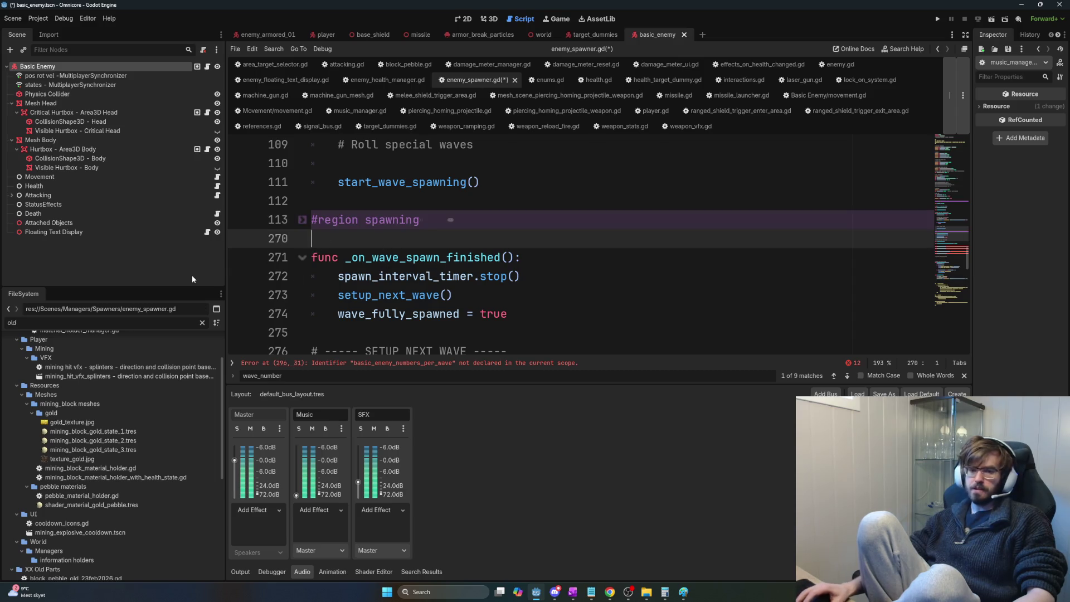
pyautogui.hotkey('alt', 'Tab')
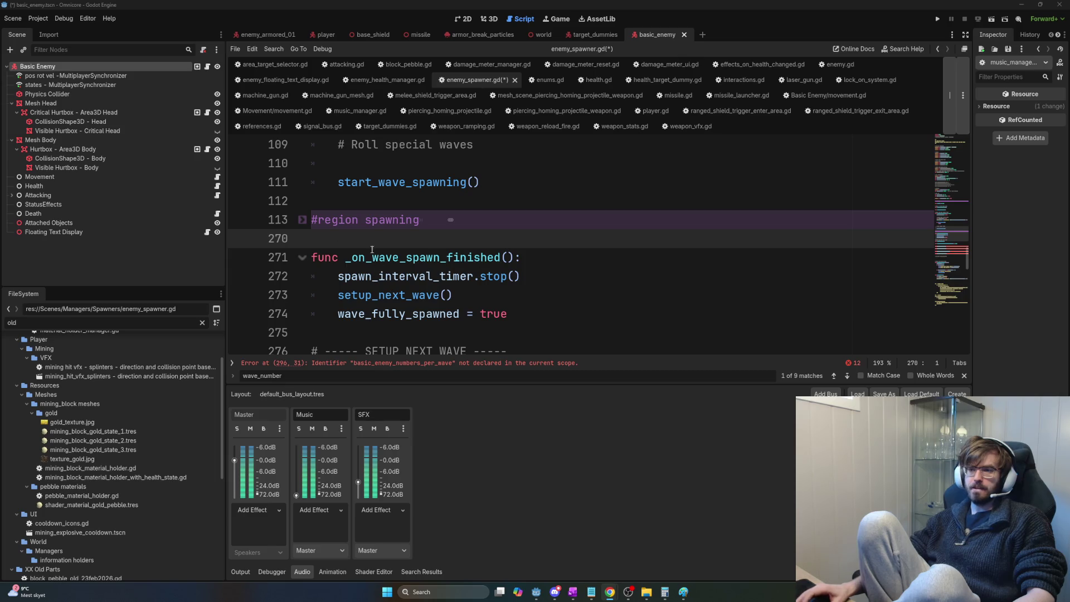
pyautogui.click(302, 220)
pyautogui.click(302, 220)
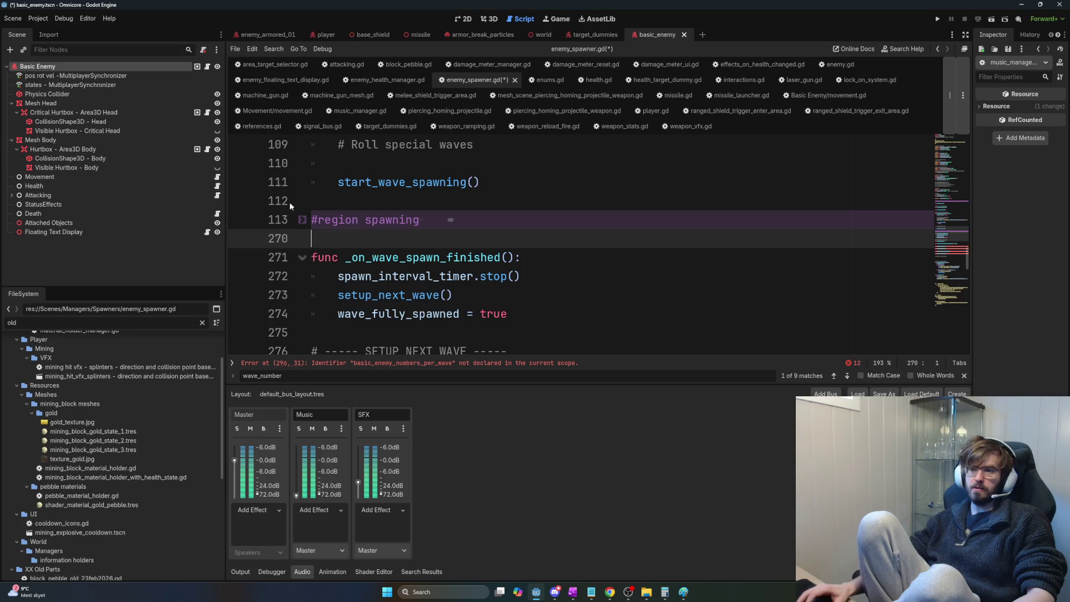
pyautogui.scroll(1, 530, 268)
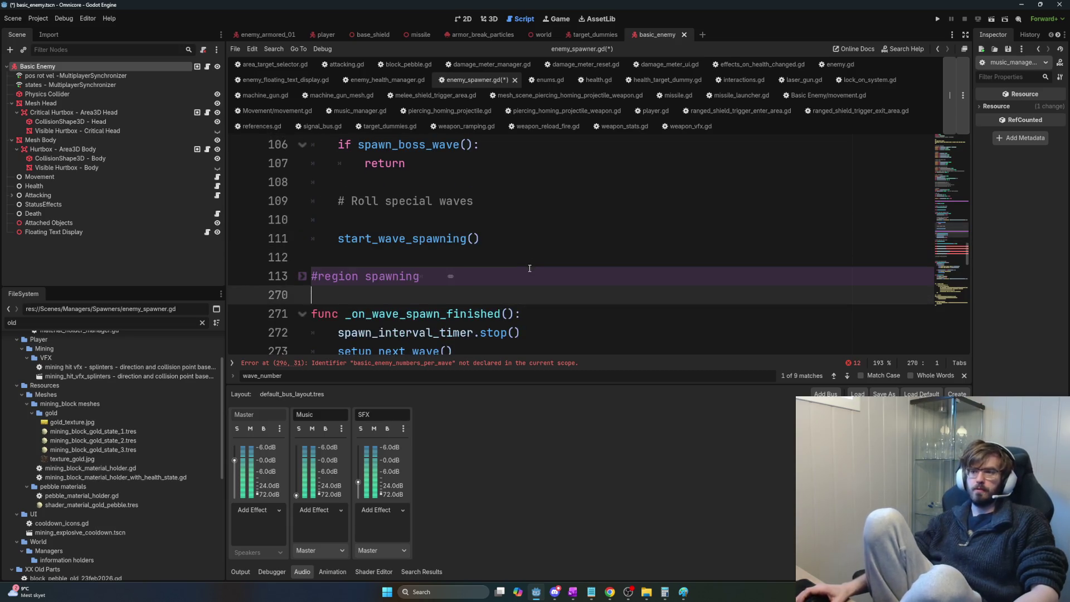
pyautogui.scroll(2, 529, 268)
pyautogui.scroll(-4, 535, 265)
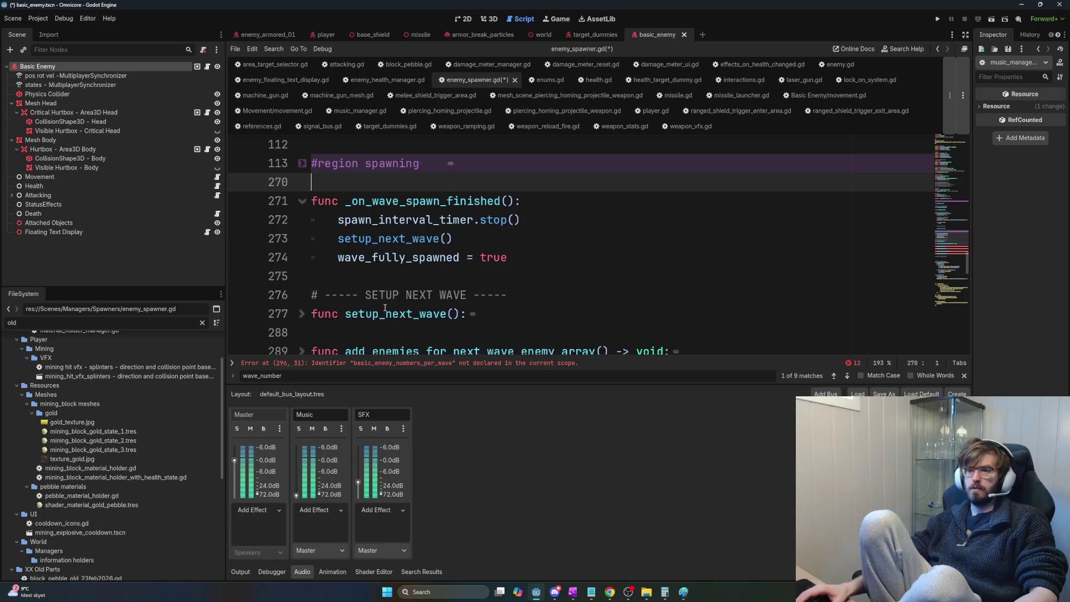
pyautogui.tripleClick(532, 286)
pyautogui.click(341, 190)
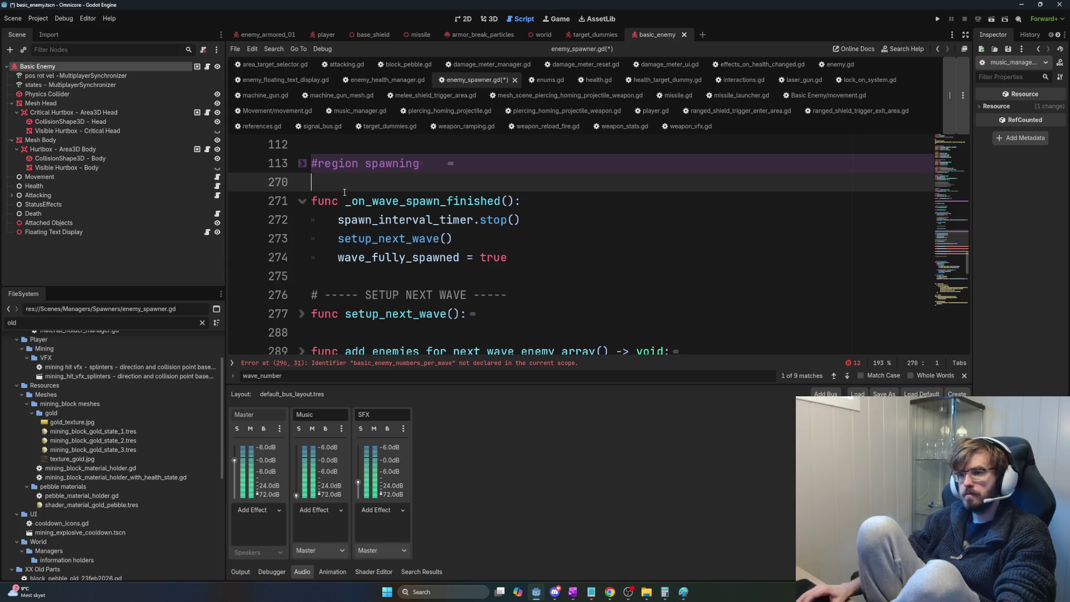
# Add a '# -----' divider comment after line 270, then switch to the player scene
pyautogui.press('Return')
pyautogui.write('# -----')
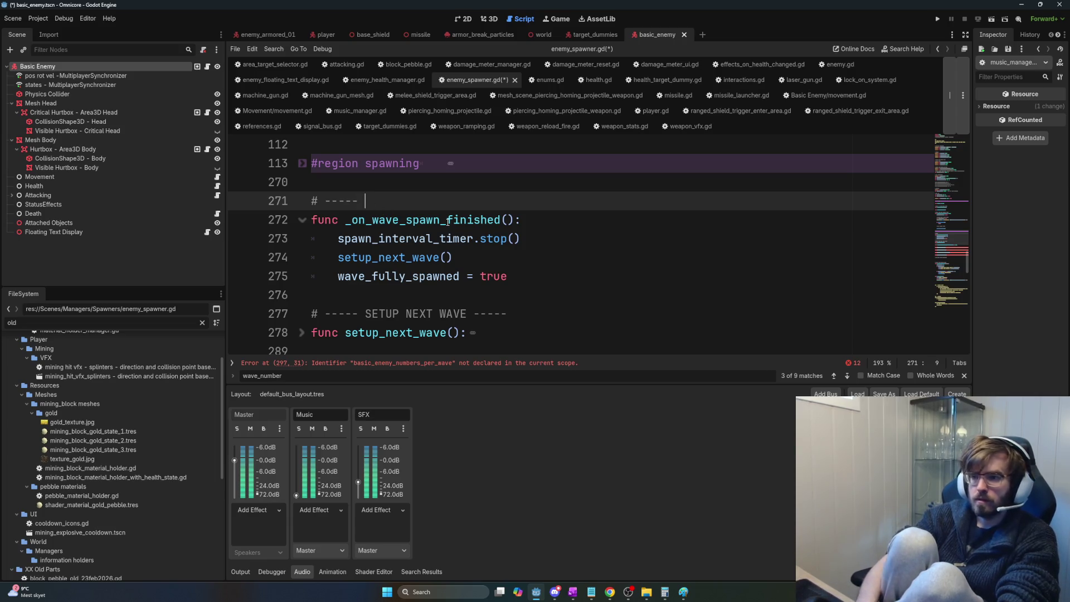
pyautogui.click(326, 35)
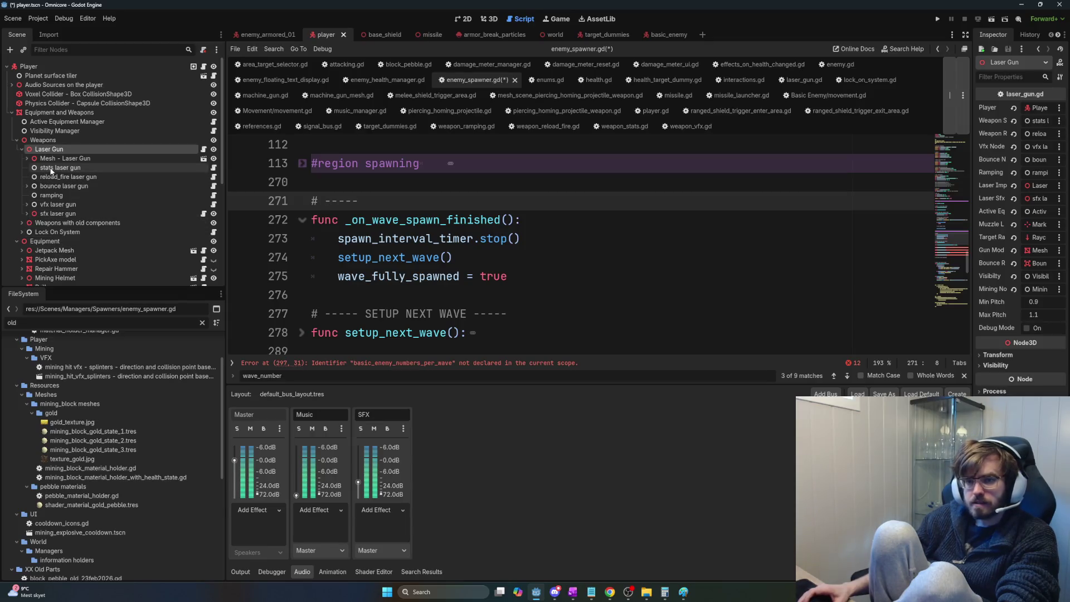
# Snip the Laser Gun subtree of the player scene, launch Paint, and paste the image
pyautogui.moveTo(39, 150); pyautogui.dragTo(222, 219)
pyautogui.press('super')
pyautogui.write('paint')
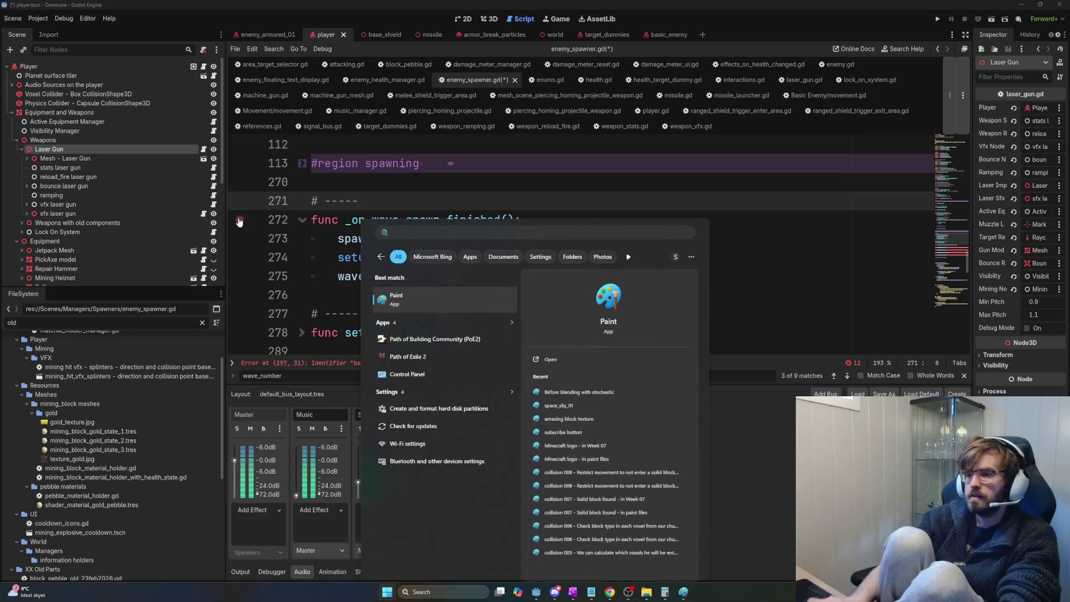
pyautogui.press('Return')
pyautogui.hotkey('ctrl', 'v')
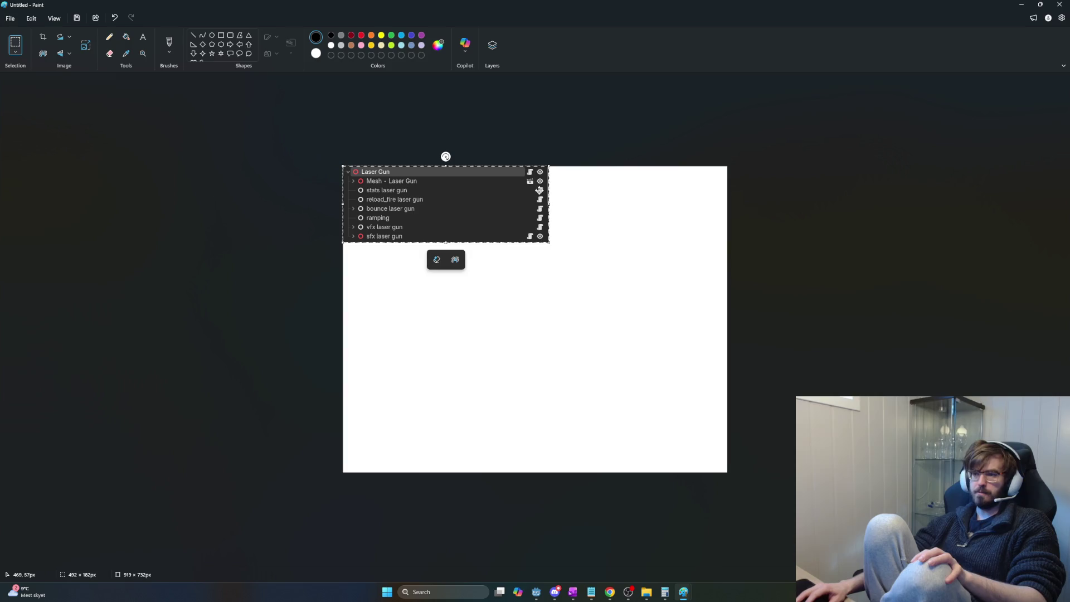
# Switch from Paint back to the Godot editor
pyautogui.hotkey('alt', 'Tab')
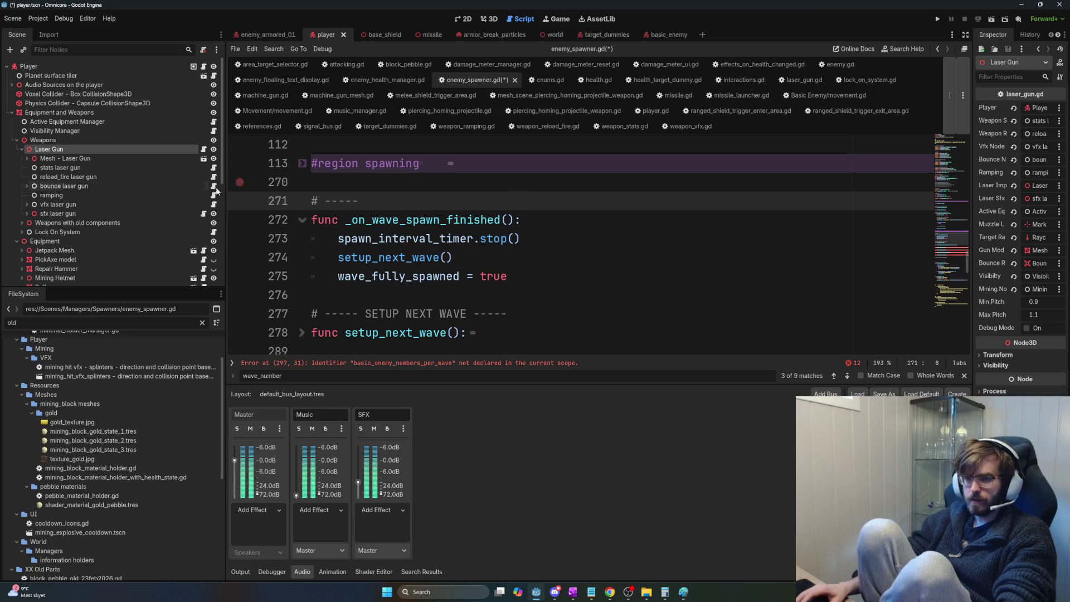
pyautogui.click(203, 150)
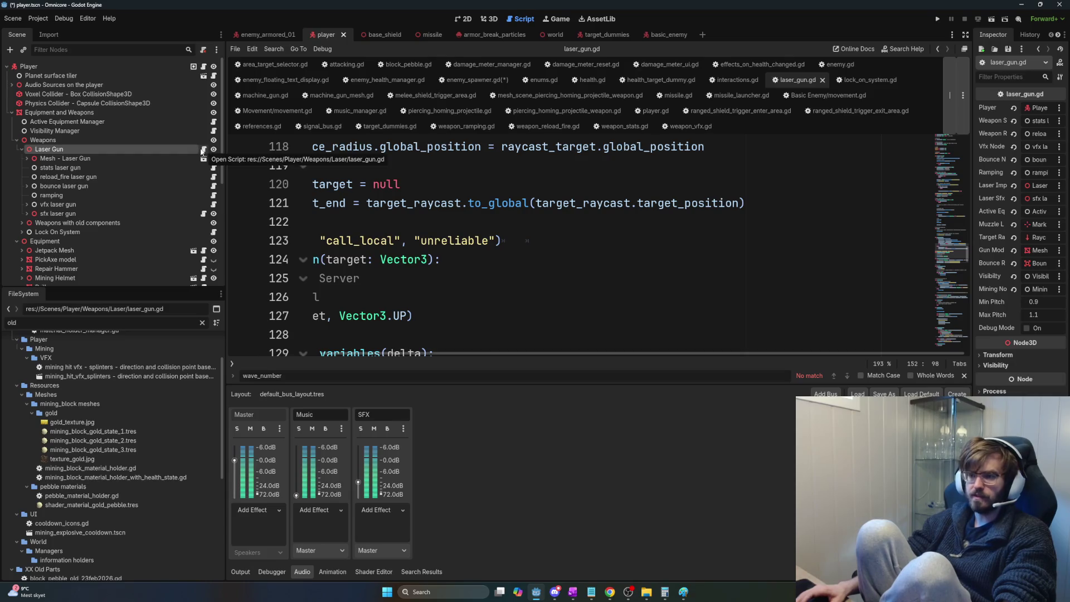
pyautogui.moveTo(967, 257); pyautogui.dragTo(967, 171)
pyautogui.moveTo(541, 351); pyautogui.dragTo(449, 351)
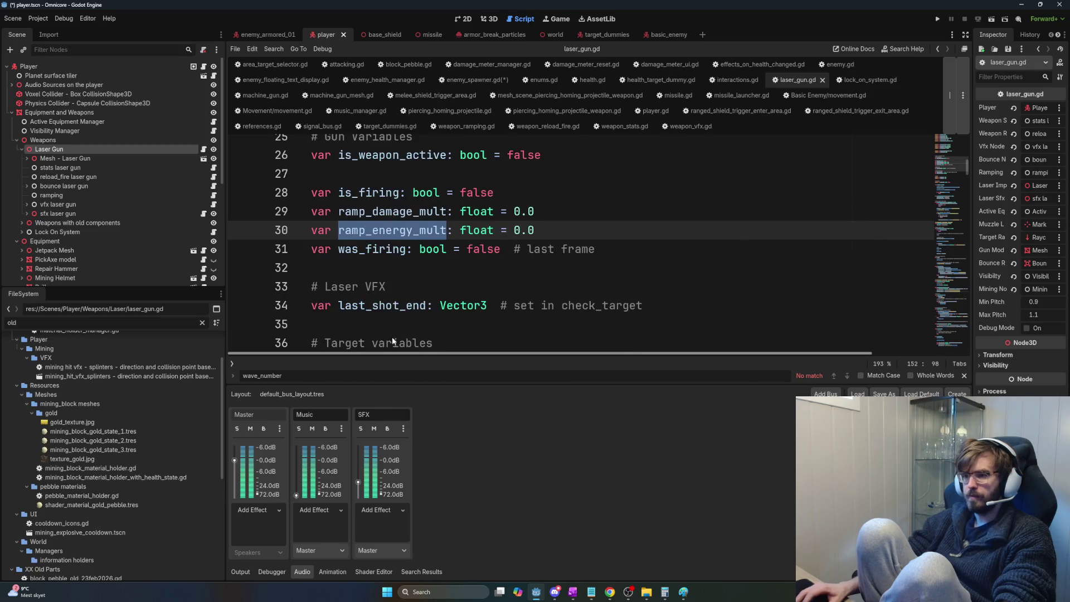
pyautogui.scroll(-3, 970, 176)
pyautogui.moveTo(967, 176); pyautogui.dragTo(960, 264)
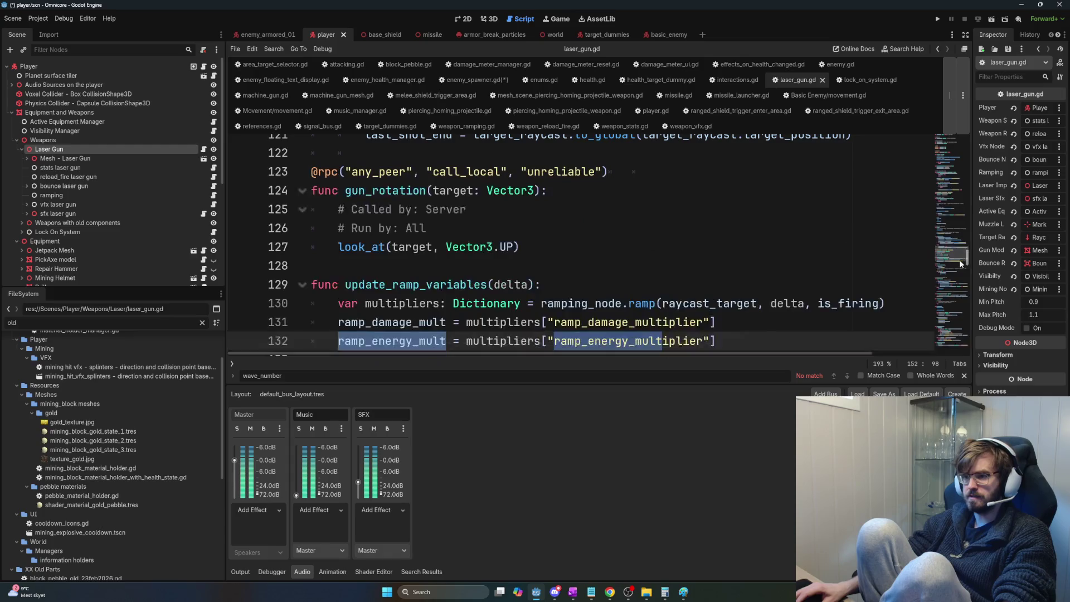
pyautogui.click(213, 167)
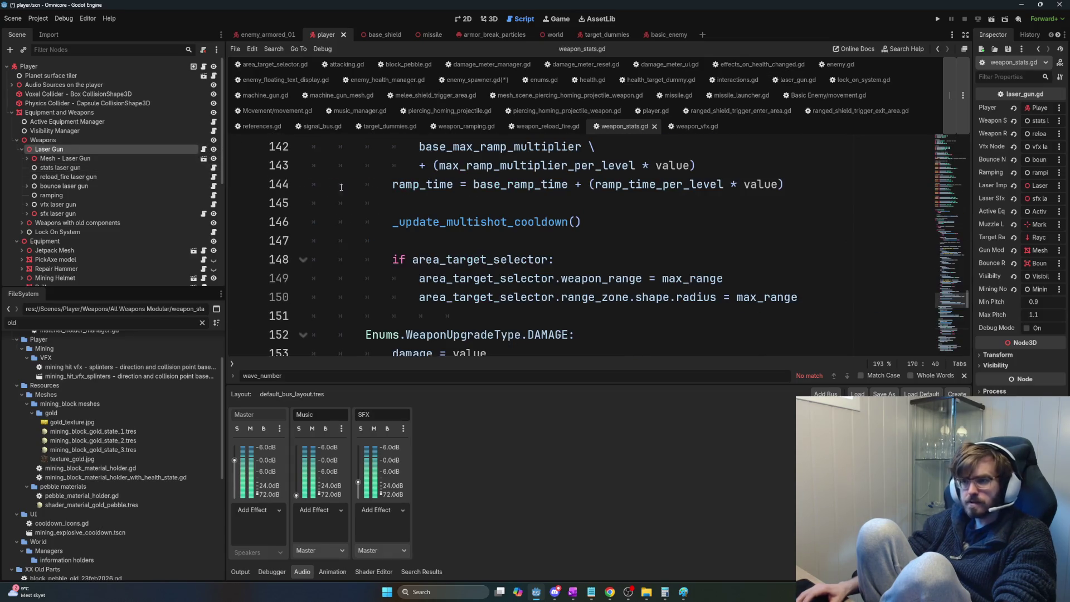
pyautogui.moveTo(967, 306); pyautogui.dragTo(956, 132)
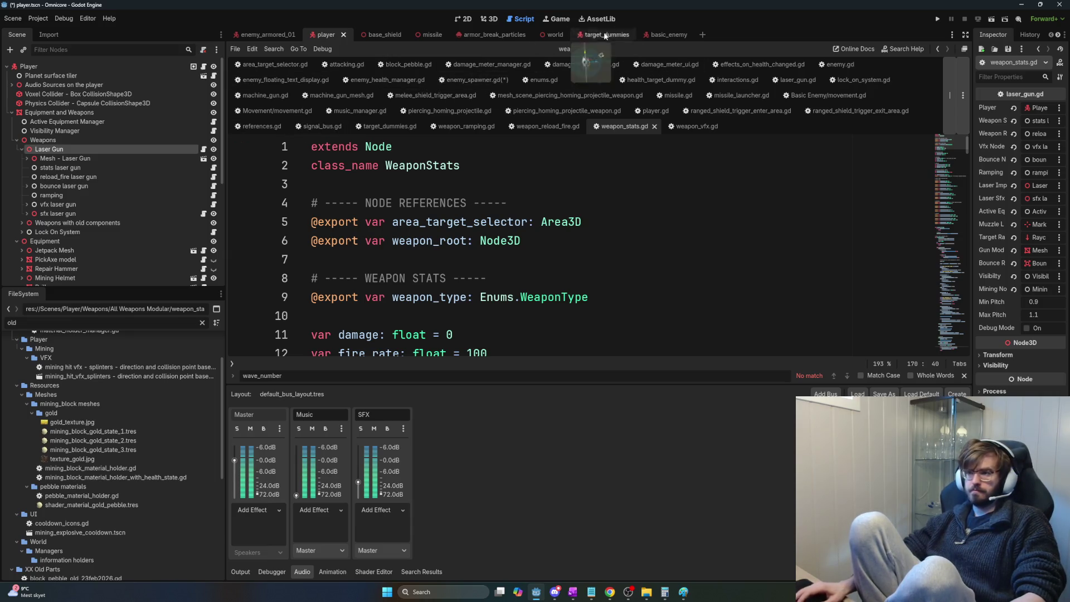
pyautogui.click(578, 265)
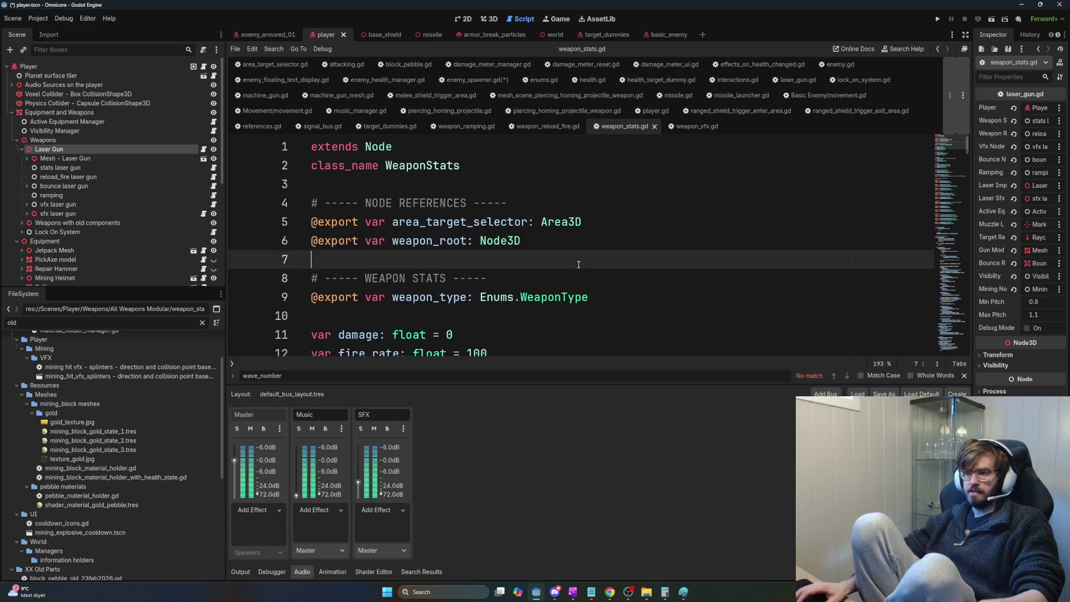
pyautogui.hotkey('ctrl', 'alt', 'o')
pyautogui.write('enemy_spawn')
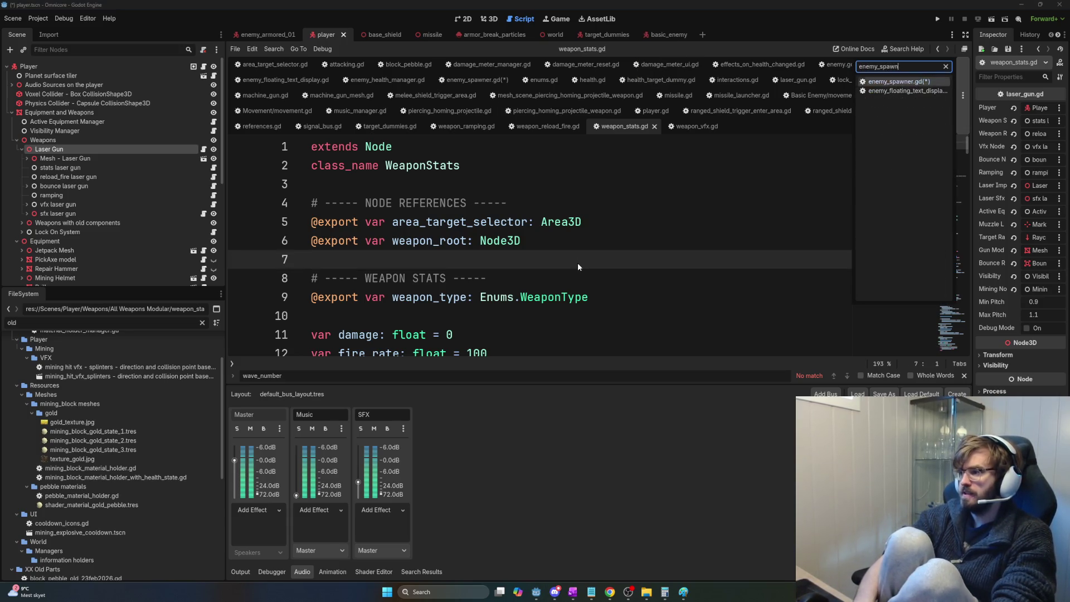
pyautogui.press('Return')
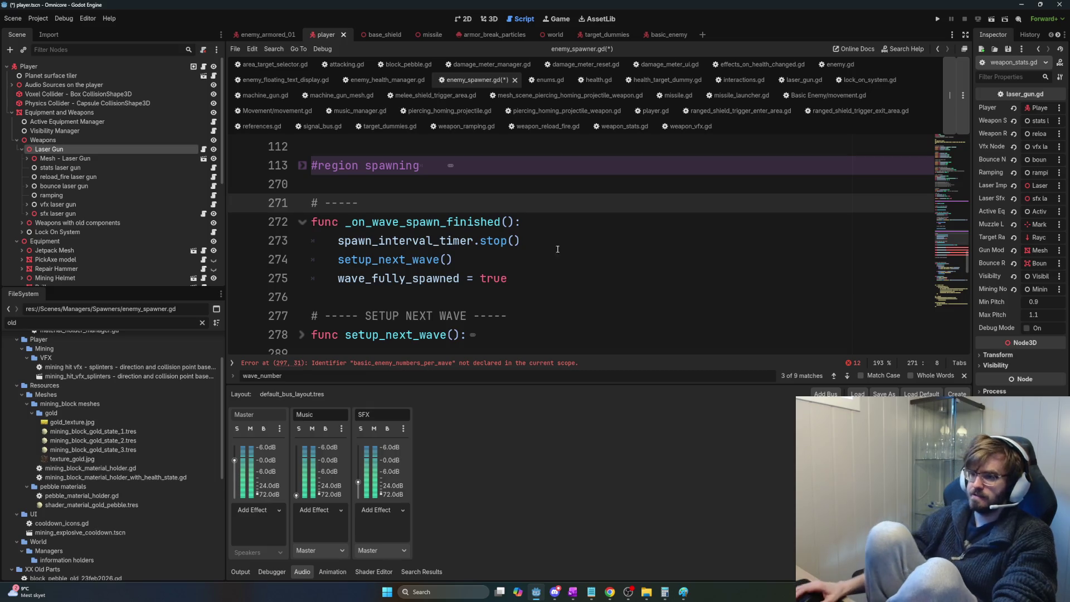
# Review the #region spawning label on line 113 and scroll through the script
pyautogui.scroll(2, 400, 171)
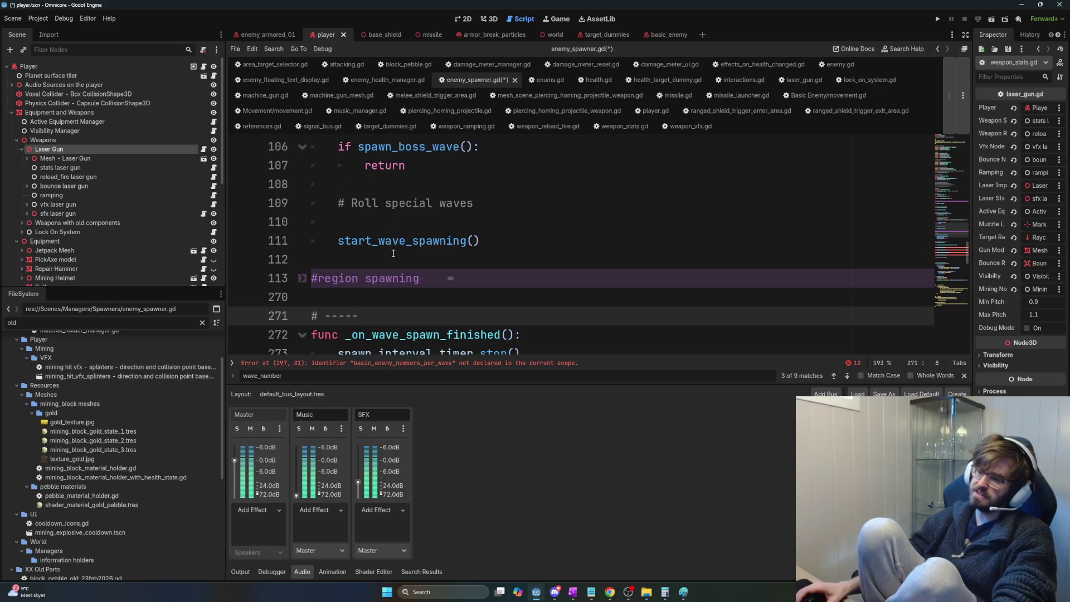
pyautogui.click(422, 279)
pyautogui.click(389, 291)
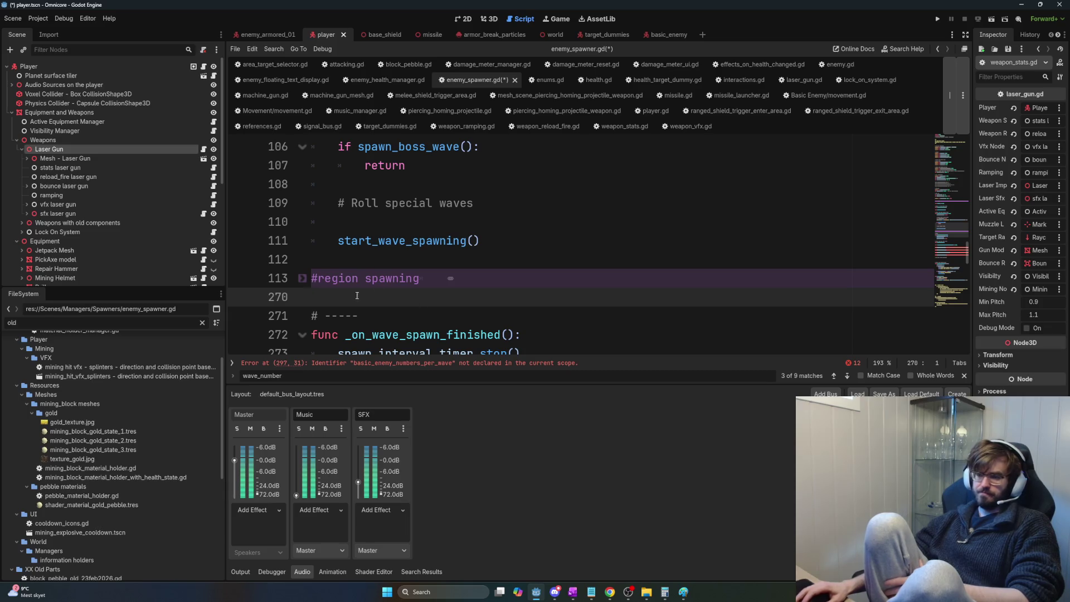
pyautogui.moveTo(313, 278); pyautogui.dragTo(437, 276)
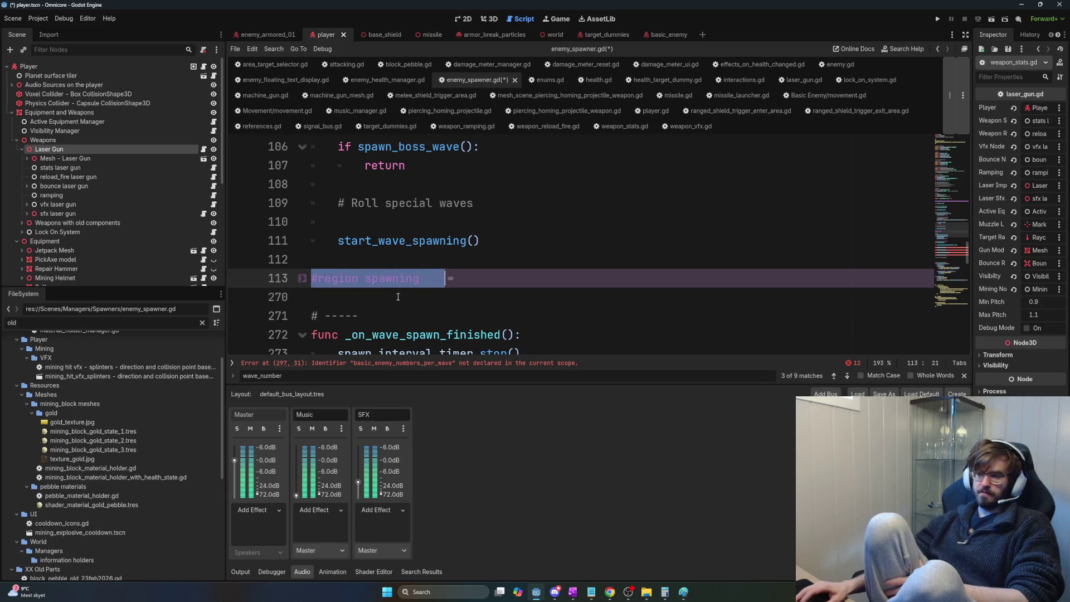
pyautogui.click(349, 300)
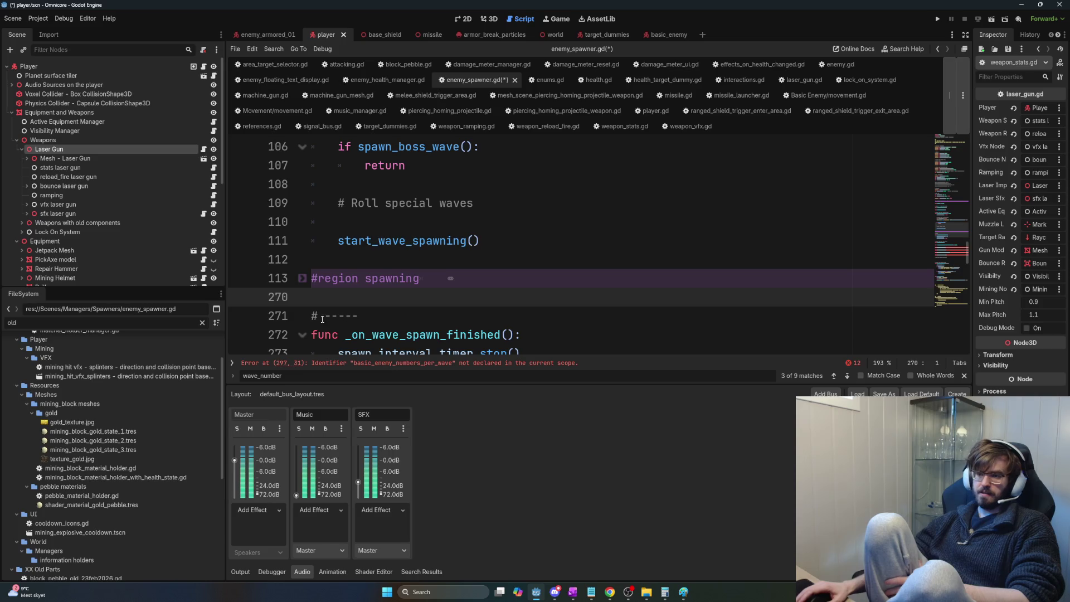
pyautogui.scroll(-5, 323, 320)
pyautogui.scroll(-6, 396, 247)
pyautogui.scroll(4, 413, 288)
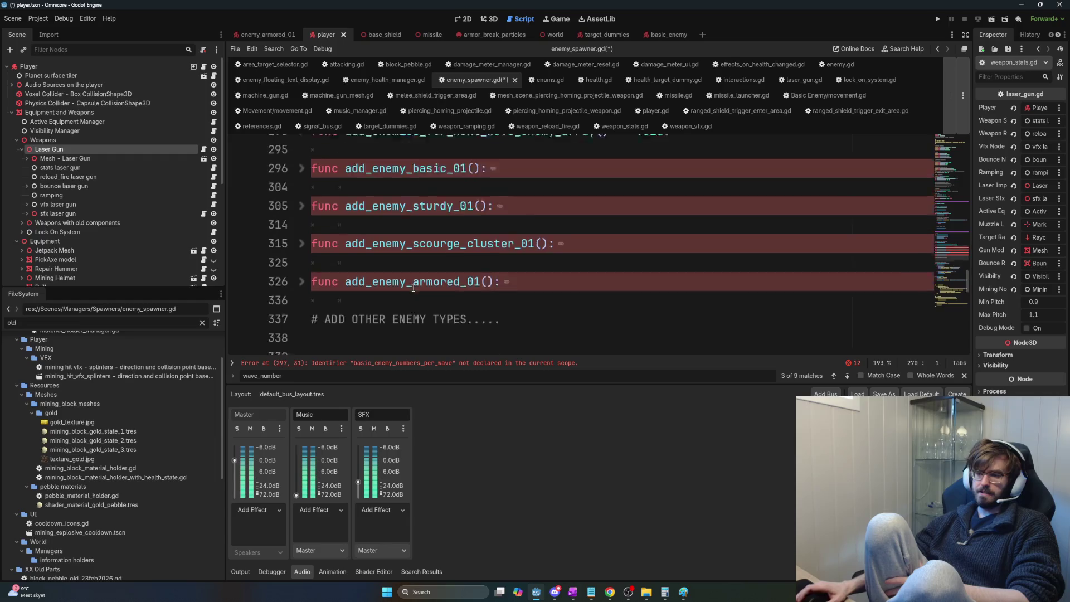
pyautogui.scroll(7, 413, 288)
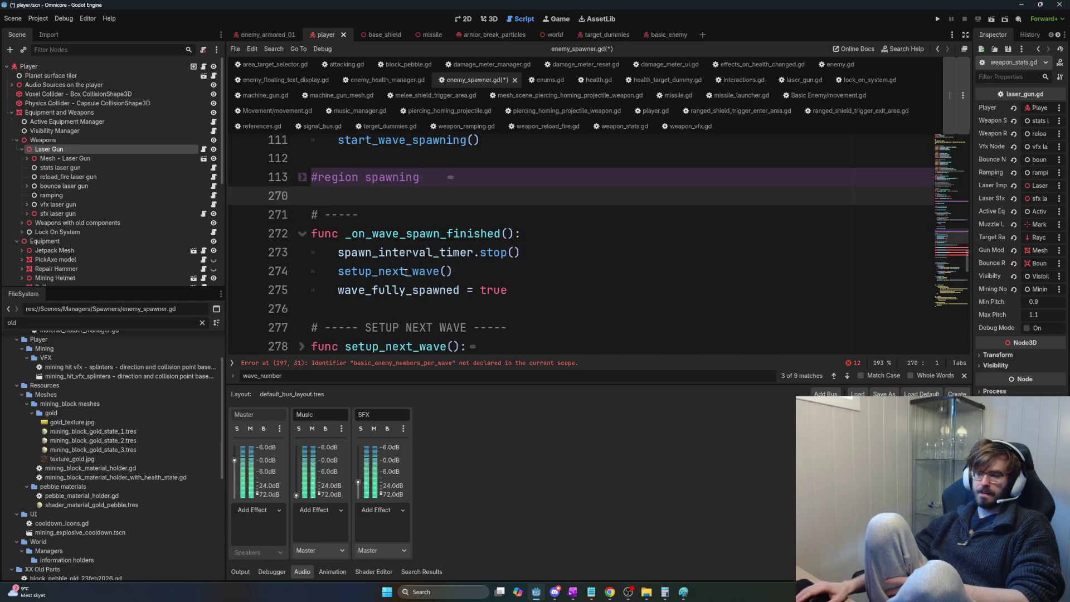
pyautogui.scroll(2, 405, 271)
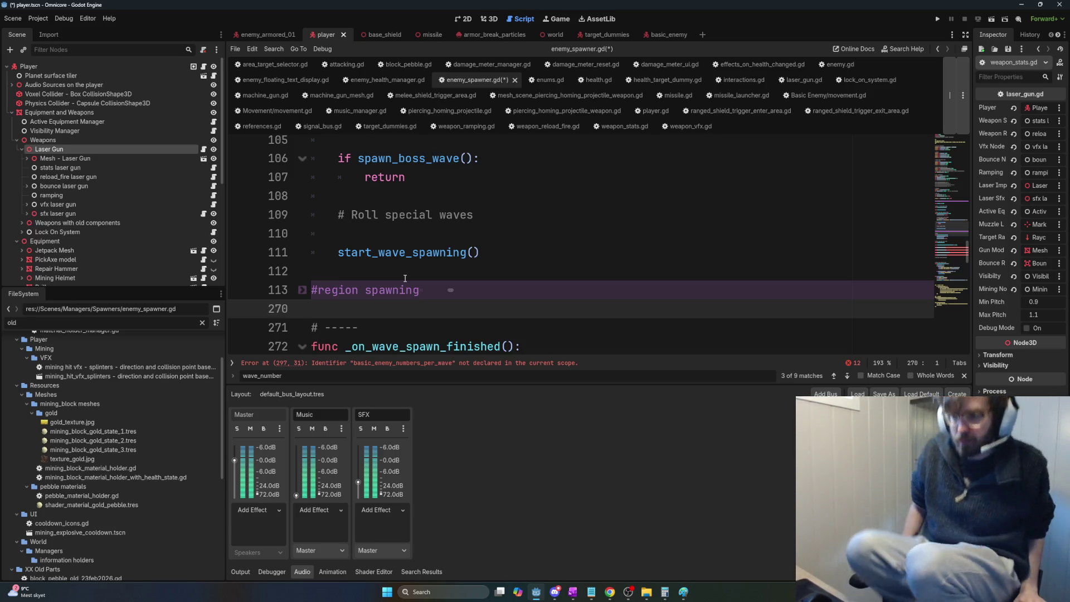
pyautogui.scroll(-4, 405, 278)
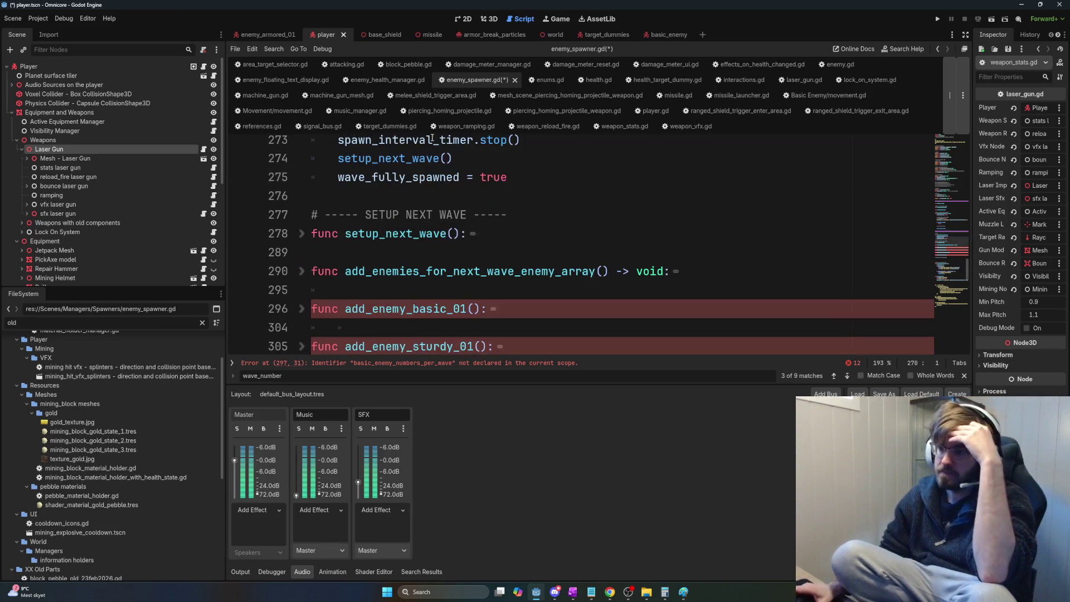
pyautogui.scroll(3, 432, 139)
pyautogui.scroll(-2, 495, 212)
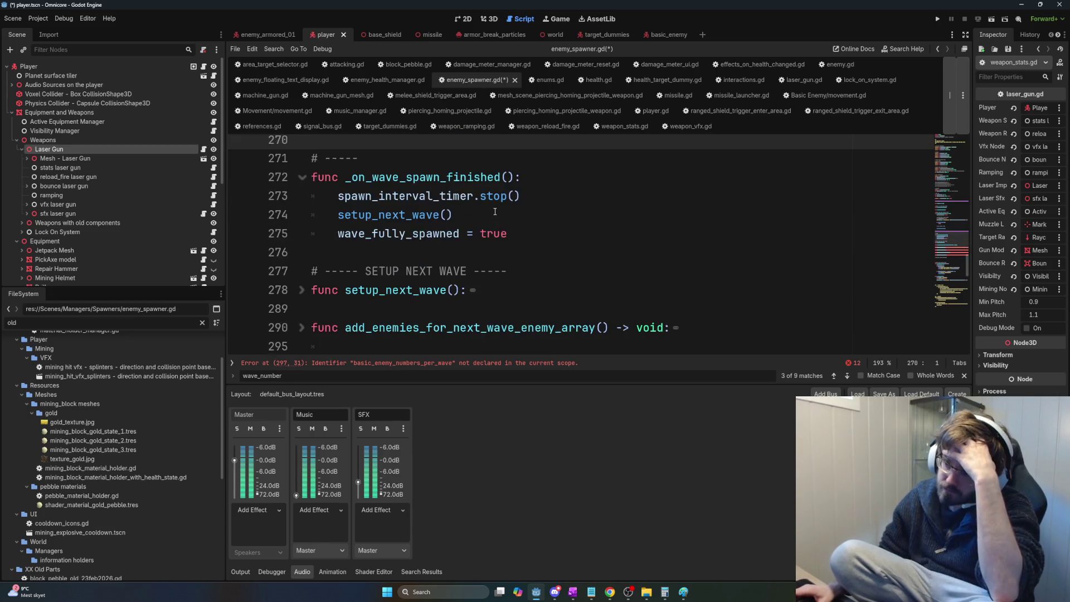
pyautogui.scroll(-1, 502, 216)
pyautogui.scroll(-1, 491, 216)
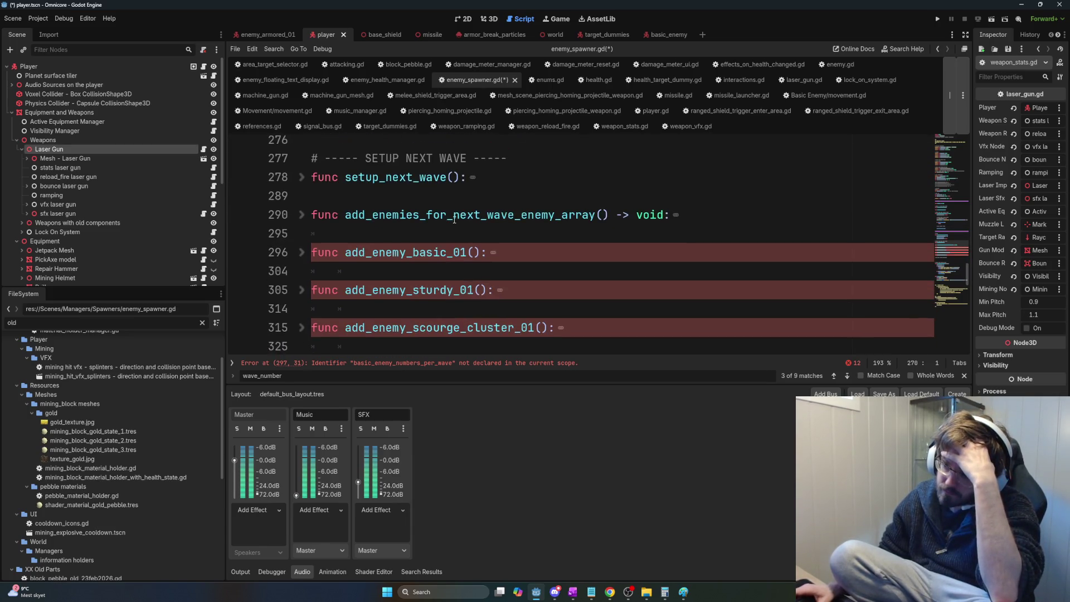
# Unfold add_enemy_basic_01 and setup_next_wave at line 278 to reveal the wave-5 boss check
pyautogui.click(307, 253)
pyautogui.scroll(-2, 516, 247)
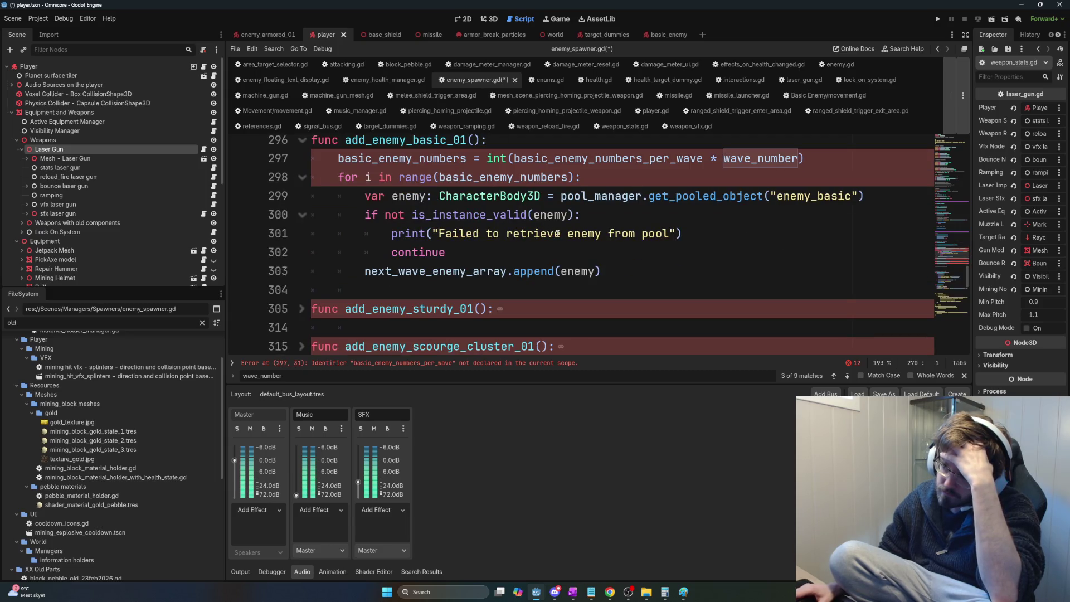
pyautogui.scroll(5, 558, 234)
pyautogui.scroll(-1, 629, 279)
pyautogui.scroll(1, 588, 268)
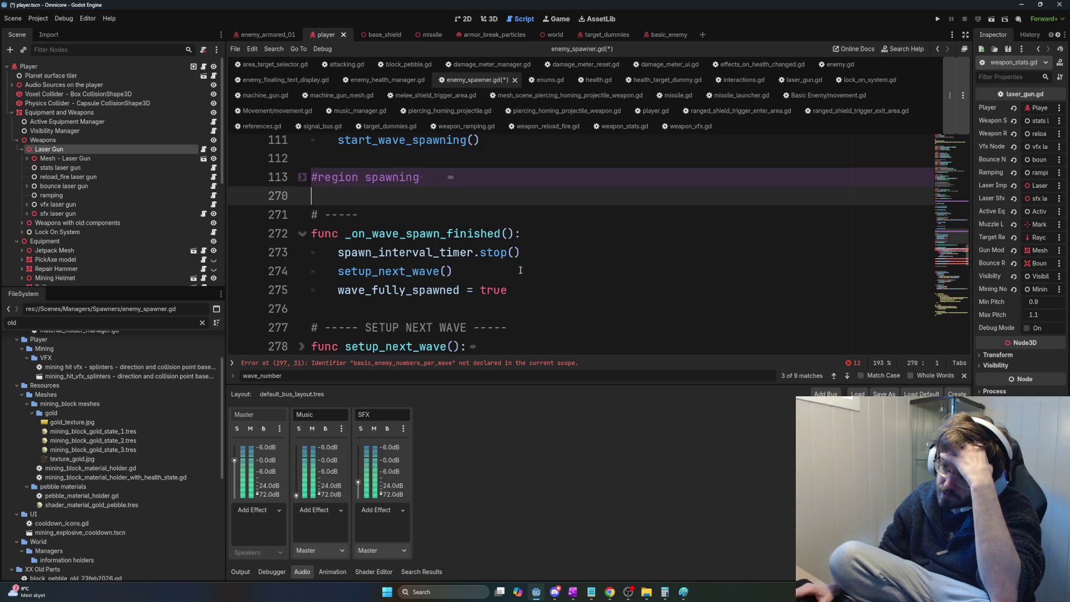
pyautogui.doubleClick(391, 272)
pyautogui.scroll(-2, 530, 323)
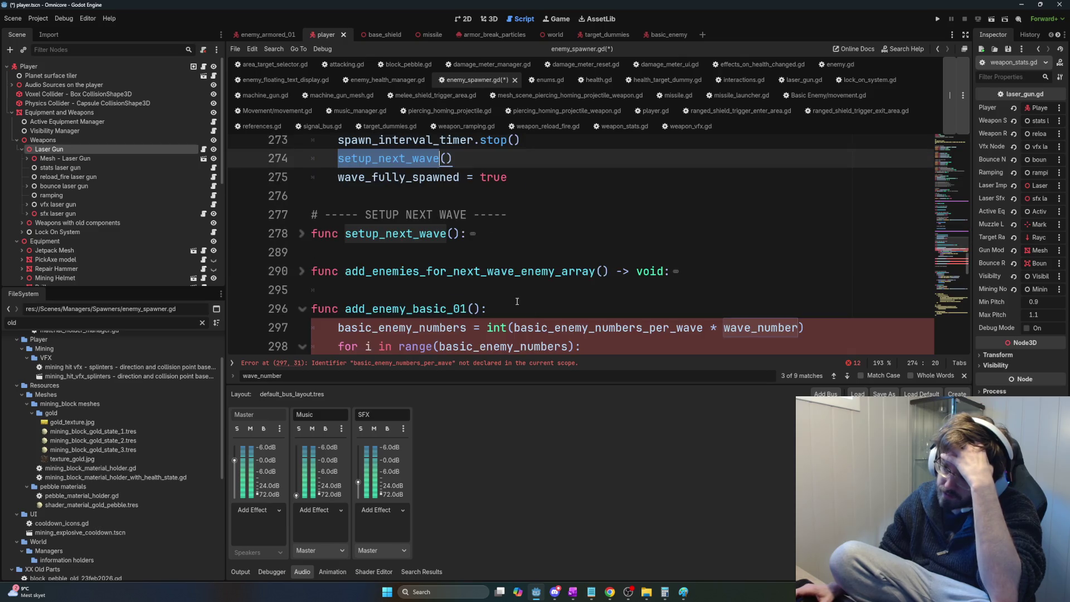
pyautogui.doubleClick(422, 237)
pyautogui.click(301, 235)
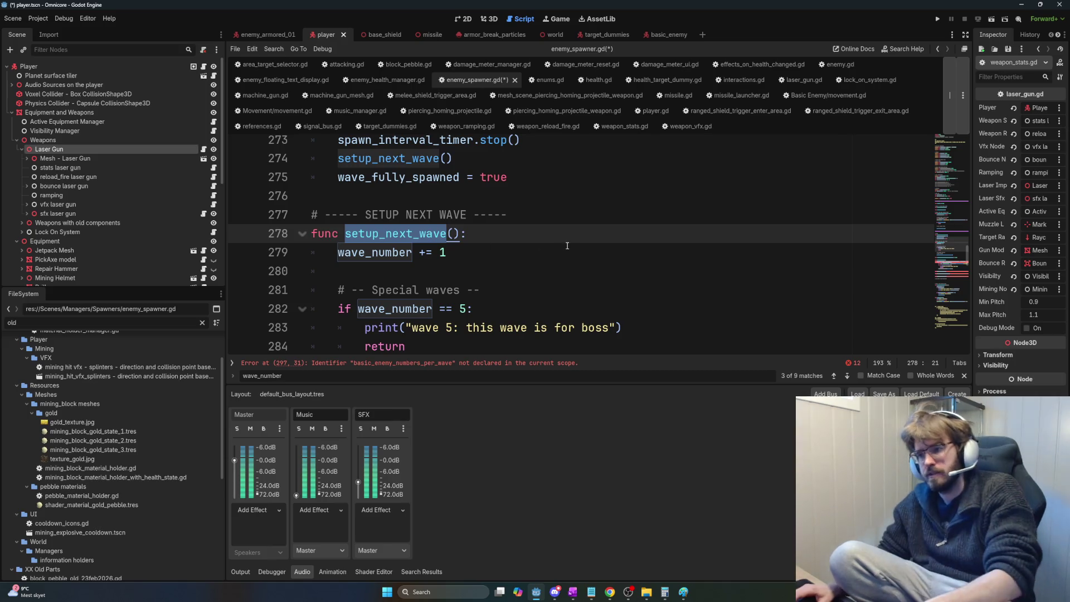
pyautogui.scroll(20, 566, 245)
pyautogui.scroll(5, 566, 245)
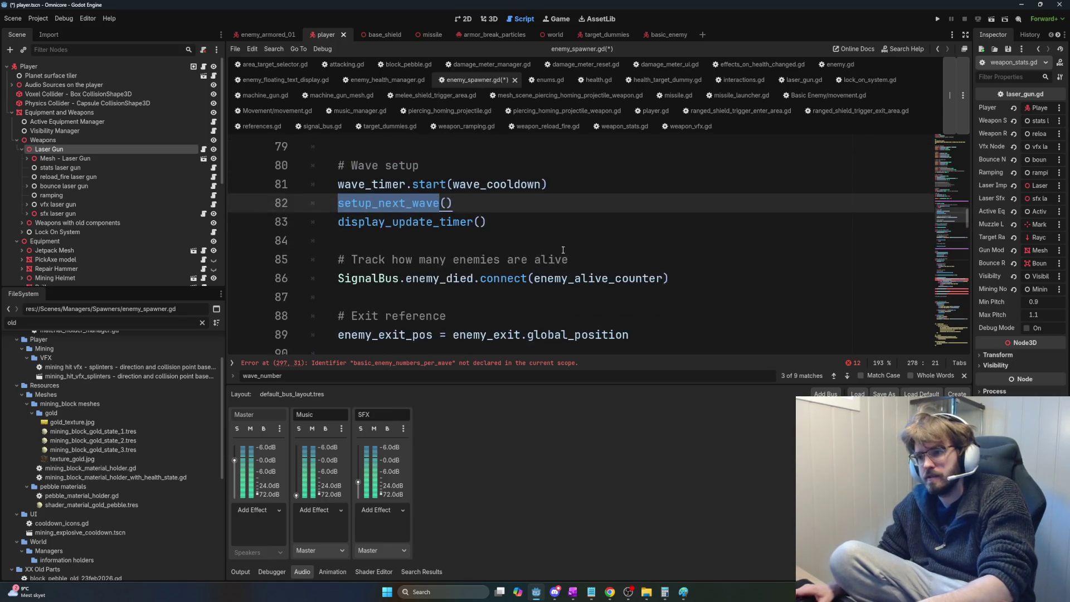
pyautogui.scroll(-8, 563, 251)
pyautogui.doubleClick(425, 260)
pyautogui.scroll(-10, 479, 270)
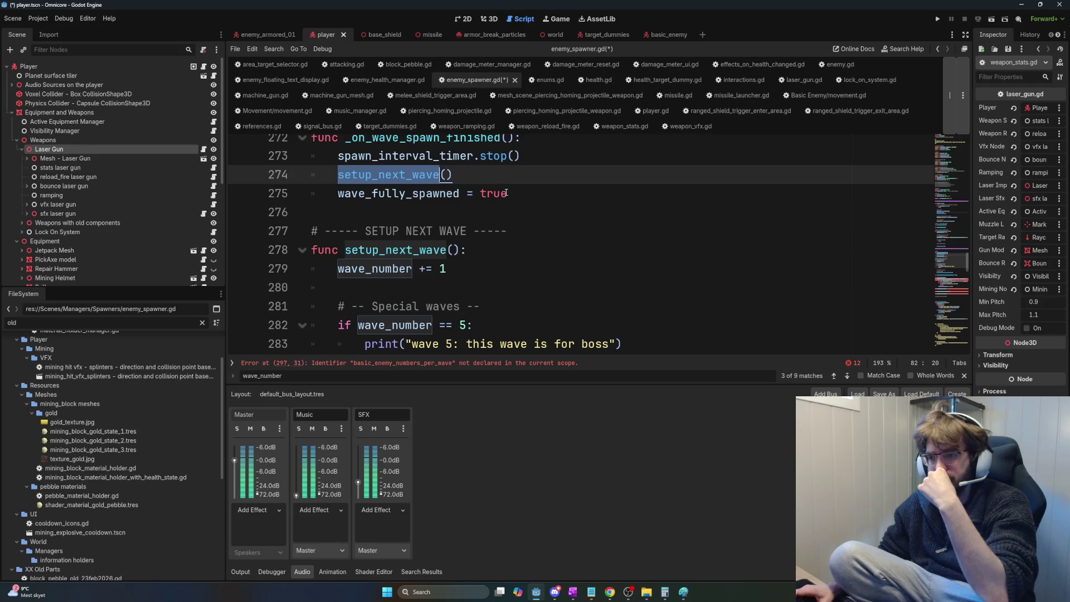
pyautogui.doubleClick(402, 269)
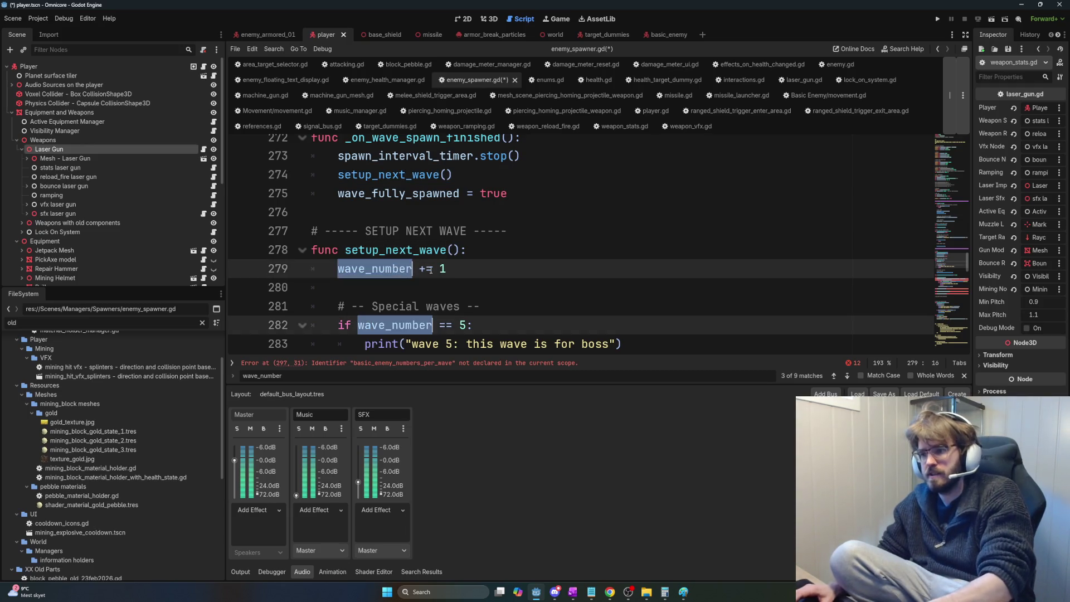
pyautogui.scroll(-3, 440, 270)
pyautogui.scroll(3, 451, 270)
pyautogui.scroll(-10, 479, 279)
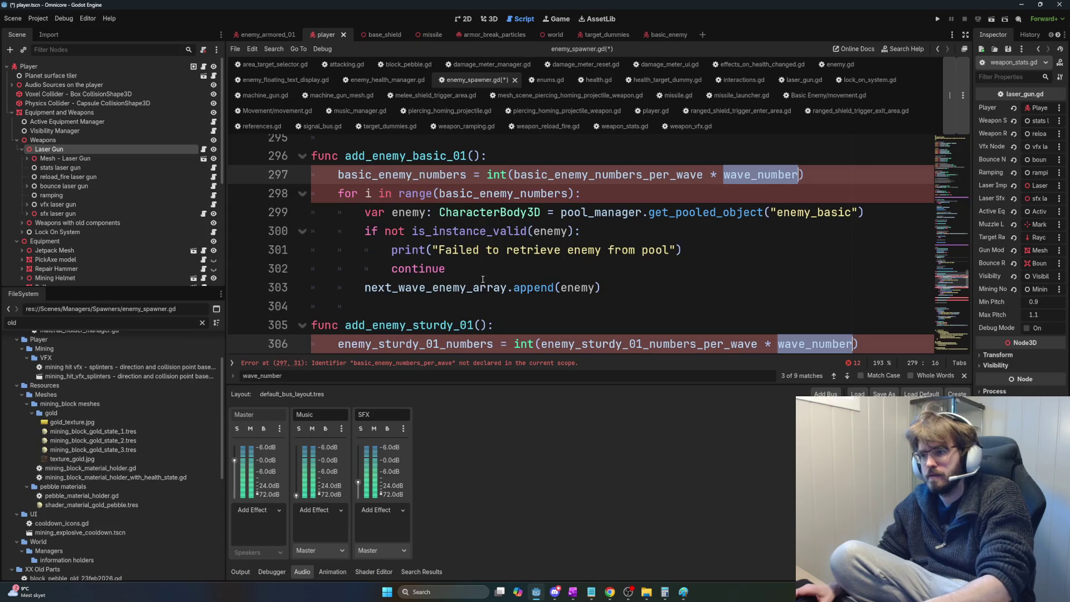
pyautogui.scroll(20, 519, 285)
pyautogui.scroll(-5, 520, 285)
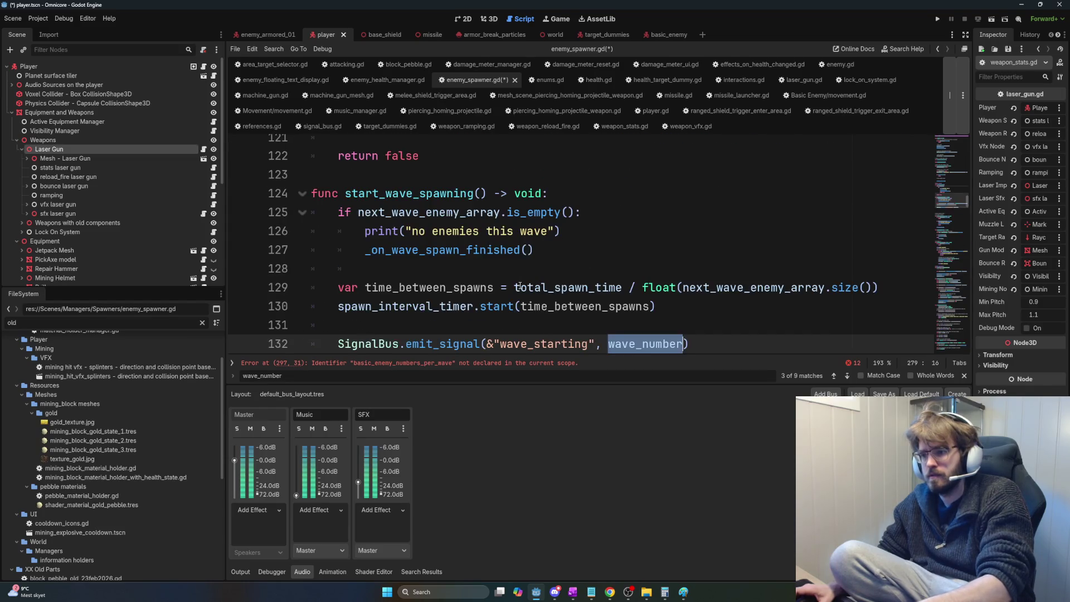
pyautogui.moveTo(958, 156)
pyautogui.mouseDown()
pyautogui.moveTo(961, 142)
pyautogui.moveTo(965, 164)
pyautogui.mouseUp()
pyautogui.scroll(-20, 563, 281)
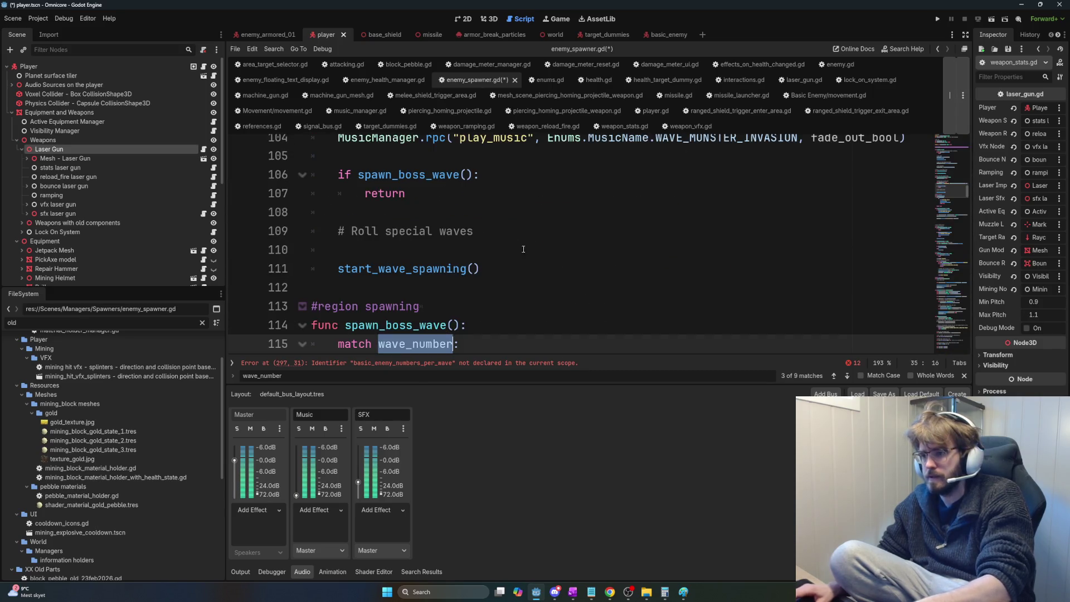
pyautogui.press('F3')
pyautogui.press('F3')
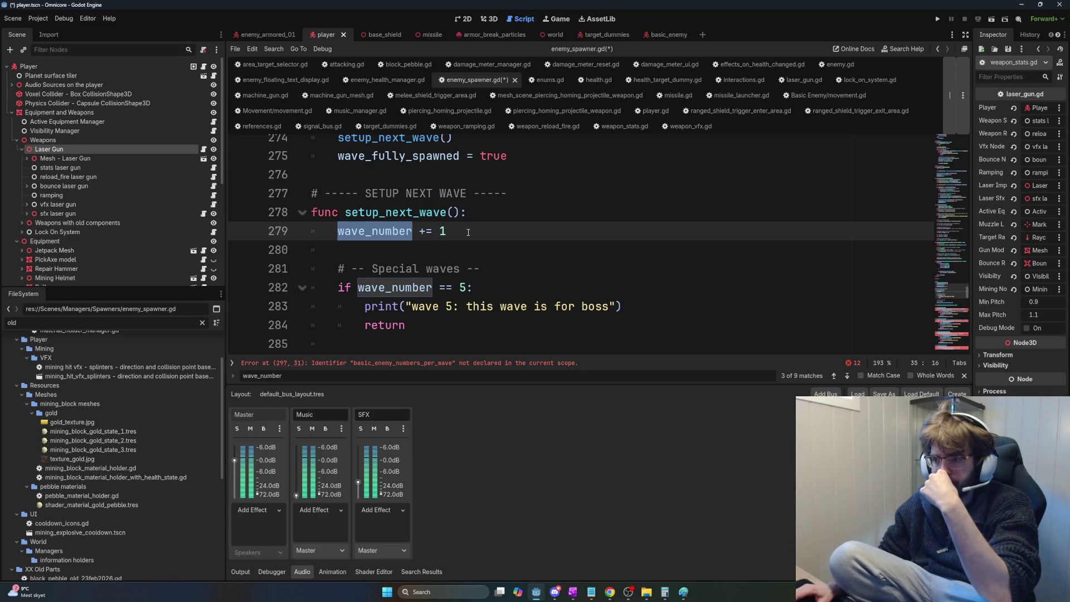
pyautogui.click(477, 265)
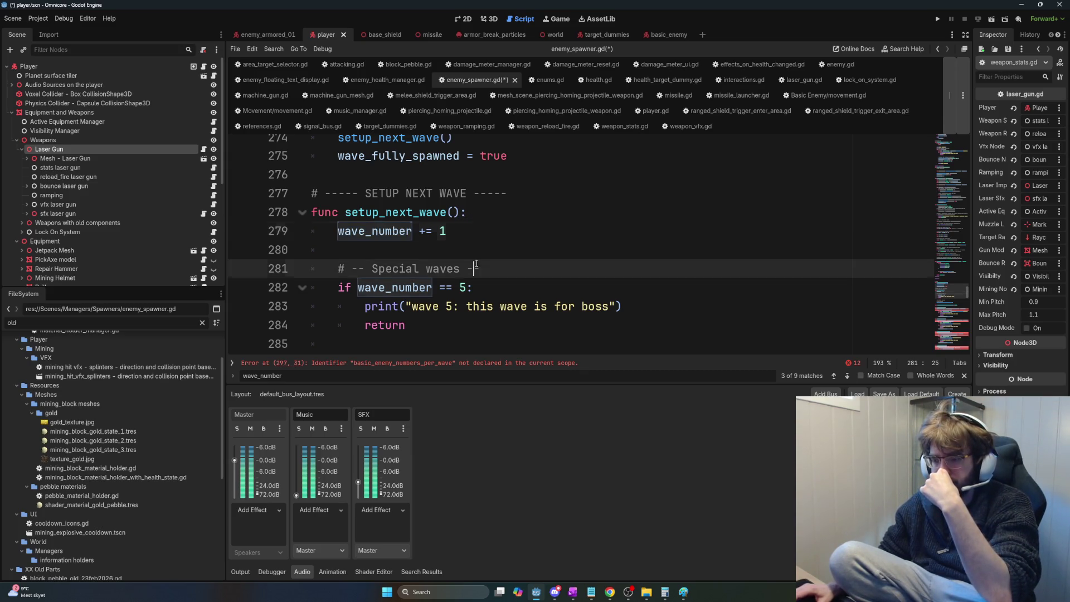
pyautogui.scroll(-1, 486, 253)
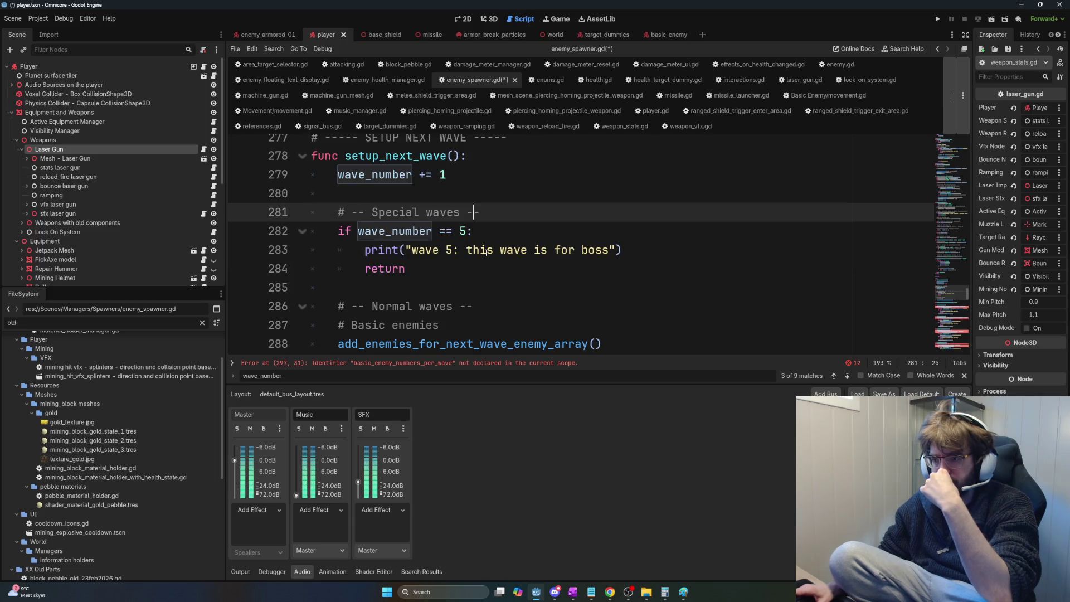
pyautogui.click(481, 204)
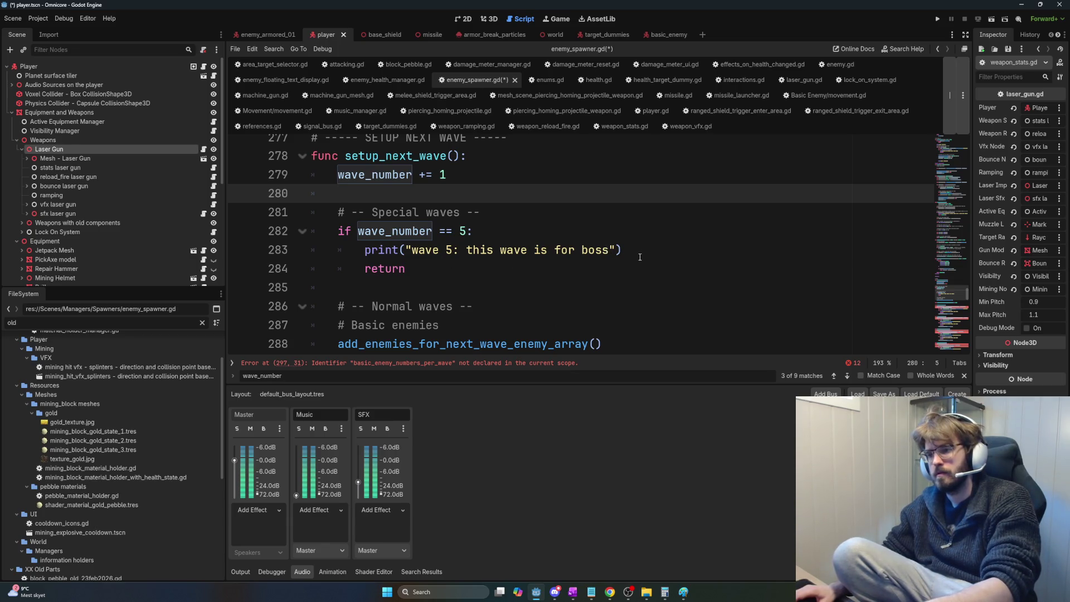
pyautogui.moveTo(640, 257); pyautogui.dragTo(340, 228)
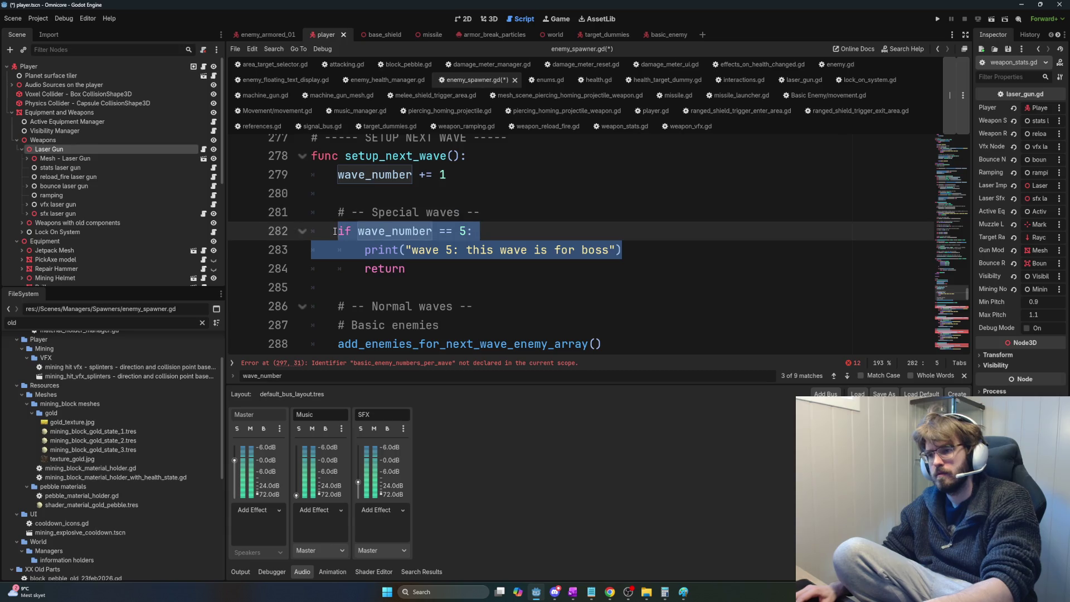
pyautogui.moveTo(497, 268); pyautogui.dragTo(339, 229)
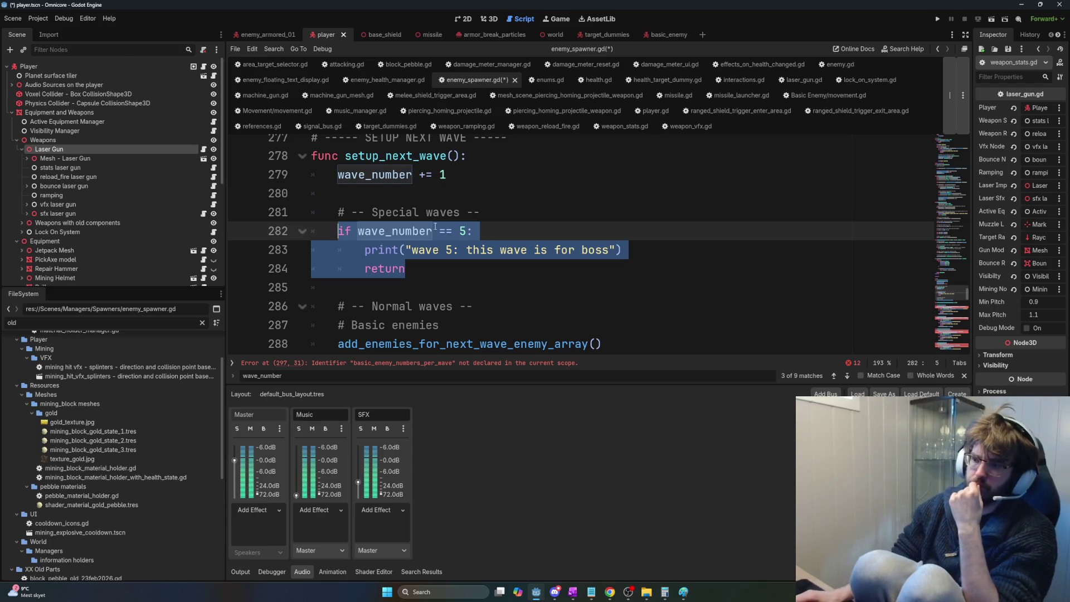
pyautogui.scroll(2, 435, 223)
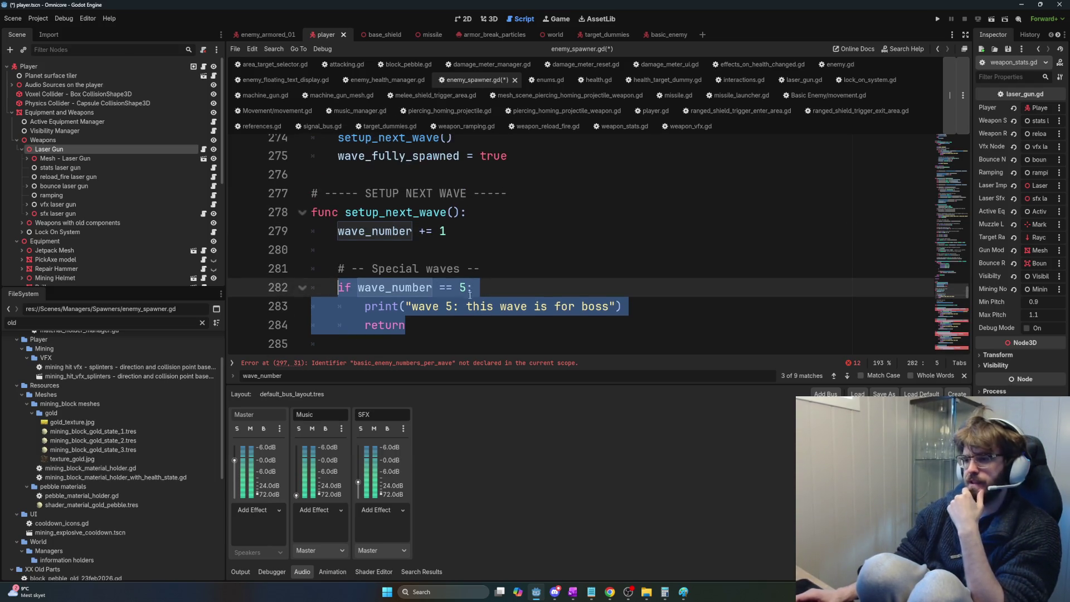
pyautogui.scroll(-2, 441, 268)
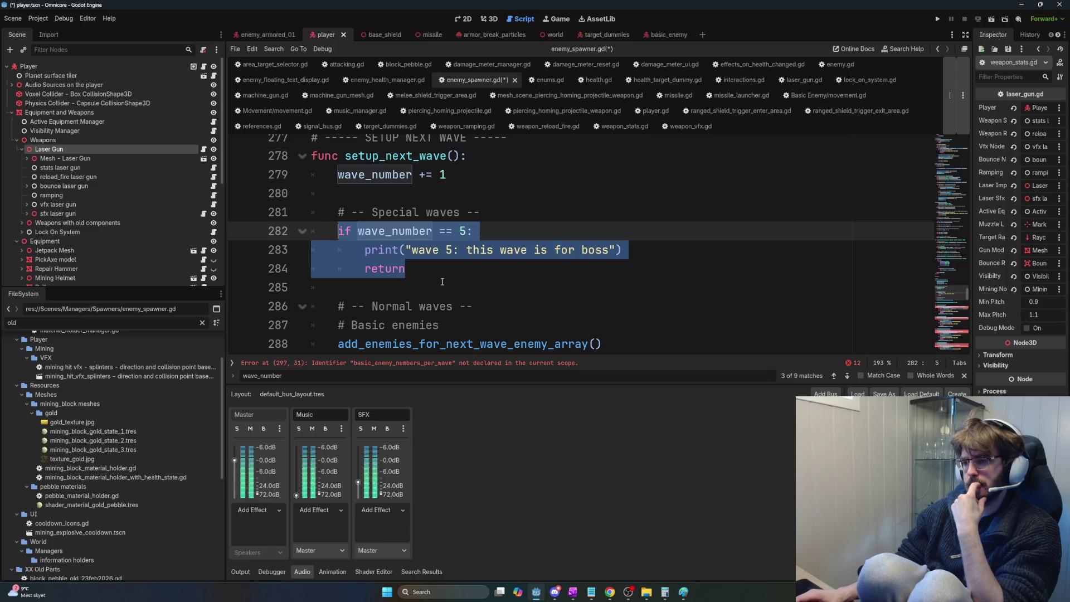
pyautogui.click(442, 282)
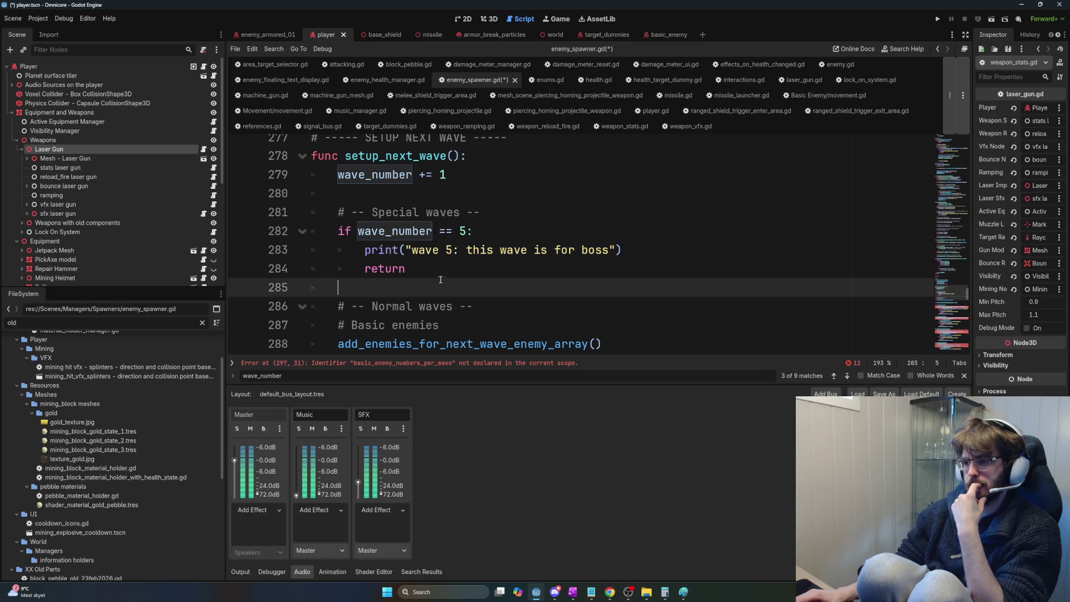
pyautogui.click(433, 265)
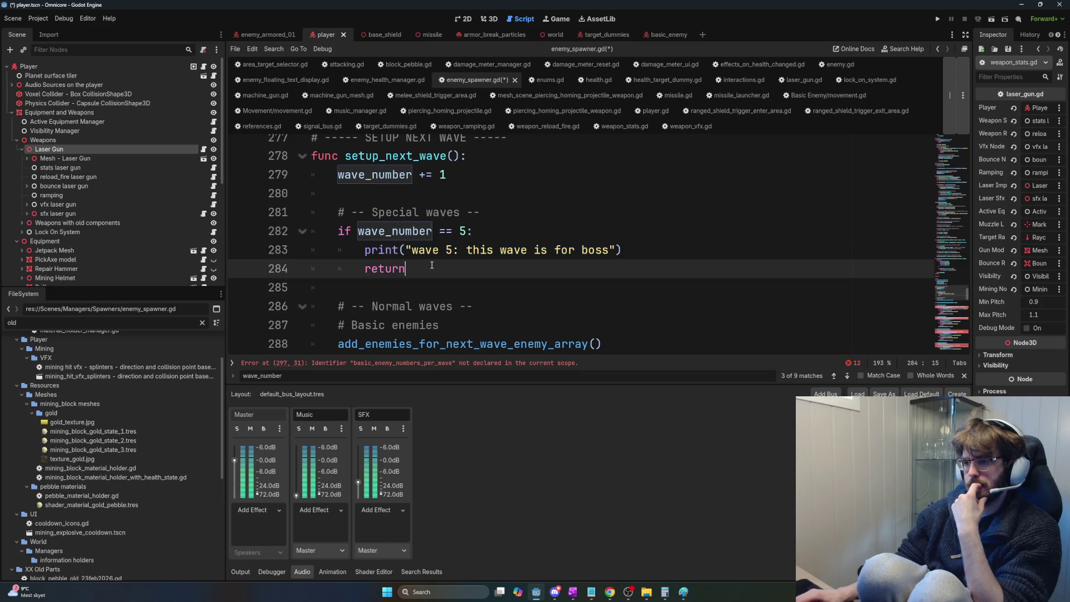
pyautogui.press('Up')
pyautogui.press('Up')
pyautogui.press('Up')
pyautogui.press('End')
pyautogui.moveTo(468, 271); pyautogui.dragTo(490, 205)
pyautogui.moveTo(338, 231)
pyautogui.mouseDown()
pyautogui.moveTo(455, 231)
pyautogui.moveTo(452, 262)
pyautogui.mouseUp()
pyautogui.doubleClick(415, 231)
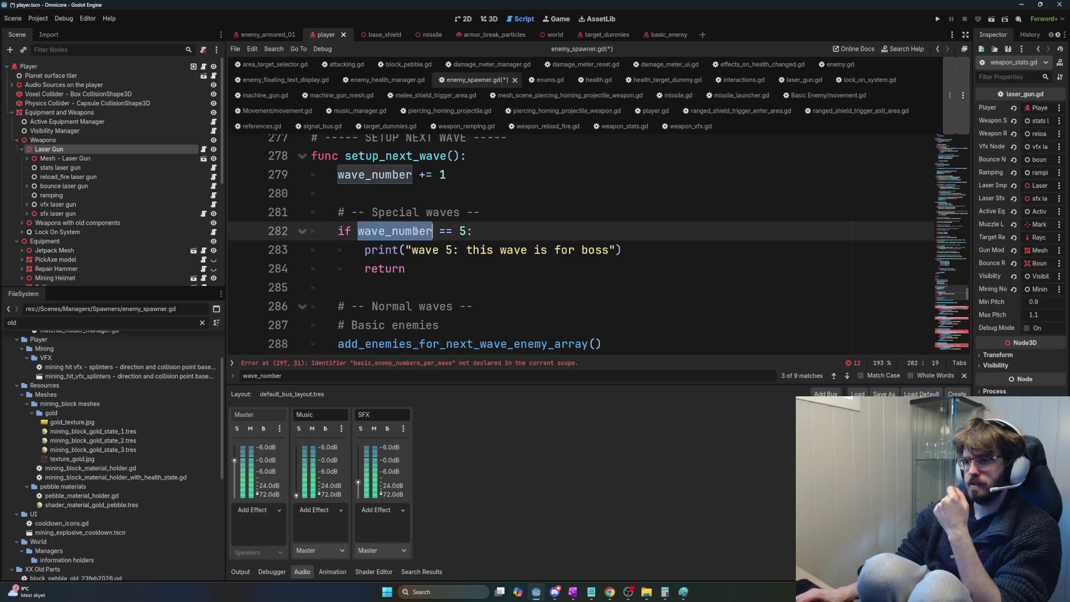
pyautogui.click(458, 231)
pyautogui.doubleClick(429, 231)
pyautogui.moveTo(466, 231)
pyautogui.mouseDown()
pyautogui.moveTo(363, 231)
pyautogui.moveTo(446, 231)
pyautogui.mouseUp()
pyautogui.click(459, 231)
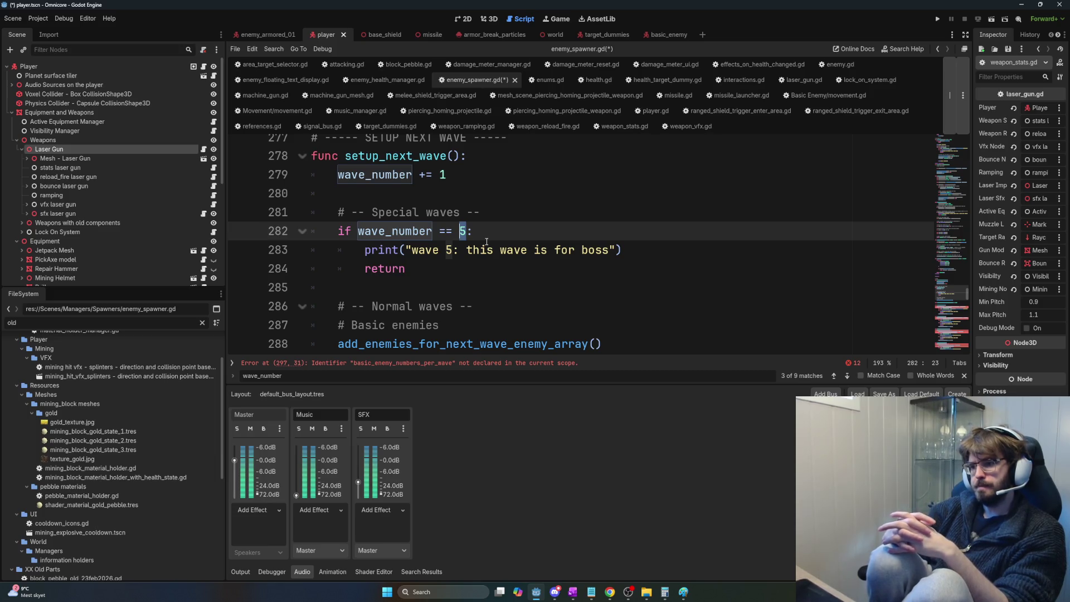
pyautogui.press('BackSpace')
# Change line 282's '== 5' boss check into a membership test against boss_wave_array
pyautogui.press('Left')
pyautogui.press('BackSpace')
pyautogui.press('BackSpace')
pyautogui.write('in')
pyautogui.write('_wavw_a')
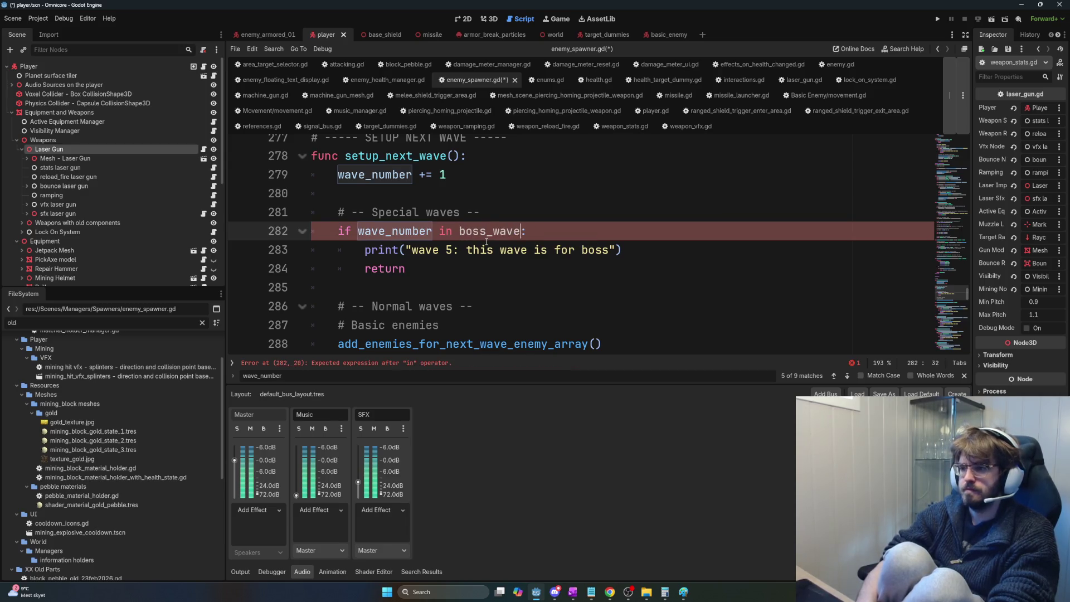
pyautogui.write('ray')
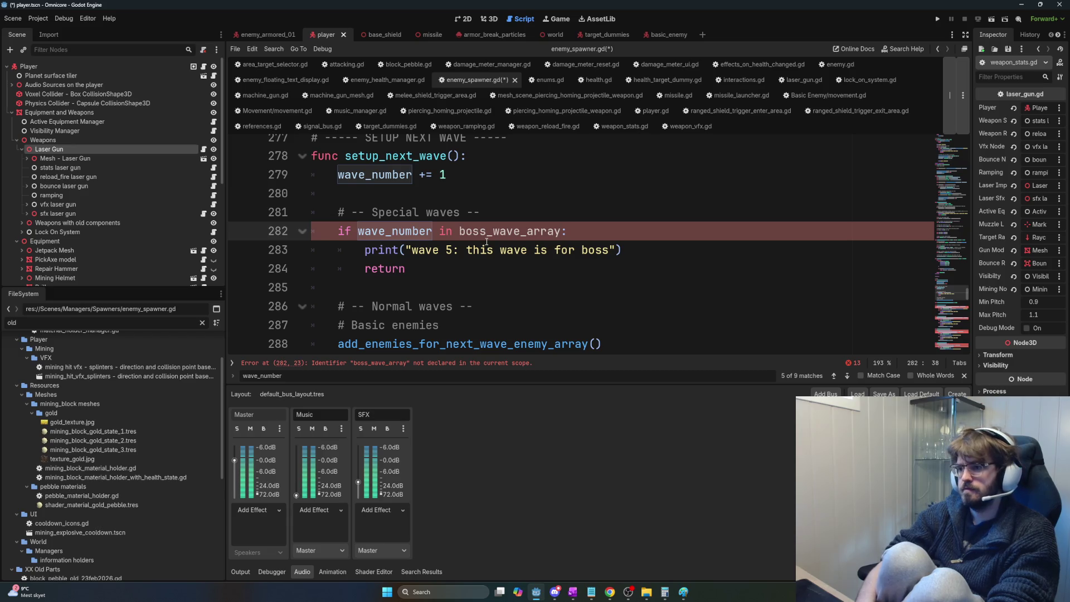
pyautogui.doubleClick(524, 233)
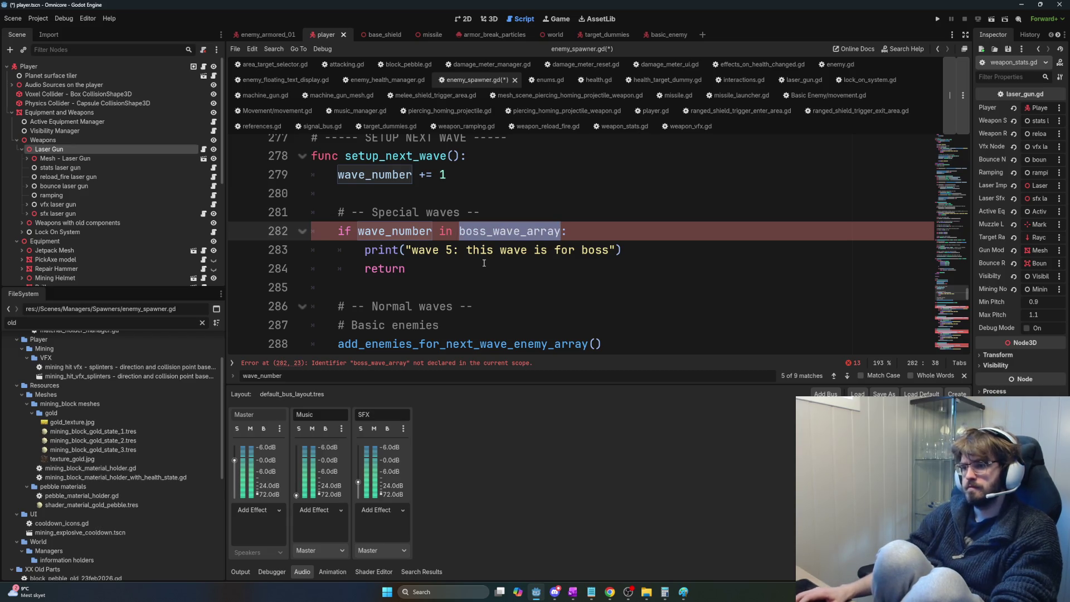
pyautogui.moveTo(567, 232); pyautogui.dragTo(269, 229)
pyautogui.hotkey('ctrl', 'c')
# Bring the Chrome page with the GDScript Code regions docs to the front
pyautogui.hotkey('alt', 'Tab')
pyautogui.press('Tab')
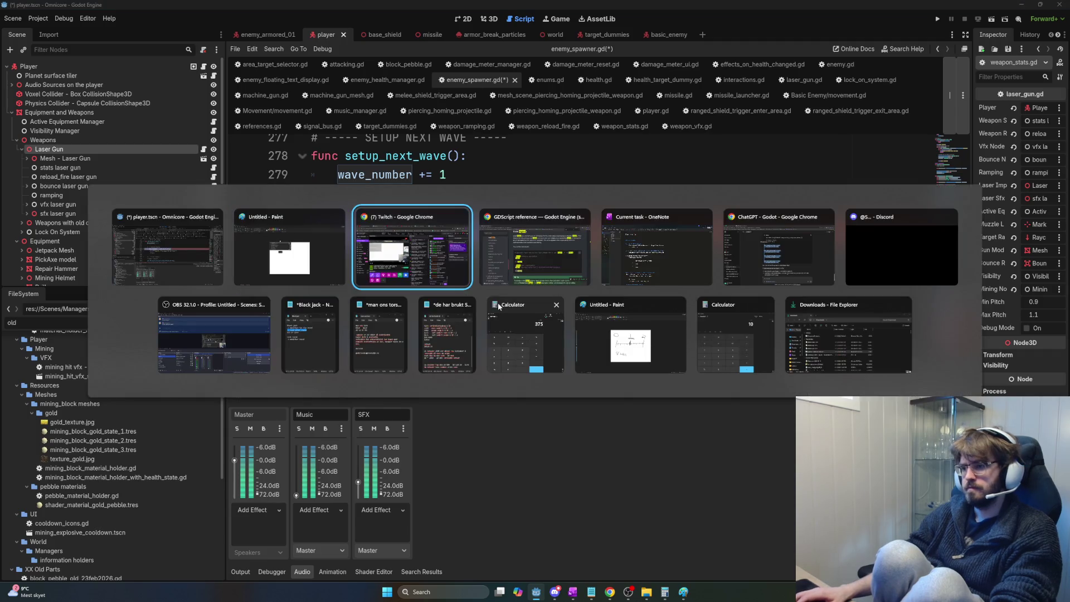
pyautogui.hotkey('shift', 'Tab')
pyautogui.hotkey('shift', 'Tab')
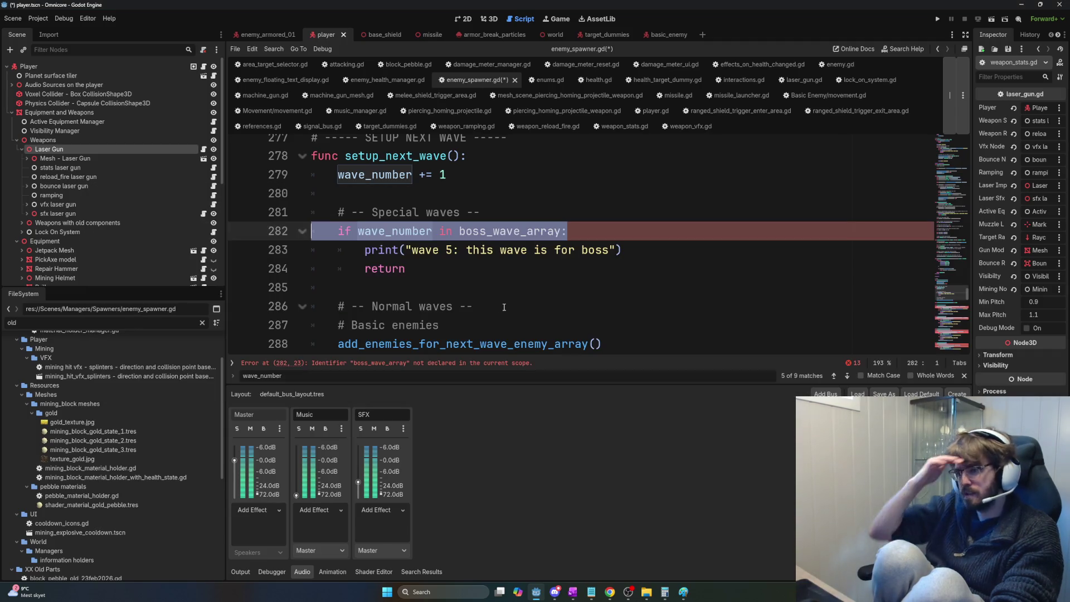
pyautogui.hotkey('alt', 'Tab')
pyautogui.hotkey('alt', 'Tab')
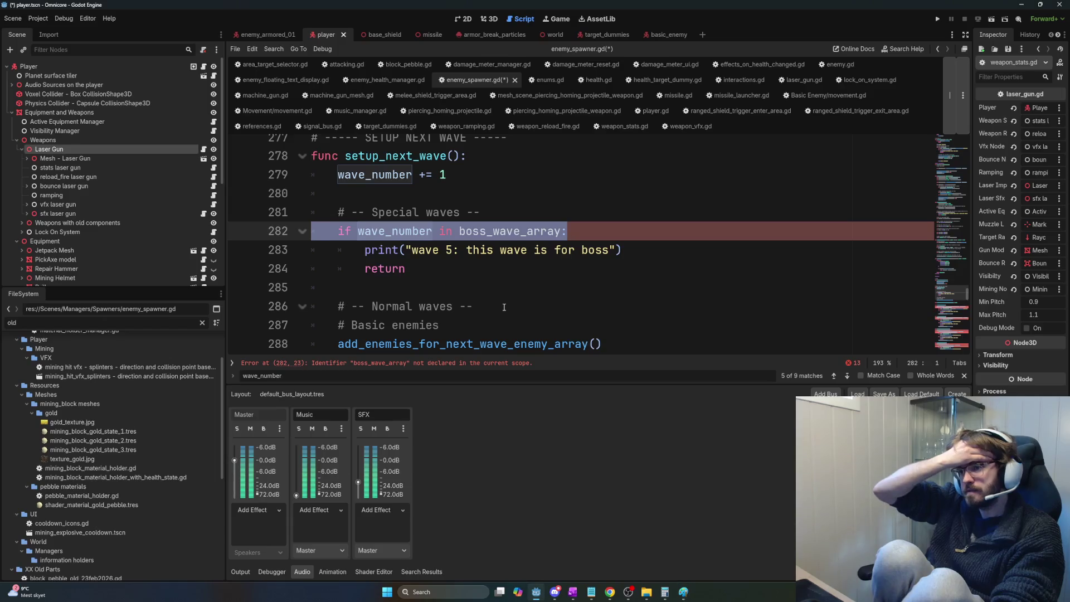
pyautogui.hotkey('alt', 'Tab')
pyautogui.press('Tab')
pyautogui.press('Tab')
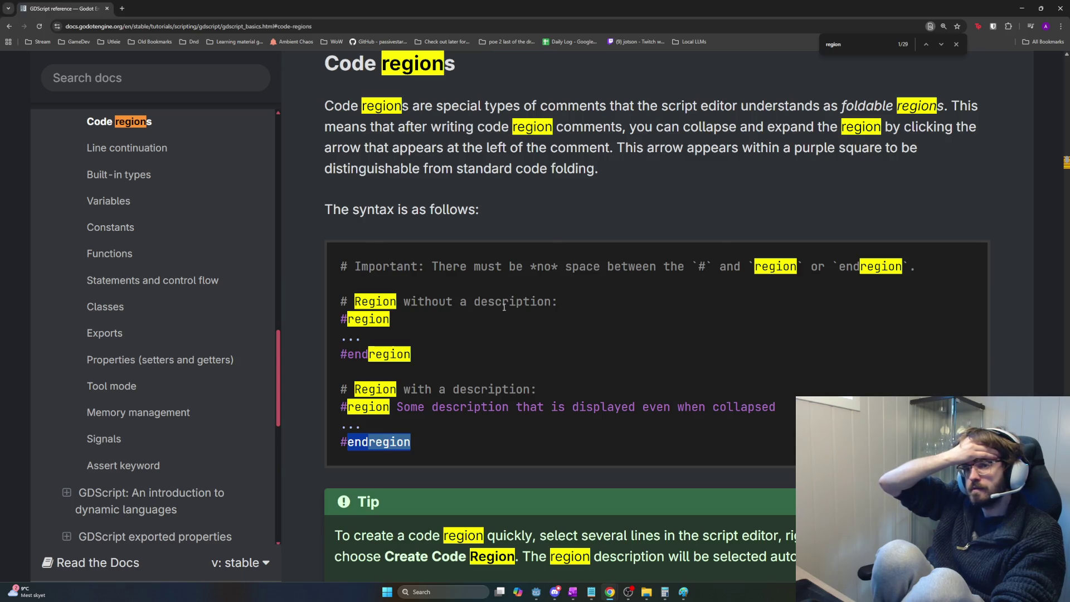
# Paste the boss-wave if-line into a new ChatGPT message
pyautogui.hotkey('alt', 'Tab')
pyautogui.press('Tab')
pyautogui.press('Tab')
pyautogui.press('Tab')
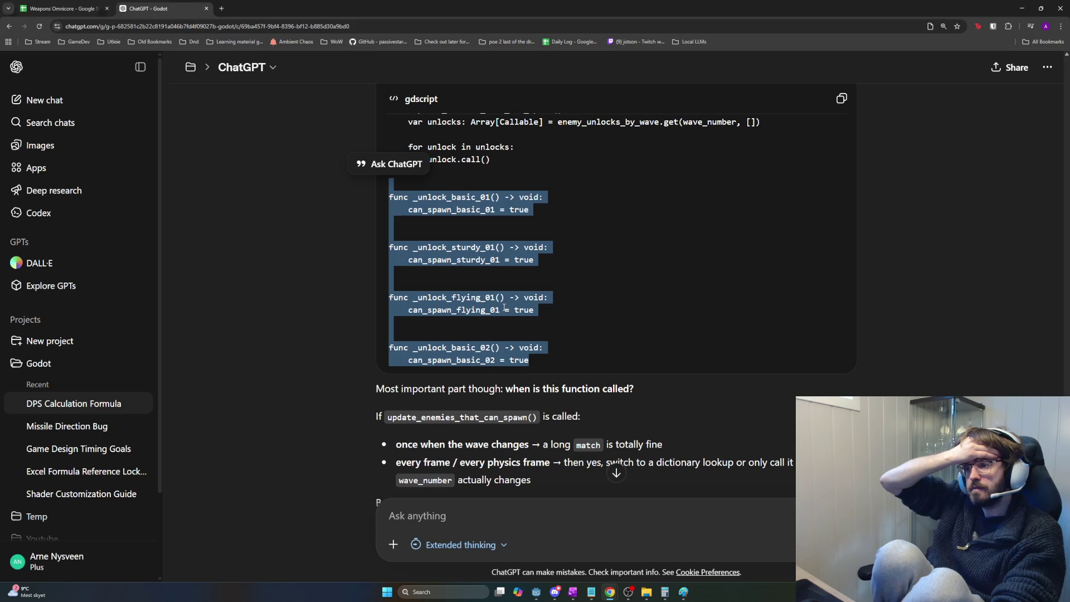
pyautogui.scroll(10, 504, 307)
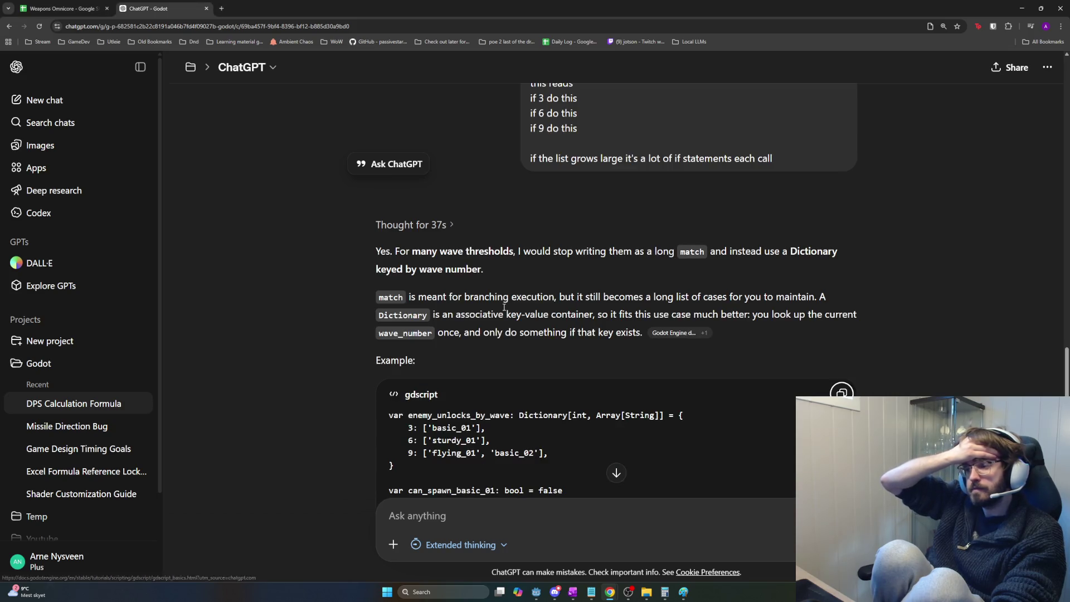
pyautogui.scroll(-14, 504, 307)
pyautogui.click(436, 509)
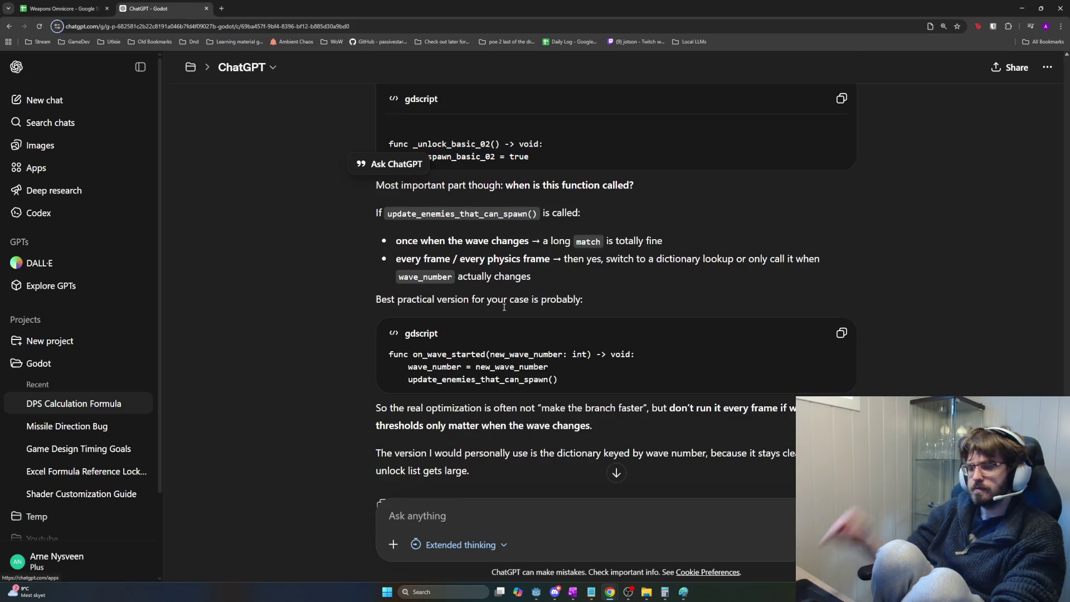
pyautogui.hotkey('ctrl', 'v')
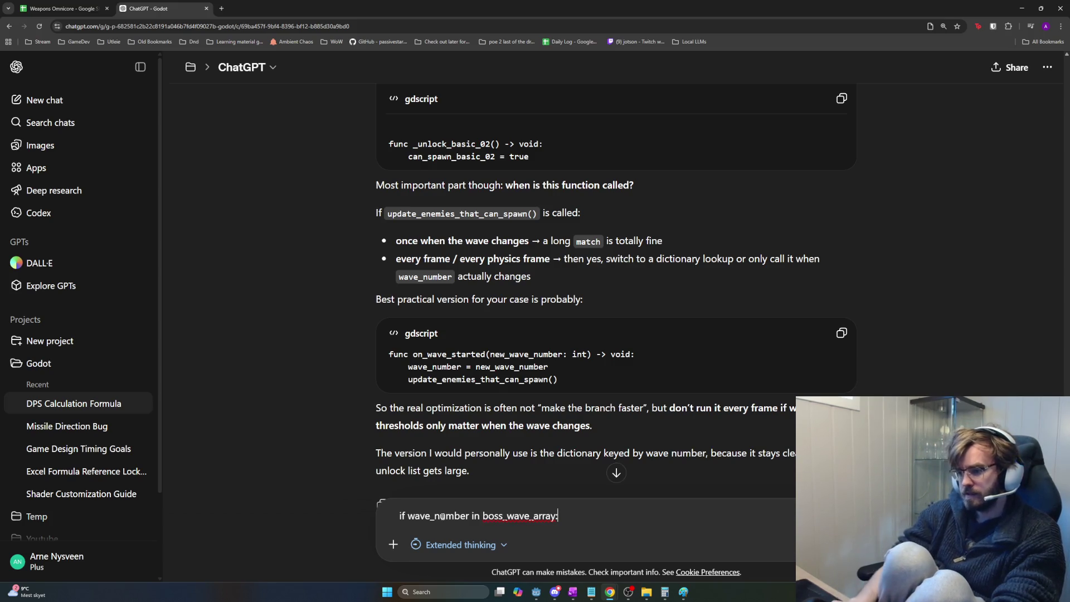
# Ask below it whether the 'in' check works with an int and an Array[int], and send
pyautogui.hotkey('shift', 'Return')
pyautogui.press('Up')
pyautogui.press('Delete')
pyautogui.press('Down')
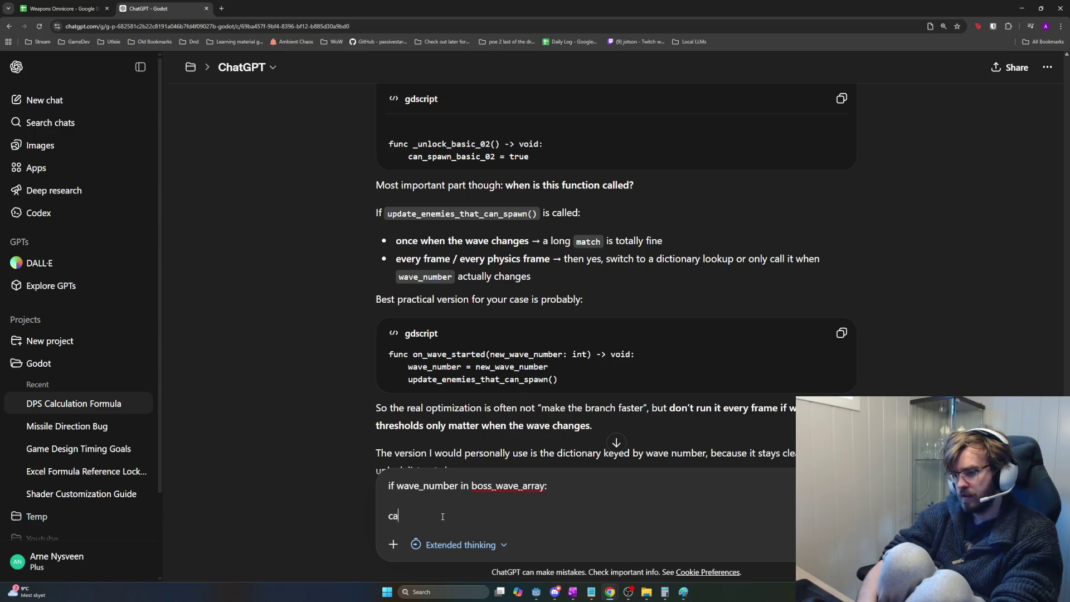
pyautogui.write('this with')
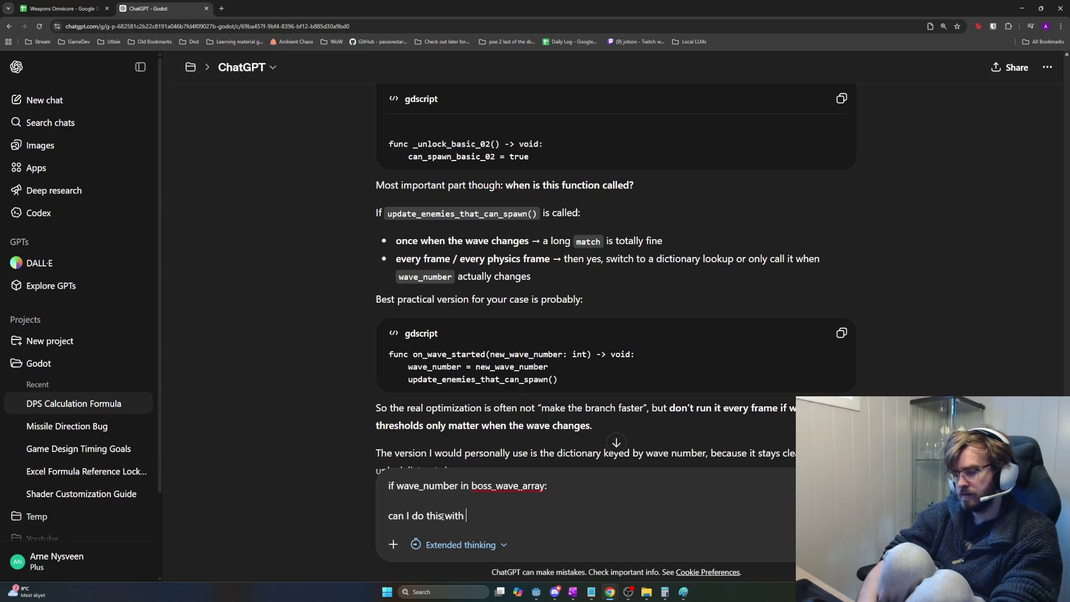
pyautogui.write('er: int and boss_wave_array Ara')
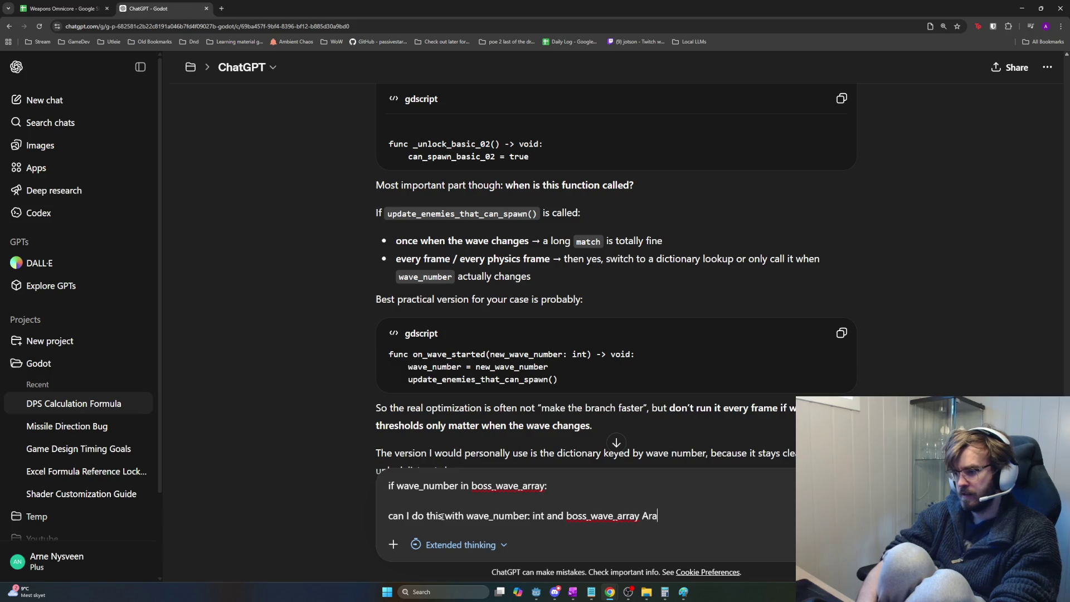
pyautogui.press('BackSpace')
pyautogui.write('rauy')
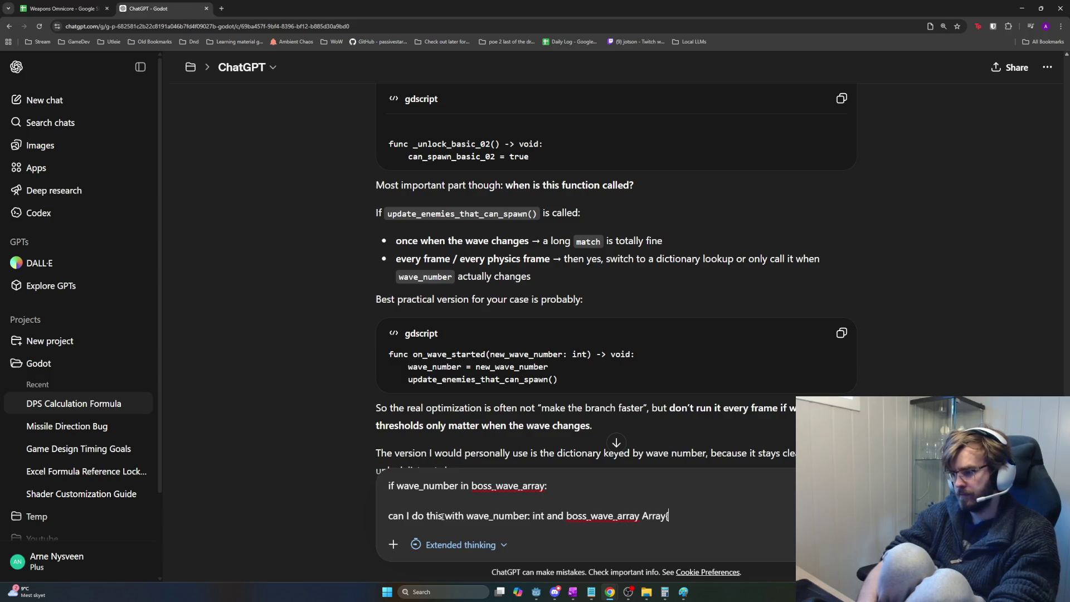
pyautogui.write('[int')
pyautogui.press('Return')
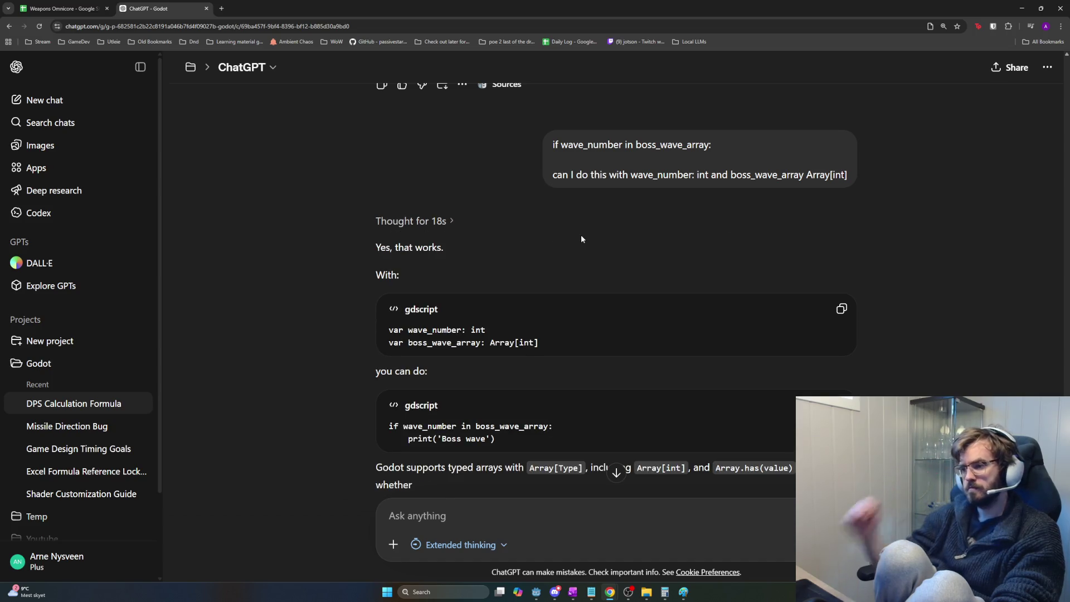
# Copy the suggested boss_wave_array declaration from ChatGPT's answer and return to Godot
pyautogui.hotkey('alt', 'Tab')
pyautogui.hotkey('alt', 'Tab')
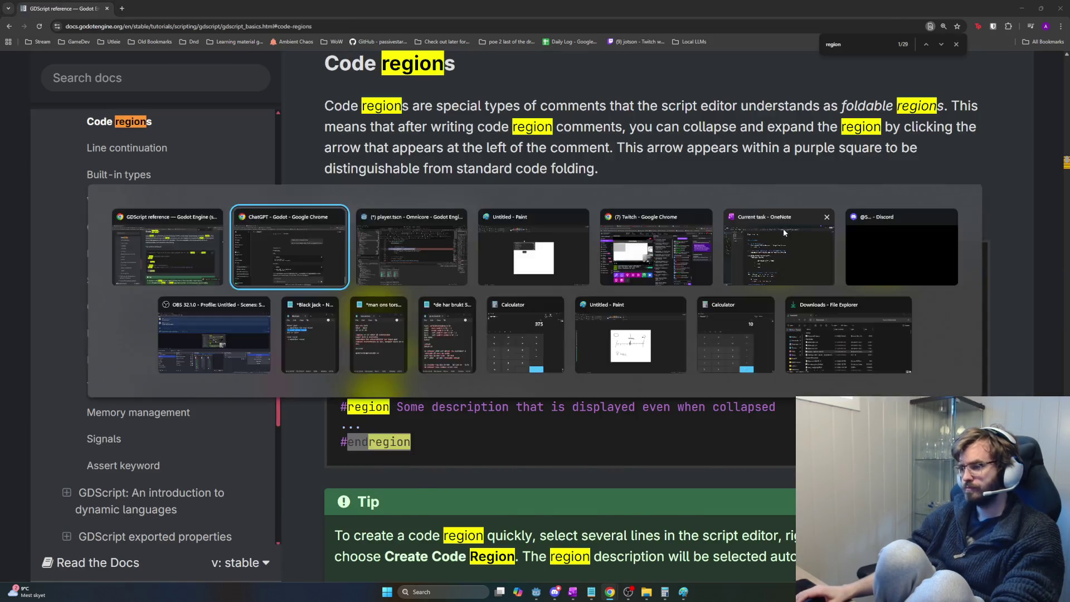
pyautogui.moveTo(441, 346); pyautogui.dragTo(389, 344)
pyautogui.hotkey('ctrl', 'c')
pyautogui.hotkey('alt', 'Tab')
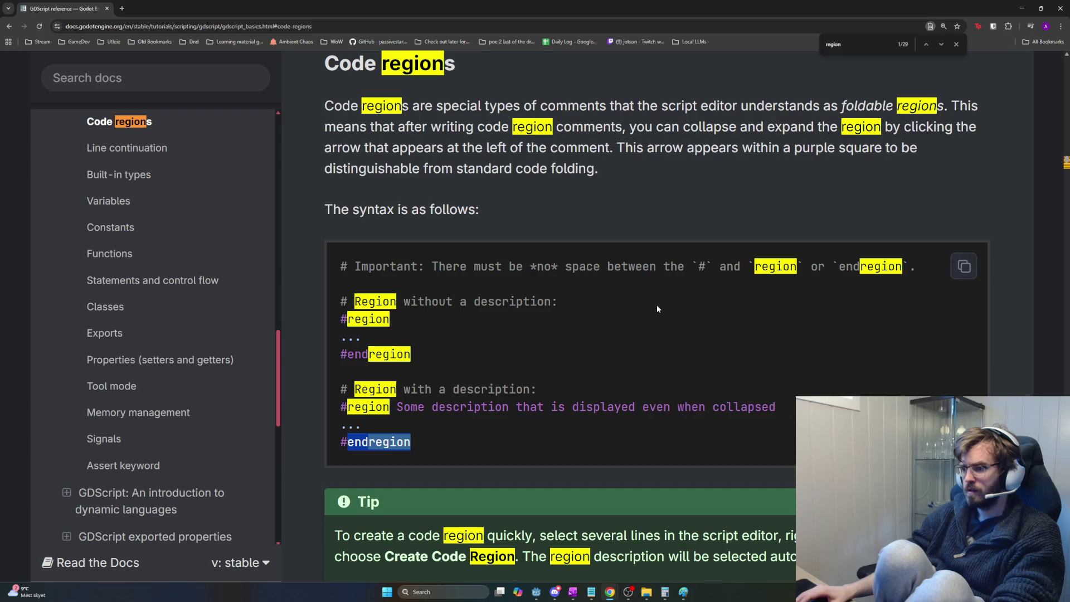
pyautogui.hotkey('alt', 'Tab')
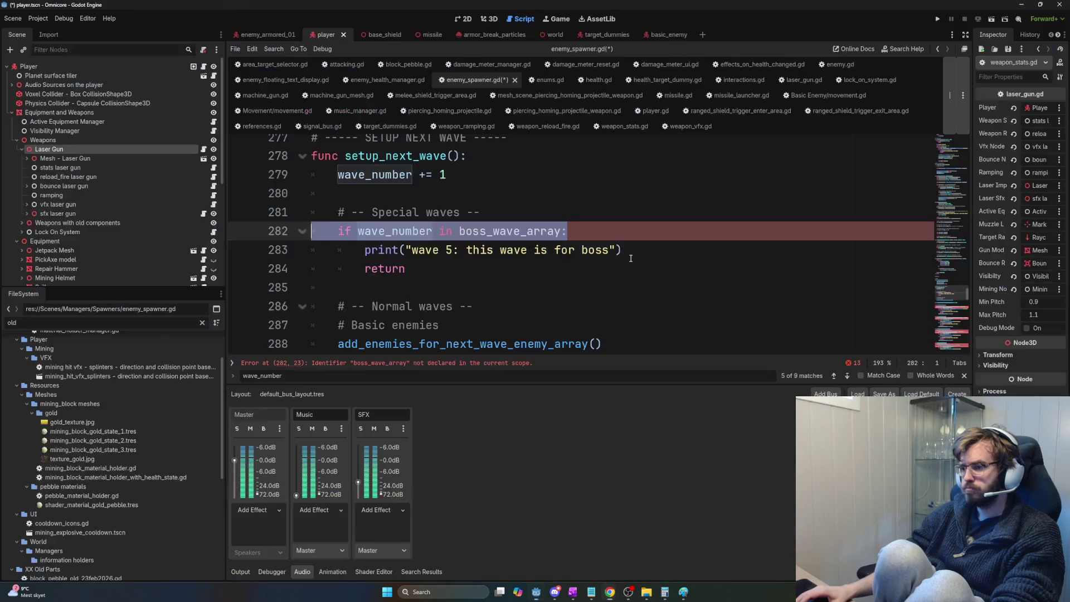
# Paste the boss_wave_array Array[int] declaration as a new line 36 under wave_number
pyautogui.click(631, 258)
pyautogui.doubleClick(513, 231)
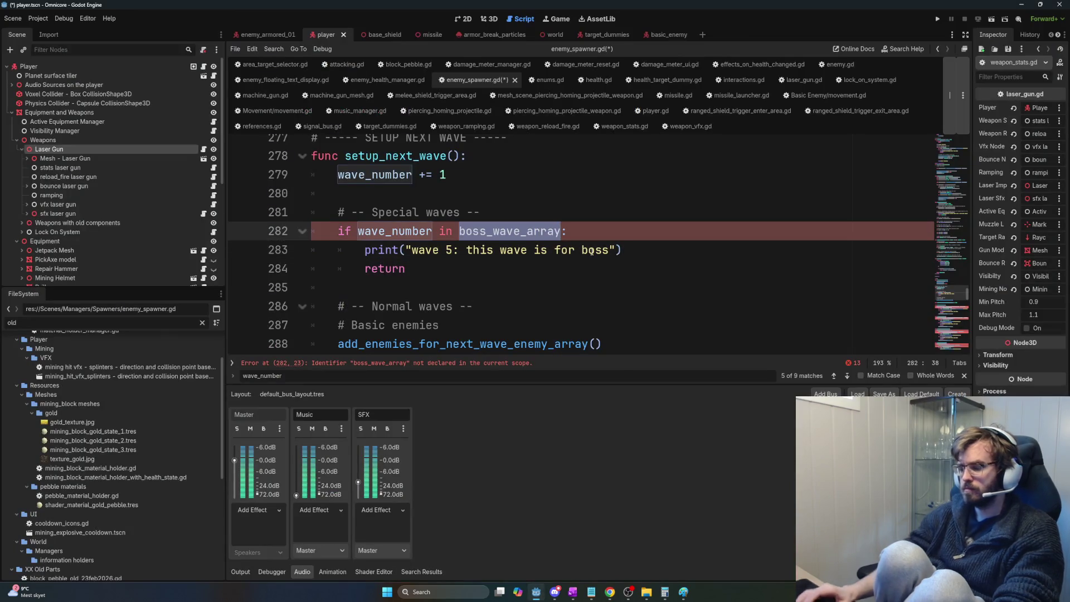
pyautogui.hotkey('ctrl', 'Home')
pyautogui.scroll(-9, 592, 252)
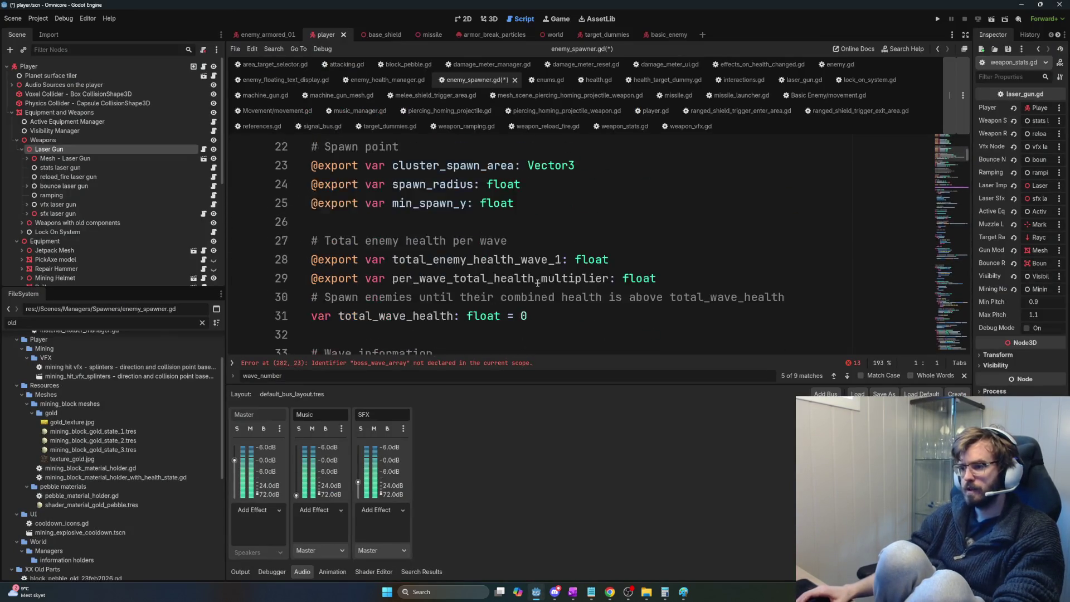
pyautogui.scroll(-1, 537, 283)
pyautogui.click(512, 222)
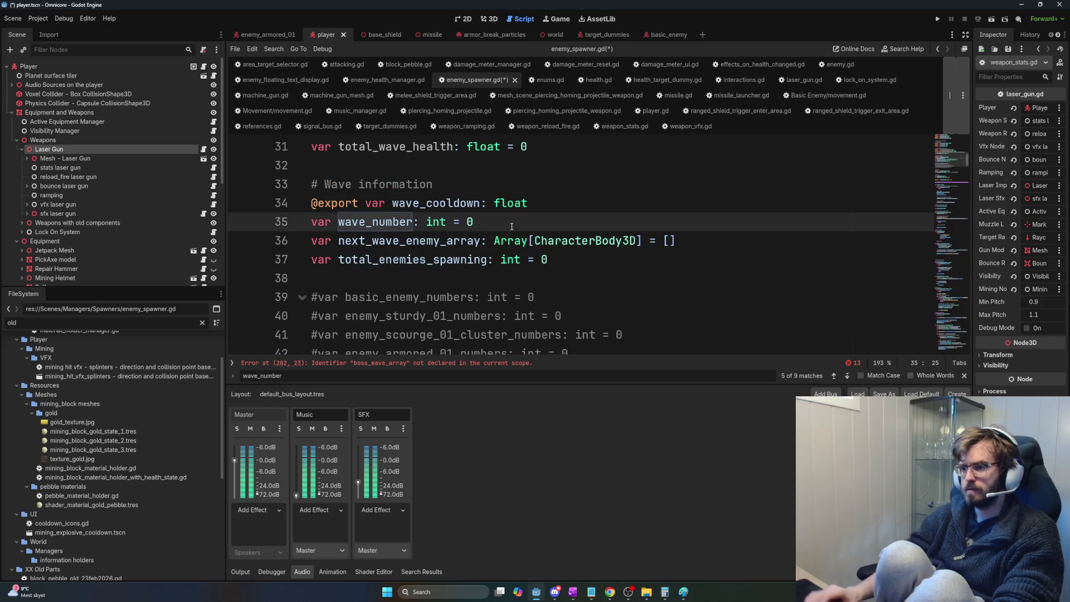
pyautogui.press('Return')
pyautogui.hotkey('ctrl', 'v')
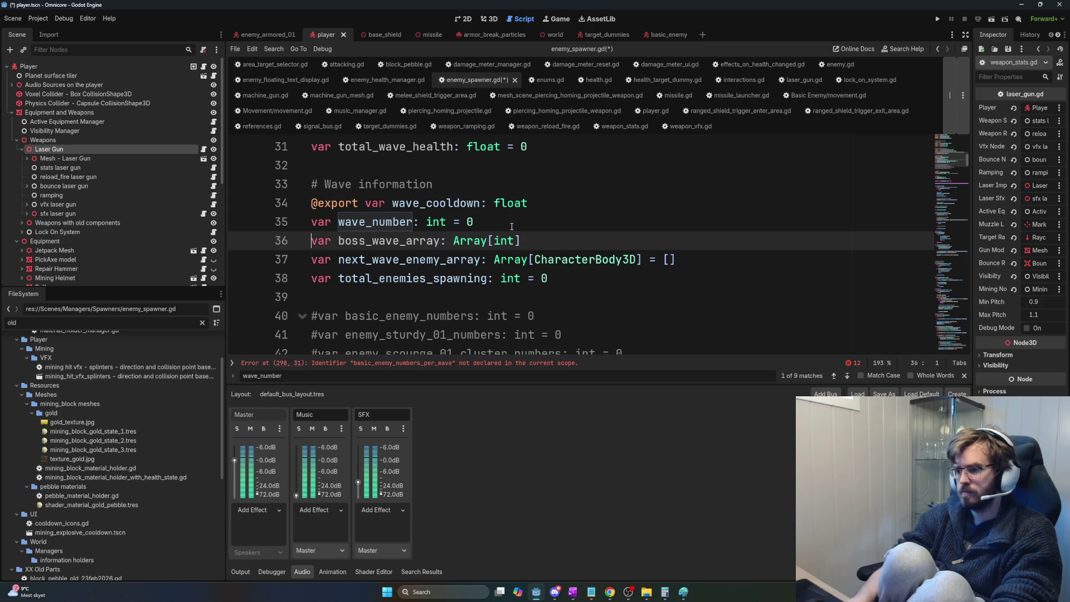
pyautogui.hotkey('alt', 'Tab')
pyautogui.hotkey('alt', 'Tab')
pyautogui.write('@export')
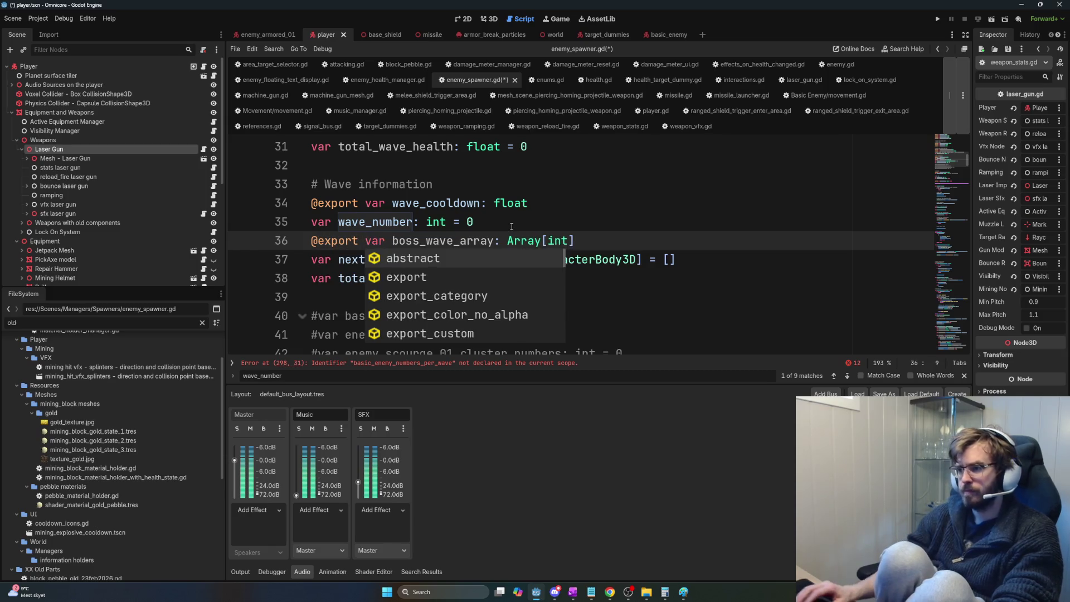
pyautogui.click(512, 223)
pyautogui.hotkey('ctrl', 's')
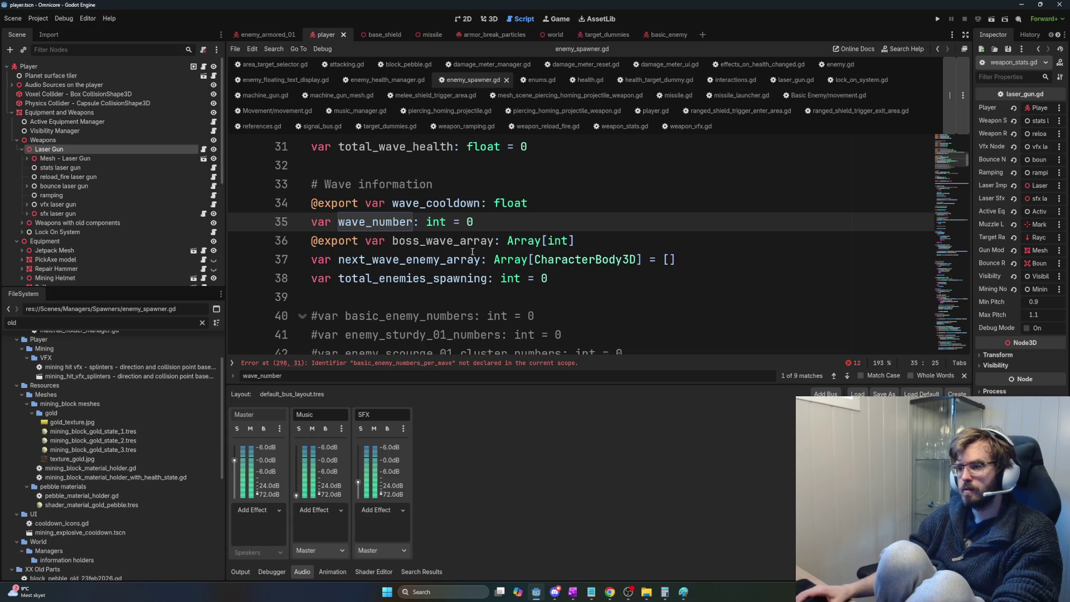
# Change line 107's condition from the spawn_boss_wave() call to 'wave_number in boss_wave_array'
pyautogui.moveTo(968, 162); pyautogui.dragTo(966, 185)
pyautogui.moveTo(961, 189); pyautogui.dragTo(961, 196)
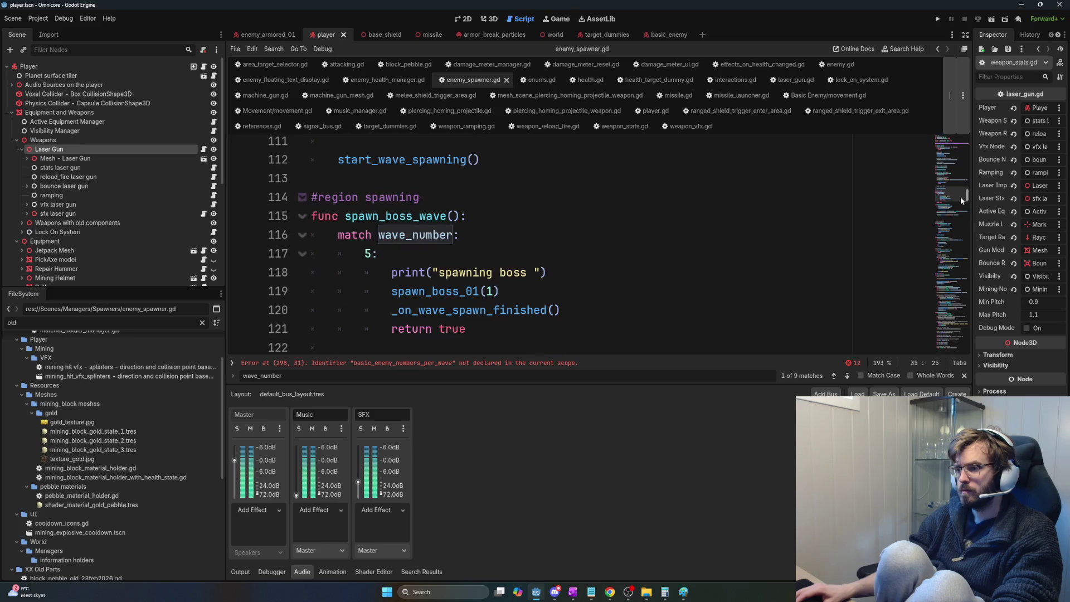
pyautogui.scroll(-1, 379, 206)
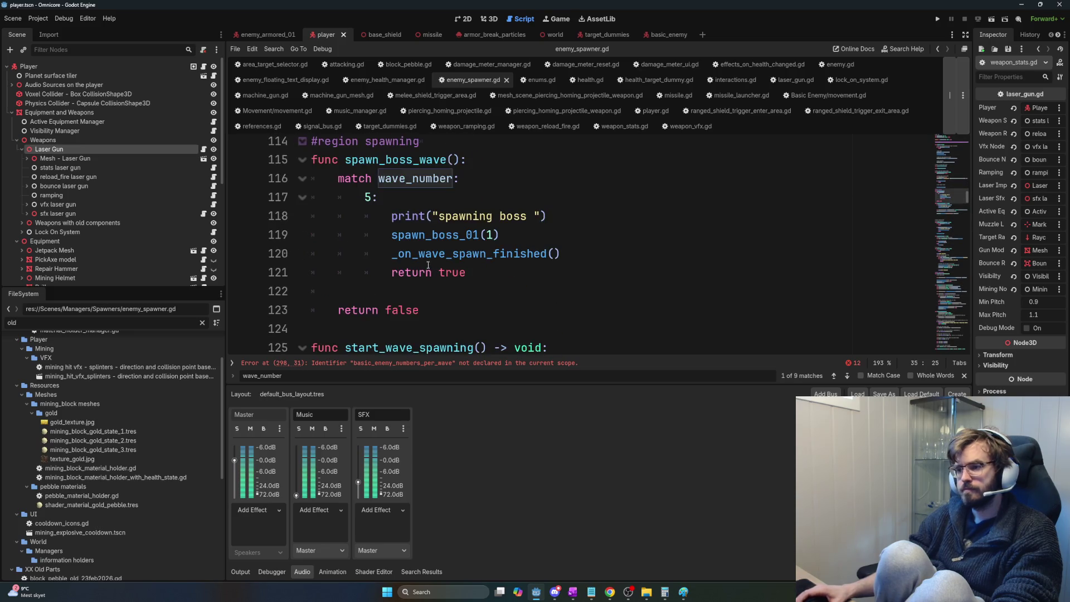
pyautogui.doubleClick(368, 196)
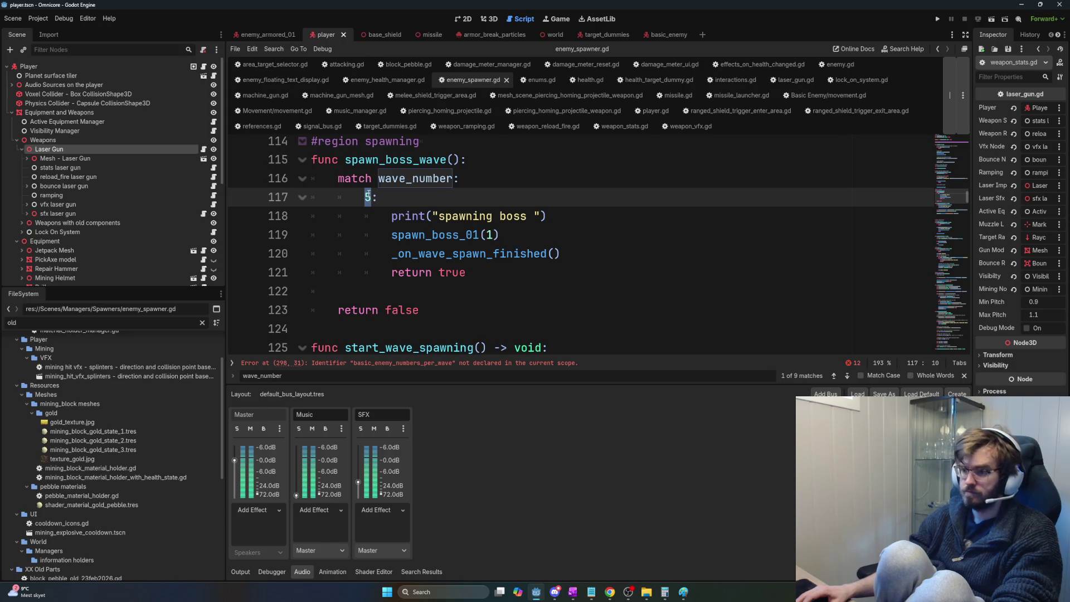
pyautogui.scroll(1, 368, 196)
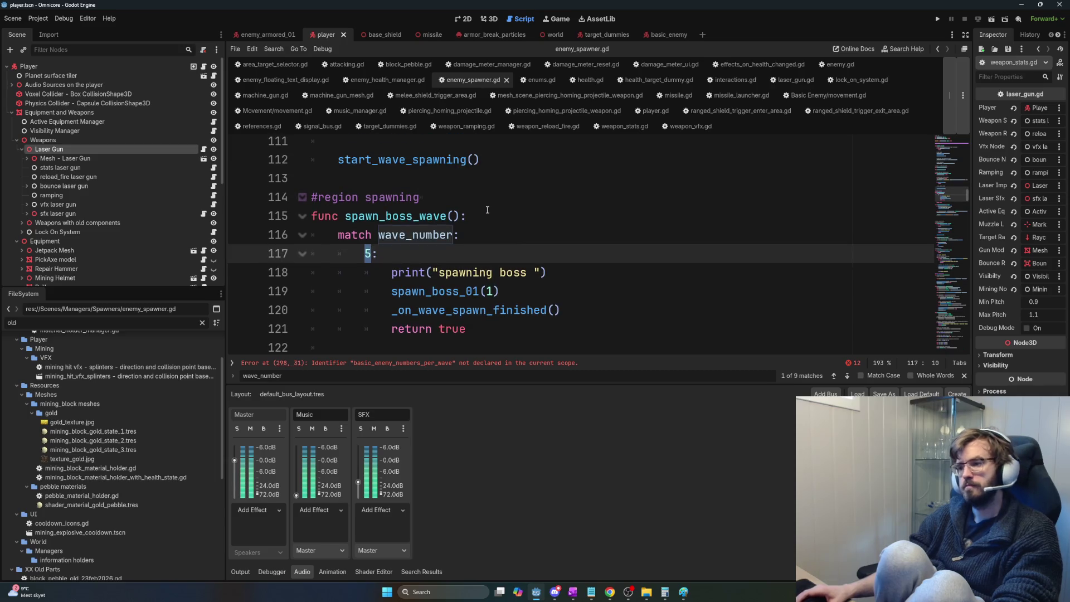
pyautogui.scroll(2, 488, 230)
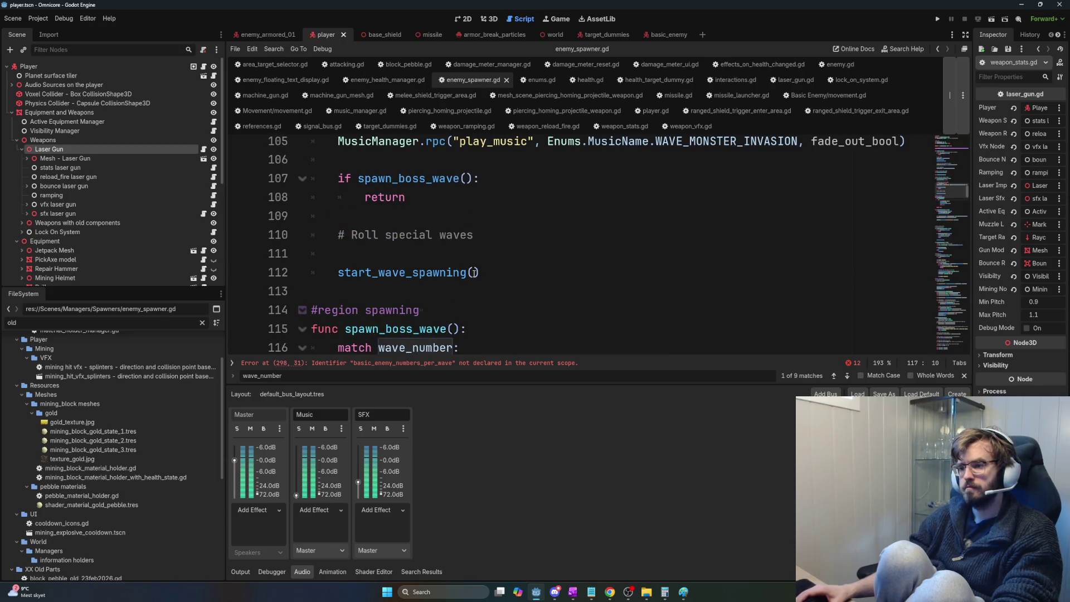
pyautogui.scroll(1, 401, 257)
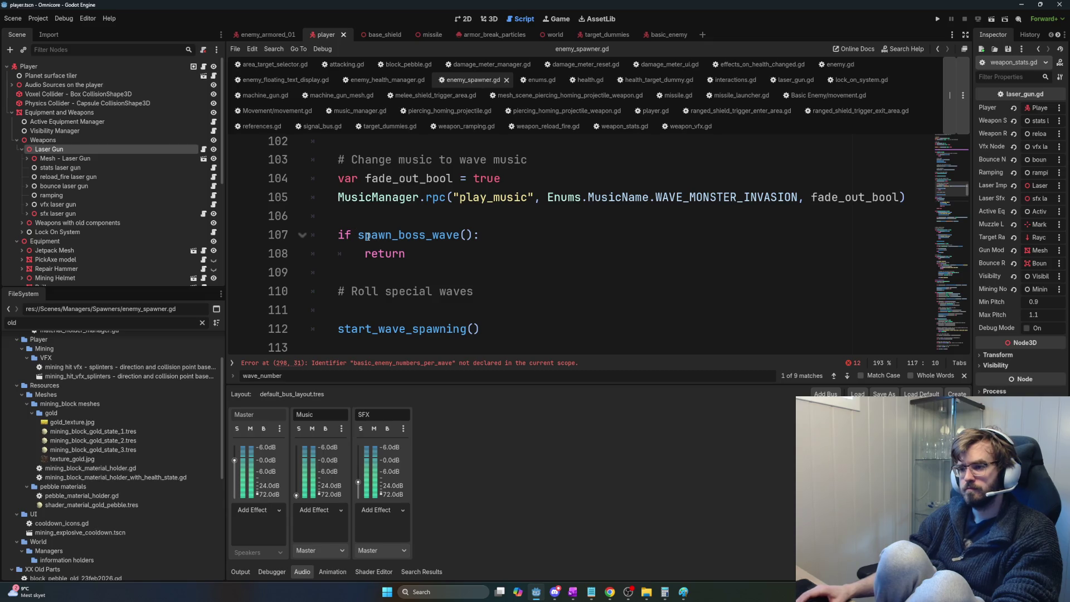
pyautogui.scroll(-1, 362, 223)
pyautogui.click(357, 179)
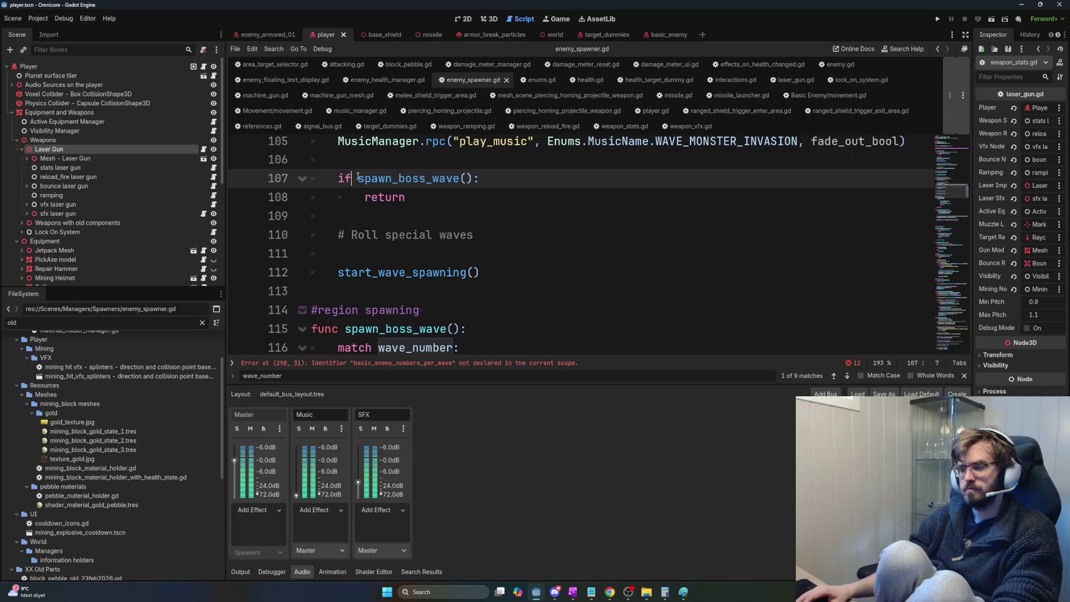
pyautogui.write('wave')
pyautogui.write('_number in ')
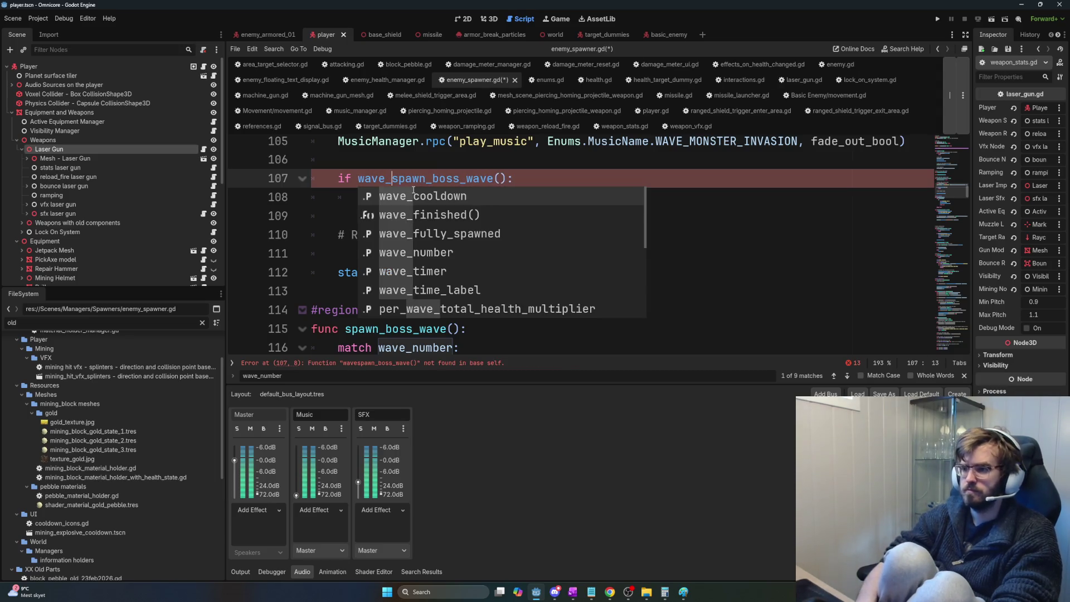
pyautogui.write('boss')
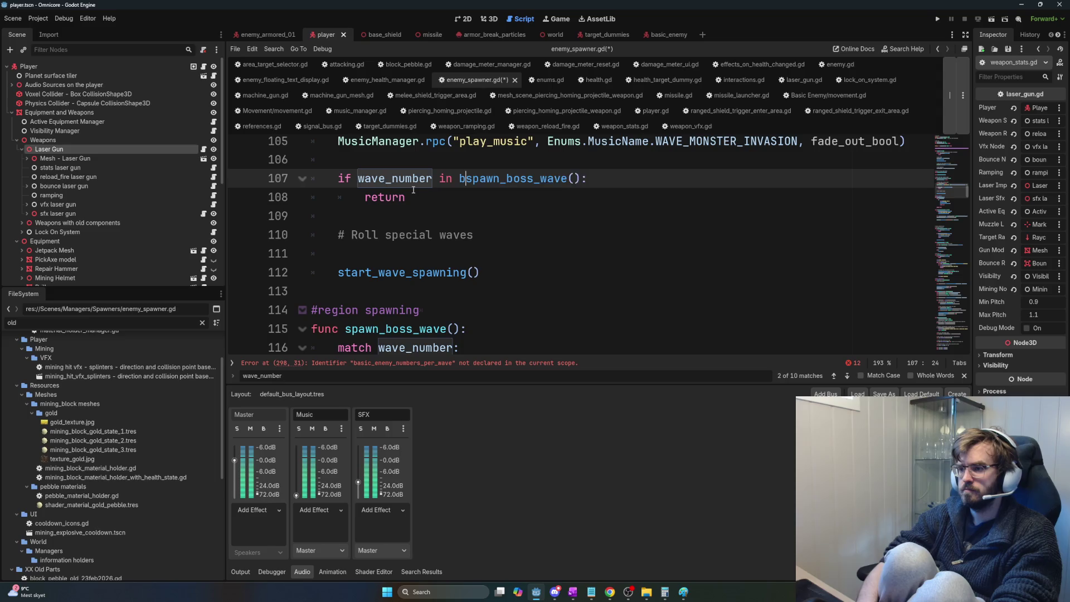
pyautogui.press('Tab')
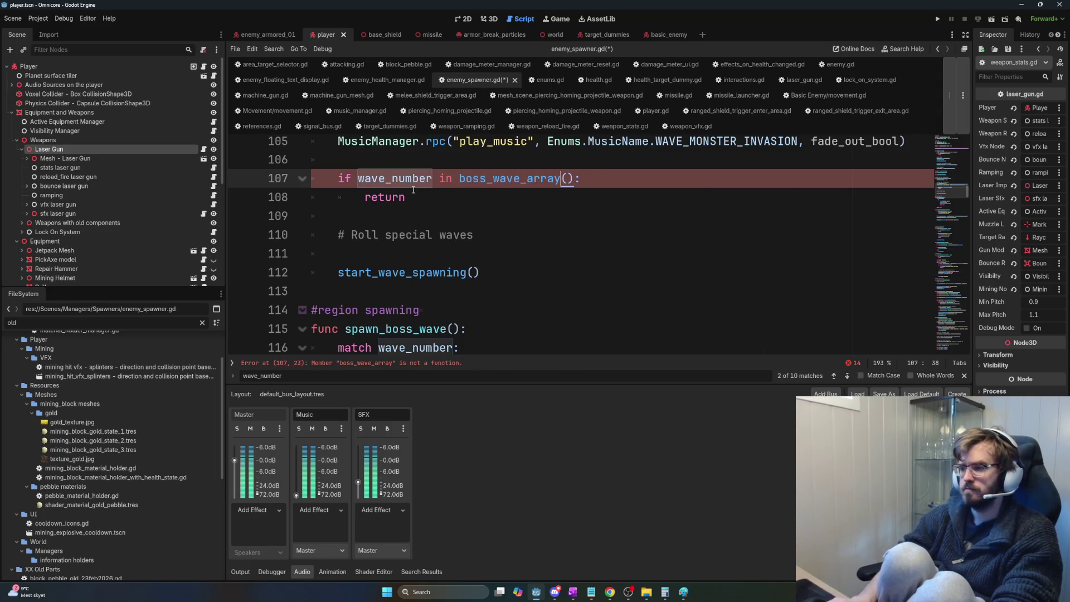
pyautogui.press('Delete')
pyautogui.press('Delete')
pyautogui.press('Down')
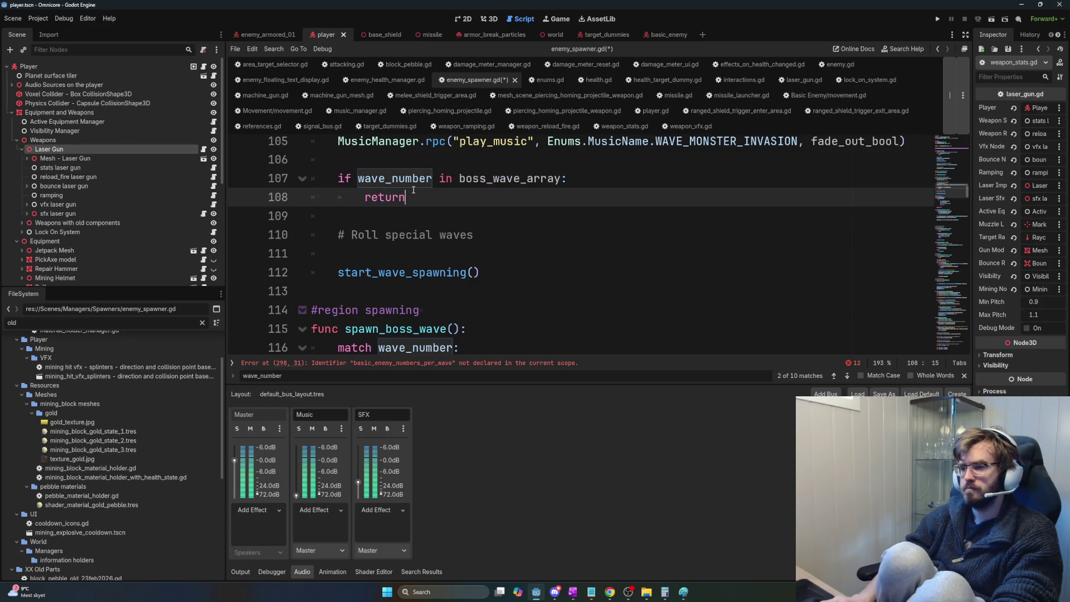
# Add a spawn_boss_wave() call inside the boss-wave if block
pyautogui.press('Up')
pyautogui.press('Up')
pyautogui.press('Up')
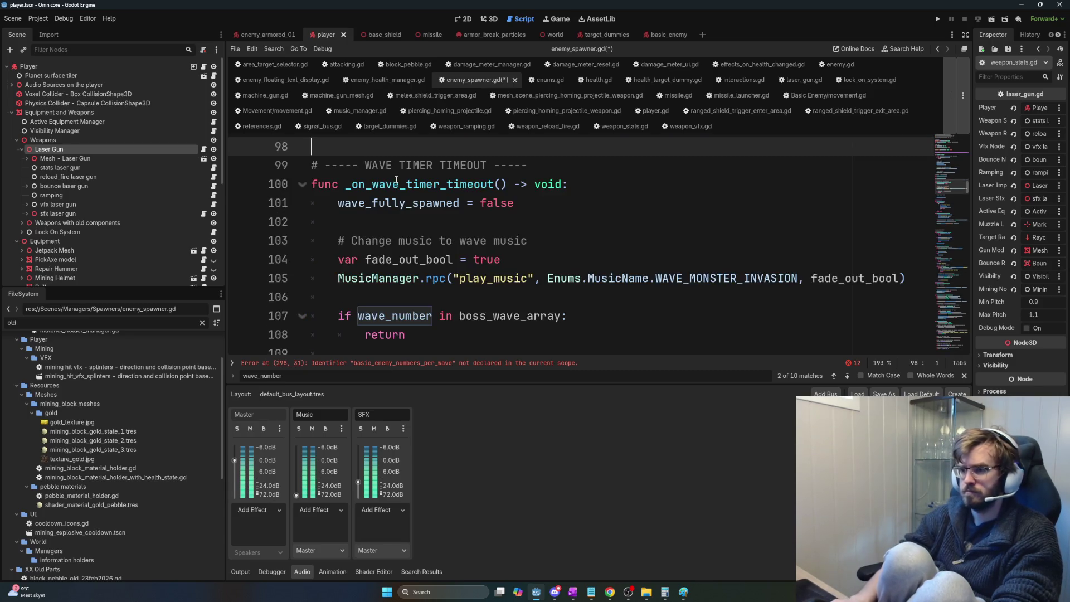
pyautogui.scroll(-1, 397, 180)
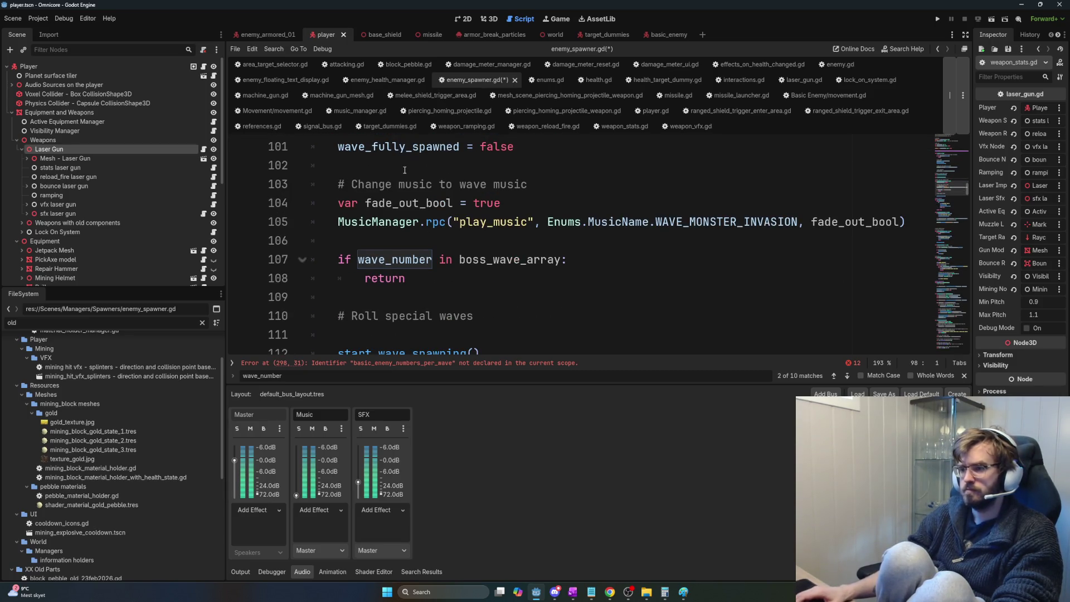
pyautogui.click(365, 279)
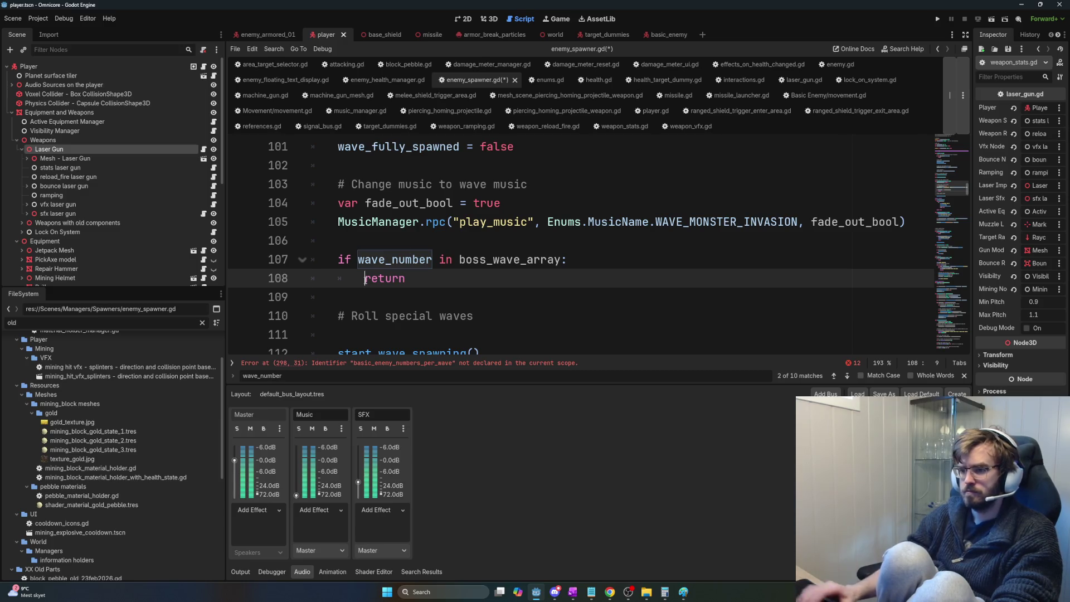
pyautogui.press('Return')
pyautogui.write('spawn')
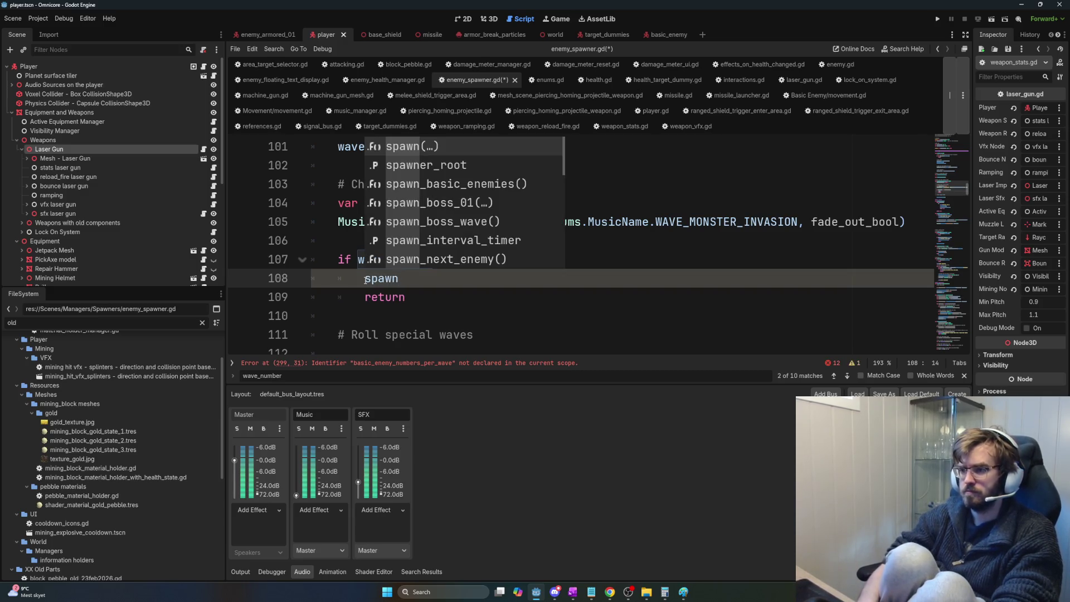
pyautogui.press('Down')
pyautogui.press('Down')
pyautogui.press('Down')
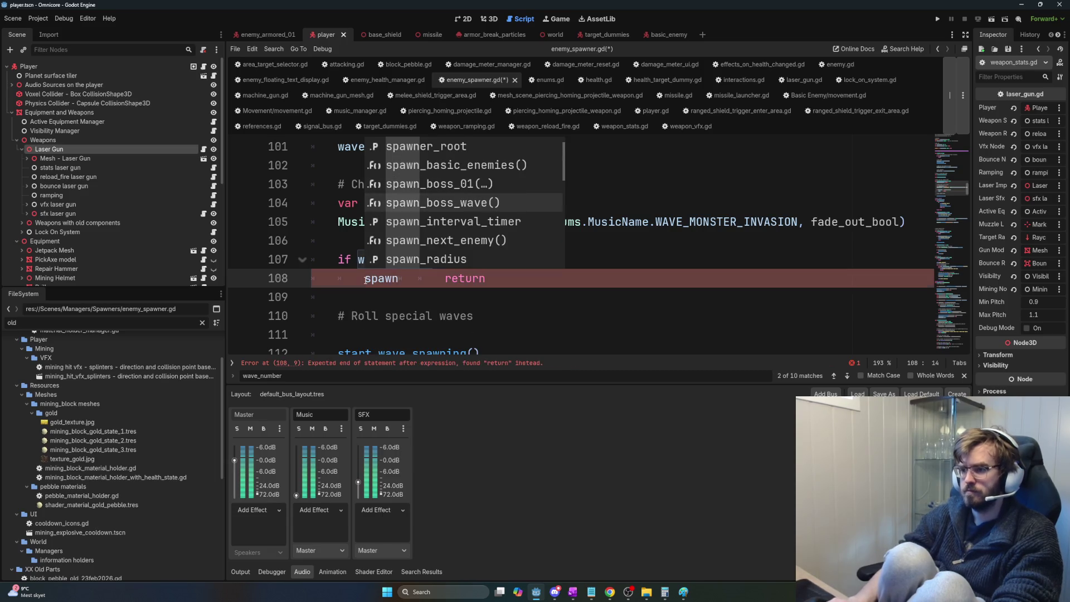
pyautogui.press('Return')
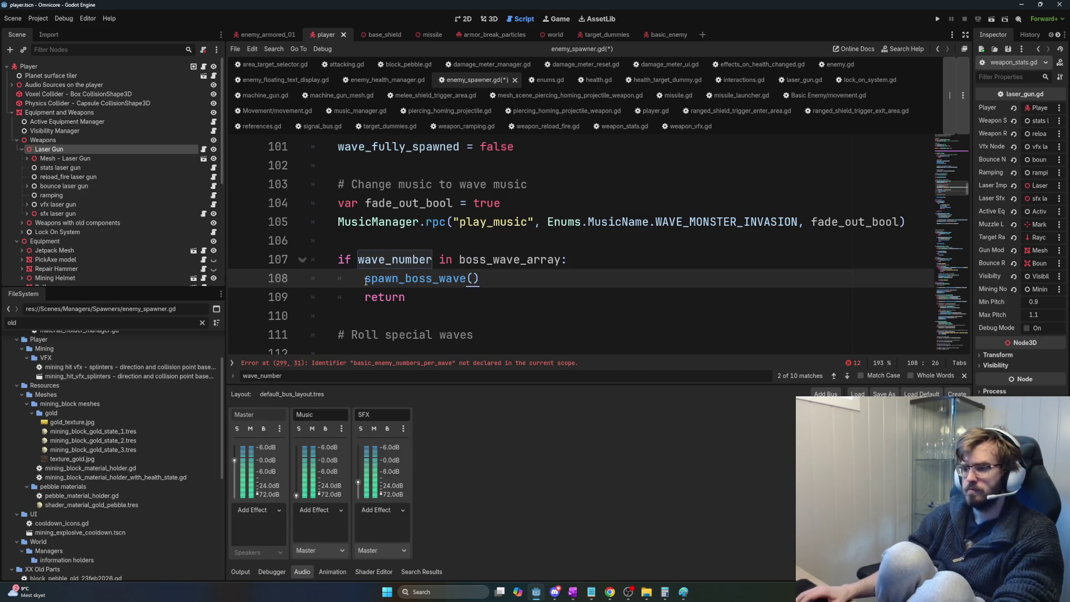
pyautogui.click(451, 307)
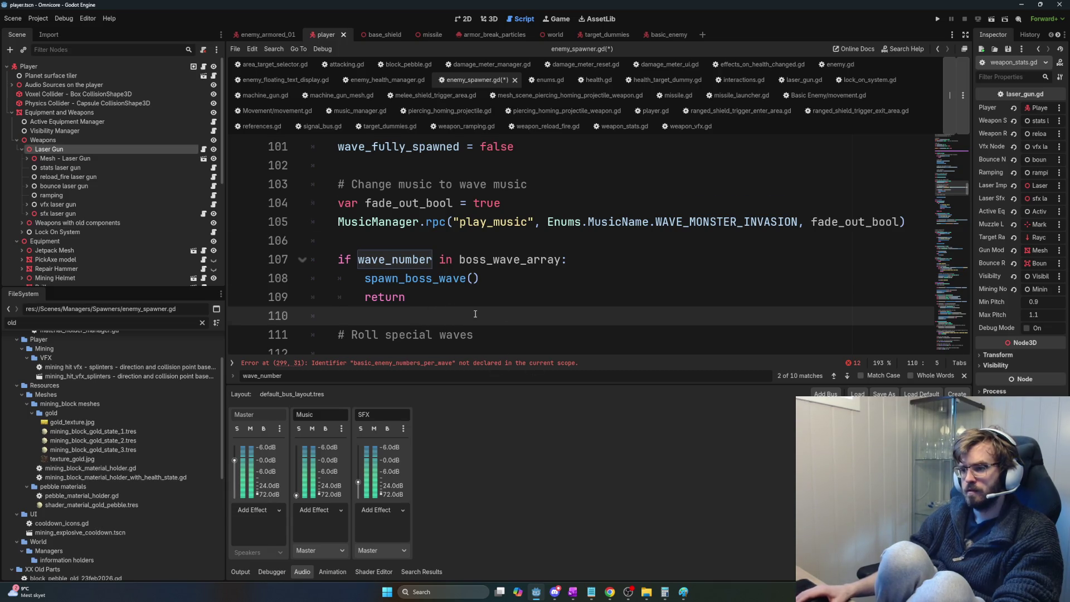
# Delete the 'Roll special waves' comment and its surrounding blank lines
pyautogui.scroll(-3, 475, 314)
pyautogui.scroll(2, 474, 316)
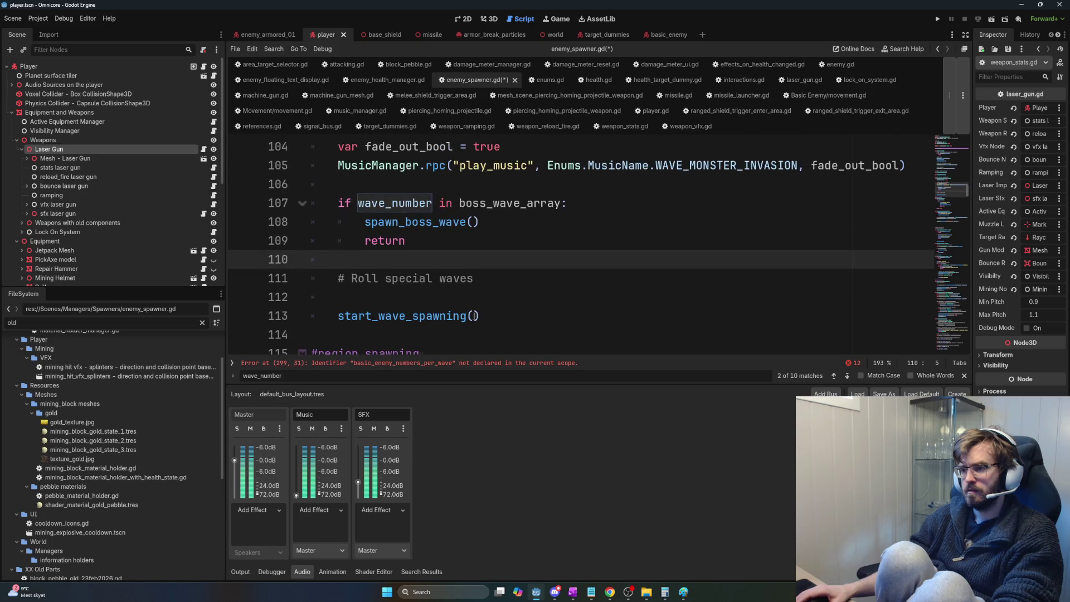
pyautogui.press('Down')
pyautogui.hotkey('shift', 'End')
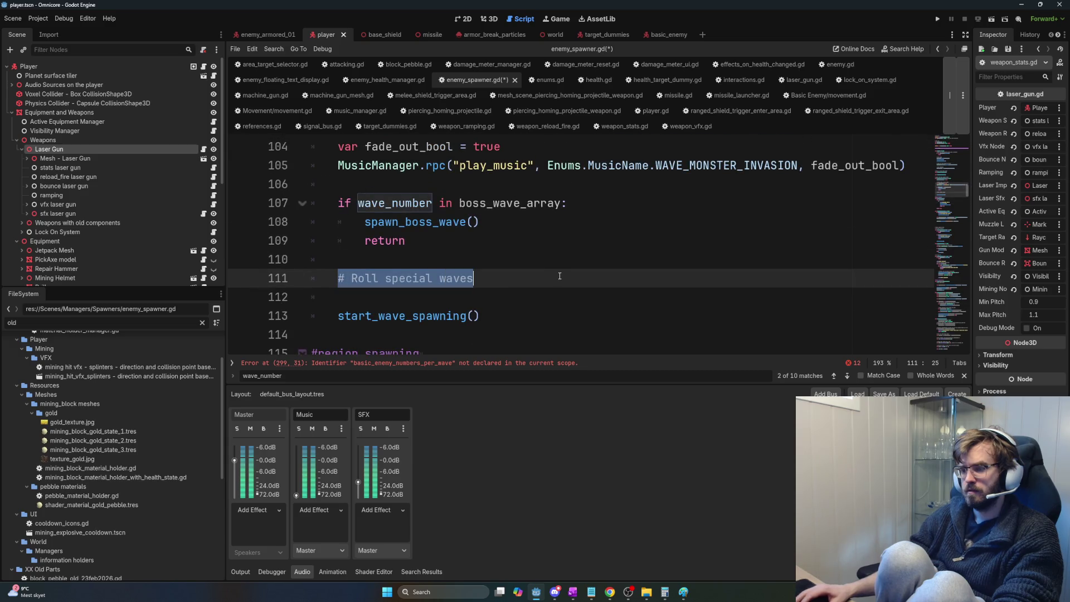
pyautogui.press('BackSpace')
pyautogui.press('BackSpace')
pyautogui.press('BackSpace')
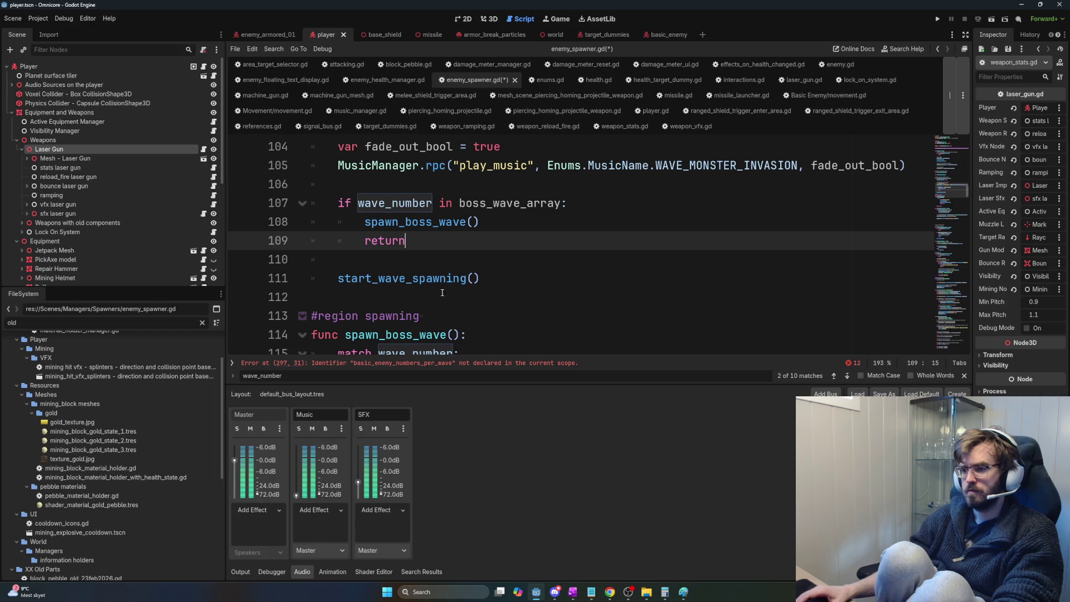
# Add an else: branch with start_wave_spawning() indented beneath it, removing the leftover return
pyautogui.press('Down')
pyautogui.write('else:')
pyautogui.press('Down')
pyautogui.press('Home')
pyautogui.press('Tab')
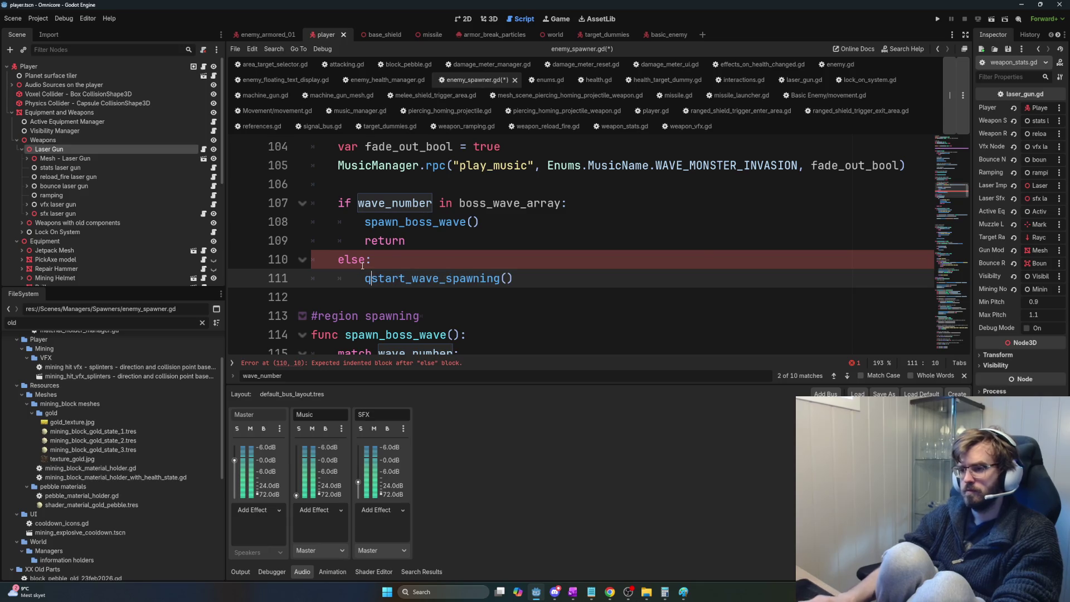
pyautogui.write('q')
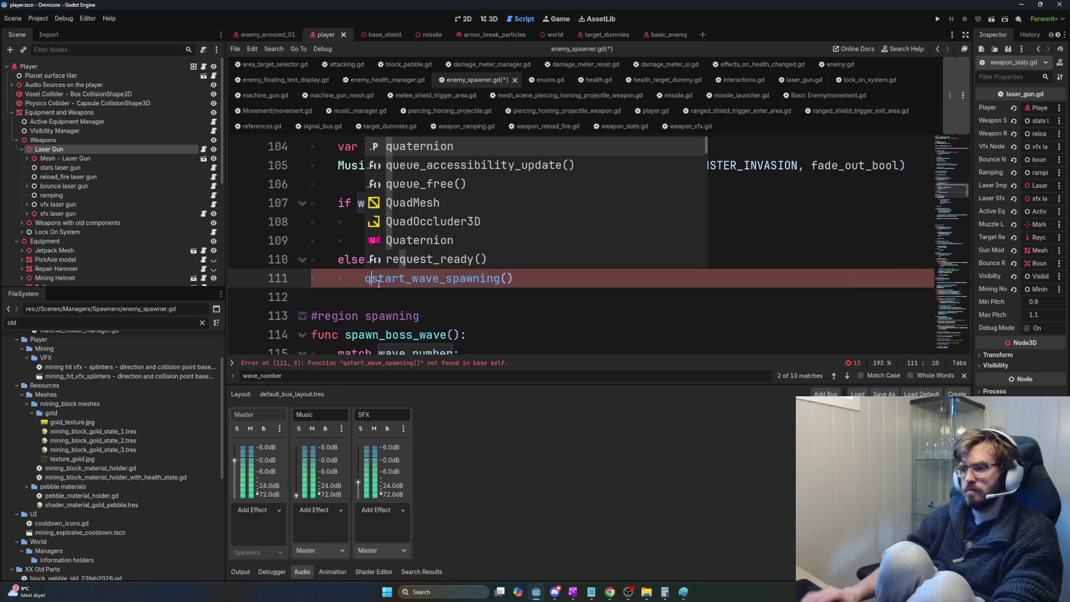
pyautogui.press('BackSpace')
pyautogui.moveTo(455, 244); pyautogui.dragTo(357, 236)
pyautogui.press('BackSpace')
pyautogui.press('BackSpace')
pyautogui.press('BackSpace')
pyautogui.press('BackSpace')
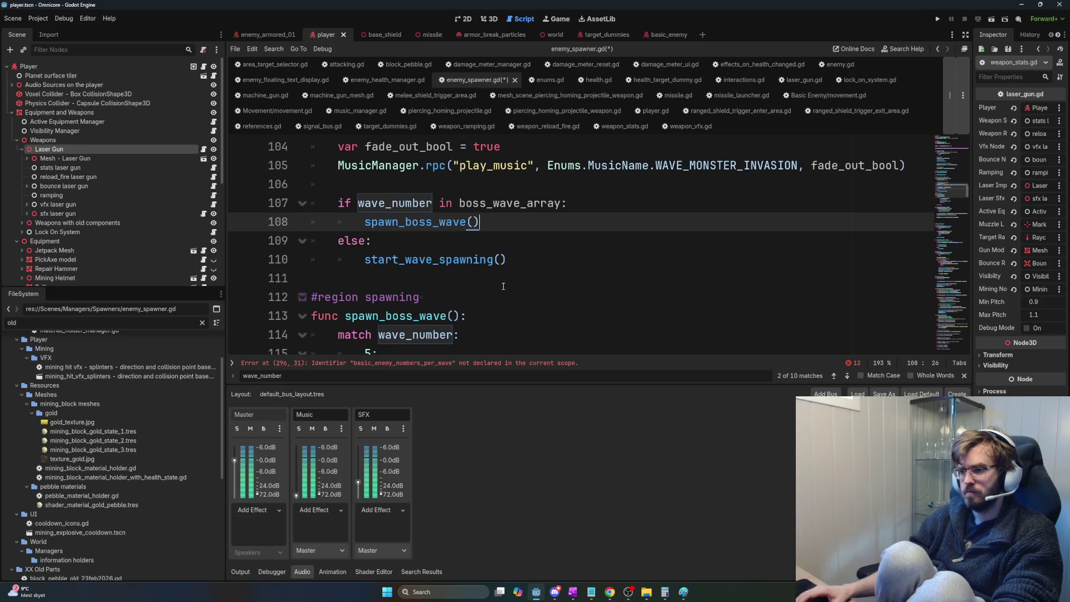
pyautogui.scroll(-2, 458, 292)
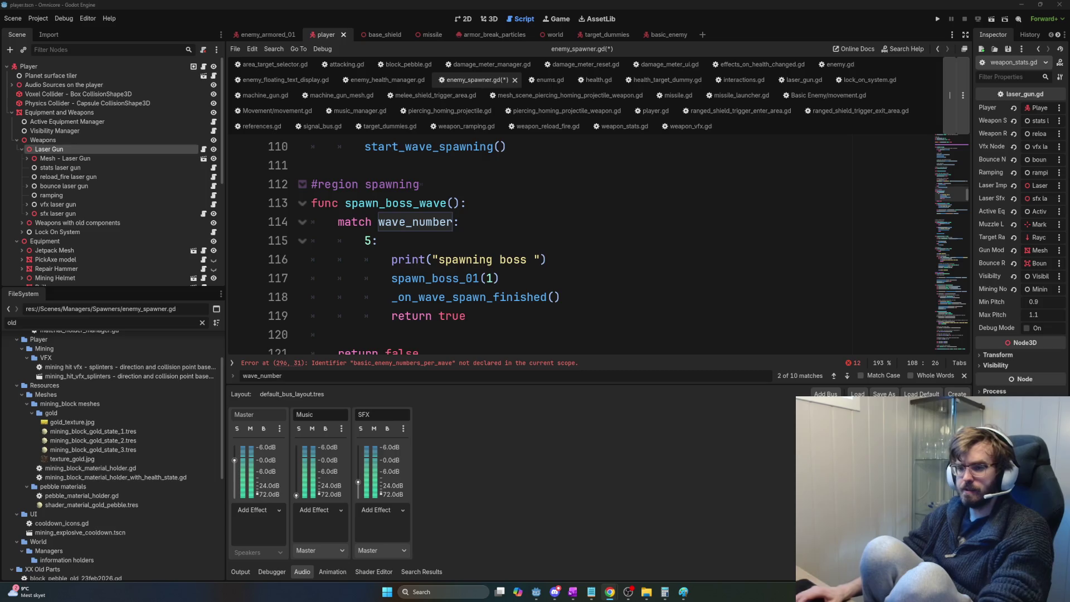
pyautogui.doubleClick(402, 226)
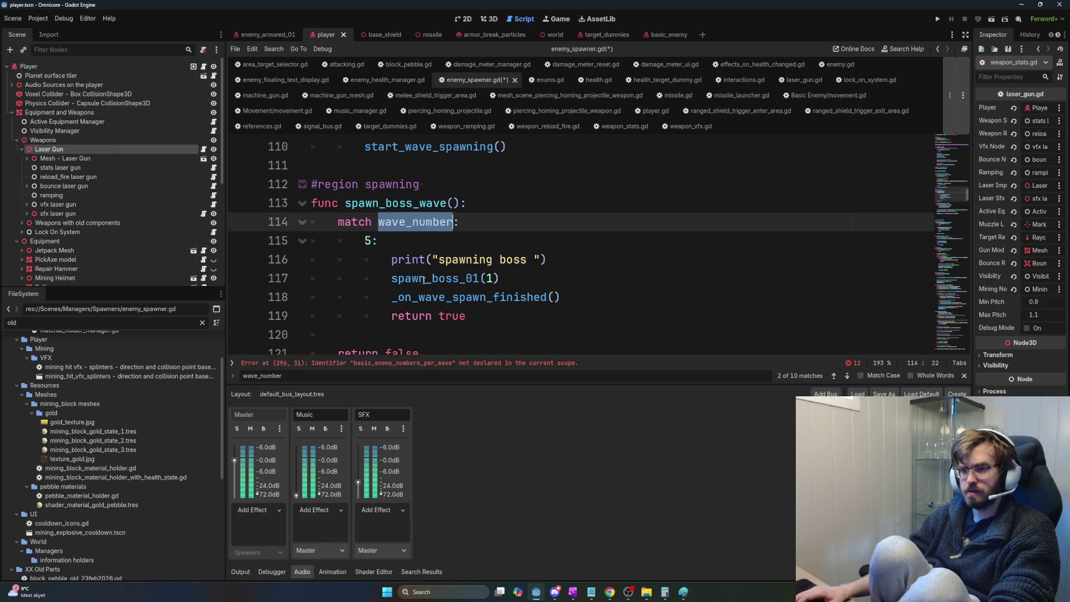
pyautogui.scroll(3, 479, 234)
pyautogui.scroll(-2, 485, 251)
pyautogui.scroll(2, 489, 259)
pyautogui.scroll(-4, 489, 260)
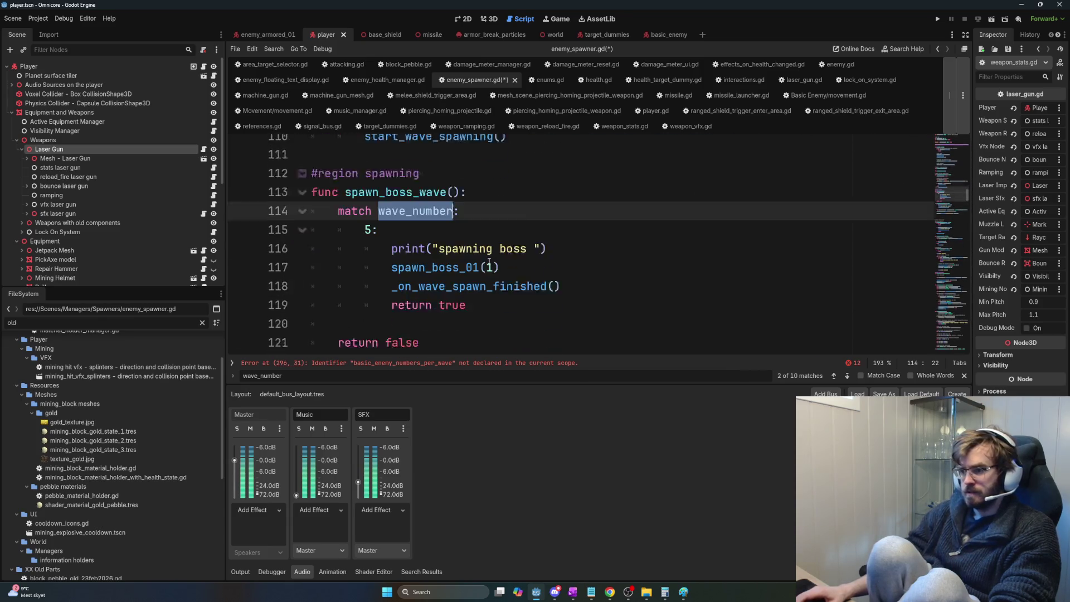
pyautogui.scroll(2, 465, 251)
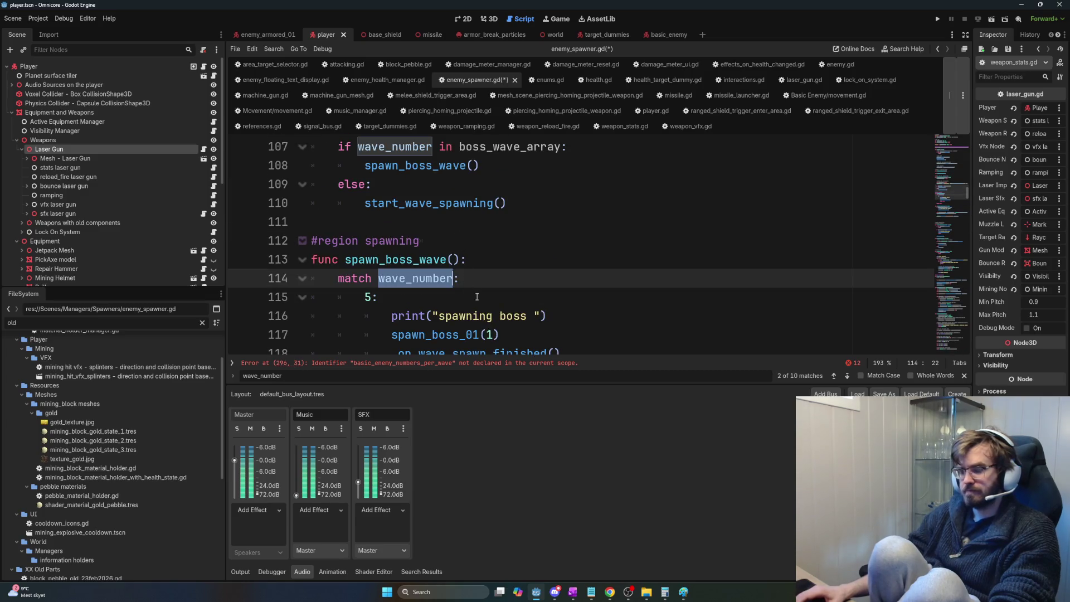
pyautogui.scroll(-1, 419, 267)
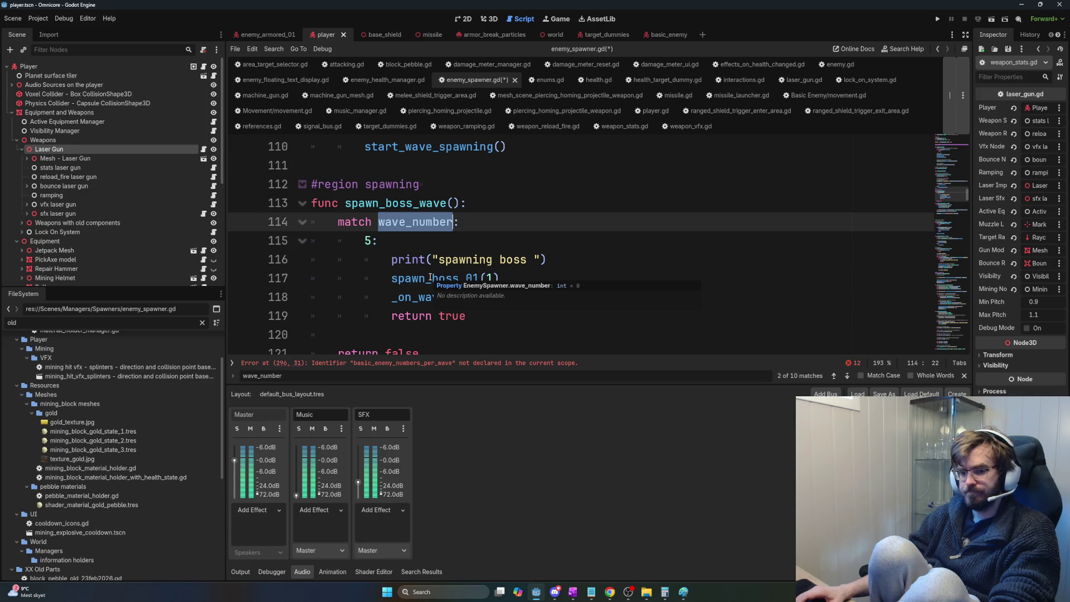
pyautogui.scroll(3, 432, 278)
pyautogui.scroll(-2, 432, 278)
pyautogui.scroll(-1, 432, 278)
pyautogui.scroll(-2, 432, 278)
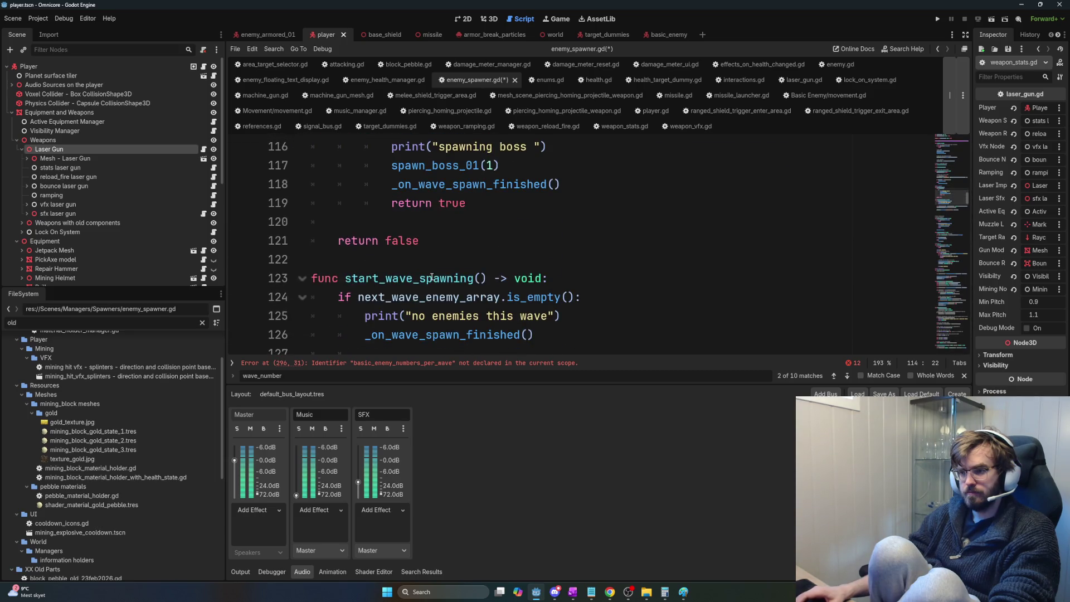
pyautogui.scroll(1, 456, 237)
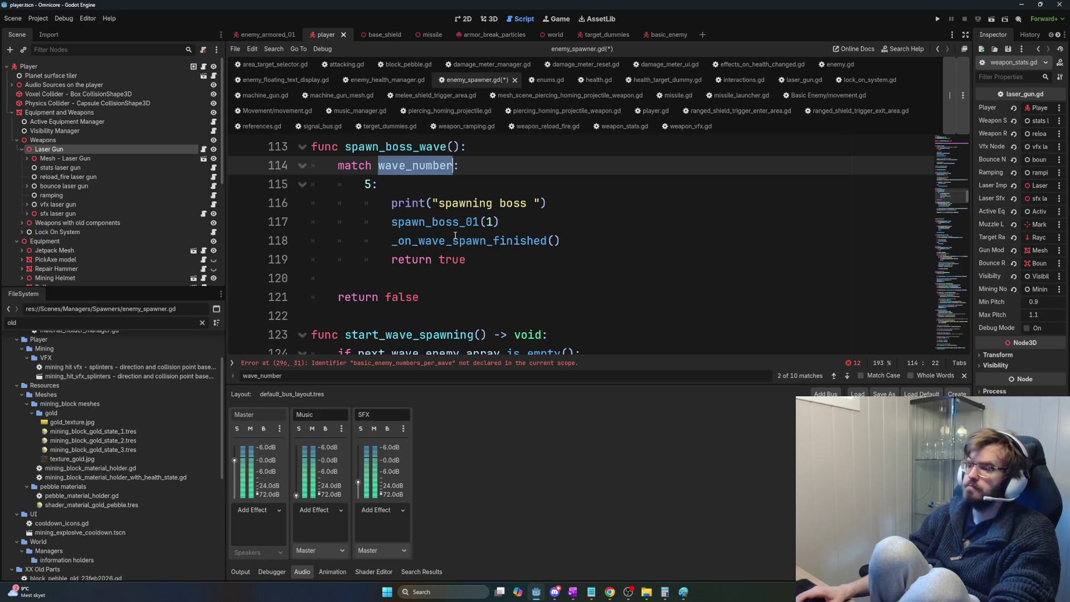
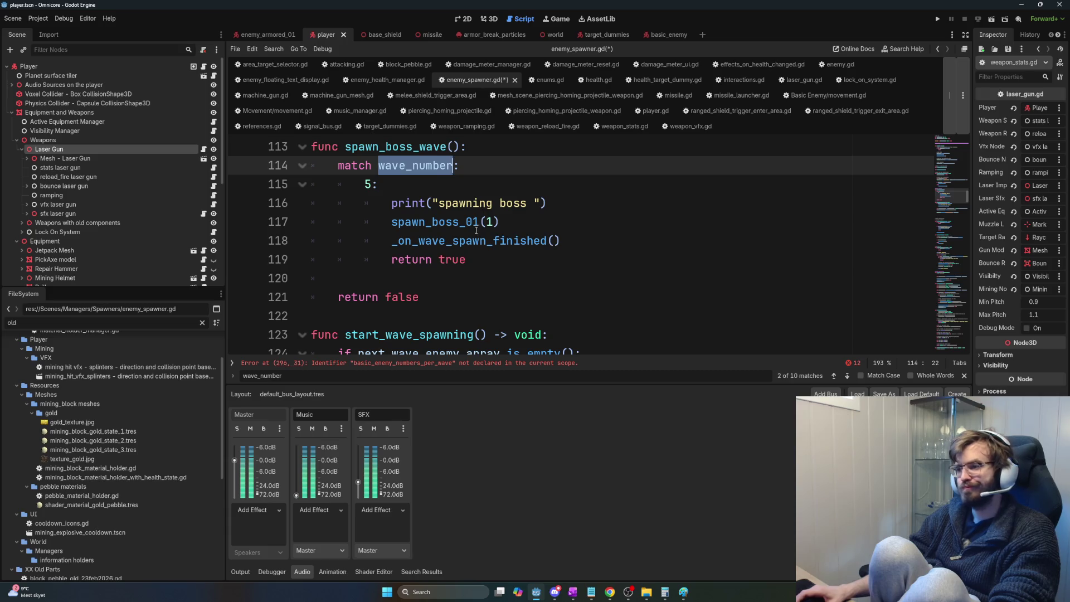
# Trim the stray space in the boss print message and copy the boss_wave_array name from line 107
pyautogui.click(539, 203)
pyautogui.press('BackSpace')
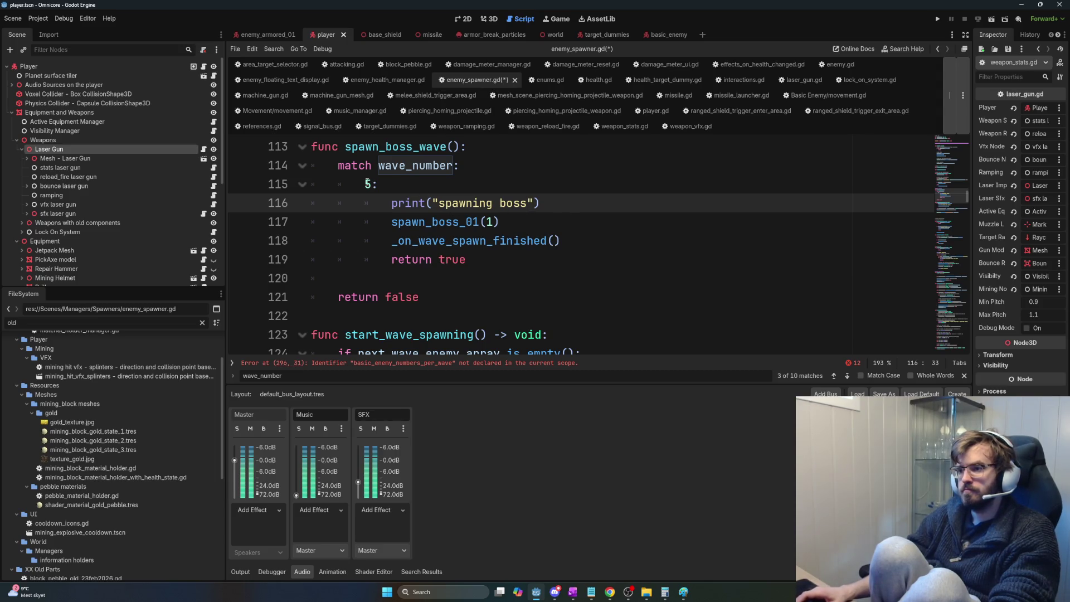
pyautogui.moveTo(369, 183); pyautogui.dragTo(394, 193)
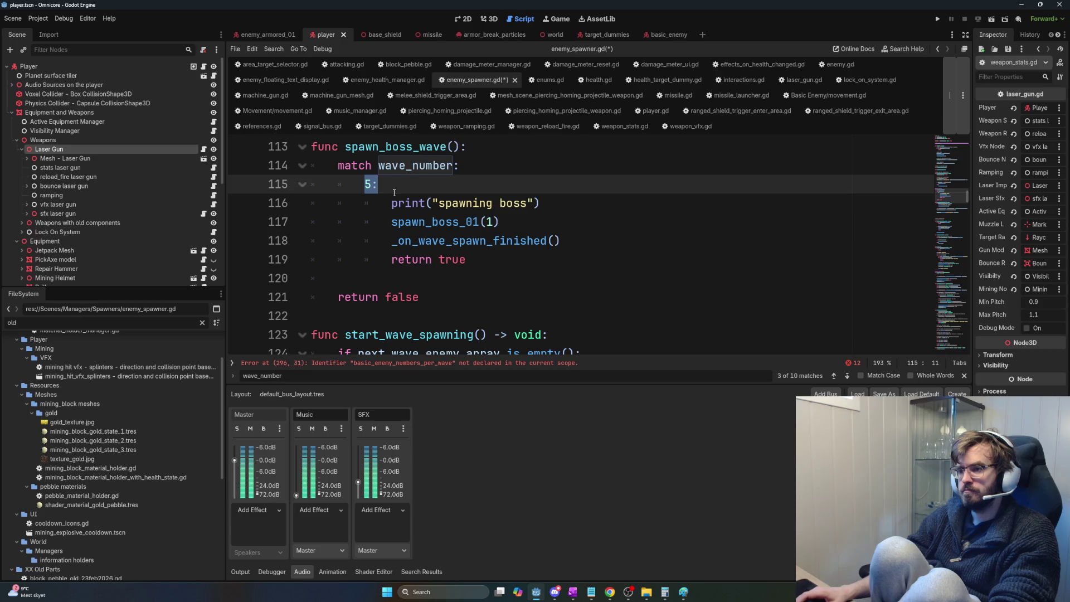
pyautogui.scroll(1, 394, 192)
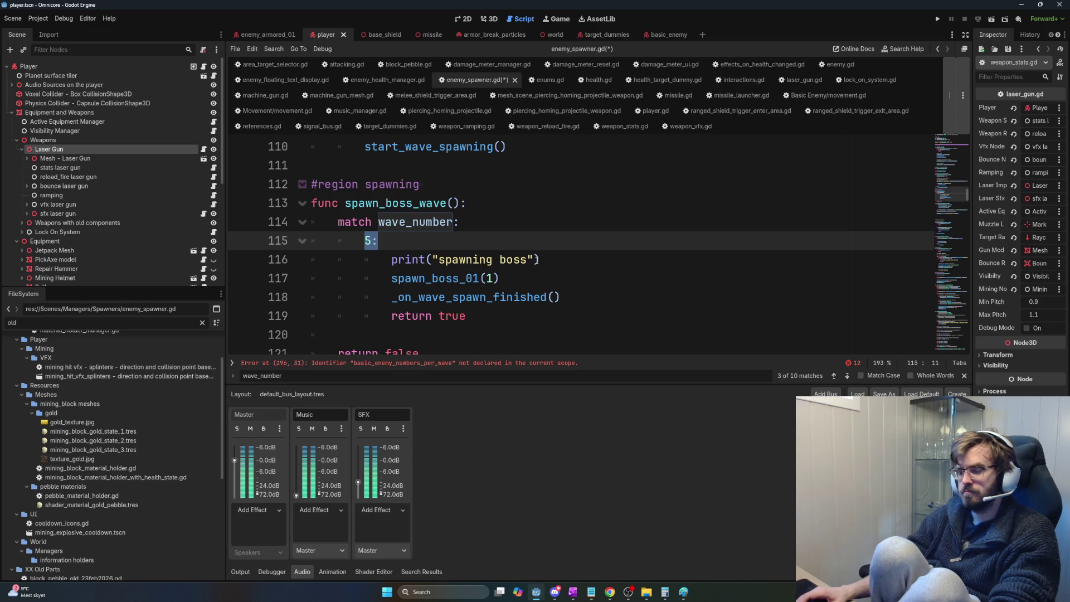
pyautogui.press('Left')
pyautogui.scroll(1, 390, 268)
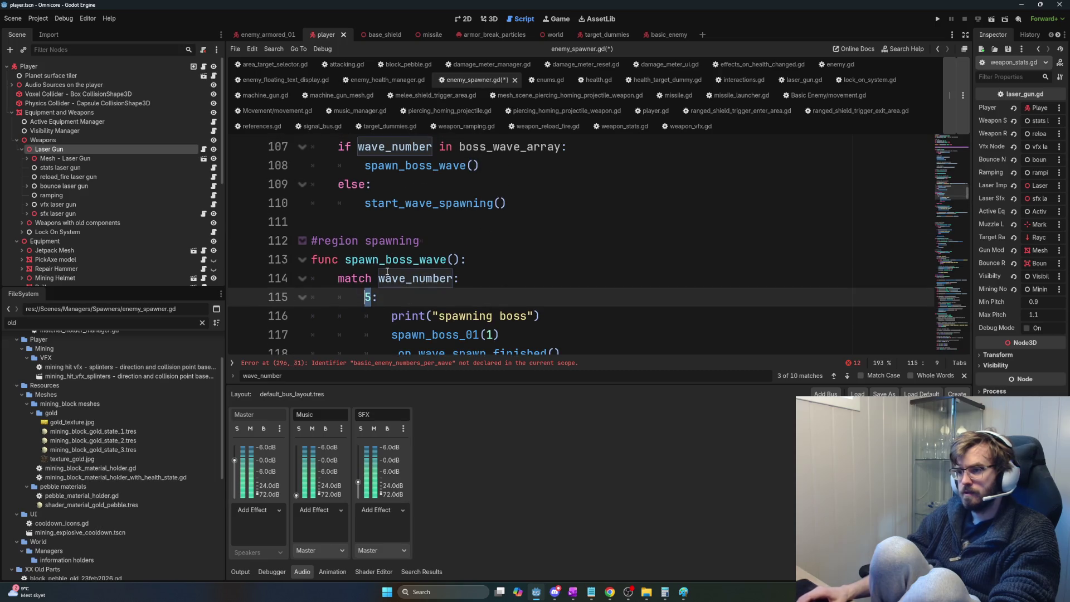
pyautogui.doubleClick(510, 146)
pyautogui.hotkey('ctrl', 'c')
# Replace the 5 match case with boss_wave_array[0]
pyautogui.doubleClick(368, 298)
pyautogui.hotkey('ctrl', 'v')
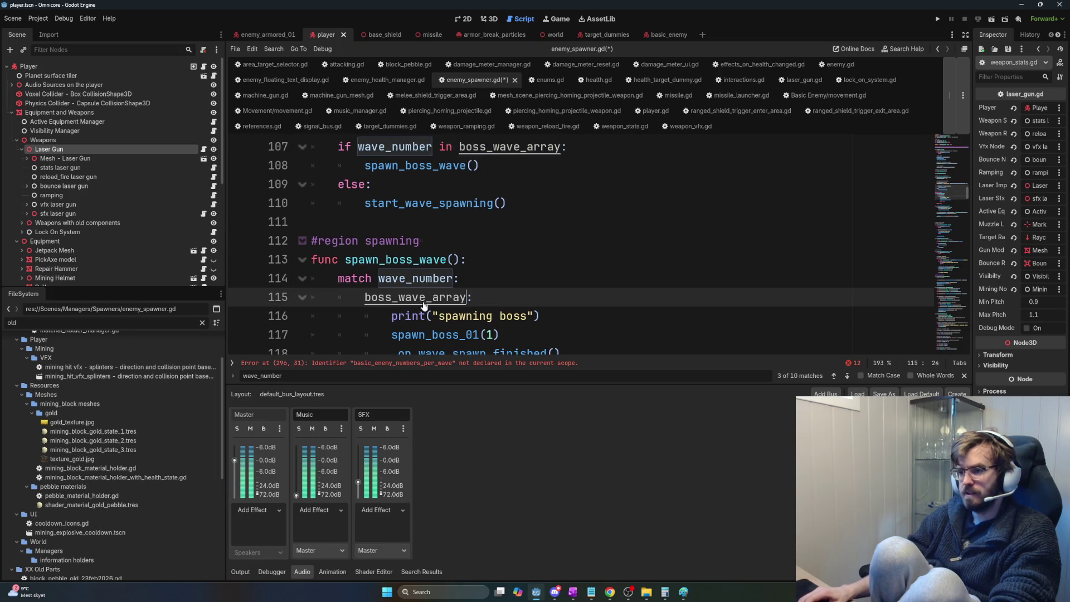
pyautogui.hotkey('ctrl', 'alt', 'o')
pyautogui.write('[')
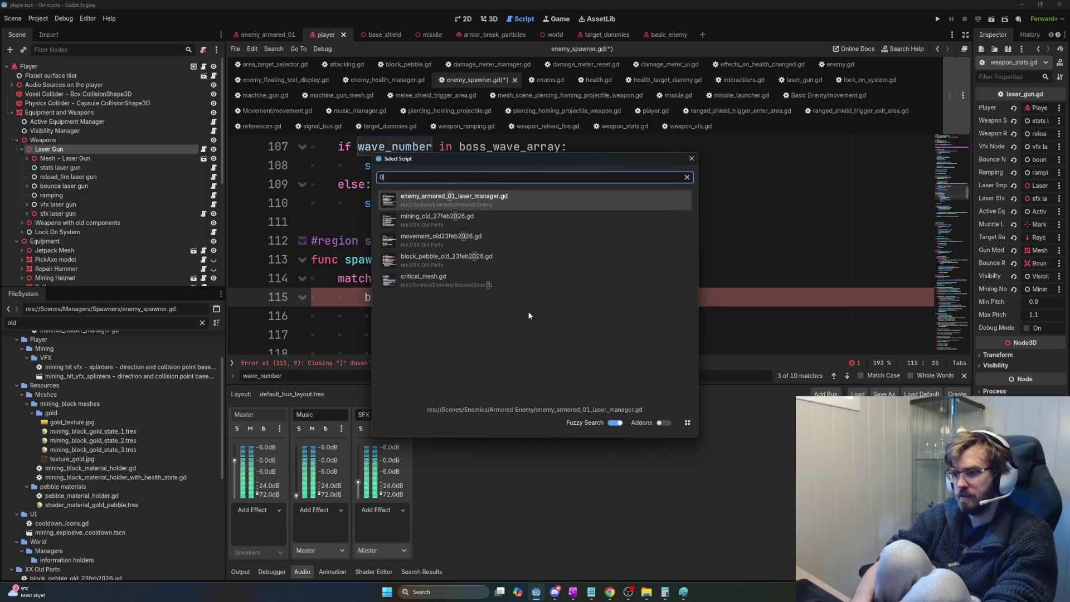
pyautogui.press('Escape')
pyautogui.write('[')
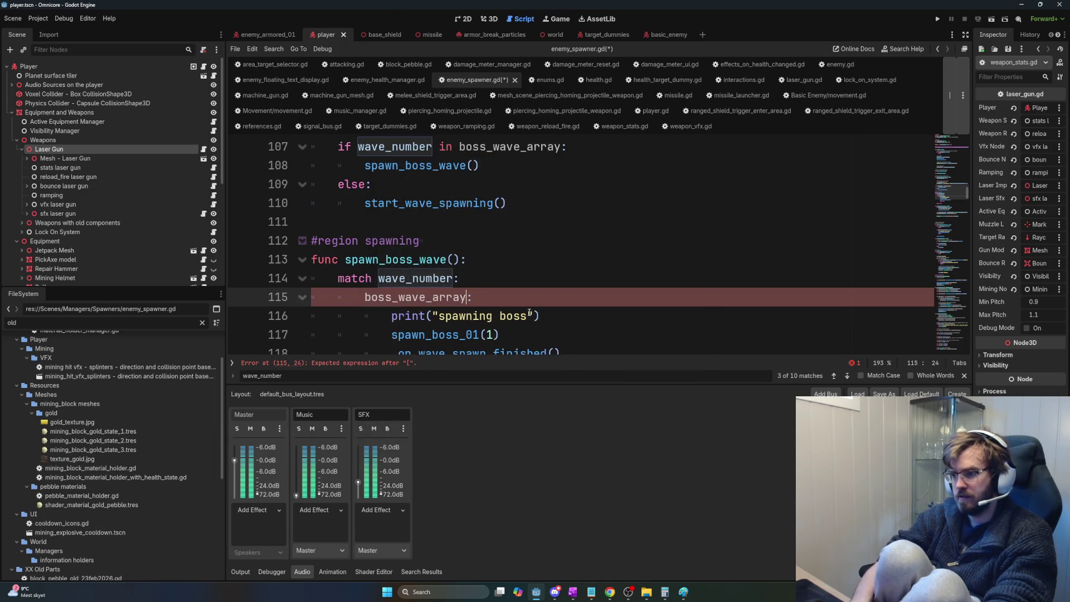
pyautogui.write('0')
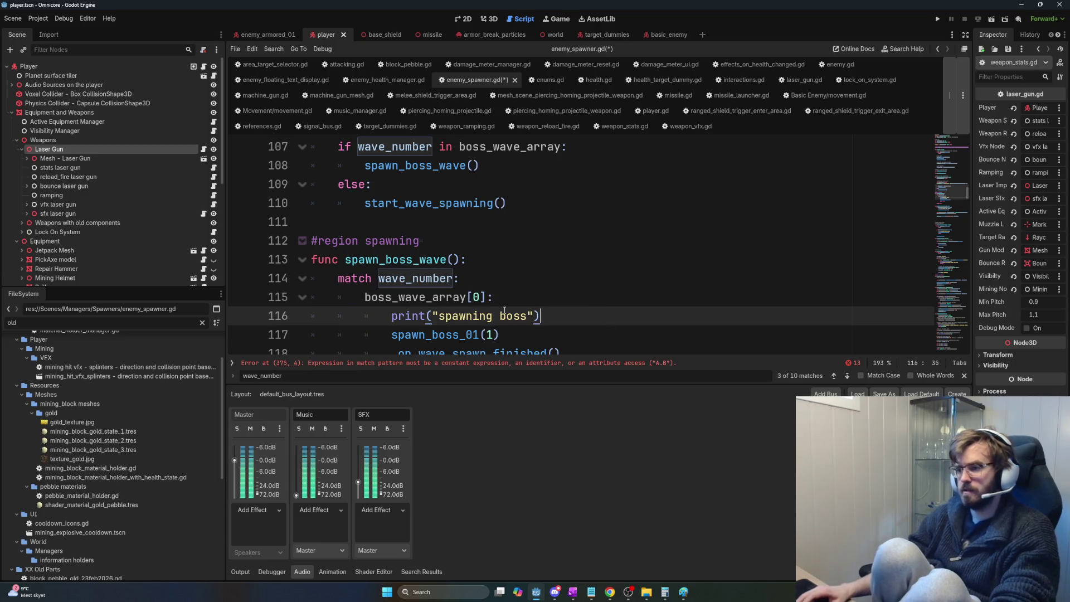
pyautogui.moveTo(486, 298); pyautogui.dragTo(379, 298)
pyautogui.moveTo(381, 299); pyautogui.dragTo(365, 300)
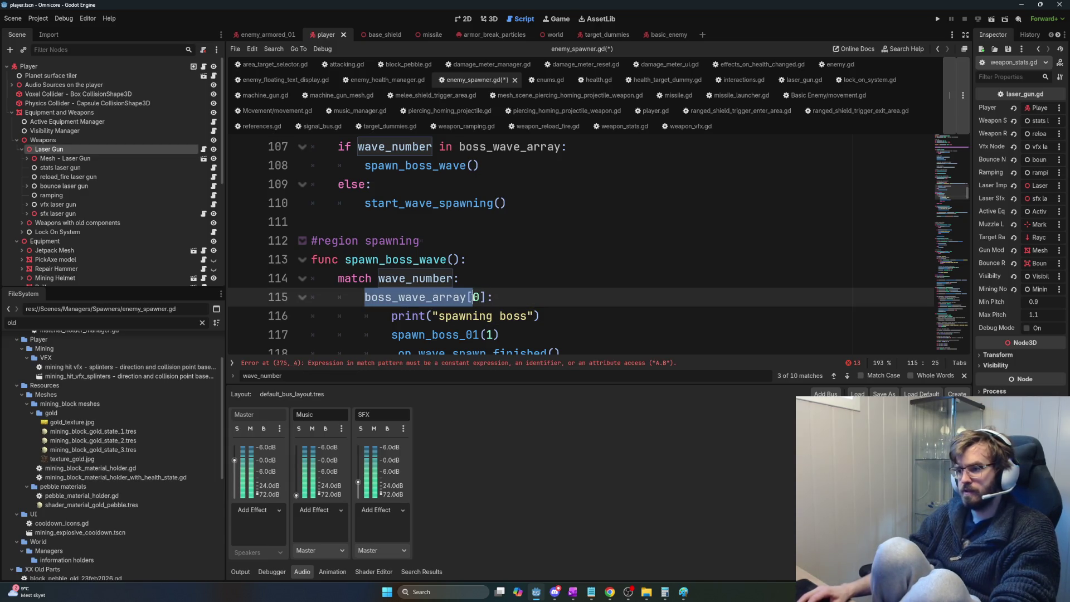
pyautogui.click(496, 300)
pyautogui.moveTo(484, 297)
pyautogui.mouseDown()
pyautogui.moveTo(314, 300)
pyautogui.moveTo(365, 300)
pyautogui.mouseUp()
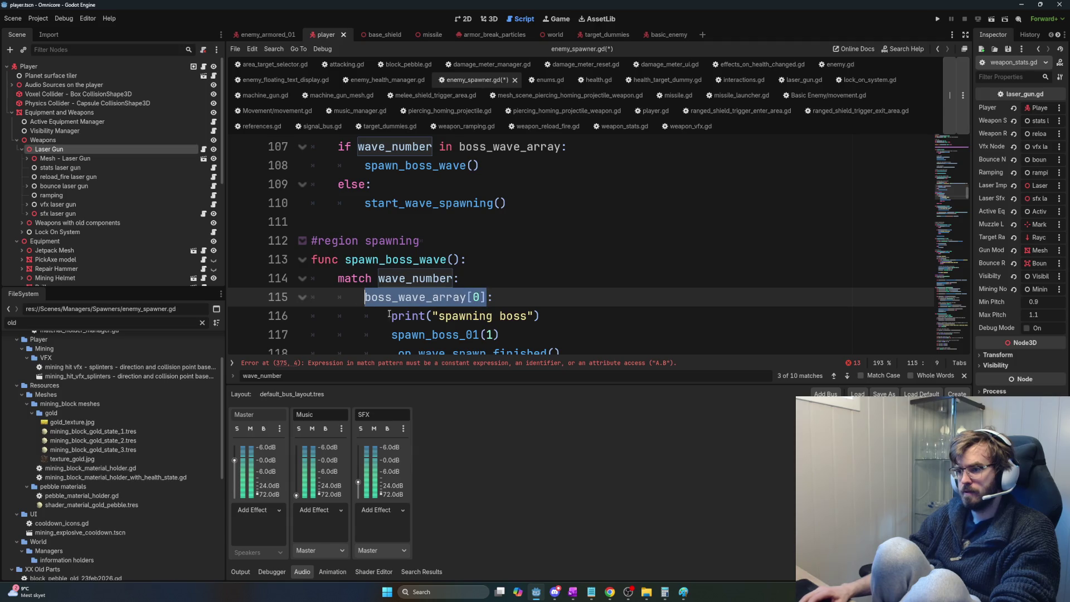
# Reword the print message to 'spawning first boss'
pyautogui.click(533, 316)
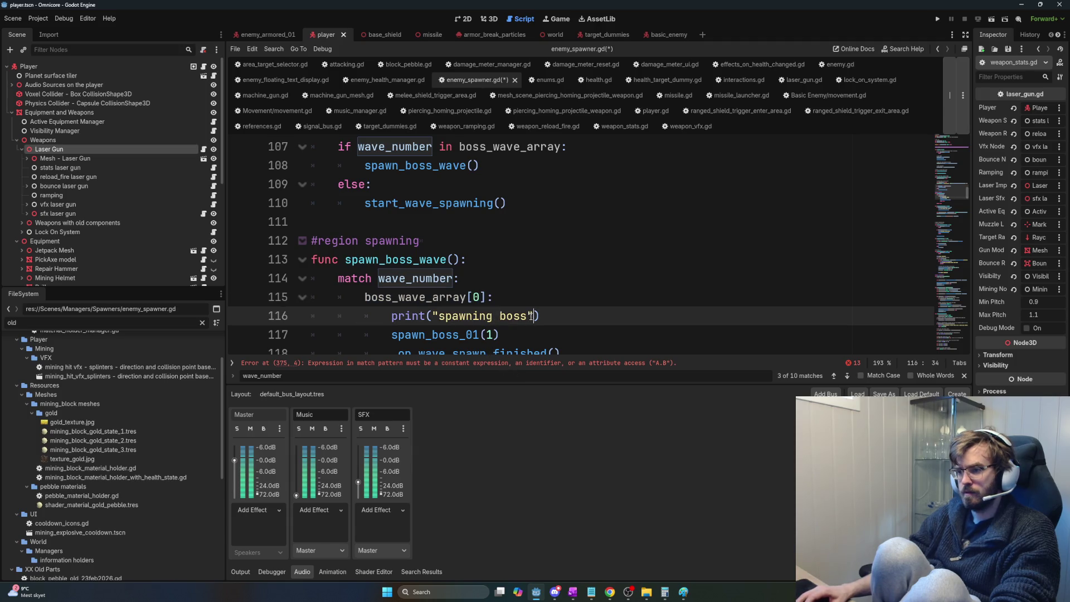
pyautogui.press('BackSpace')
pyautogui.press('BackSpace')
pyautogui.press('BackSpace')
pyautogui.write('first boss')
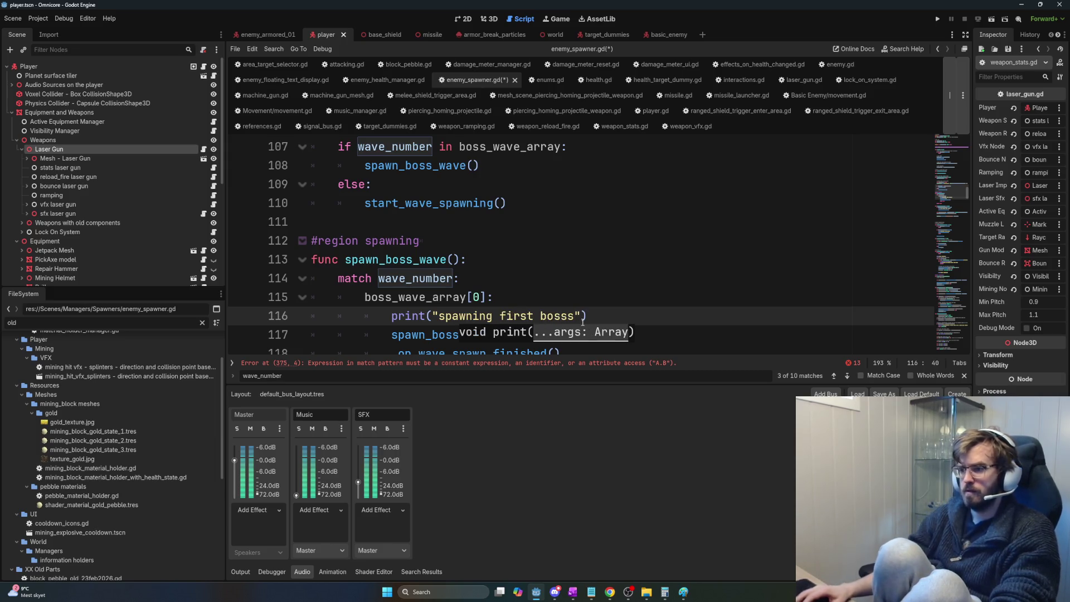
# Save enemy_spawner.gd and select the match line with its first case
pyautogui.click(463, 279)
pyautogui.scroll(-1, 524, 294)
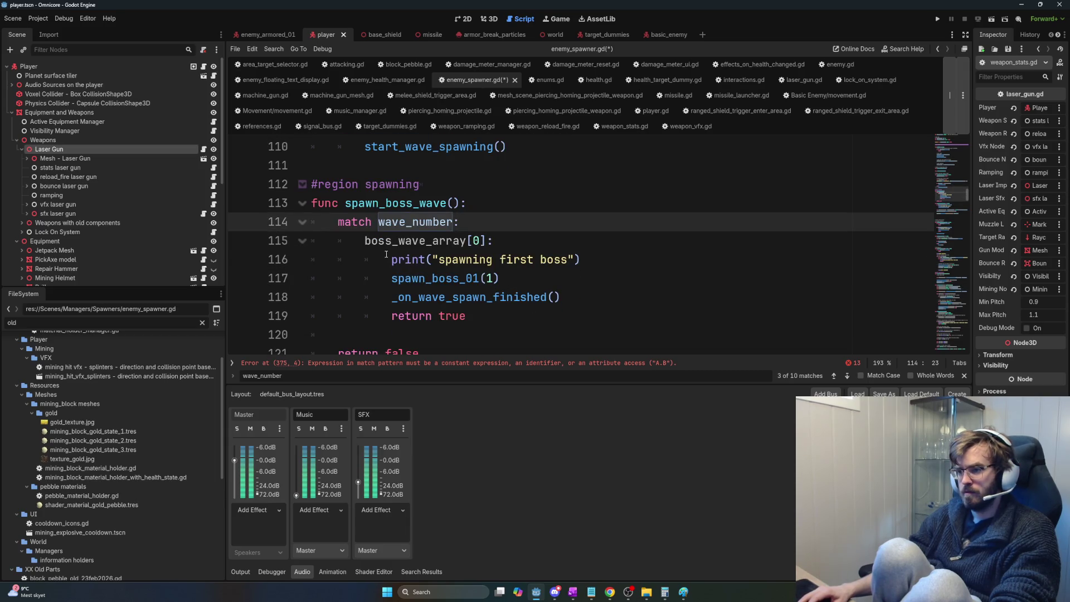
pyautogui.click(354, 259)
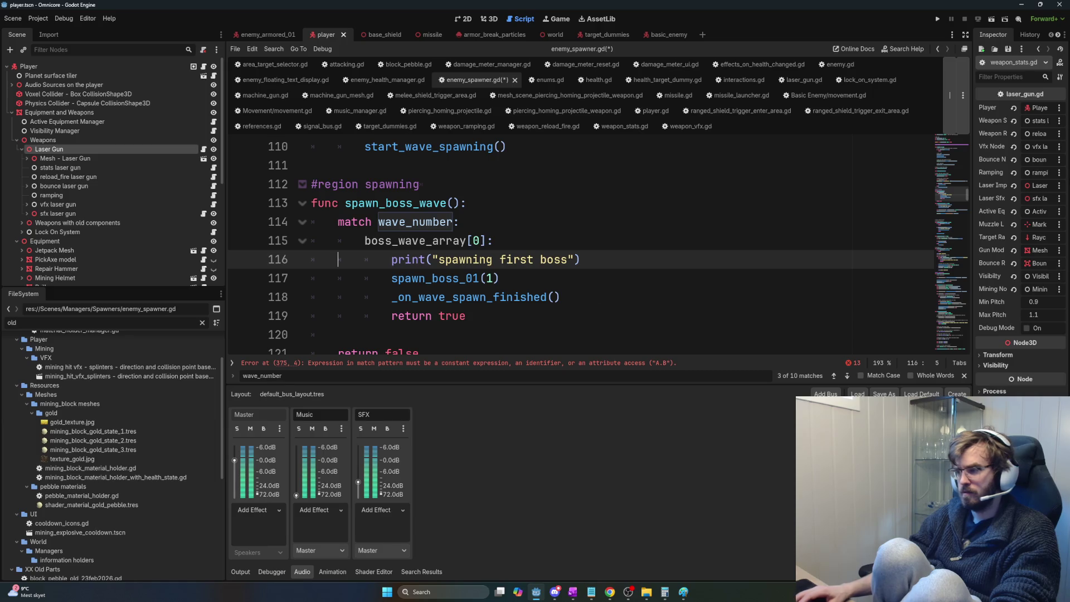
pyautogui.hotkey('ctrl', 's')
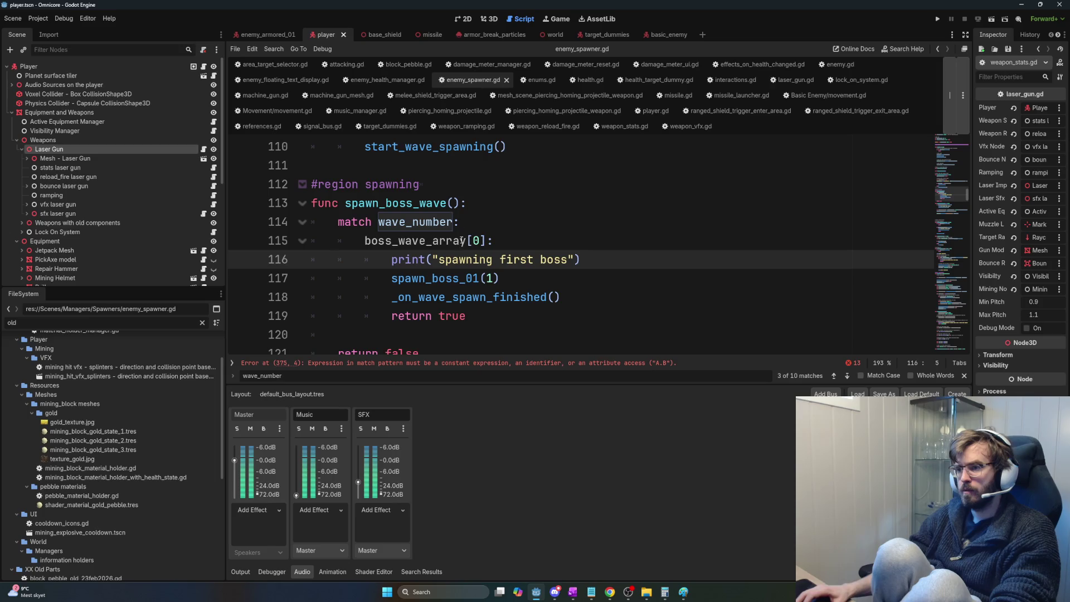
pyautogui.moveTo(505, 233); pyautogui.dragTo(338, 222)
pyautogui.hotkey('ctrl', 'c')
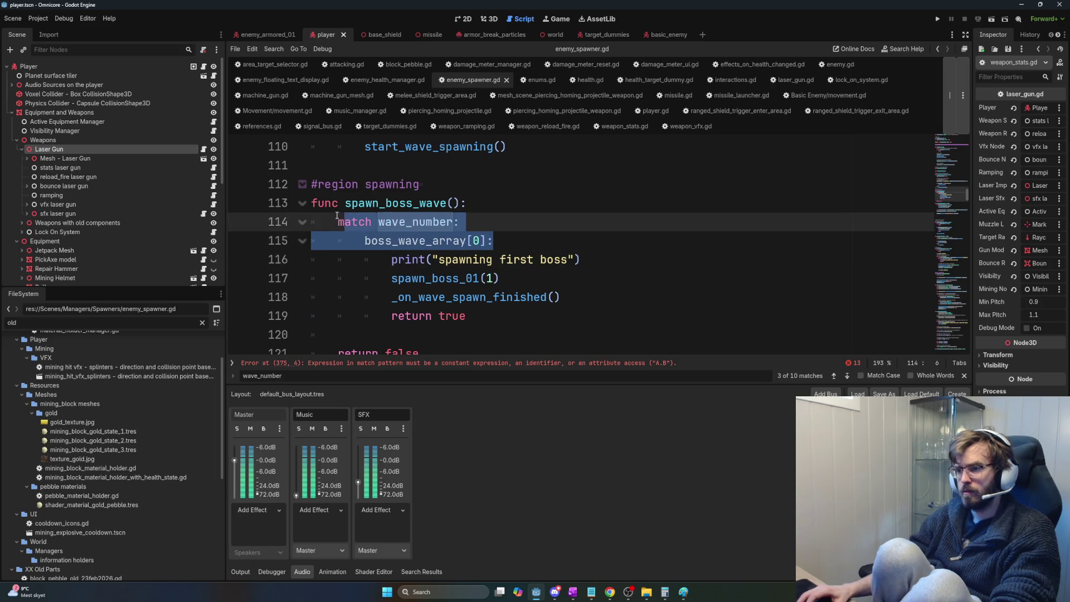
# In ChatGPT, start asking whether the match correctly checks the array, pasting the match lines
pyautogui.hotkey('alt', 'Tab')
pyautogui.hotkey('alt', 'Tab')
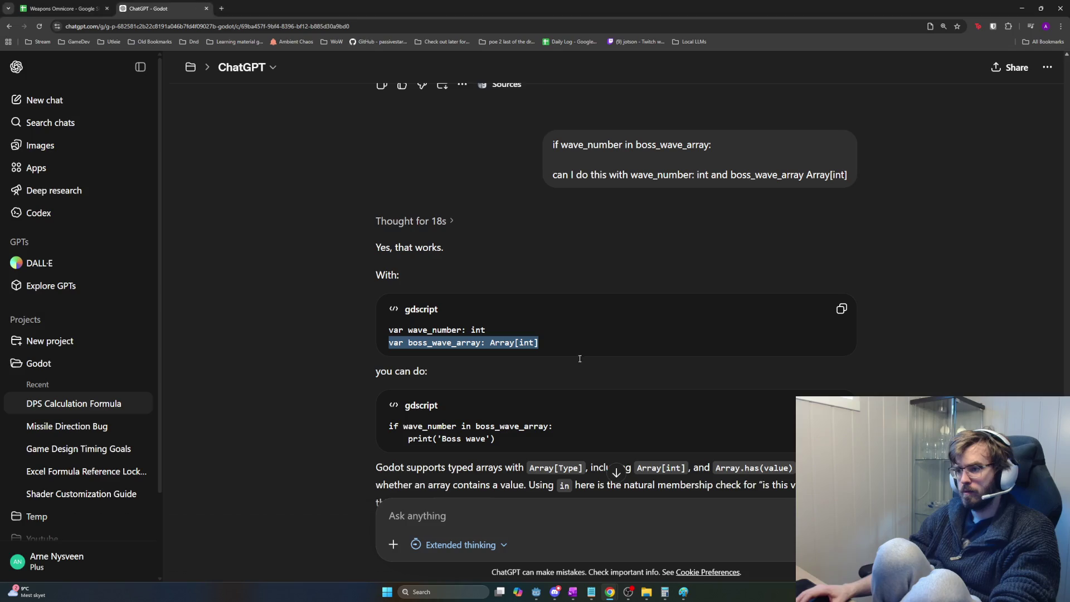
pyautogui.click(468, 512)
pyautogui.write('does this')
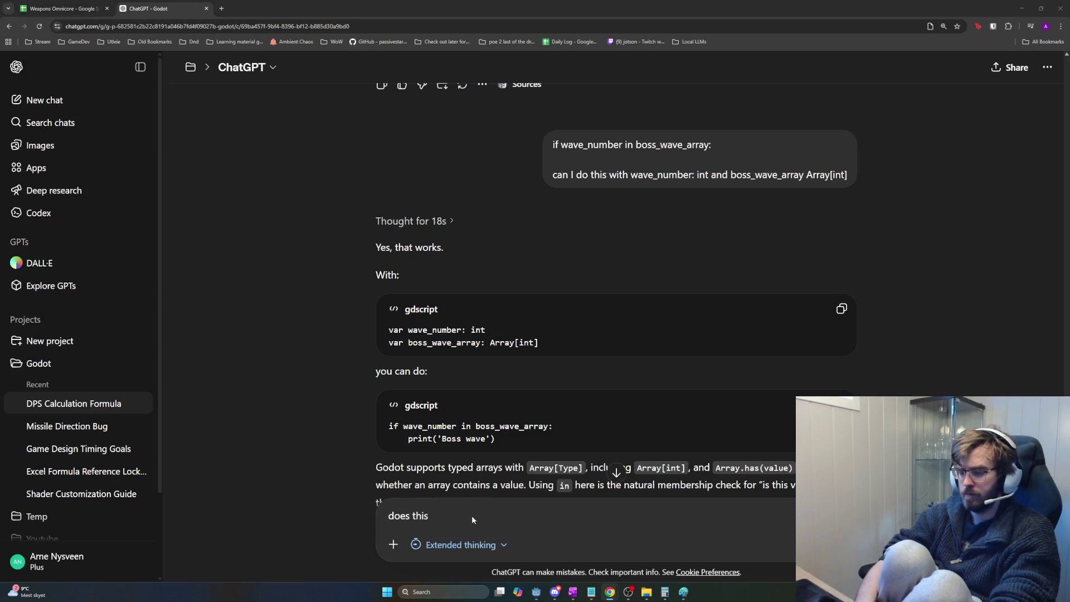
pyautogui.hotkey('alt', 'Tab')
pyautogui.hotkey('alt', 'Tab')
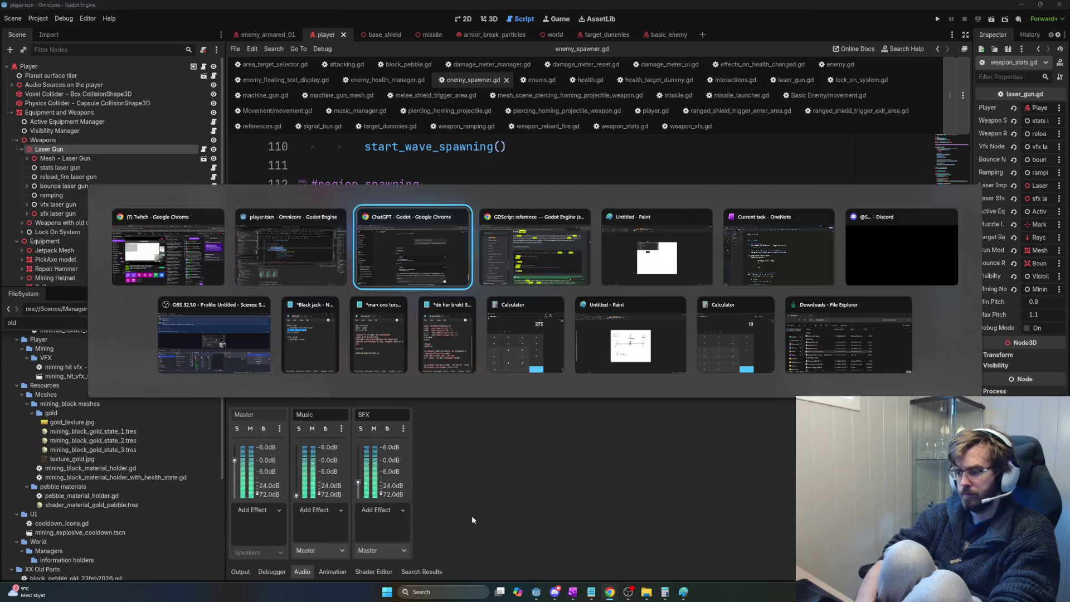
pyautogui.write('correctly access the first integer in')
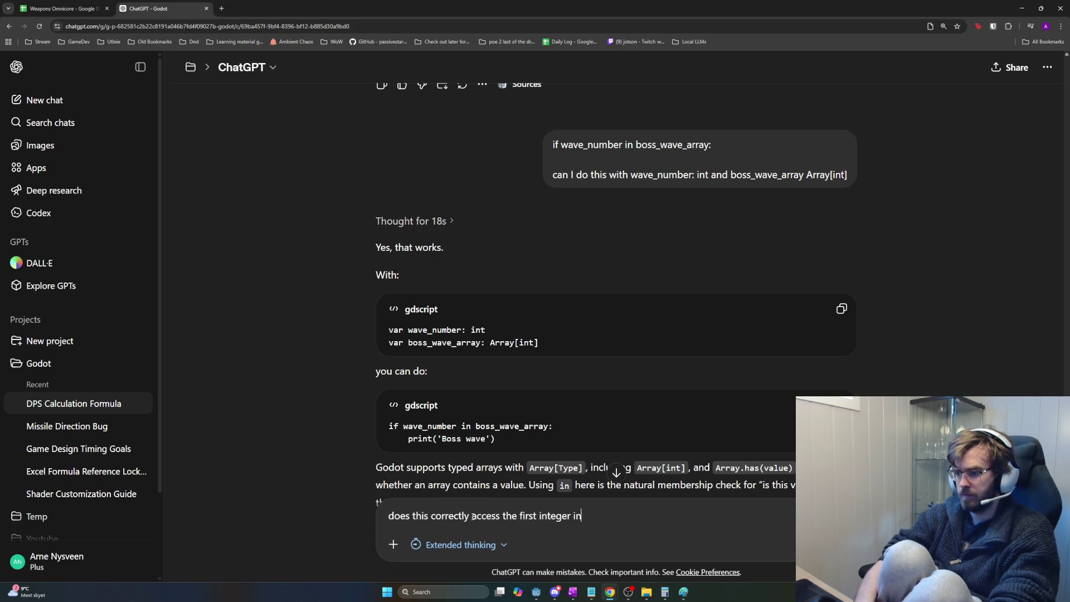
pyautogui.write('array?')
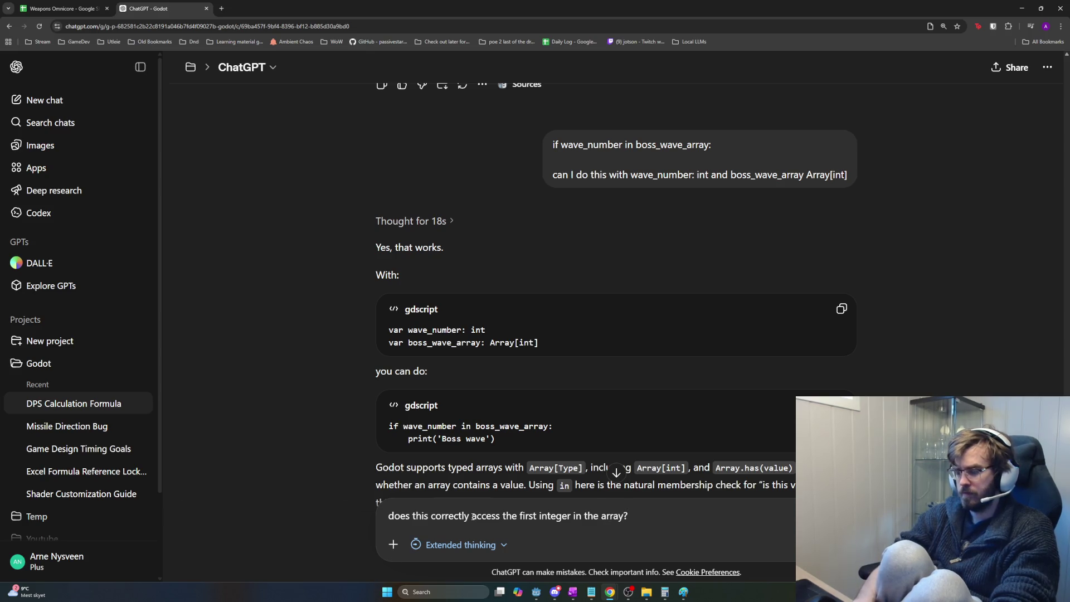
pyautogui.hotkey('shift', 'Return')
pyautogui.hotkey('ctrl', 'v')
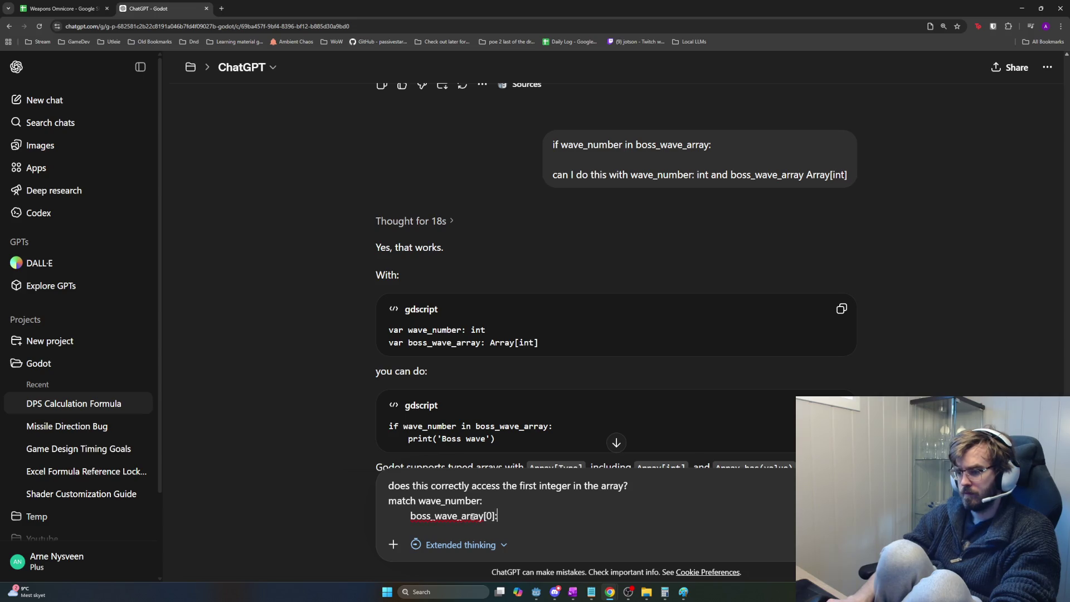
# Add 'this part I mean' with boss_wave_array[0], send the question, and return to Godot
pyautogui.tripleClick(553, 519)
pyautogui.hotkey('ctrl', 'c')
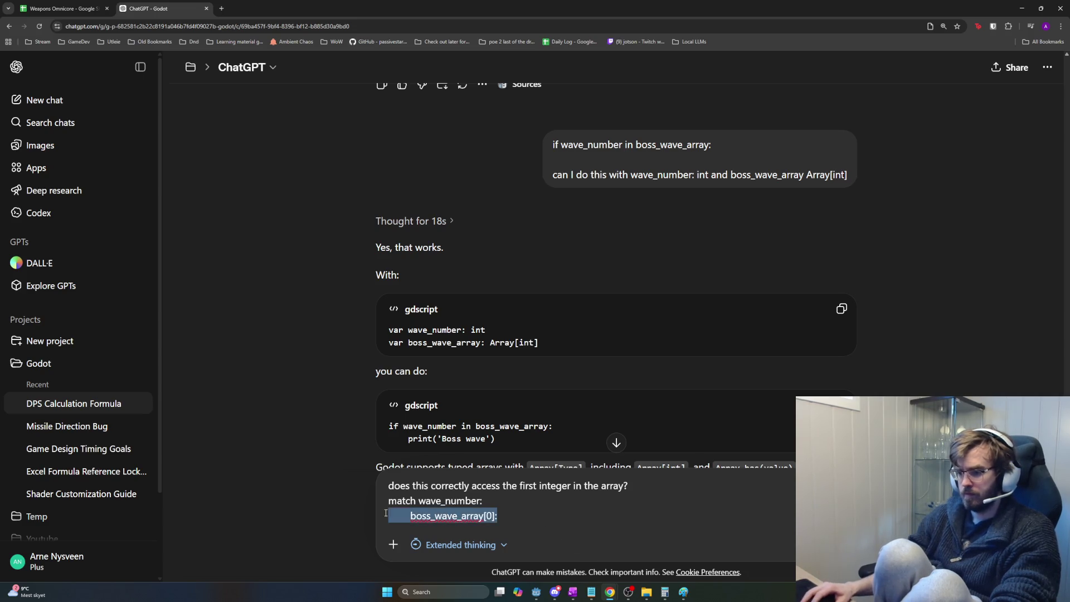
pyautogui.click(554, 519)
pyautogui.hotkey('shift', 'Return')
pyautogui.hotkey('shift', 'Return')
pyautogui.write('this part I')
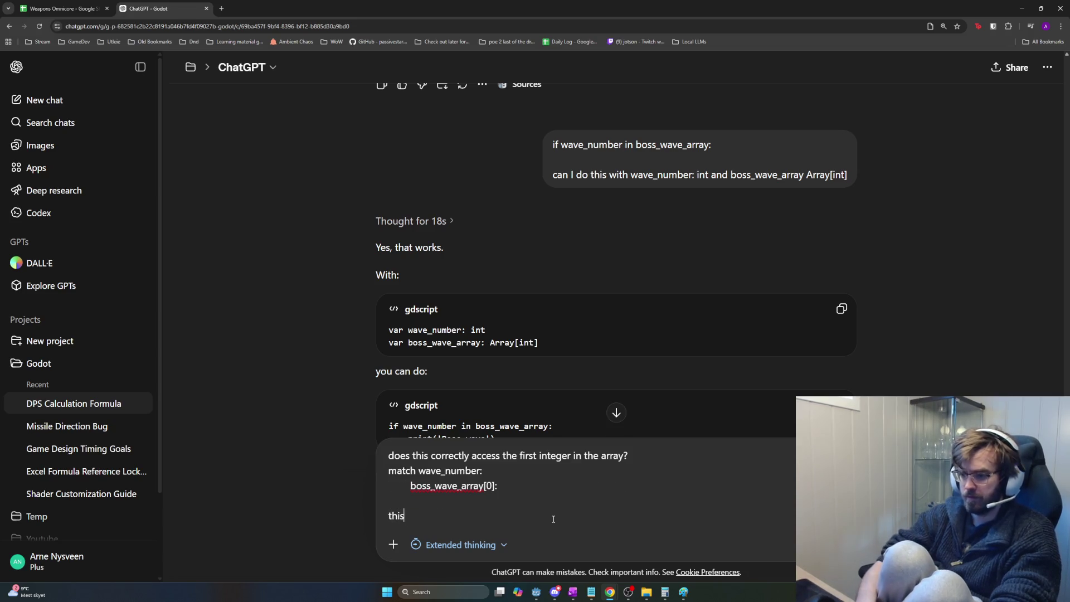
pyautogui.write(' mean')
pyautogui.hotkey('ctrl', 'v')
pyautogui.press('Return')
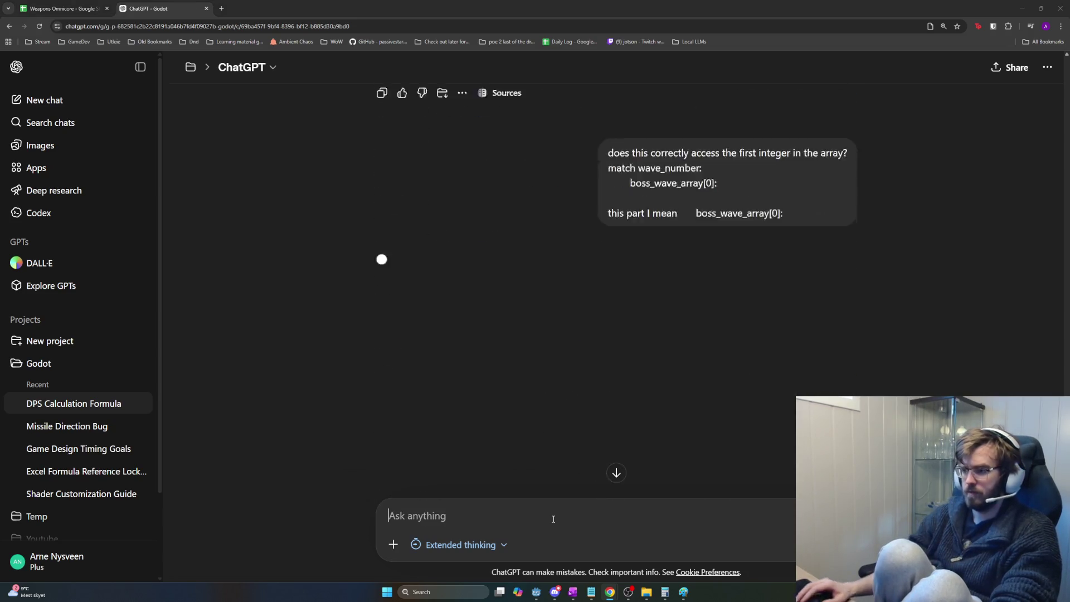
pyautogui.hotkey('alt', 'Tab')
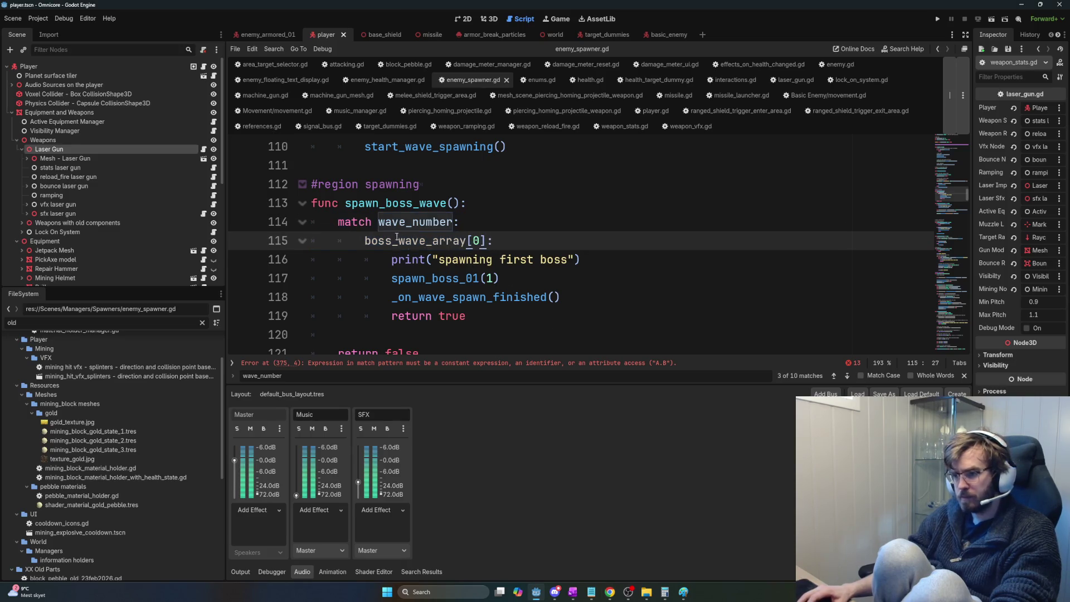
# Open the world scene, filter the Scene dock by 'spawn', and select the EnemySpawner node
pyautogui.moveTo(365, 240); pyautogui.dragTo(503, 243)
pyautogui.click(531, 247)
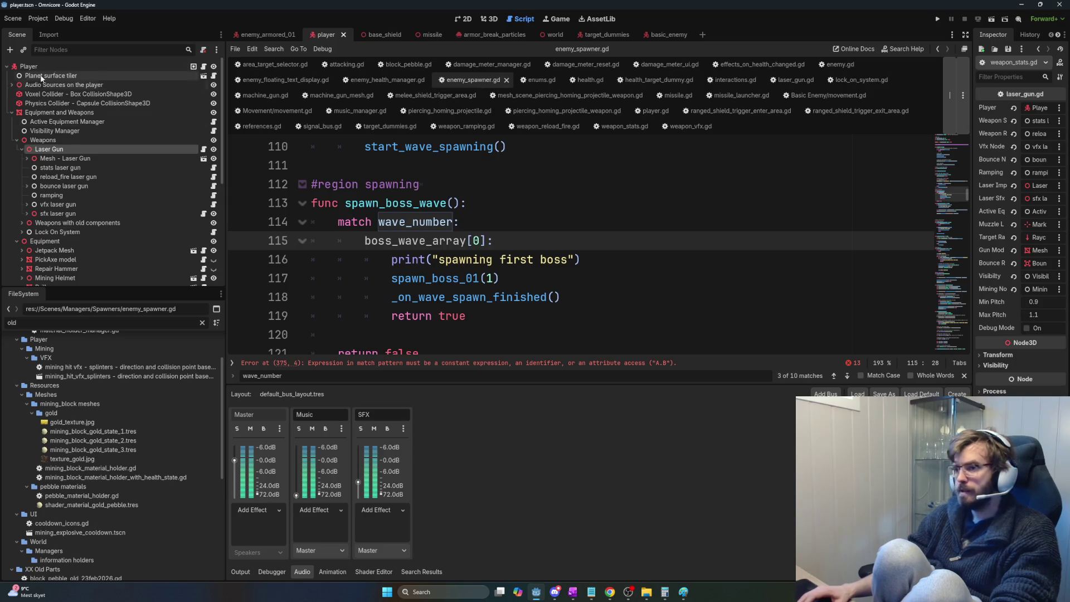
pyautogui.click(554, 34)
pyautogui.click(87, 49)
pyautogui.write('enemy_spawn')
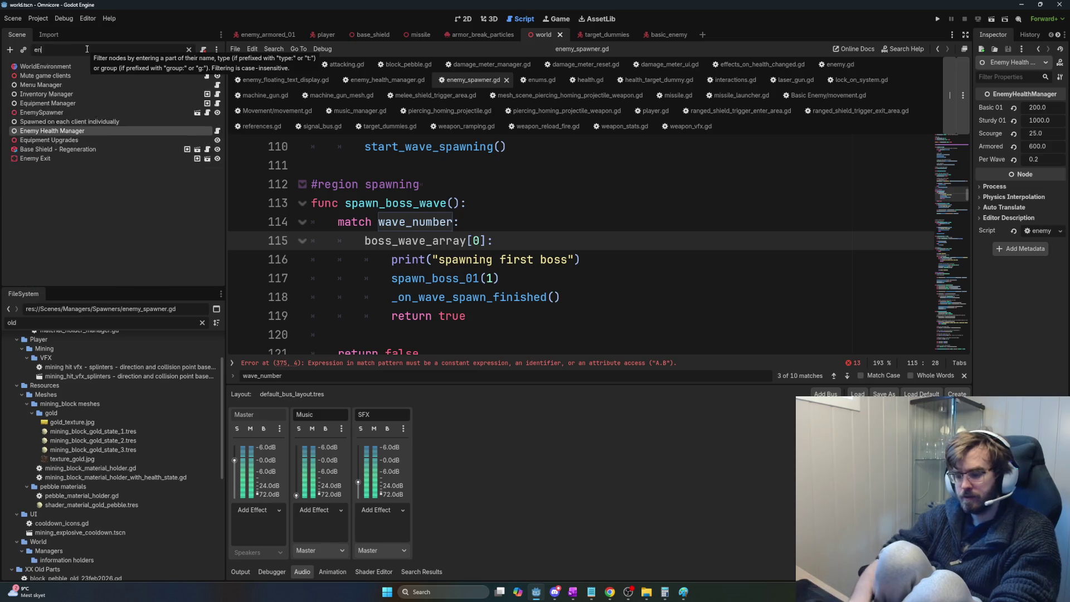
pyautogui.hotkey('ctrl', 'a')
pyautogui.write('spaa')
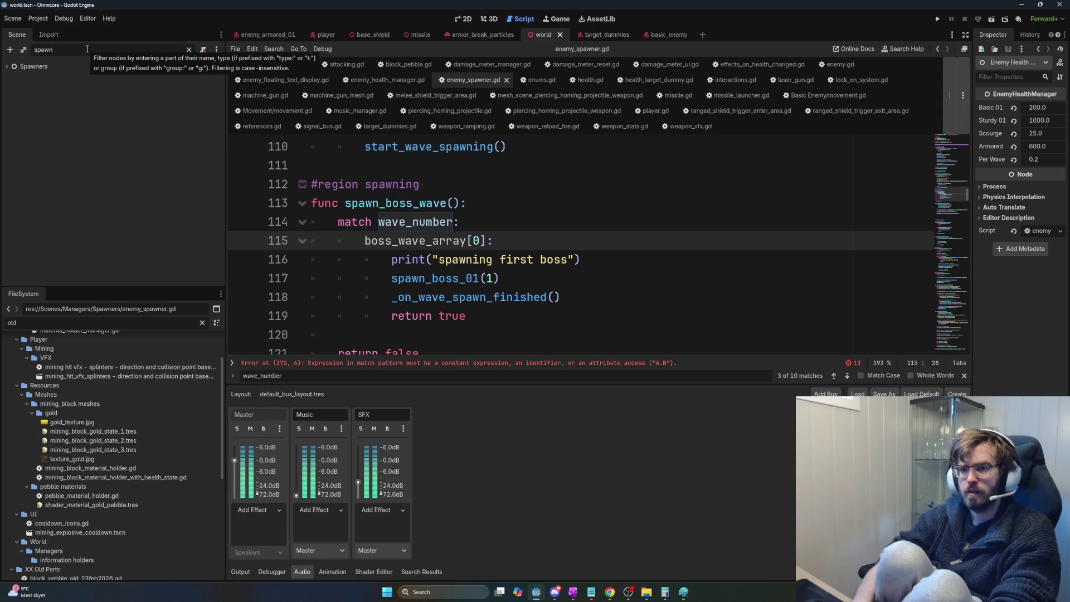
pyautogui.click(50, 75)
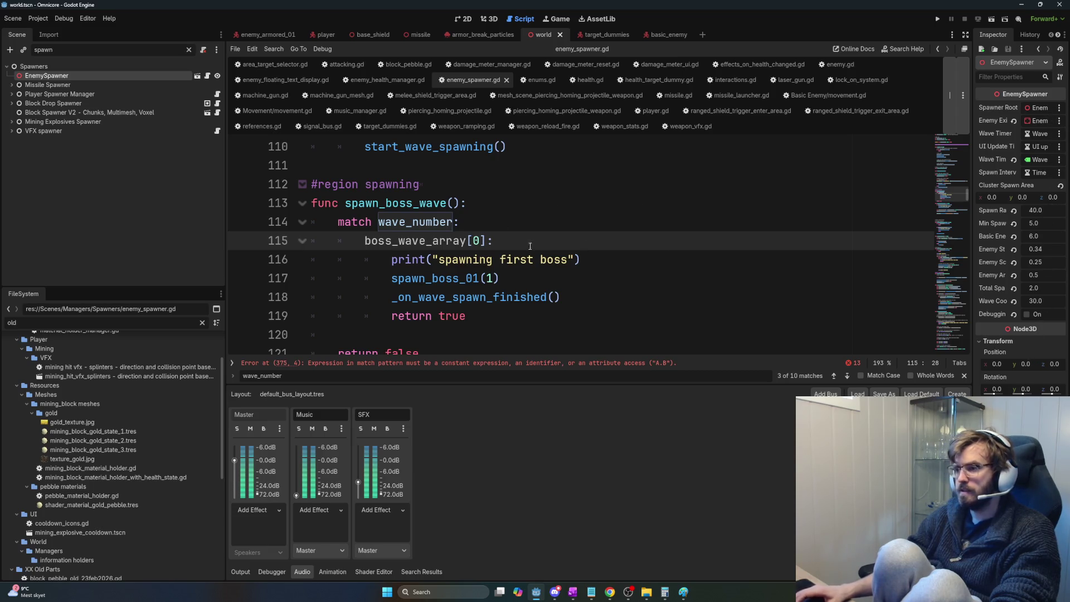
pyautogui.moveTo(955, 194); pyautogui.dragTo(967, 296)
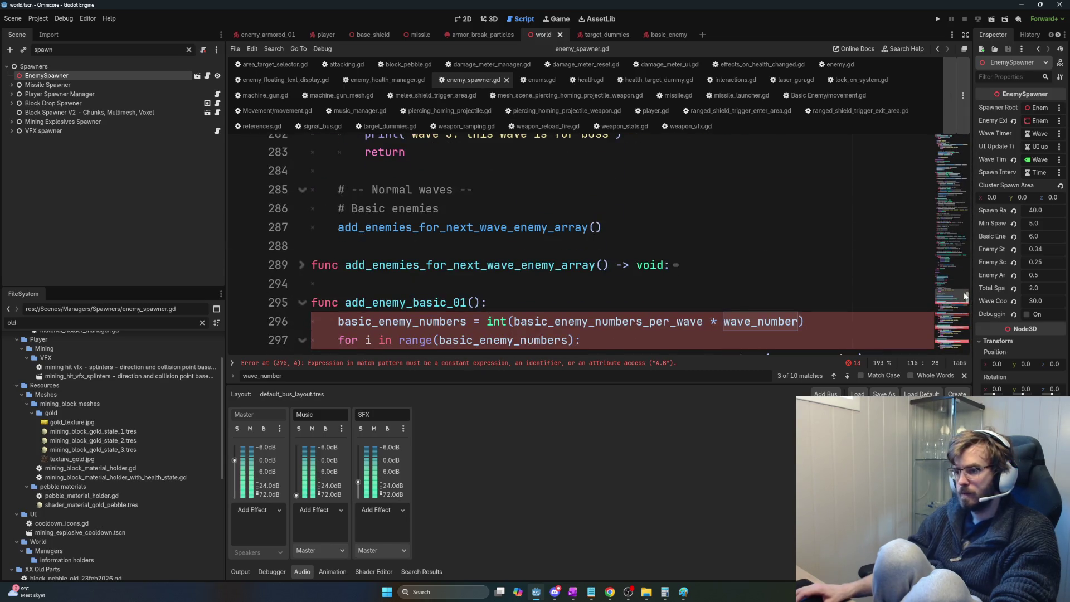
# Delete the print line in the boss_wave_array branch and save the script
pyautogui.scroll(-2, 966, 295)
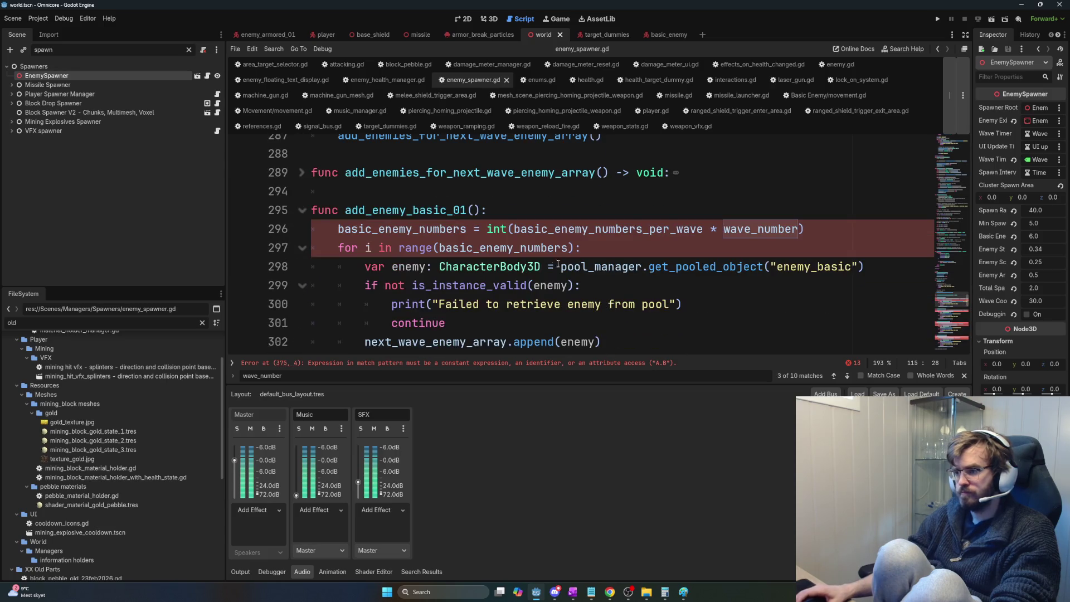
pyautogui.scroll(4, 635, 272)
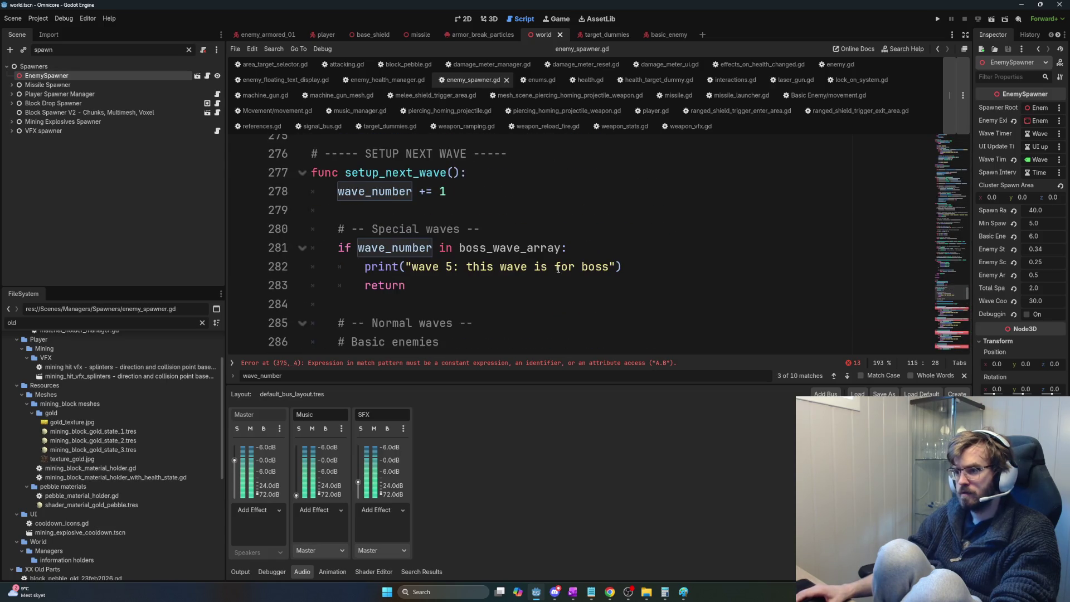
pyautogui.moveTo(364, 266)
pyautogui.mouseDown()
pyautogui.moveTo(407, 286)
pyautogui.moveTo(637, 272)
pyautogui.mouseUp()
pyautogui.click(637, 272)
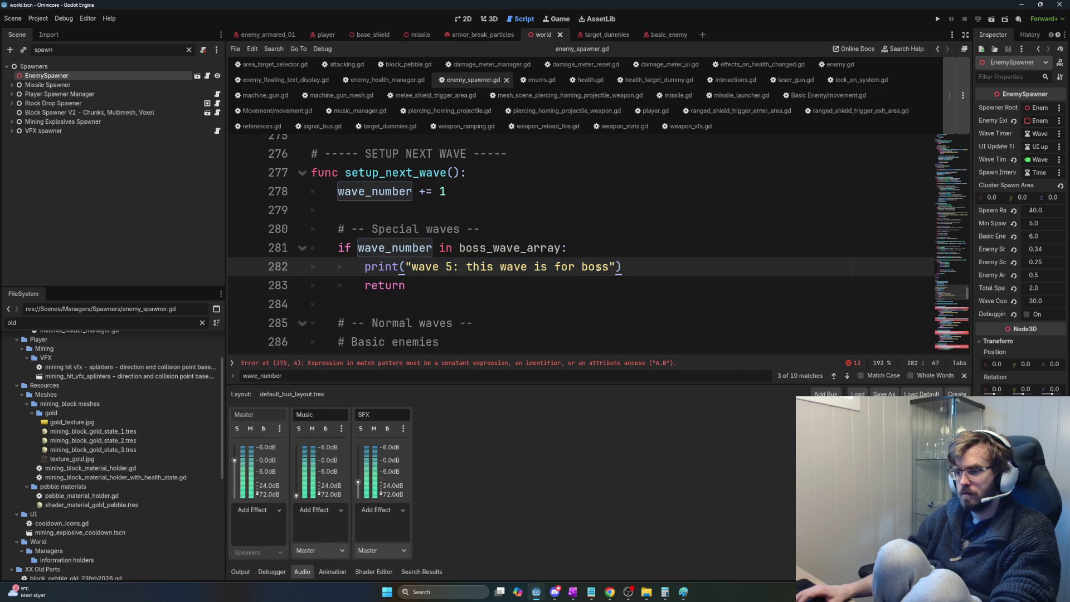
pyautogui.hotkey('shift', 'Left')
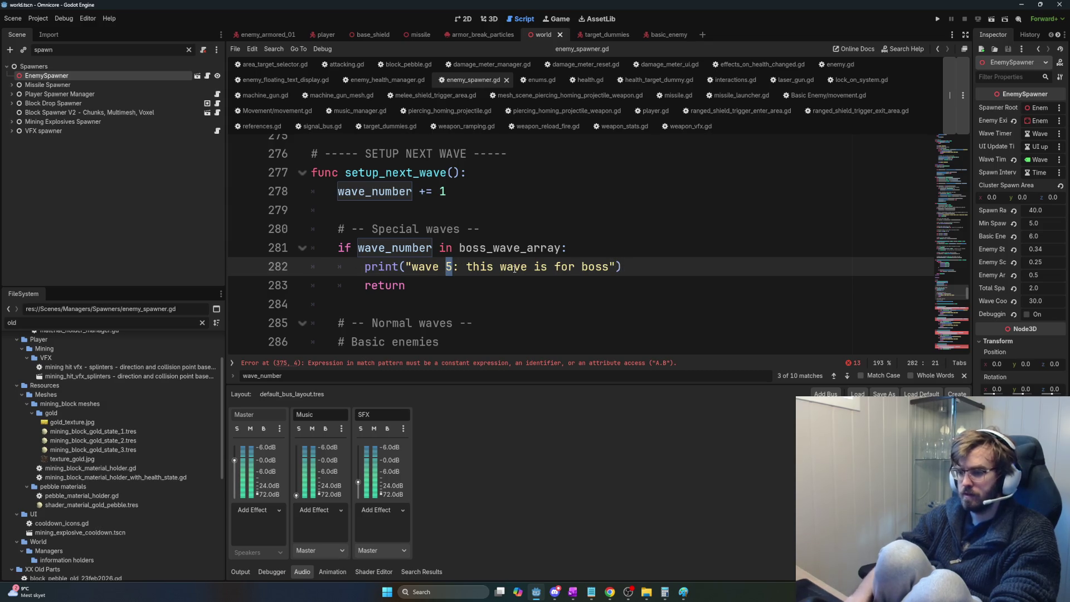
pyautogui.press('BackSpace')
pyautogui.write('"')
pyautogui.press('BackSpace')
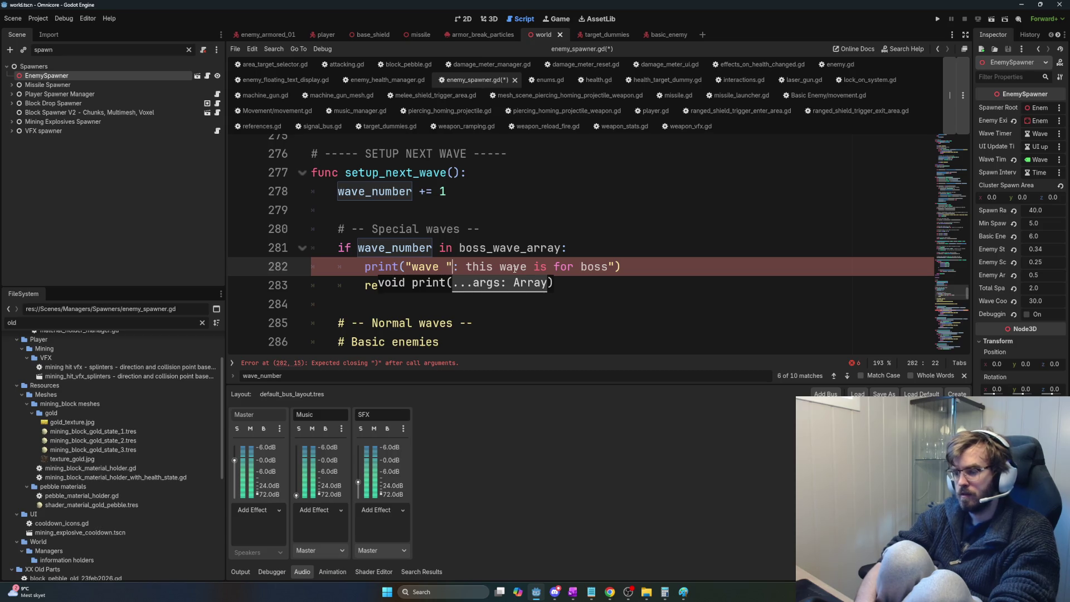
pyautogui.write('b')
pyautogui.write('ave_number')
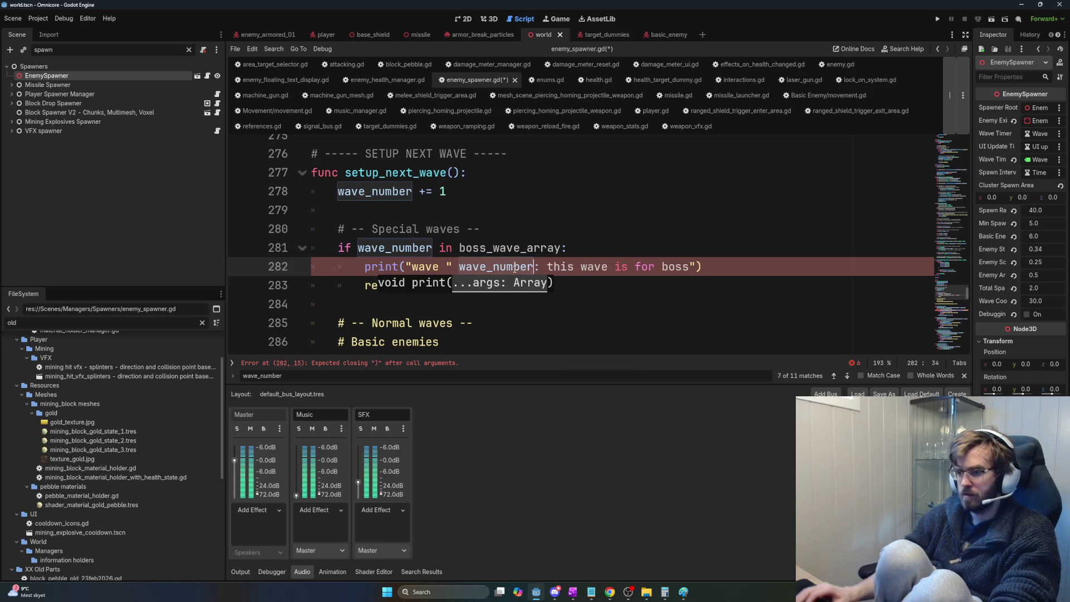
pyautogui.moveTo(703, 267)
pyautogui.mouseDown()
pyautogui.moveTo(318, 267)
pyautogui.moveTo(352, 267)
pyautogui.mouseUp()
pyautogui.press('BackSpace')
pyautogui.press('BackSpace')
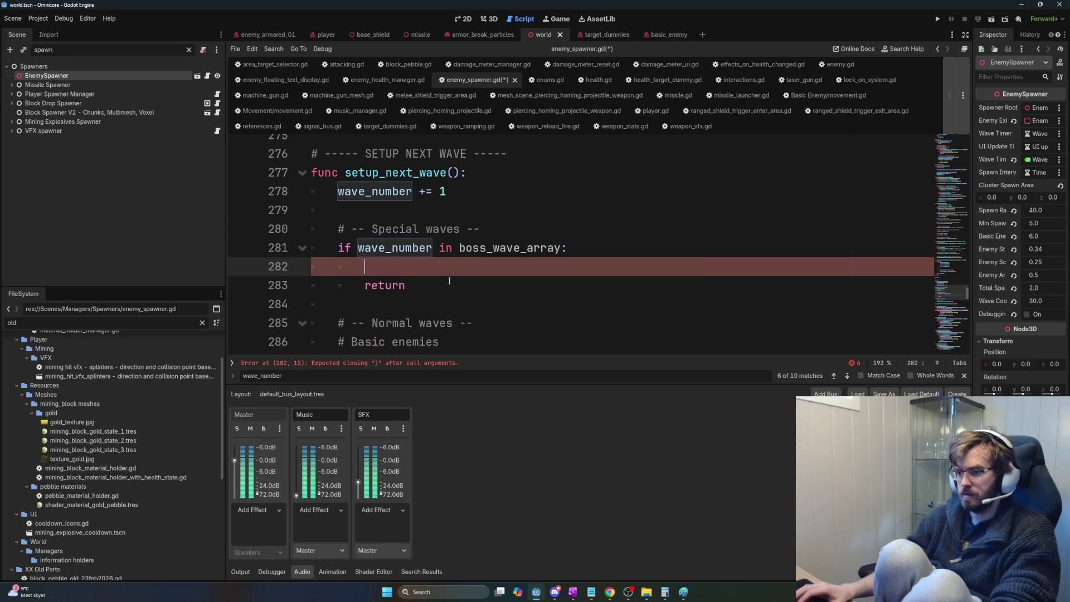
pyautogui.click(434, 285)
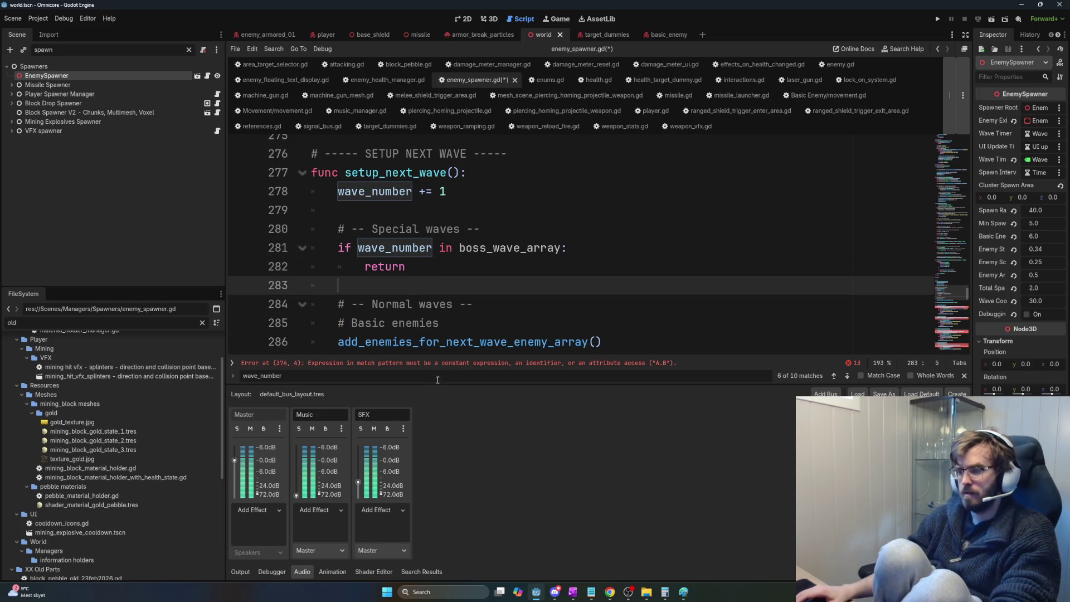
pyautogui.hotkey('ctrl', 's')
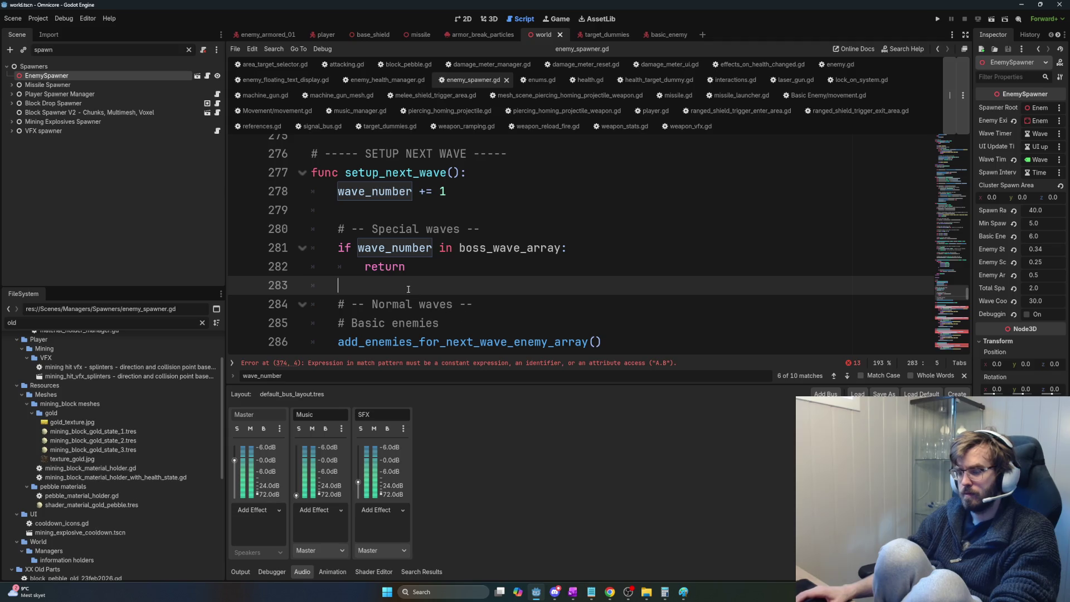
# Reword the Special waves comment to 'Skip setup if next wave is boss wave'
pyautogui.moveTo(480, 229)
pyautogui.mouseDown()
pyautogui.moveTo(365, 229)
pyautogui.moveTo(463, 233)
pyautogui.mouseUp()
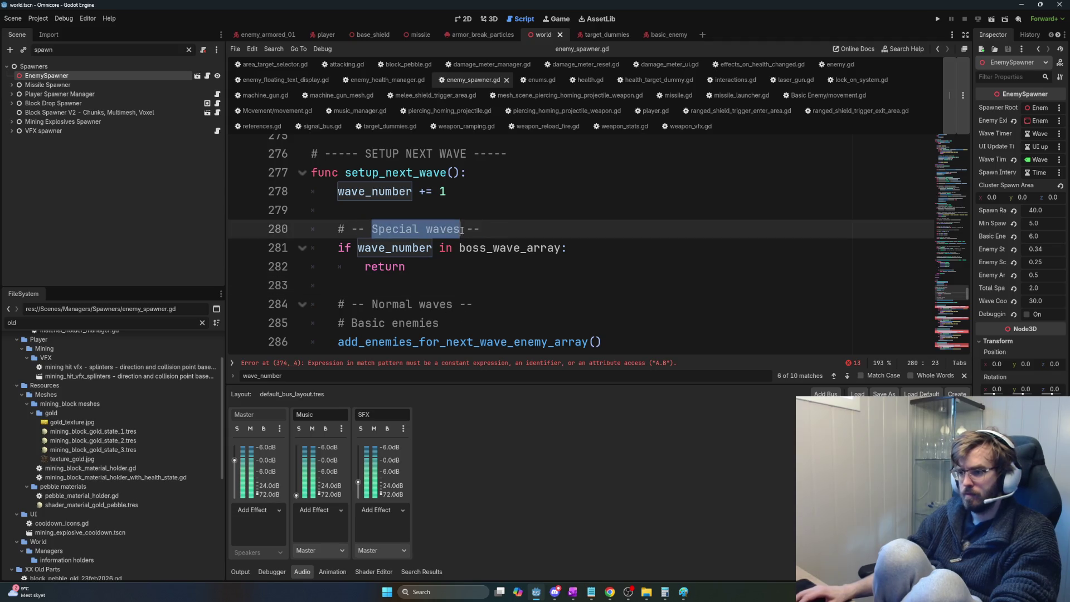
pyautogui.write('Boss wave')
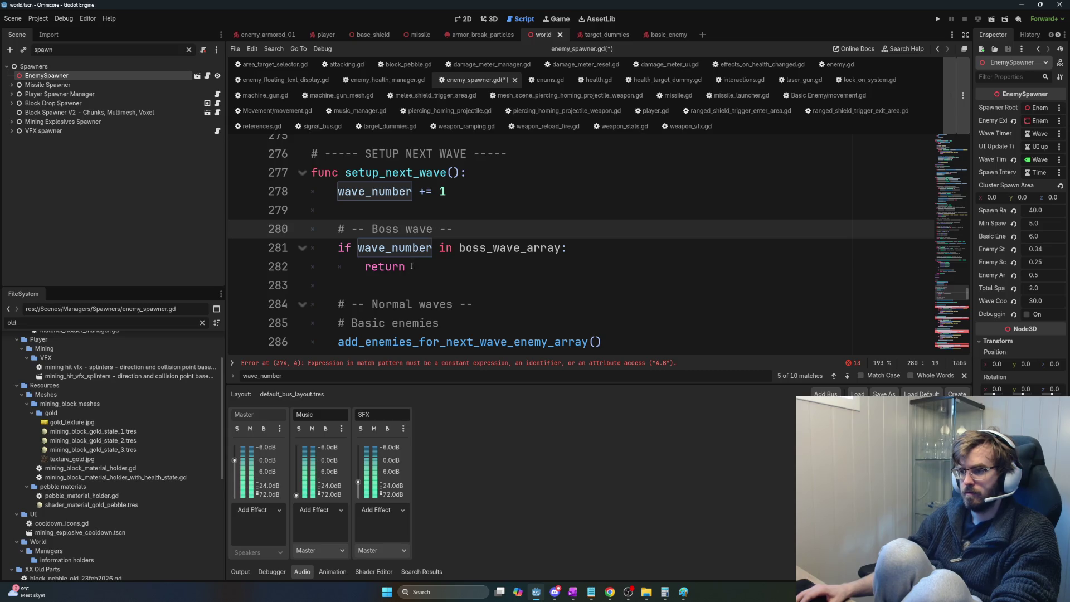
pyautogui.write('check')
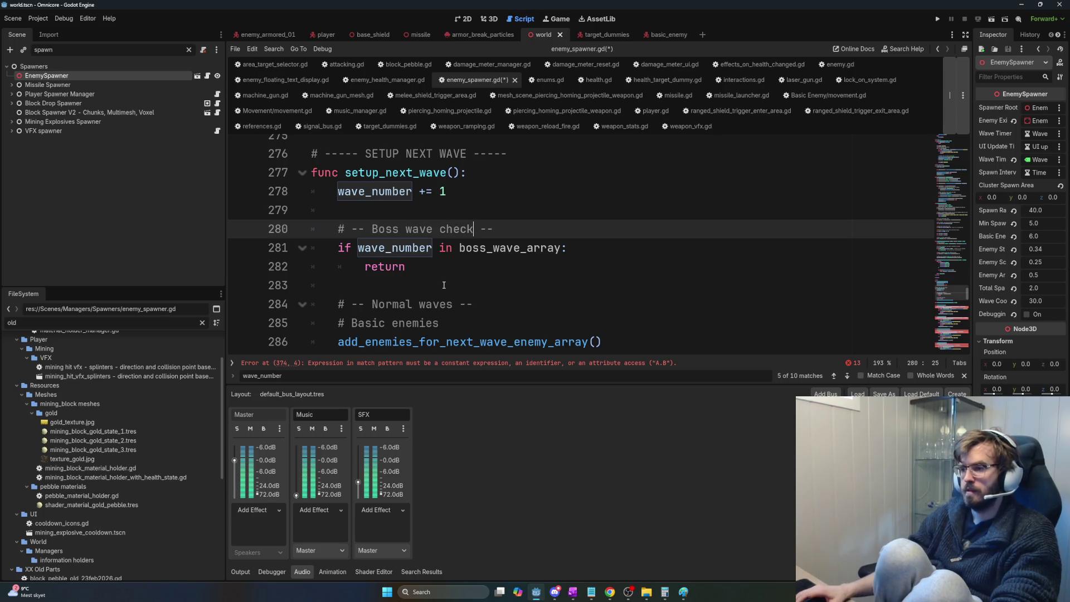
pyautogui.click(373, 229)
pyautogui.moveTo(374, 229); pyautogui.dragTo(476, 230)
pyautogui.write('S')
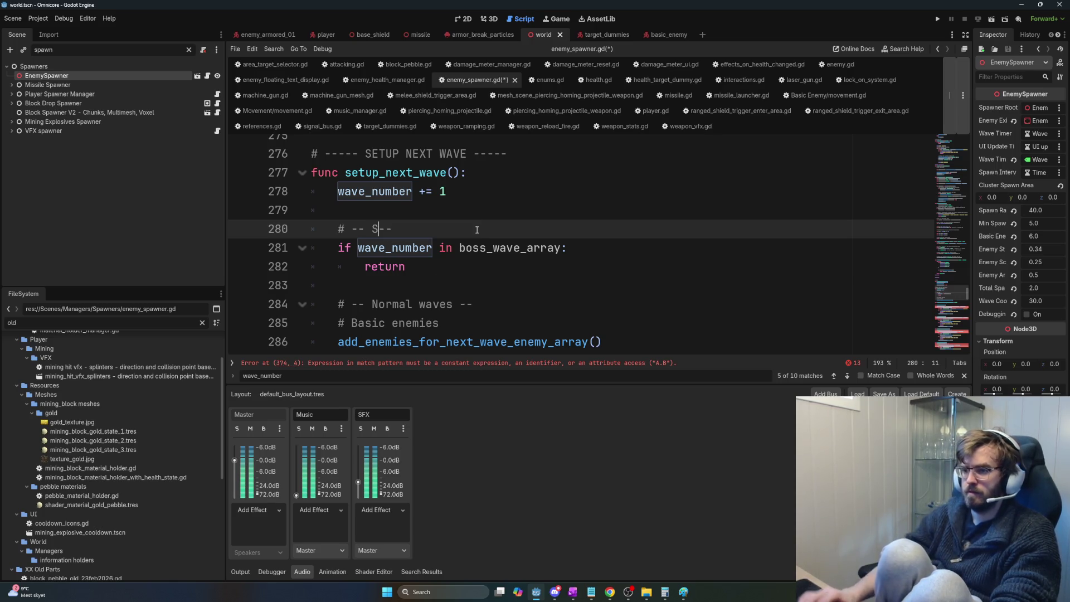
pyautogui.press('BackSpace')
pyautogui.write('Boss')
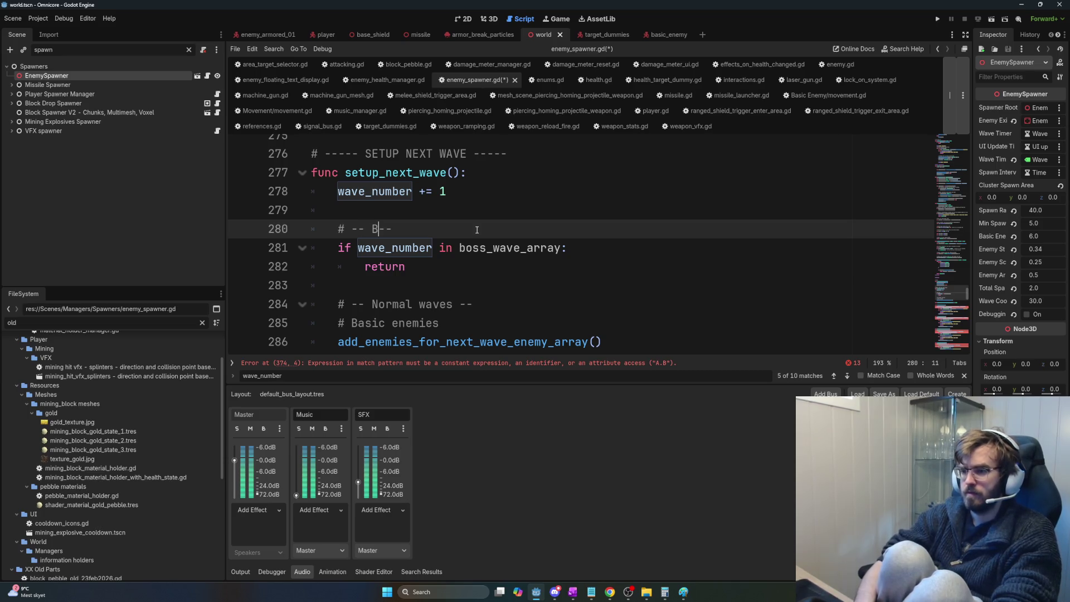
pyautogui.write(' wave')
pyautogui.press('BackSpace')
pyautogui.write('check - skips s')
pyautogui.write('etup')
pyautogui.write(' if it is')
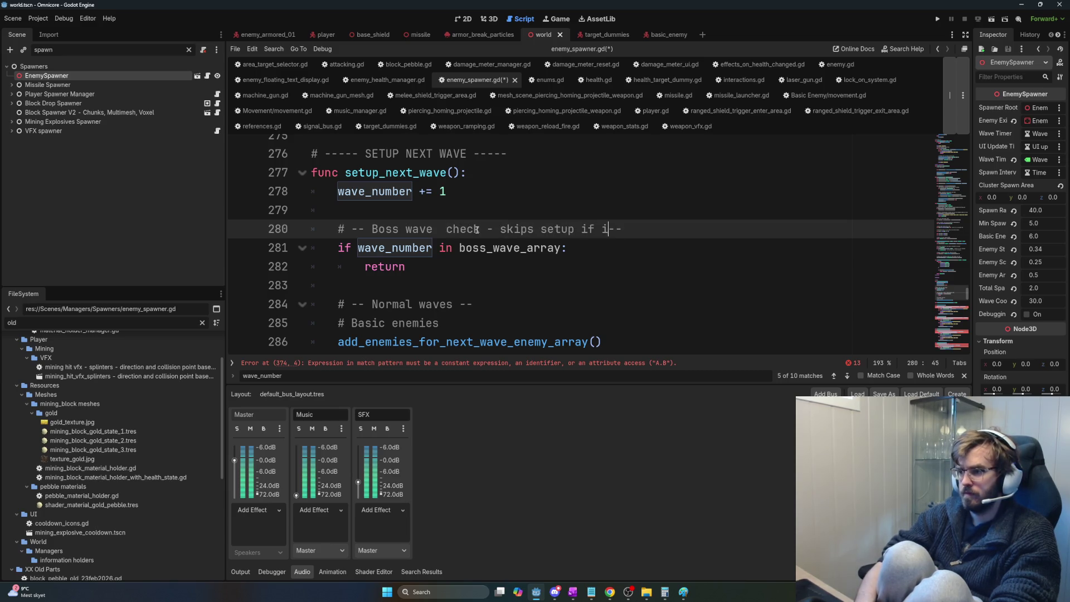
pyautogui.press('BackSpace')
pyautogui.press('BackSpace')
pyautogui.press('BackSpace')
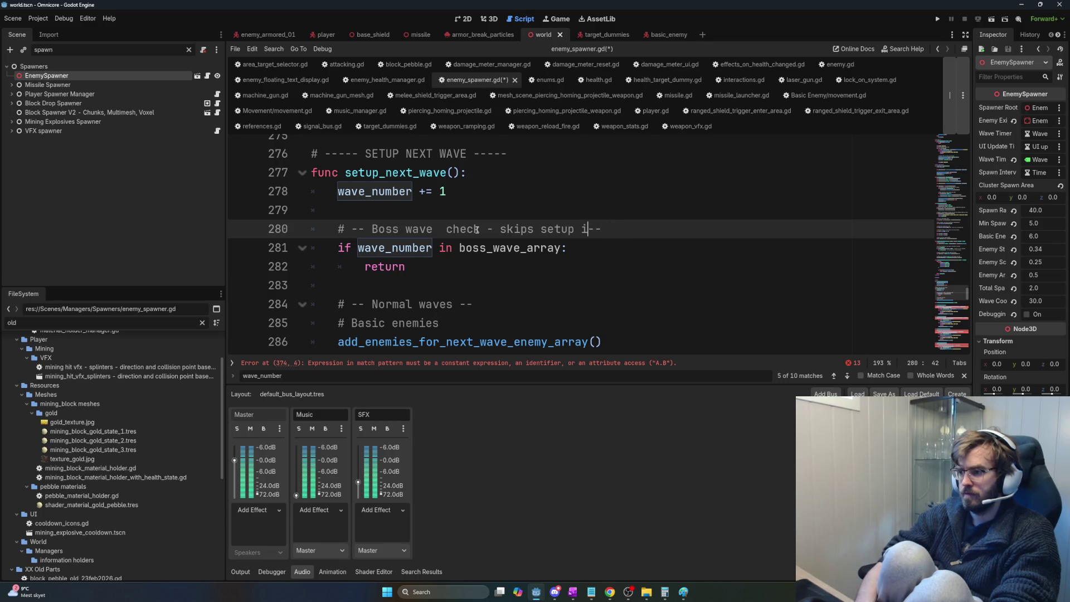
pyautogui.press('BackSpace')
pyautogui.press('BackSpace')
pyautogui.press('BackSpace')
pyautogui.write('Skip setup if n')
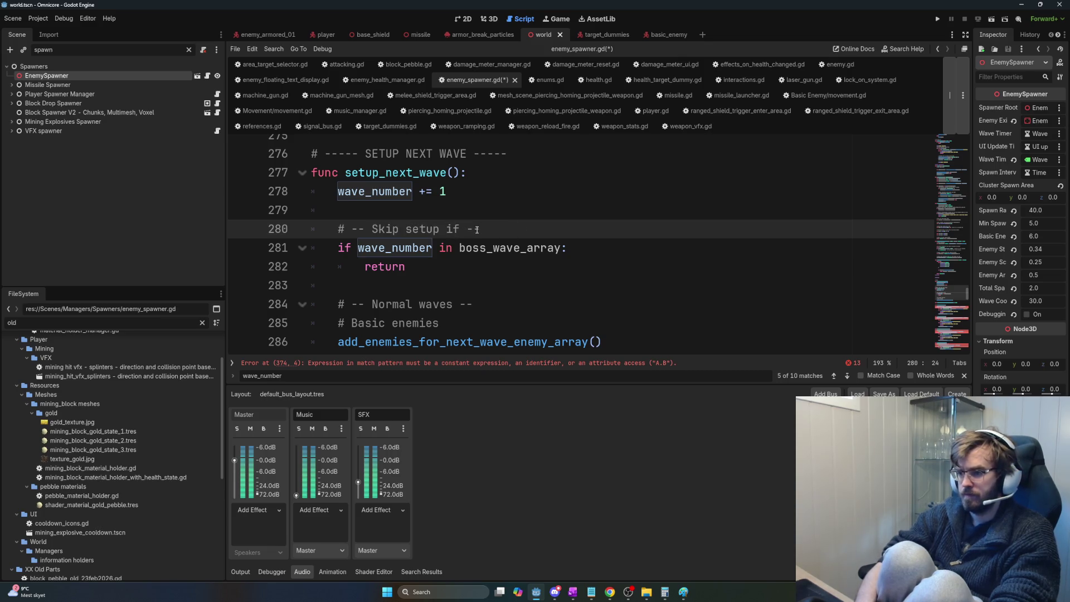
pyautogui.write('ext wave is boss wave')
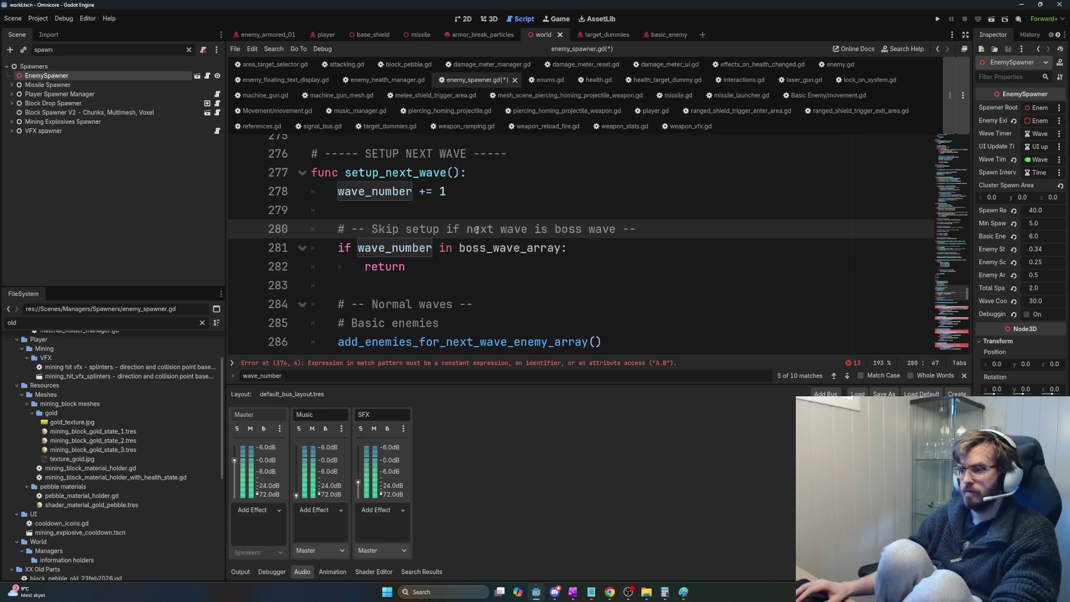
# Review the reworded comment and boss condition, then go to the Basic enemies comment
pyautogui.click(460, 287)
pyautogui.moveTo(405, 228); pyautogui.dragTo(641, 244)
pyautogui.click(641, 244)
pyautogui.click(402, 285)
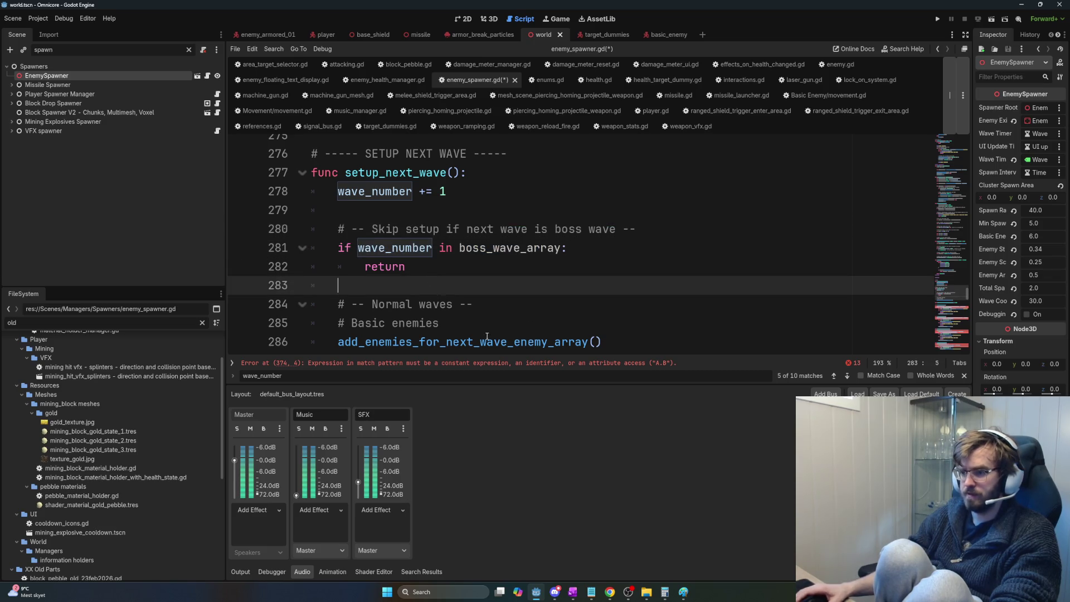
pyautogui.scroll(-2, 401, 303)
pyautogui.click(446, 196)
pyautogui.click(458, 206)
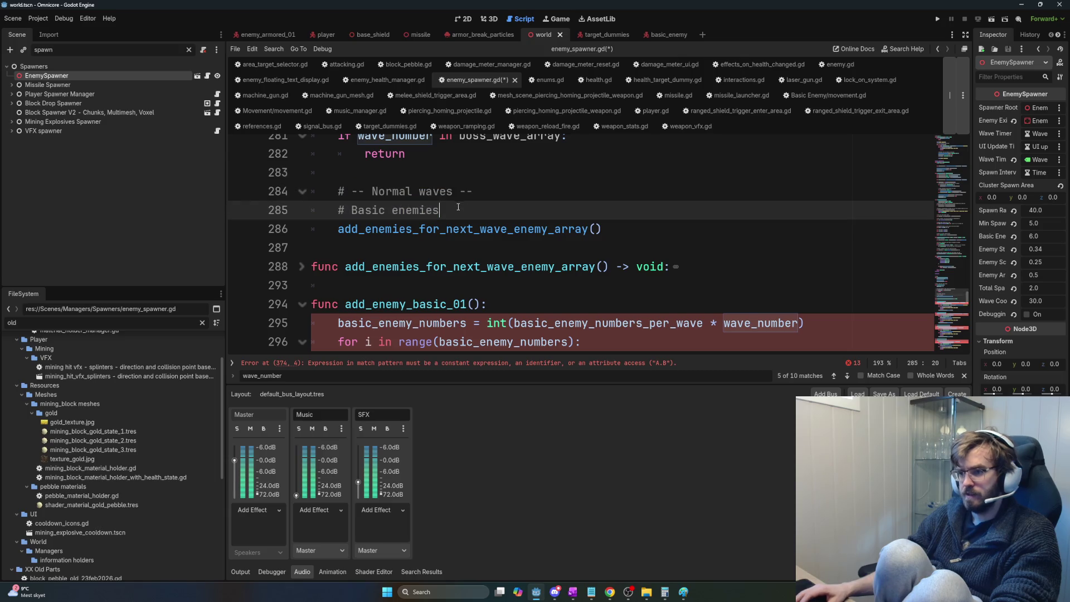
# Delete the '# Basic enemies' comment line
pyautogui.moveTo(605, 230)
pyautogui.mouseDown()
pyautogui.moveTo(308, 212)
pyautogui.moveTo(329, 213)
pyautogui.mouseUp()
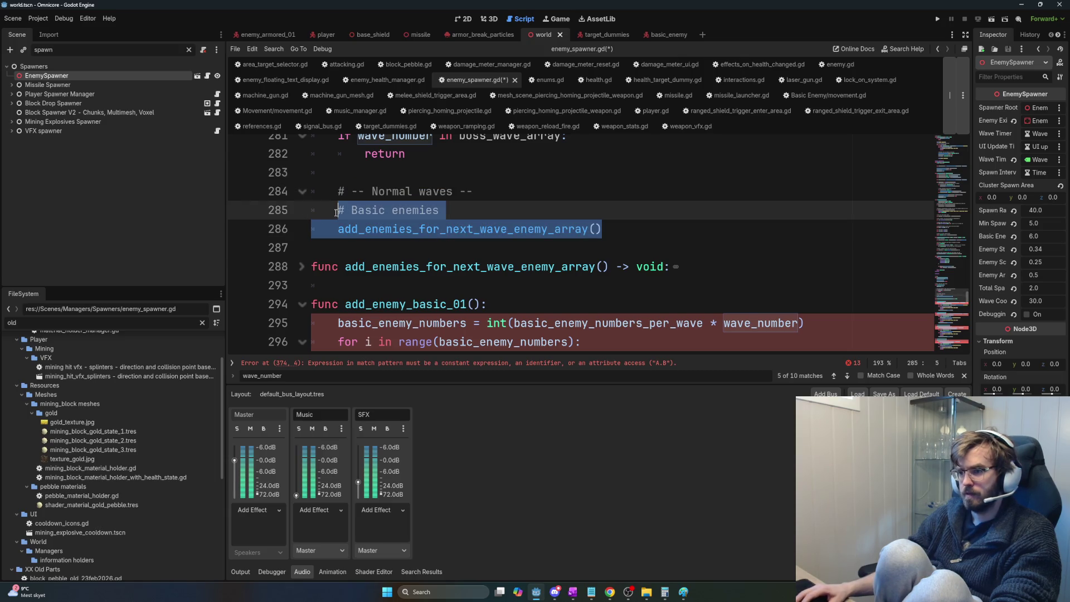
pyautogui.press('Right')
pyautogui.press('Up')
pyautogui.hotkey('shift', 'Home')
pyautogui.press('BackSpace')
pyautogui.press('BackSpace')
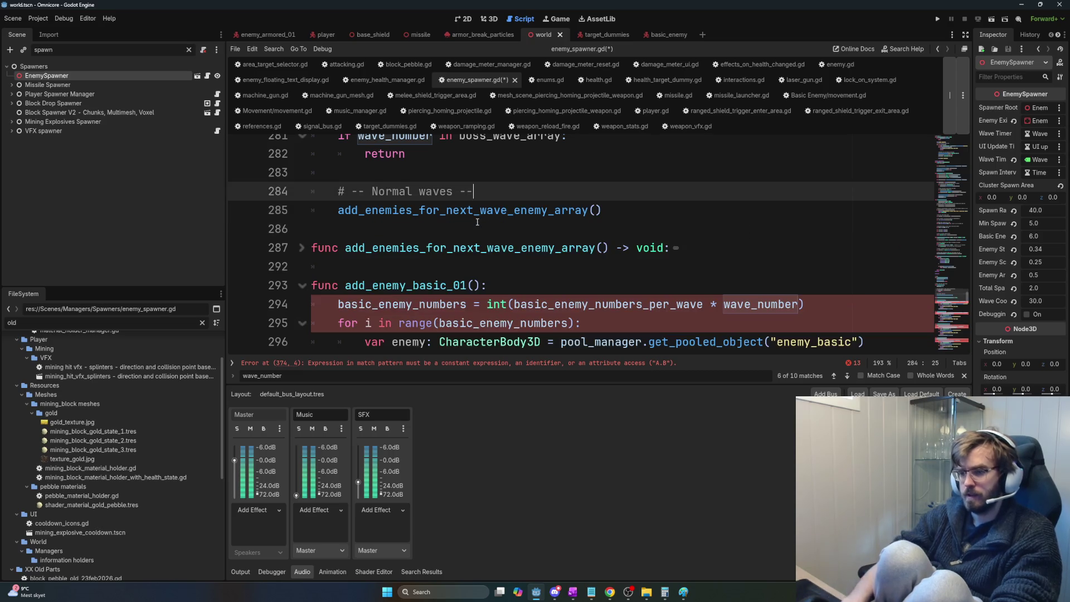
# Unfold add_enemies_for_next_wave_enemy_array and insert blank lines above the Normal waves comment
pyautogui.click(302, 248)
pyautogui.scroll(-3, 490, 269)
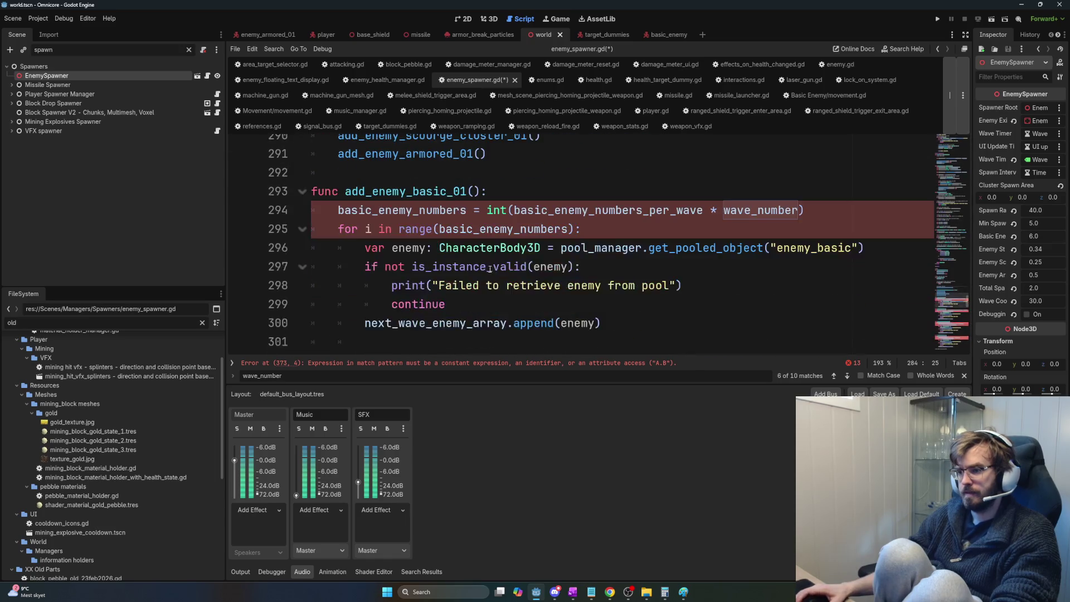
pyautogui.scroll(2, 490, 269)
pyautogui.moveTo(558, 267)
pyautogui.mouseDown()
pyautogui.moveTo(312, 229)
pyautogui.moveTo(558, 269)
pyautogui.moveTo(285, 209)
pyautogui.mouseUp()
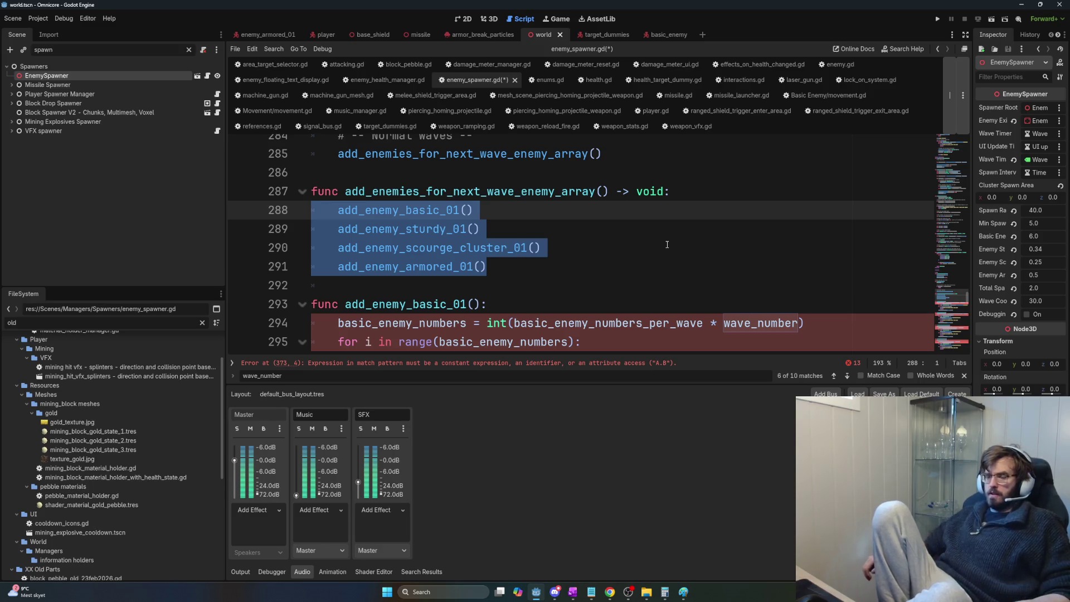
pyautogui.scroll(1, 539, 191)
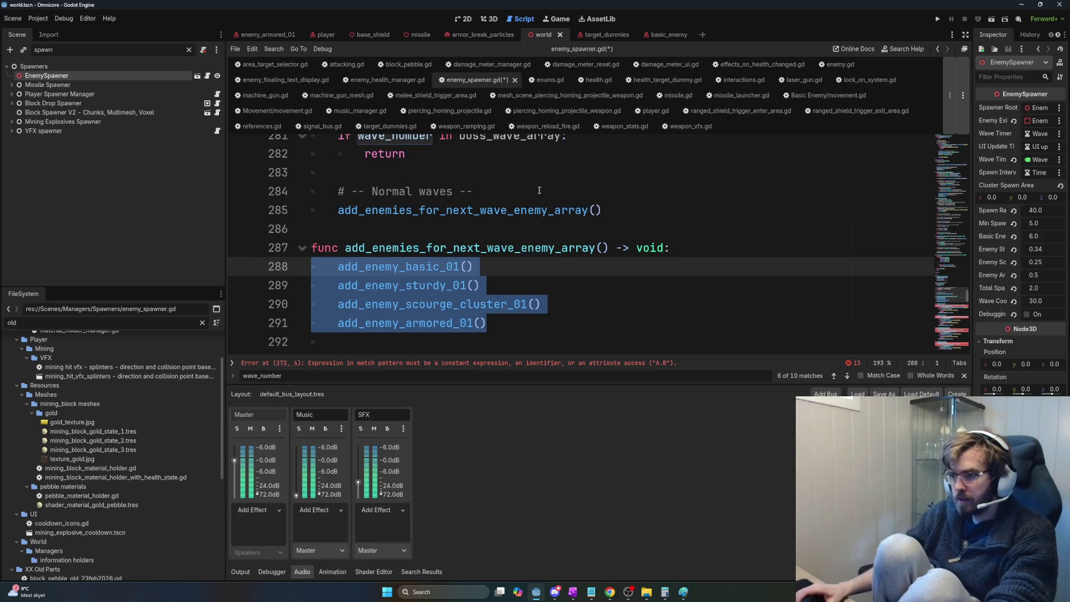
pyautogui.click(485, 174)
pyautogui.press('Return')
pyautogui.press('Return')
pyautogui.press('Up')
# Type an '# Update total health' comment and search the script for total_enemy_health
pyautogui.write('# Updat')
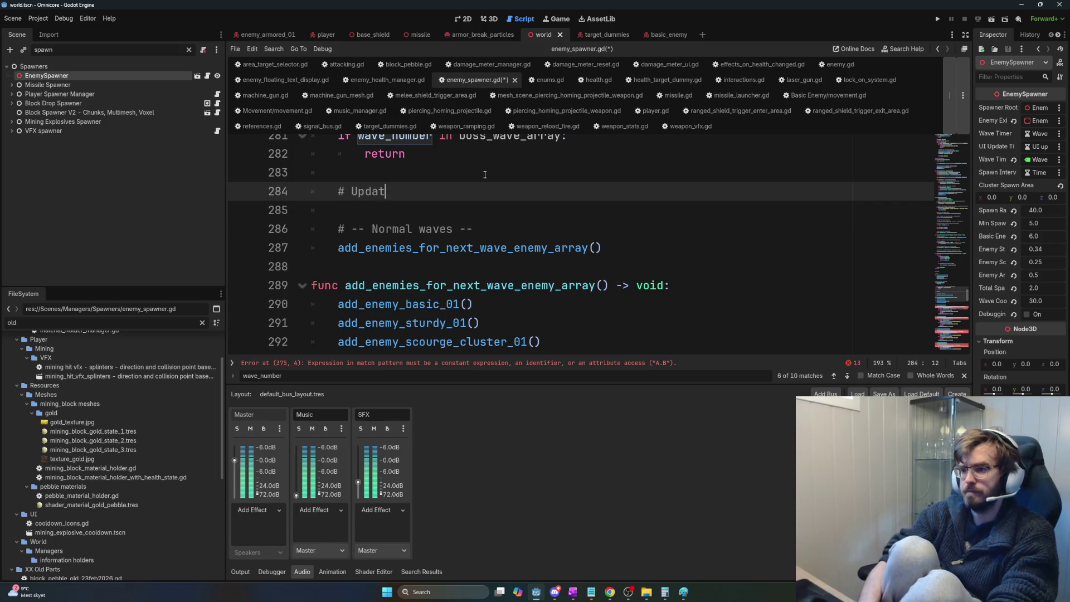
pyautogui.write('tal heatlh')
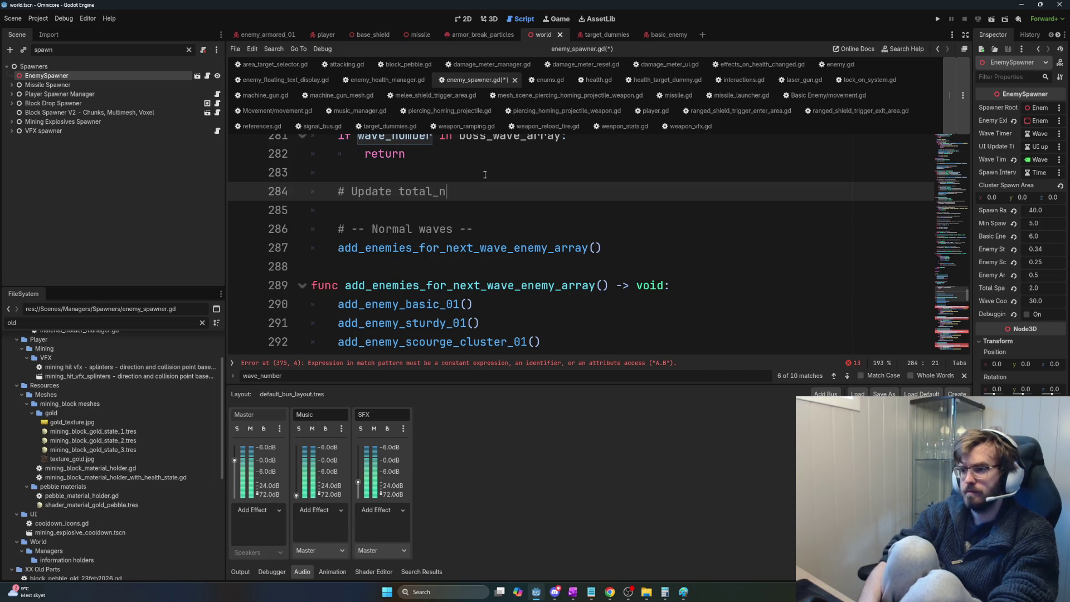
pyautogui.write('health')
pyautogui.doubleClick(479, 184)
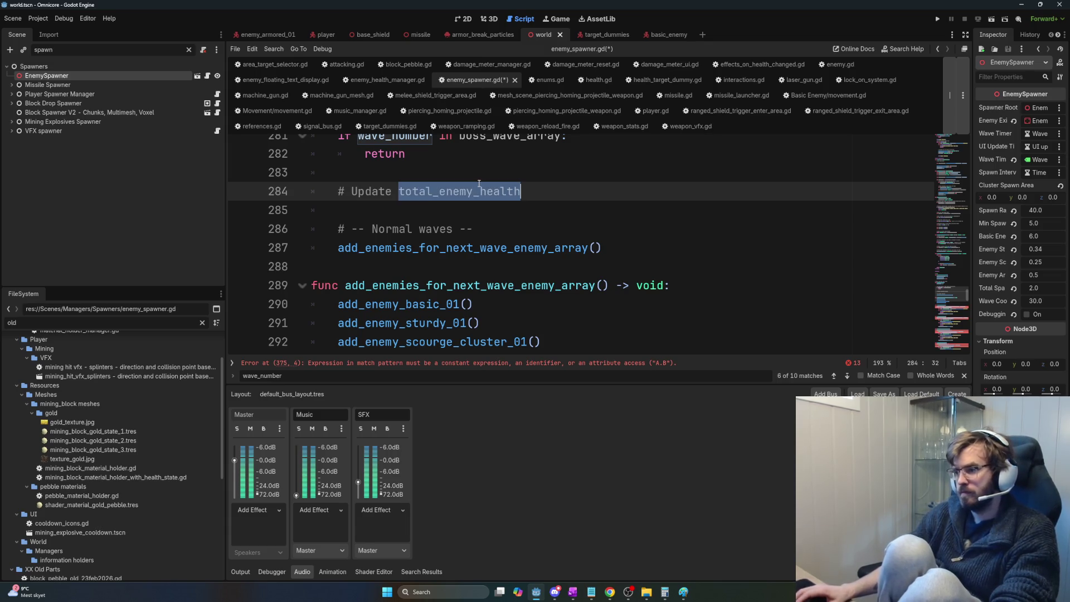
pyautogui.hotkey('ctrl', 'Home')
pyautogui.scroll(-5, 561, 264)
pyautogui.scroll(-3, 561, 264)
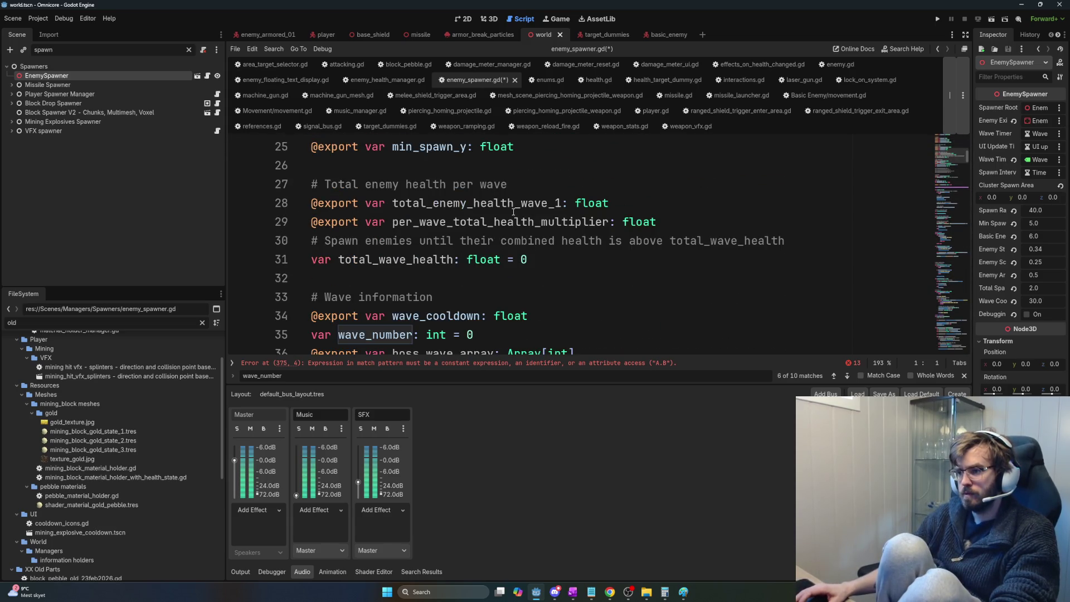
pyautogui.doubleClick(405, 262)
pyautogui.hotkey('ctrl', 'f')
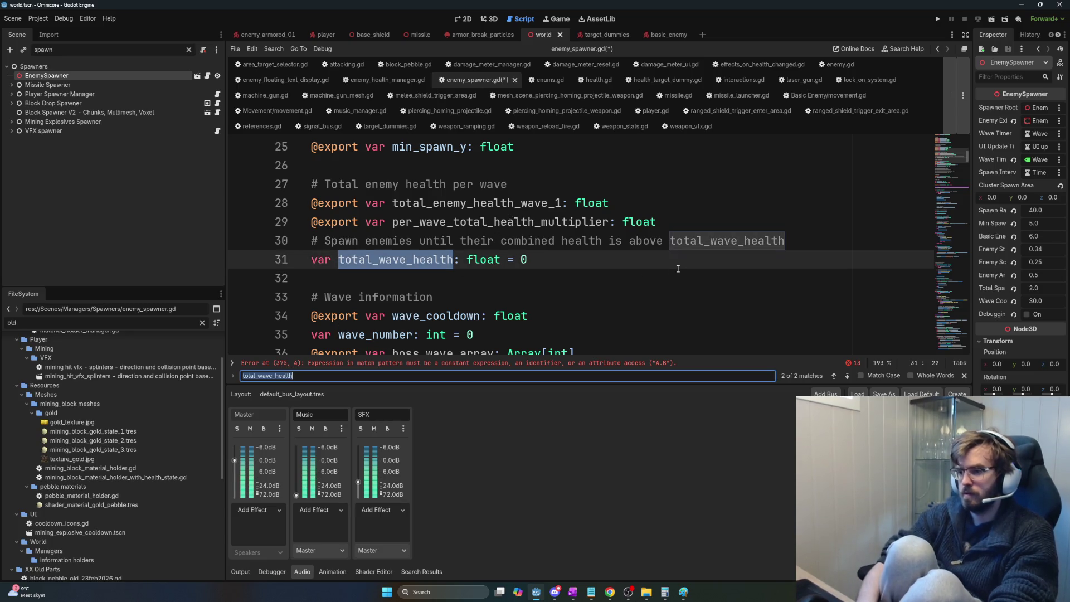
pyautogui.click(414, 260)
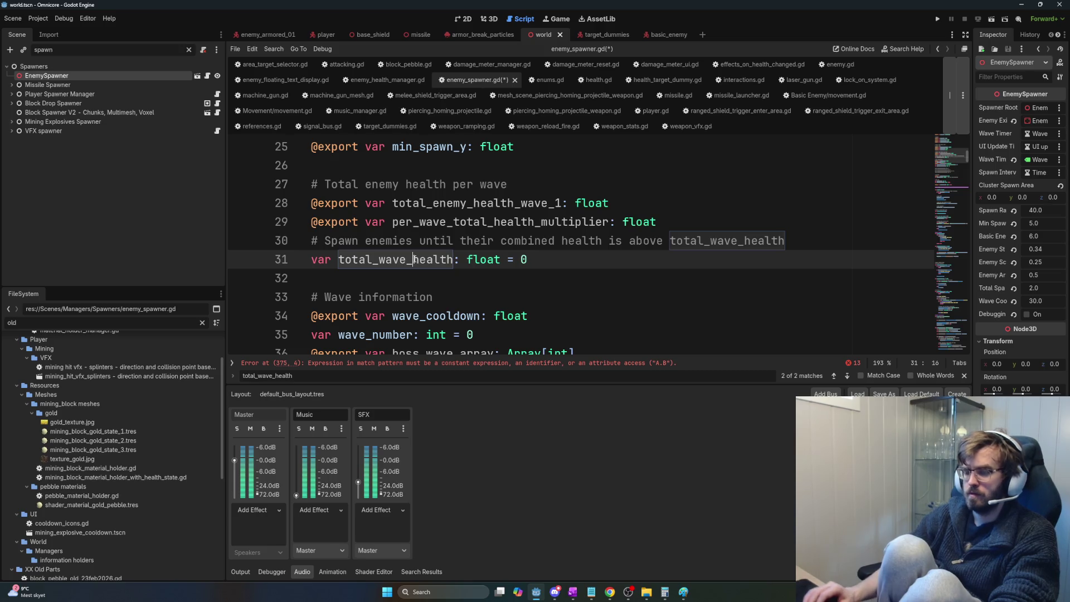
pyautogui.hotkey('ctrl', 'f')
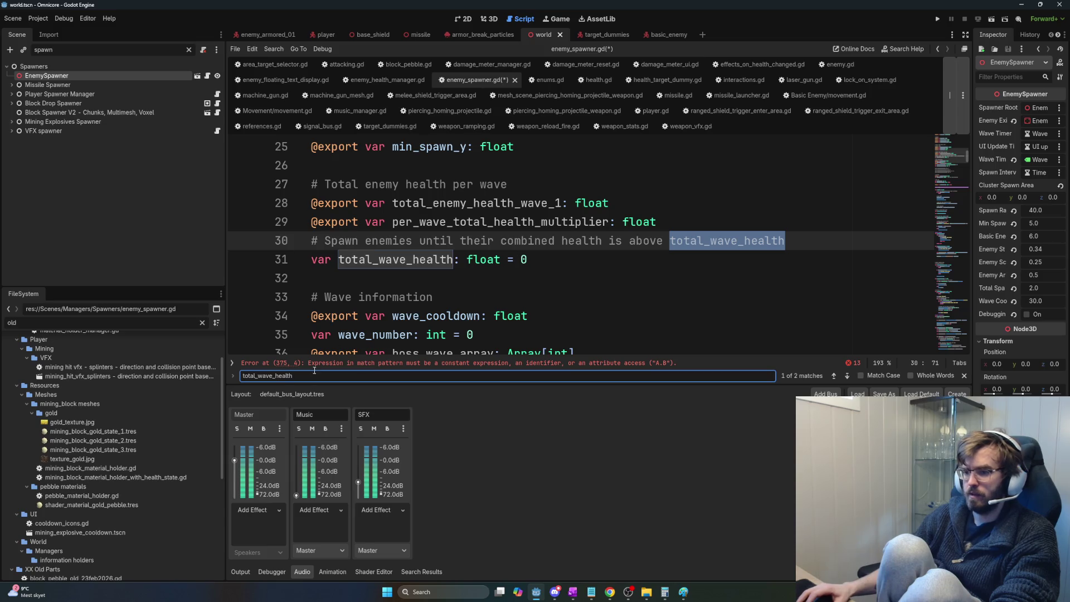
pyautogui.press('BackSpace')
pyautogui.press('BackSpace')
pyautogui.press('BackSpace')
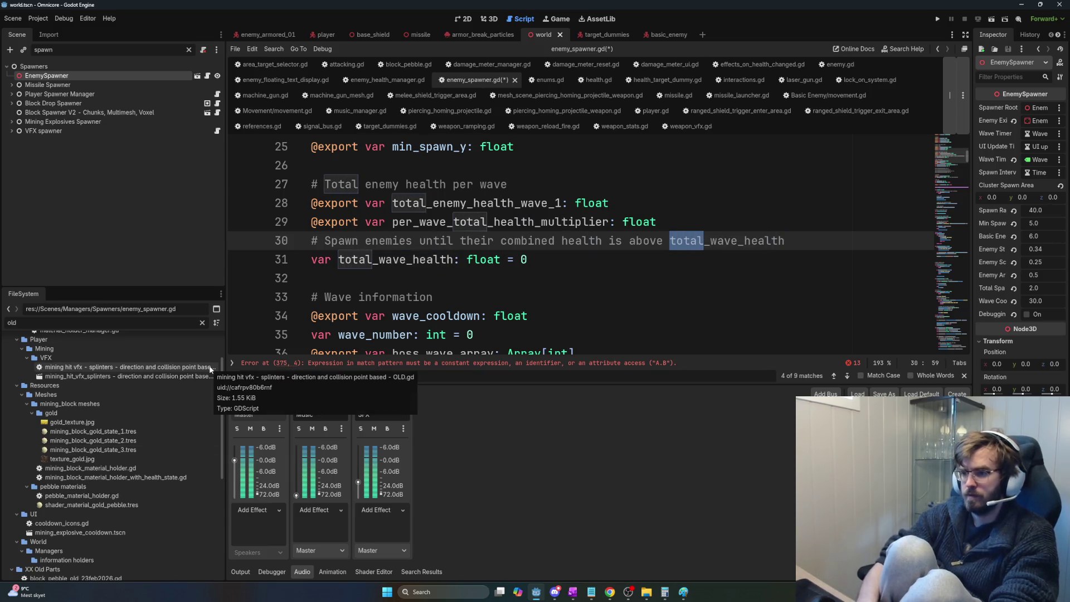
pyautogui.write('_enemy')
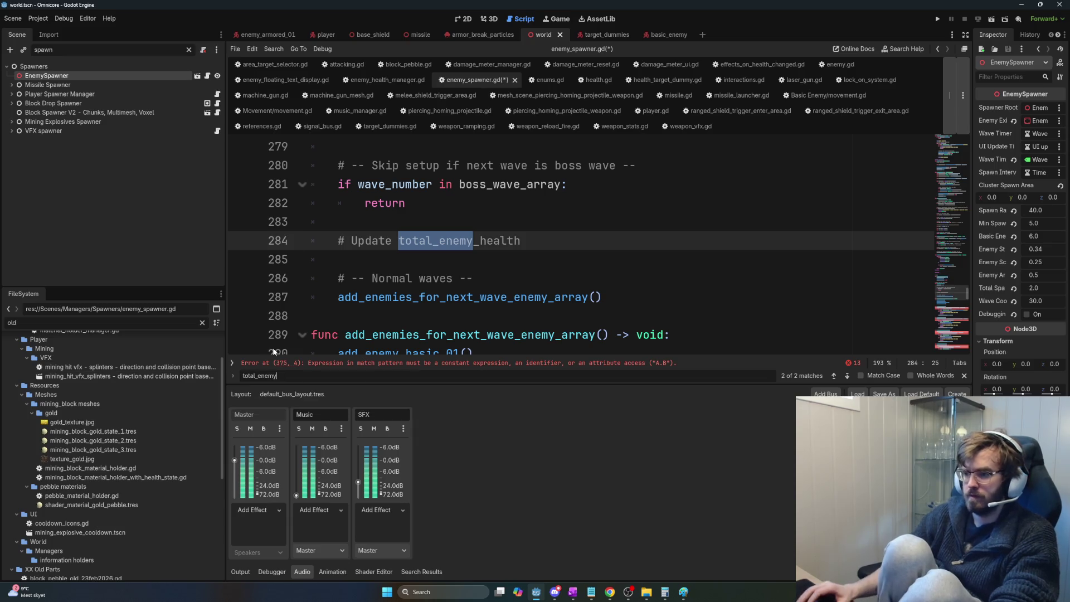
# Rename enemy to wave on line 284 and remove the '# Update' comment prefix
pyautogui.moveTo(453, 240); pyautogui.dragTo(474, 240)
pyautogui.write('wave')
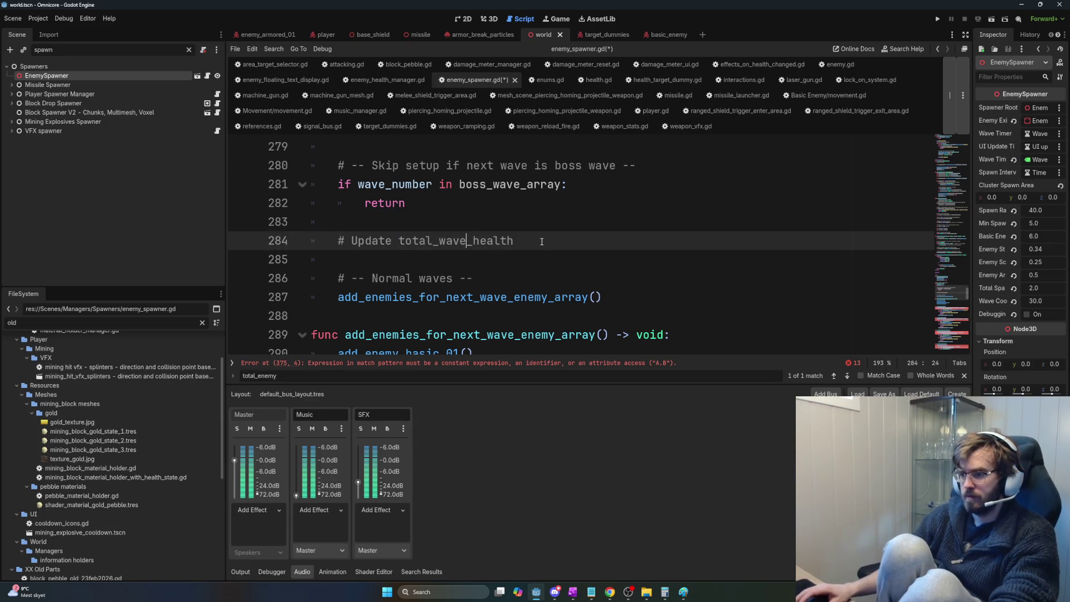
pyautogui.click(385, 238)
pyautogui.press('BackSpace')
pyautogui.press('BackSpace')
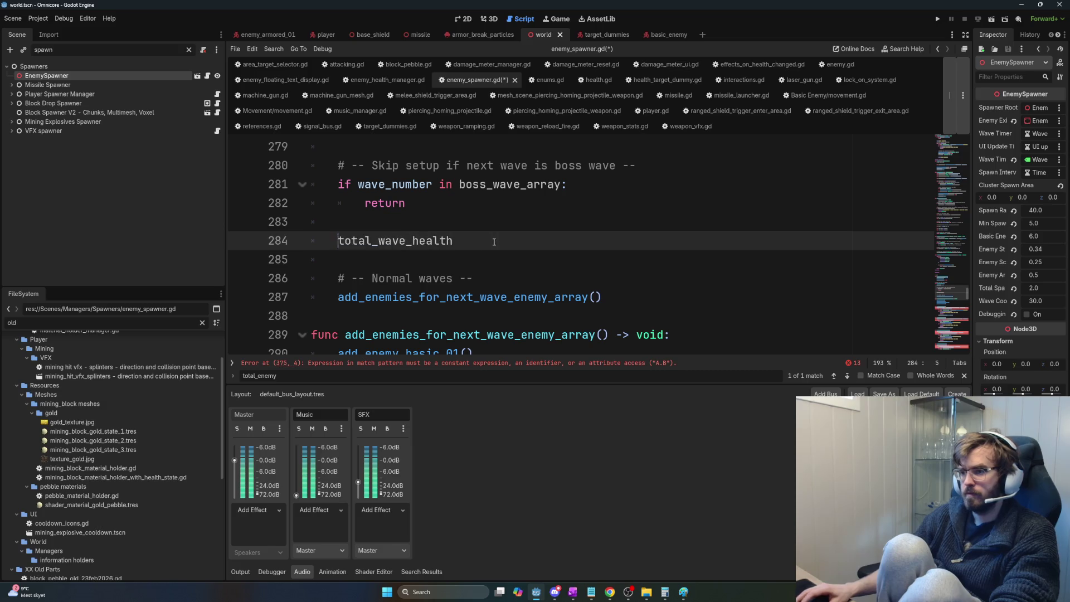
# On line 284, multiply total_enemy_health_wave_1 by wave_number and per_wave_total_health_multiplier
pyautogui.click(497, 240)
pyautogui.write('= ')
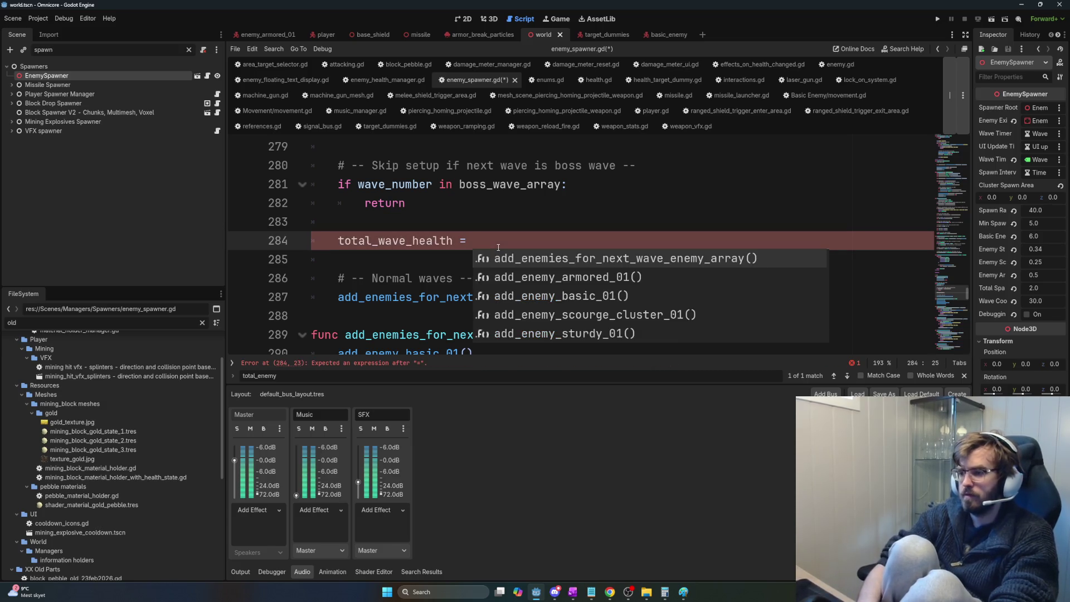
pyautogui.write('wave_number')
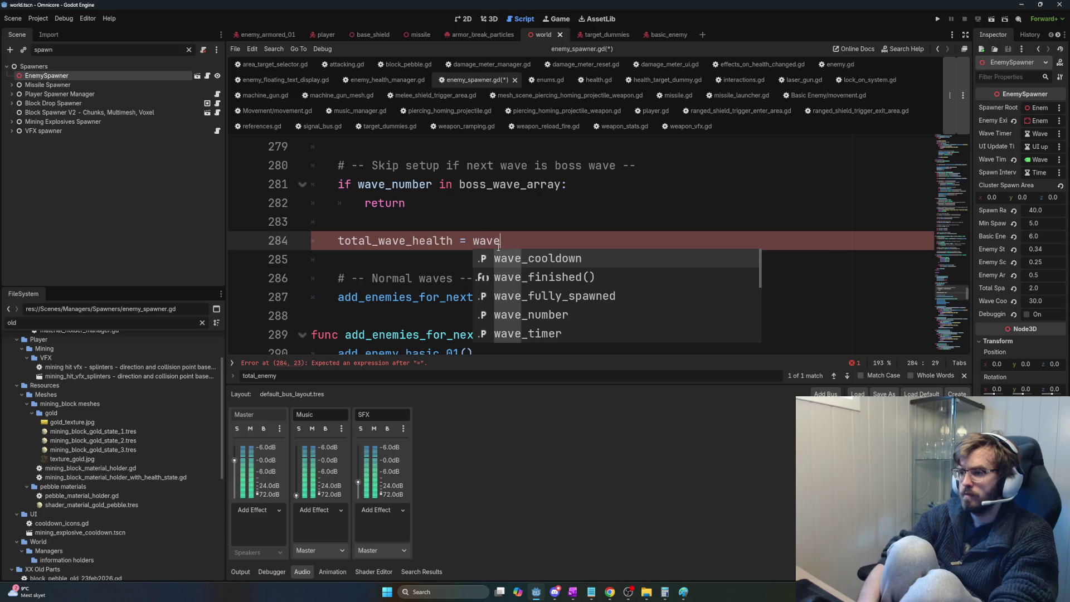
pyautogui.hotkey('ctrl', 'Left')
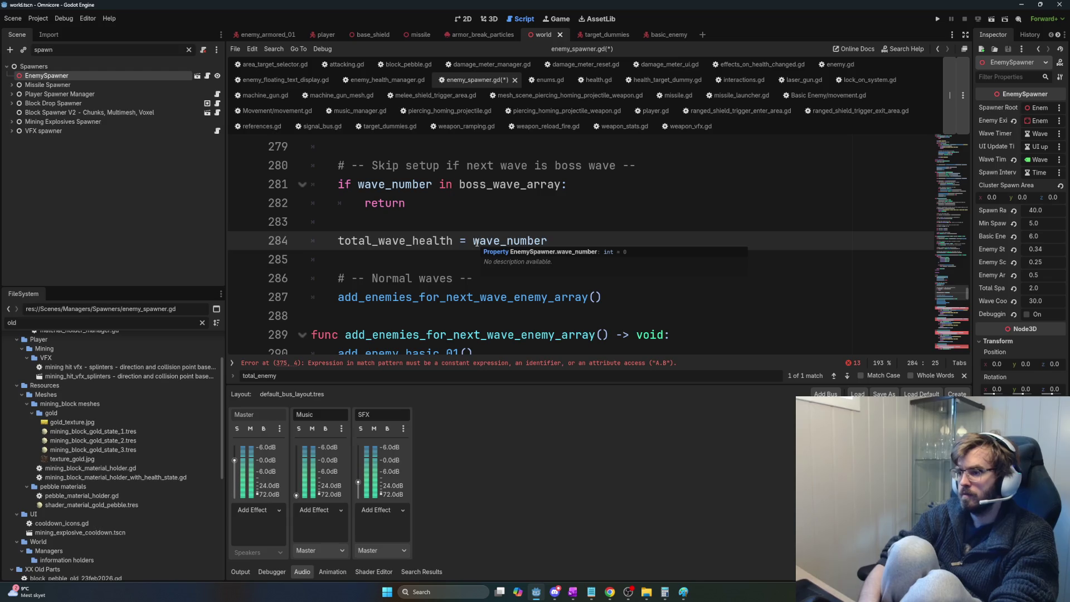
pyautogui.write('total')
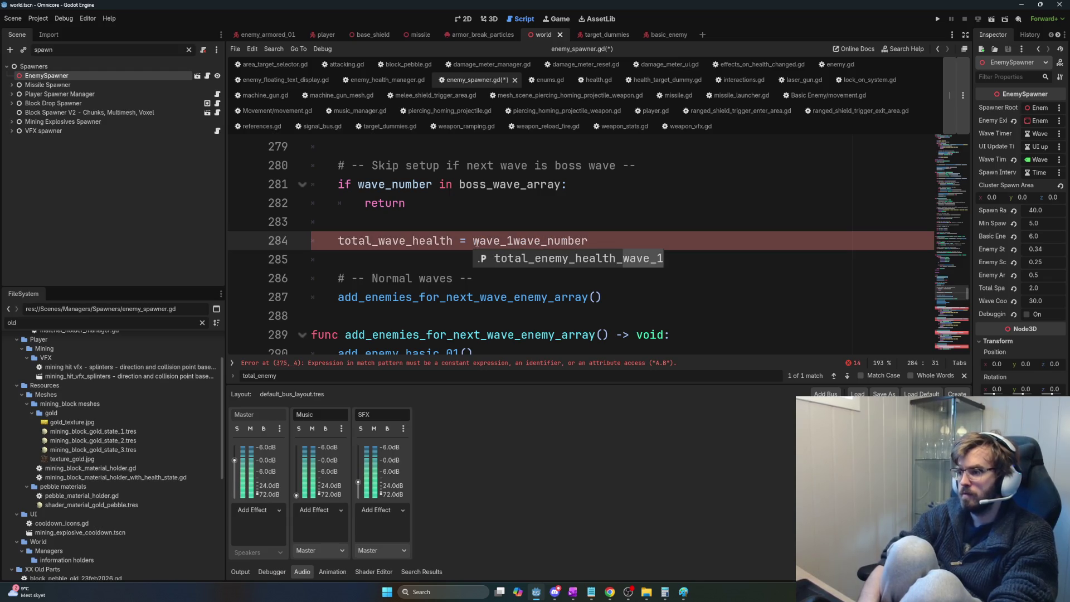
pyautogui.press('Tab')
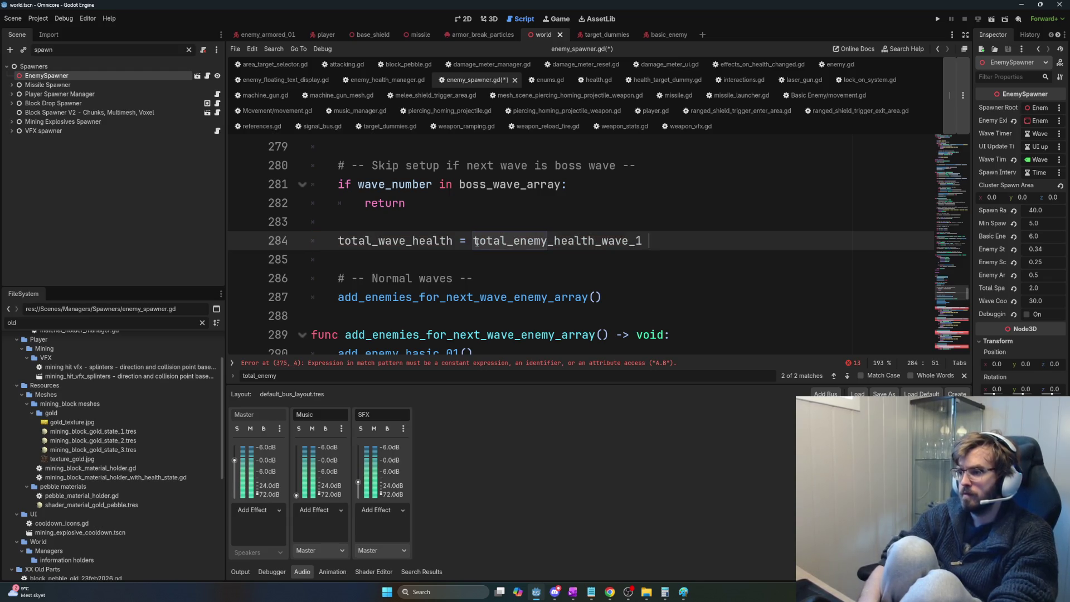
pyautogui.write('wave')
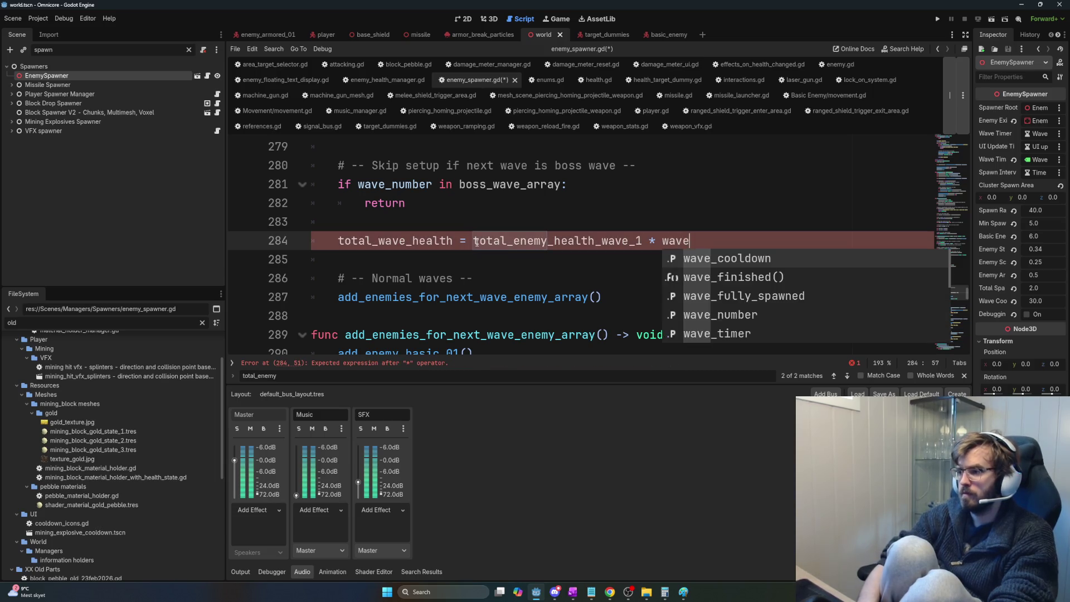
pyautogui.press('Down')
pyautogui.press('Down')
pyautogui.press('Down')
pyautogui.press('Return')
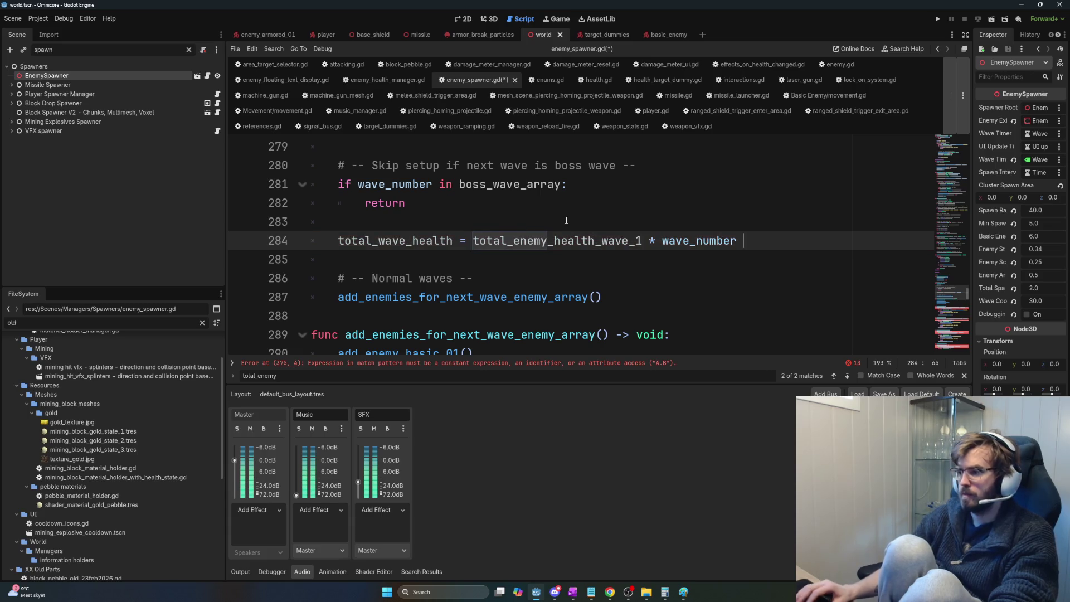
pyautogui.write('tot')
pyautogui.press('BackSpace')
pyautogui.press('BackSpace')
pyautogui.press('BackSpace')
pyautogui.write('total')
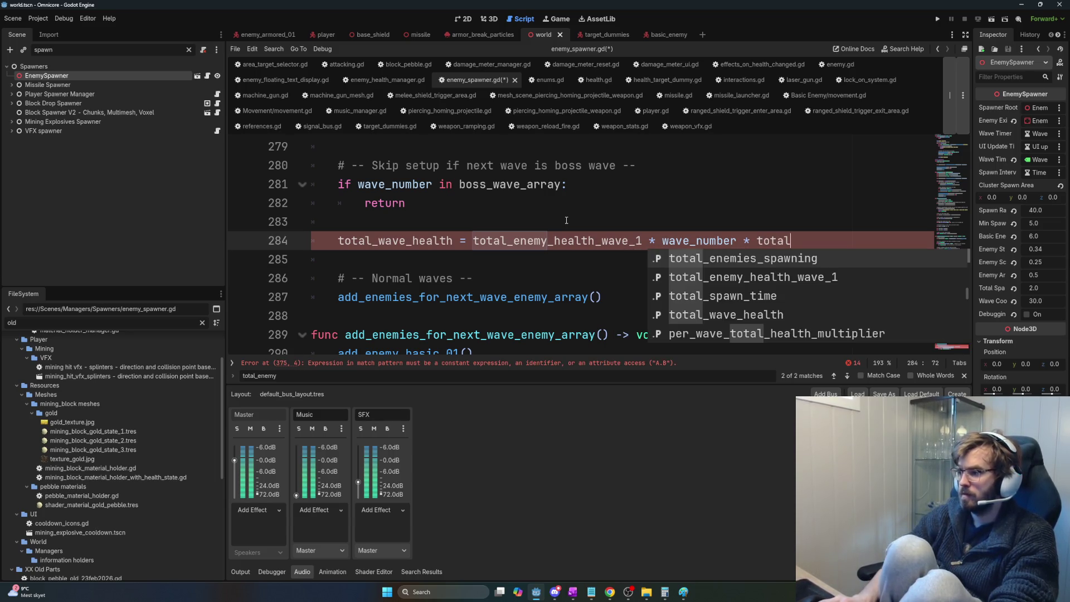
pyautogui.press('Down')
pyautogui.press('Down')
pyautogui.press('Down')
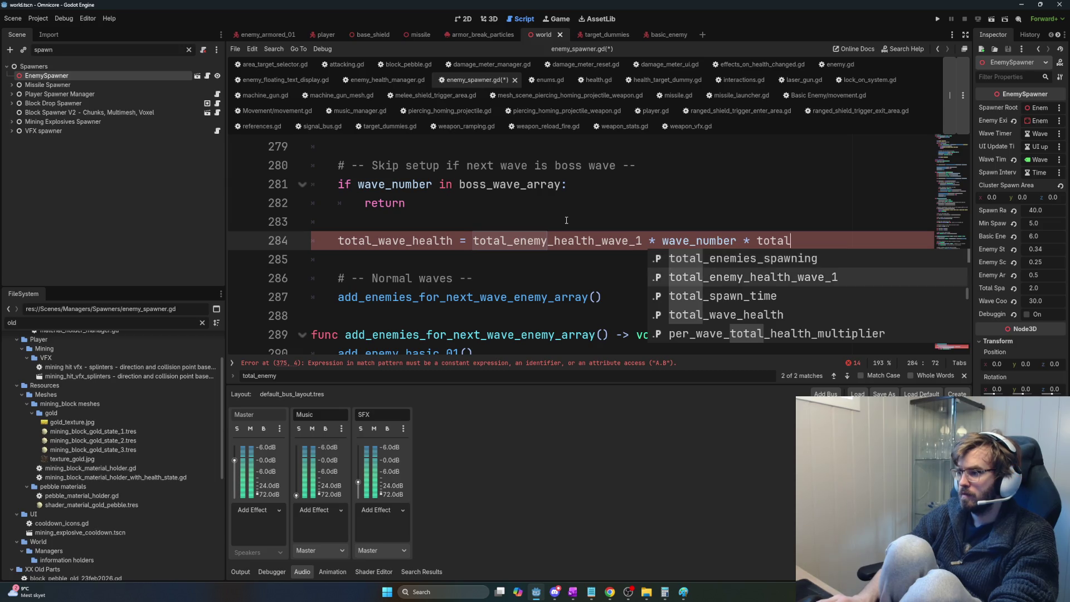
pyautogui.press('Return')
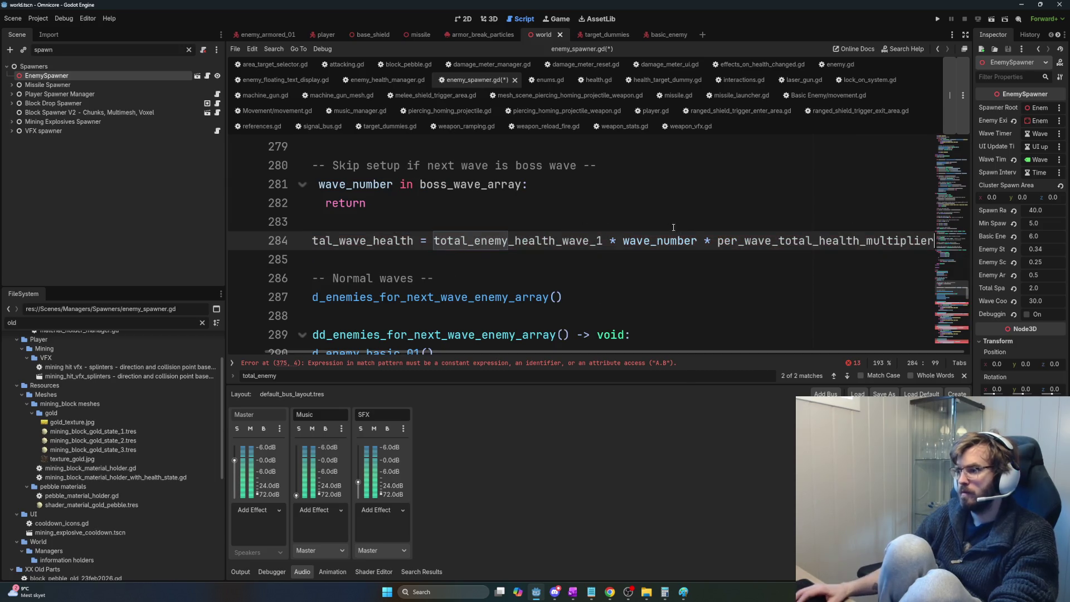
# Split the expression over lines 284–286 with backslash line continuations
pyautogui.click(433, 241)
pyautogui.write('\\')
pyautogui.press('Return')
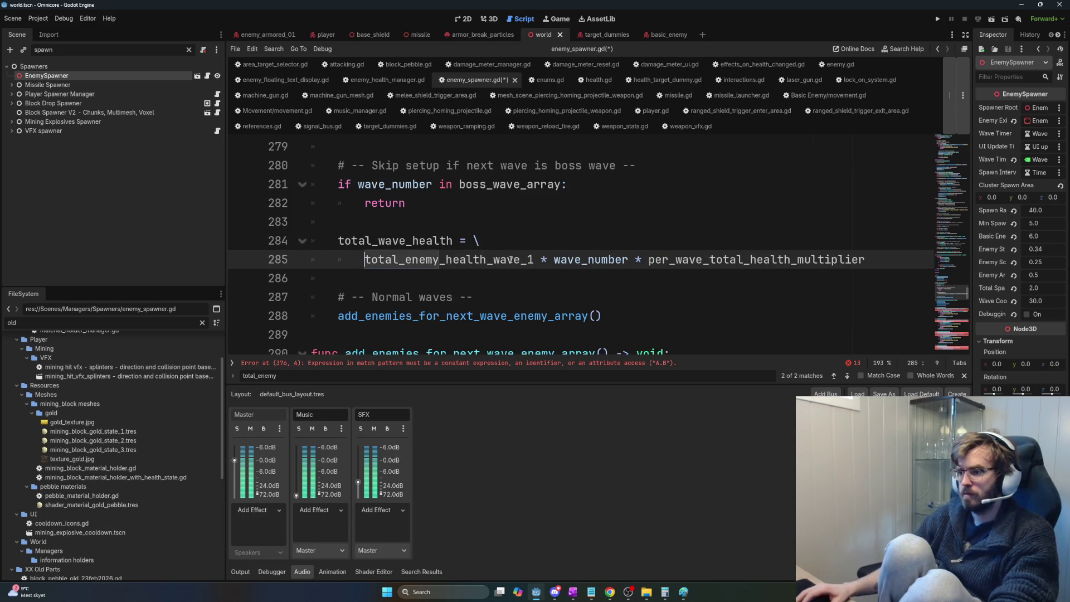
pyautogui.click(542, 260)
pyautogui.write('\\')
pyautogui.press('Return')
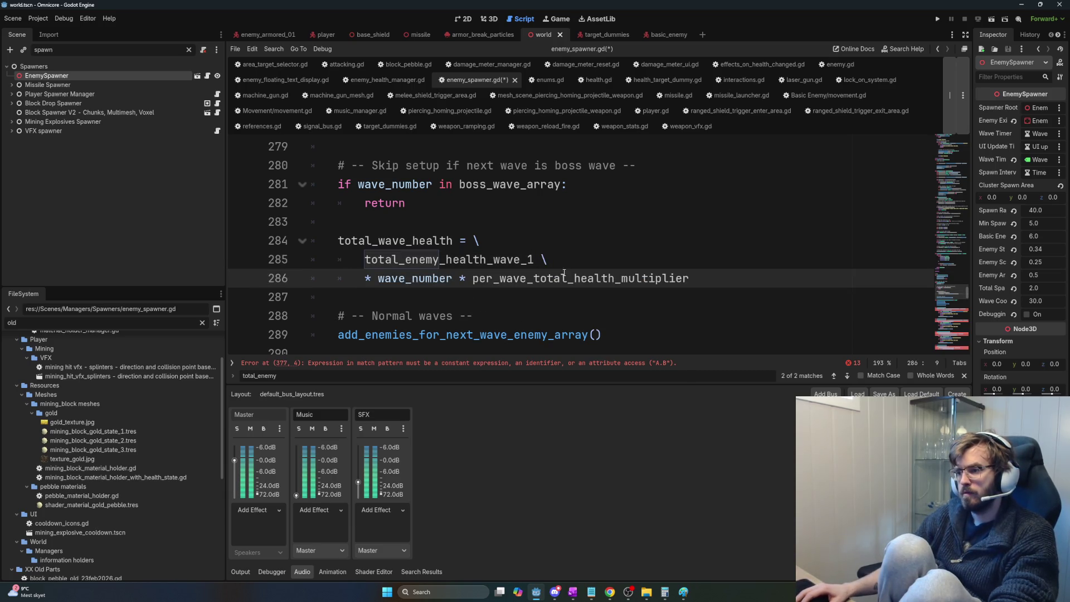
# Wrap the multiplier as (1 + (wave_number * per_wave_total_health_multiplier)) and cut it out
pyautogui.doubleClick(585, 280)
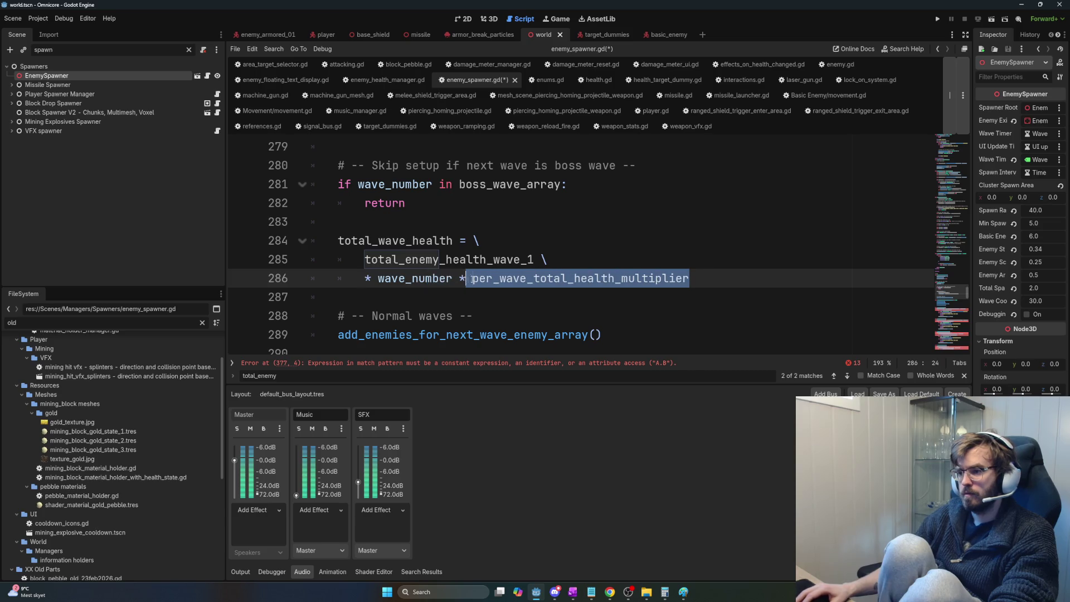
pyautogui.click(473, 279)
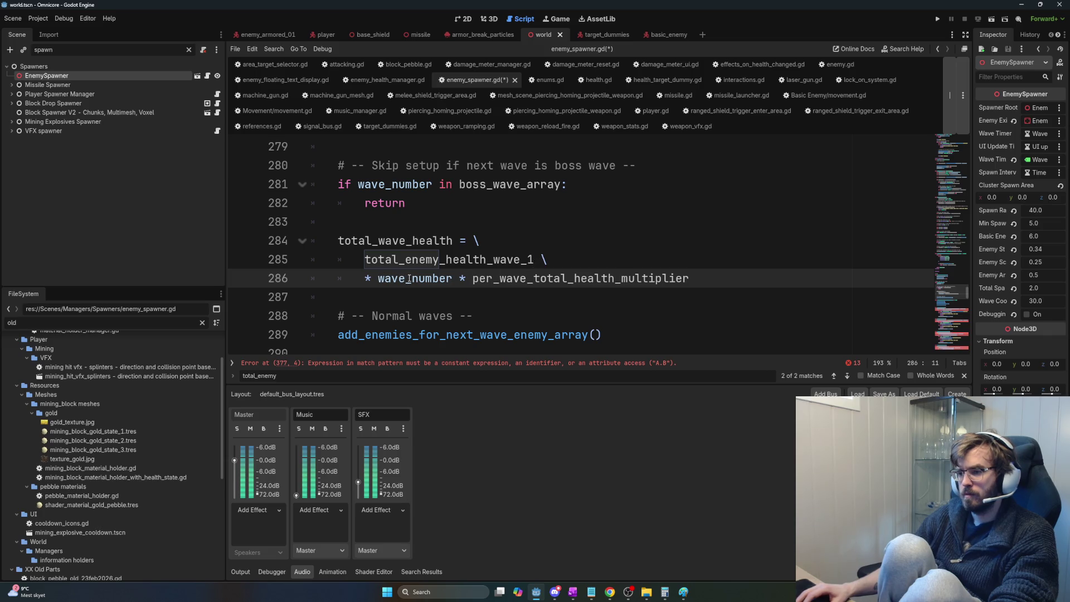
pyautogui.write('1+')
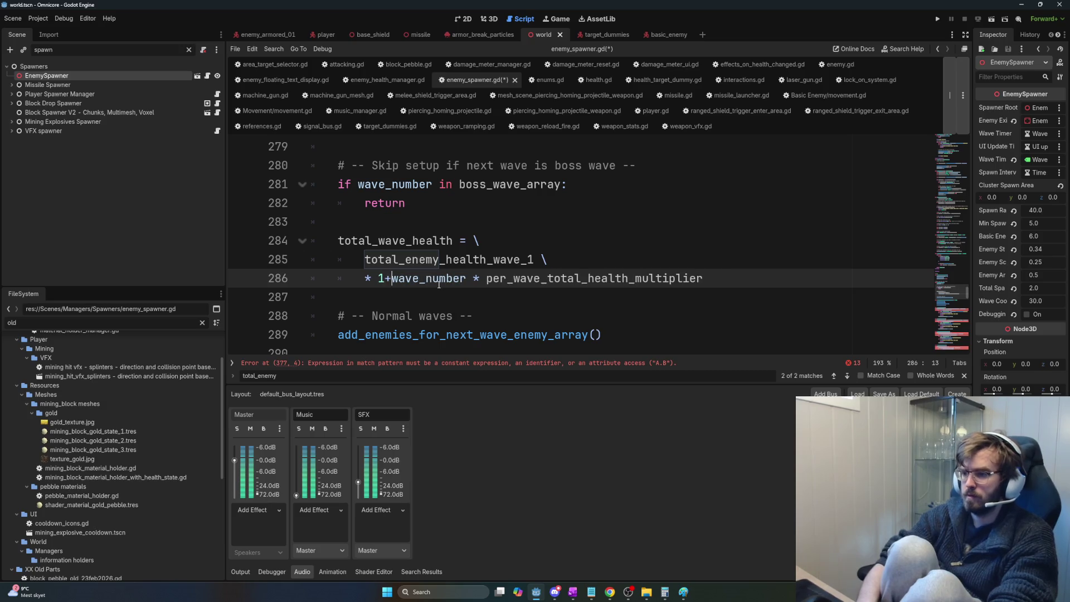
pyautogui.press('BackSpace')
pyautogui.press('BackSpace')
pyautogui.press('BackSpace')
pyautogui.write('(1+')
pyautogui.press('BackSpace')
pyautogui.press('BackSpace')
pyautogui.write('1 + (')
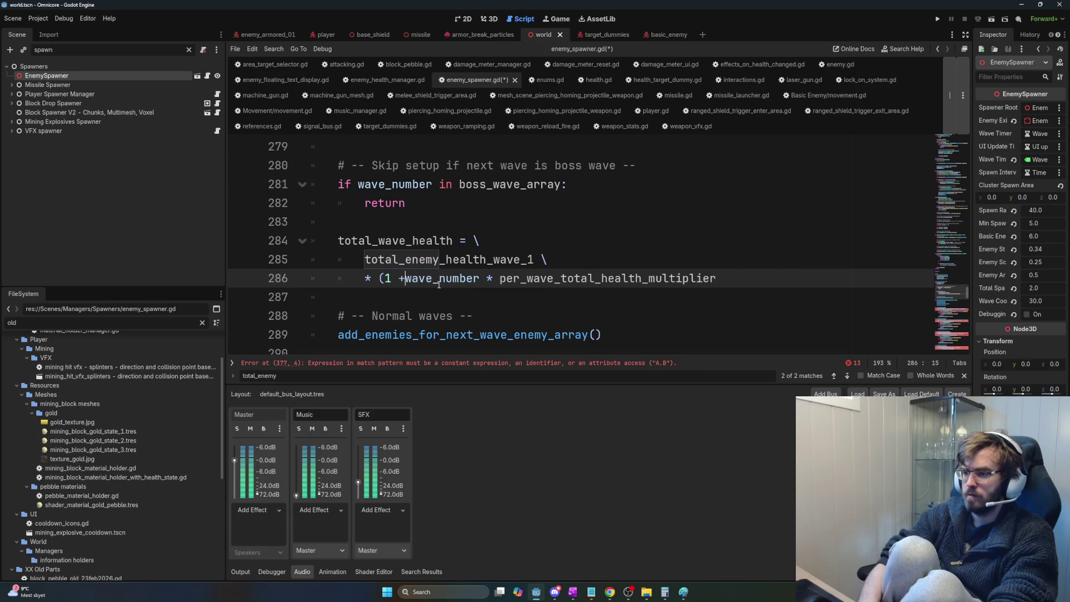
pyautogui.click(760, 285)
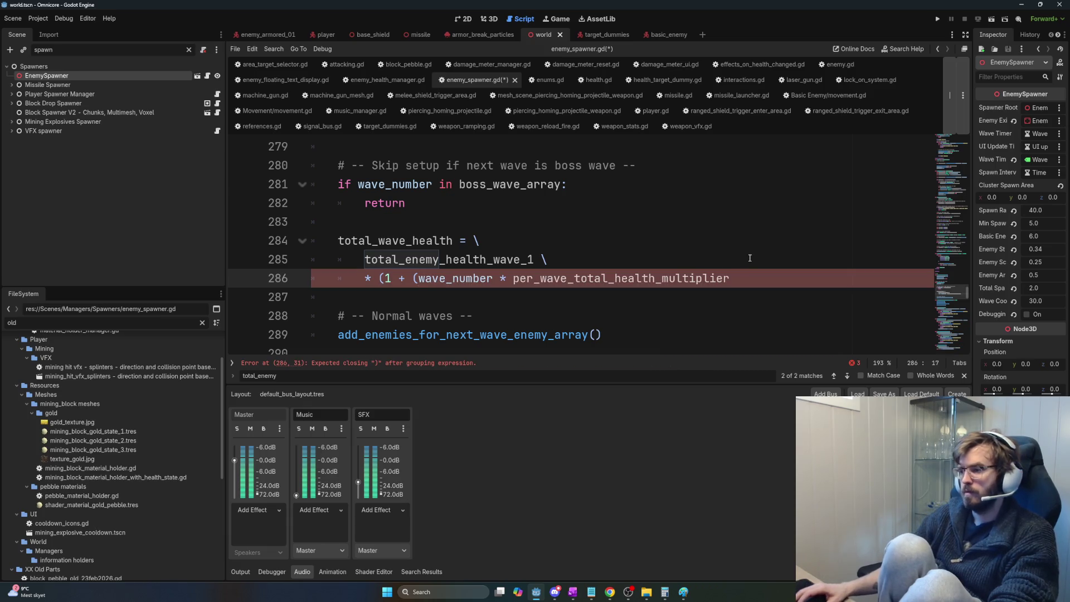
pyautogui.write('))')
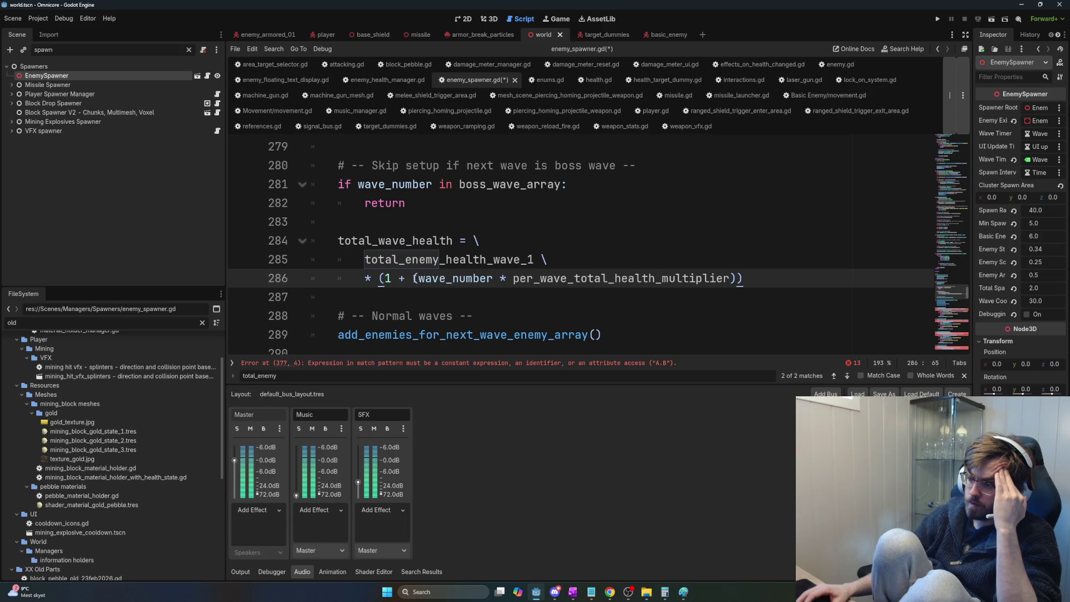
pyautogui.moveTo(747, 278)
pyautogui.mouseDown()
pyautogui.moveTo(385, 260)
pyautogui.moveTo(379, 277)
pyautogui.mouseUp()
pyautogui.hotkey('ctrl', 'x')
pyautogui.click(381, 240)
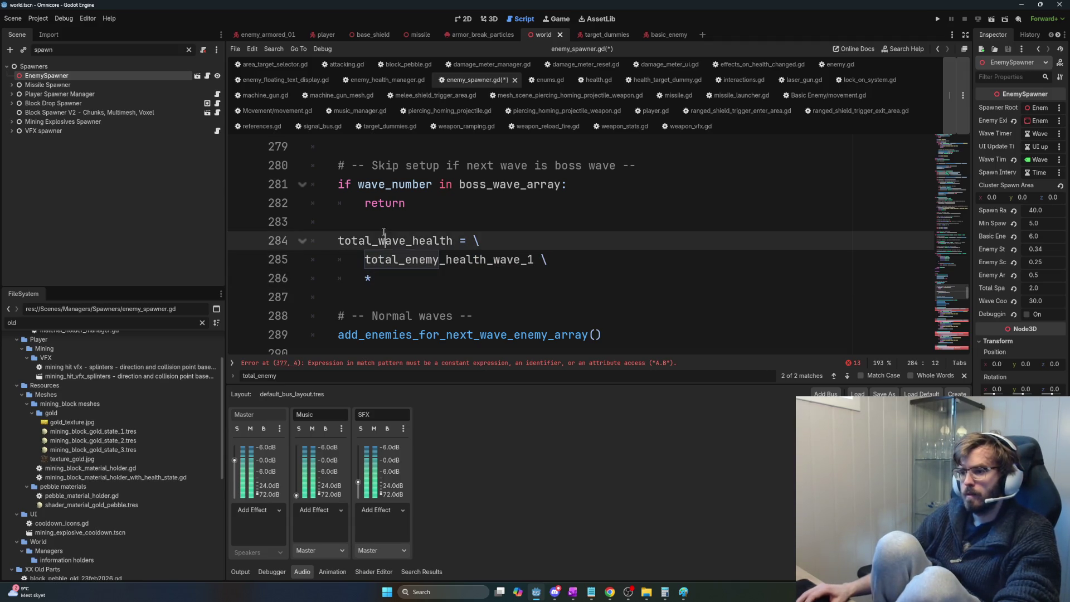
# Above total_wave_health, add var current_wave_health_multiplier = (1 + (wave_number * per_wave_total_health_multiplier))
pyautogui.hotkey('ctrl', 'shift', 'Return')
pyautogui.write('curre')
pyautogui.press('BackSpace')
pyautogui.press('BackSpace')
pyautogui.press('BackSpace')
pyautogui.press('BackSpace')
pyautogui.write('var current_wave_health_')
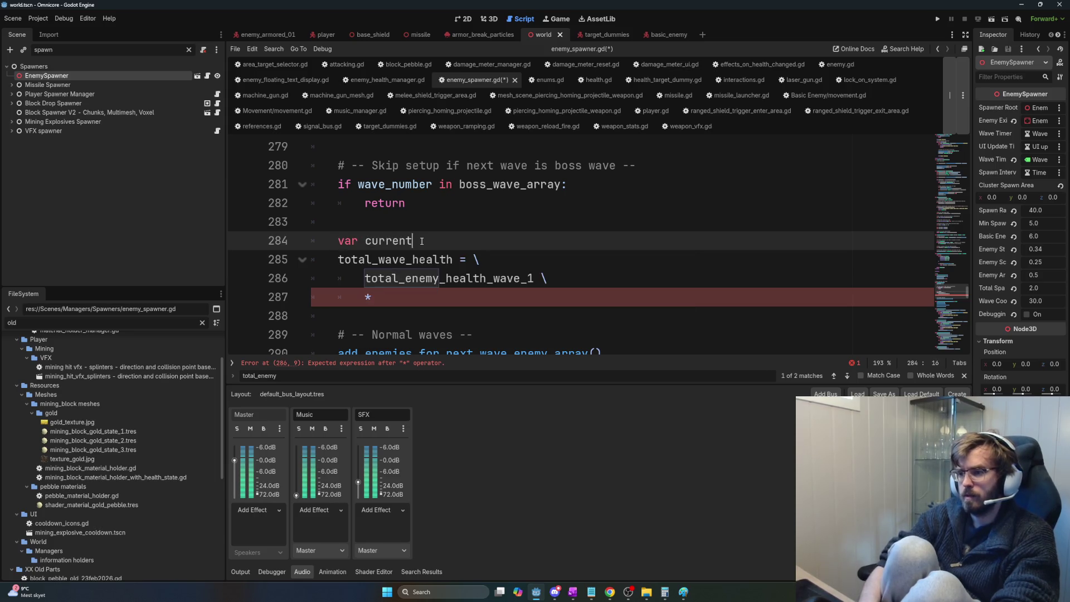
pyautogui.write('multi')
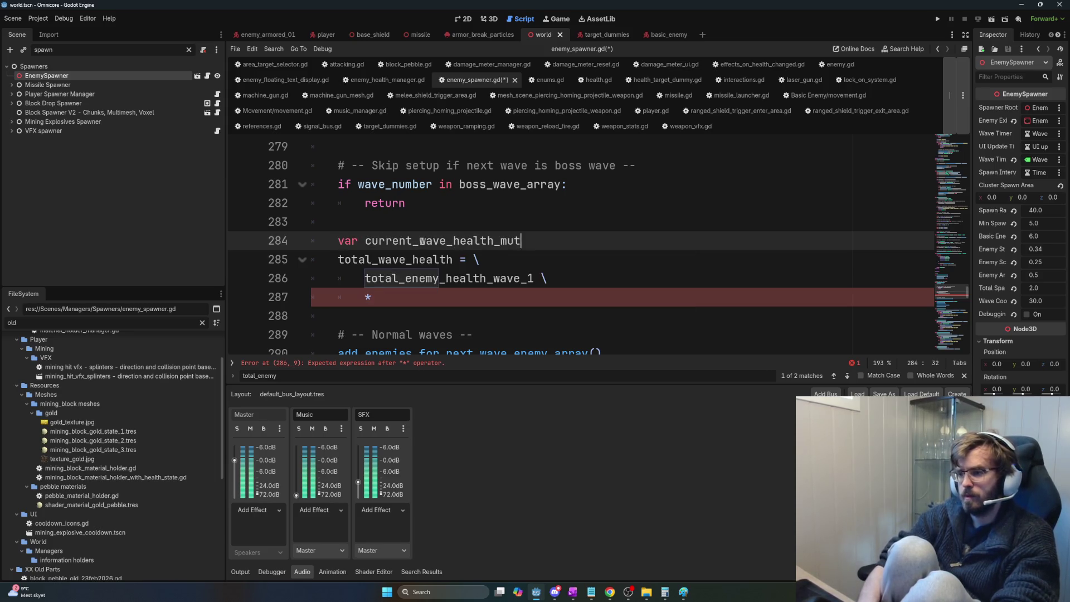
pyautogui.write('plier =')
pyautogui.hotkey('ctrl', 'v')
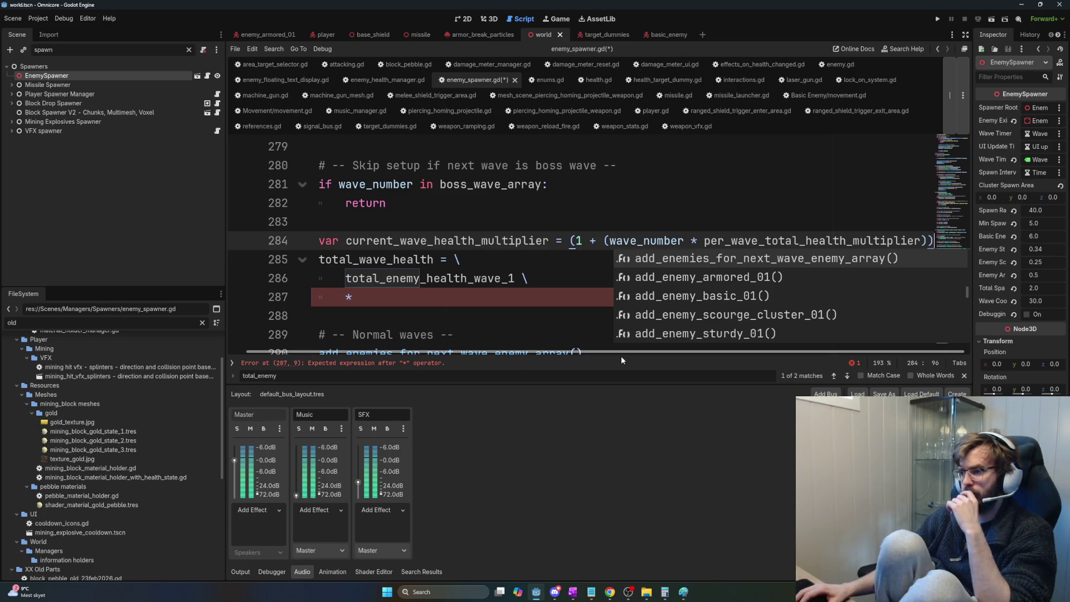
pyautogui.click(773, 241)
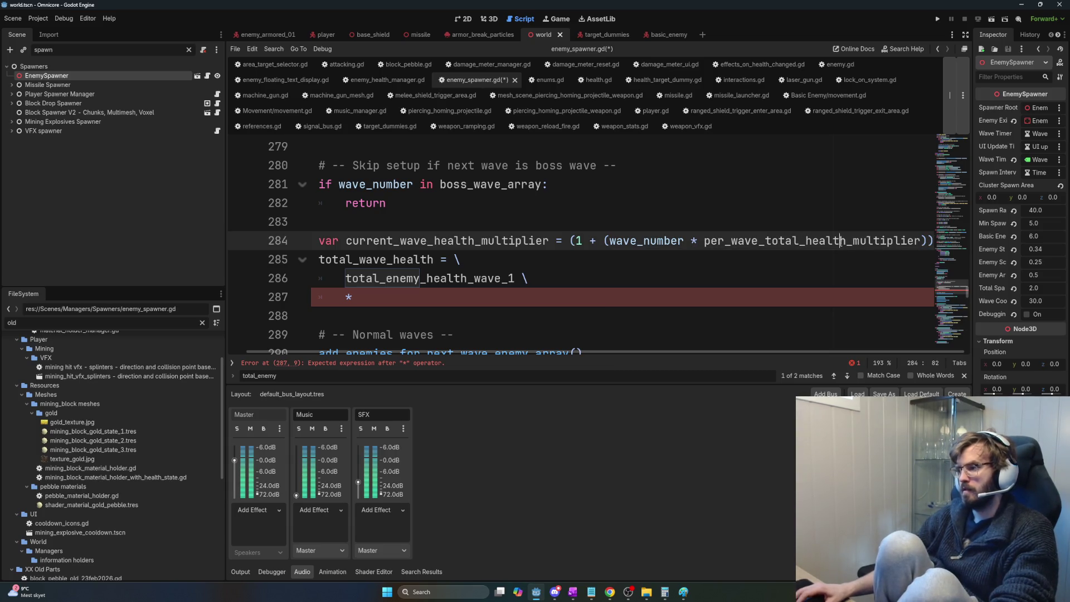
pyautogui.doubleClick(771, 244)
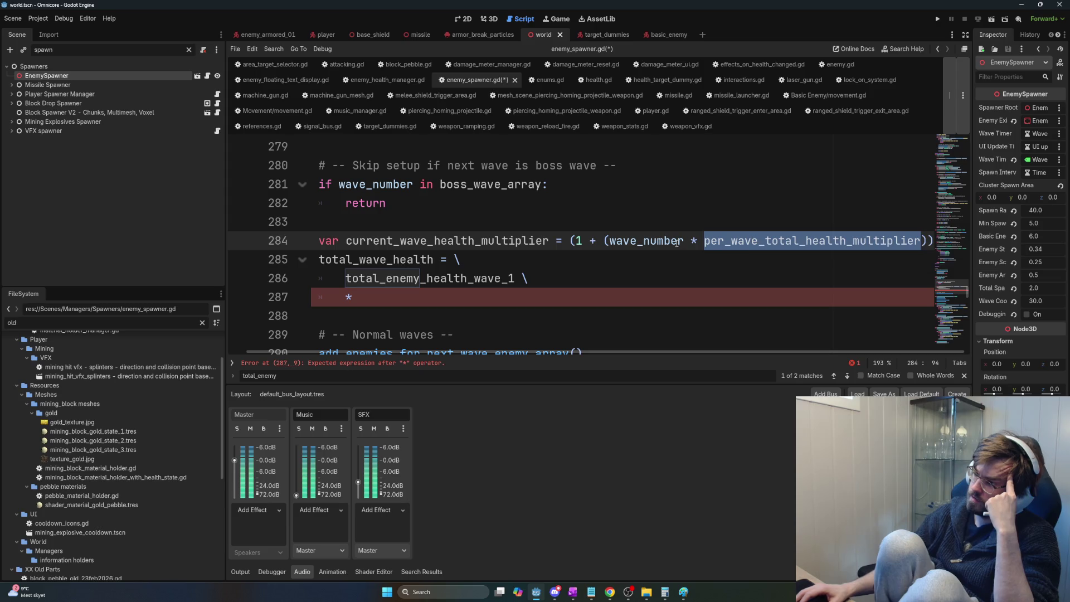
pyautogui.click(755, 243)
pyautogui.doubleClick(807, 249)
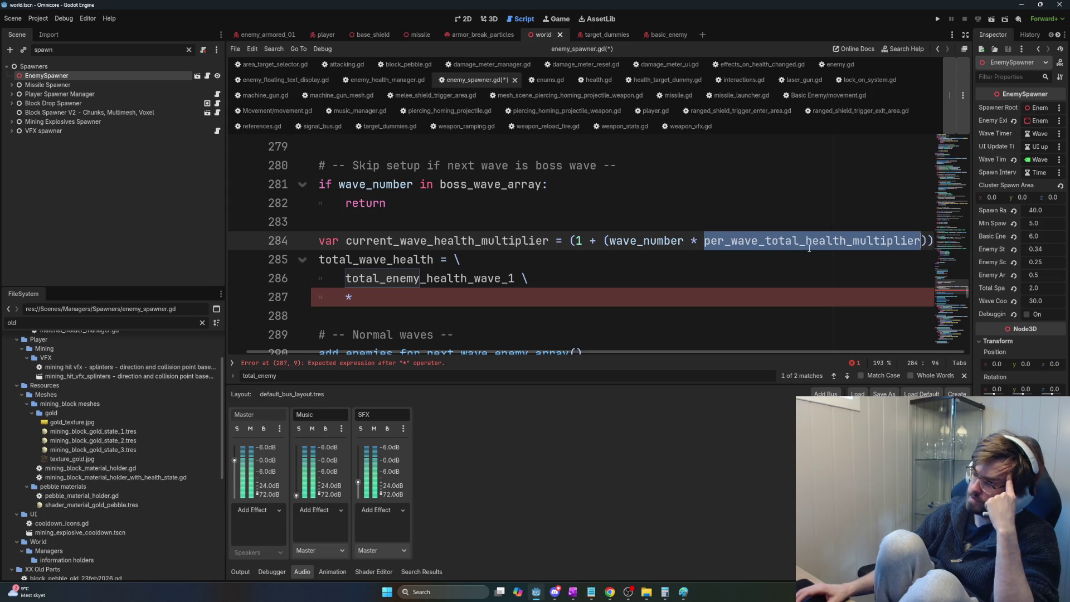
# Change the multiplier formula to use wave_number - 1
pyautogui.click(812, 242)
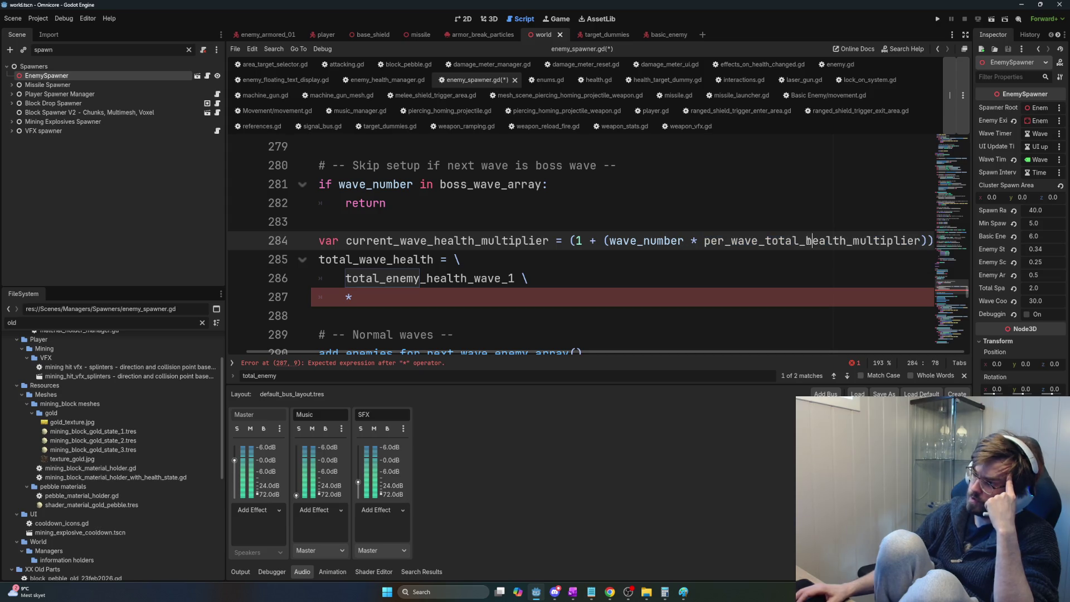
pyautogui.doubleClick(848, 241)
pyautogui.doubleClick(648, 240)
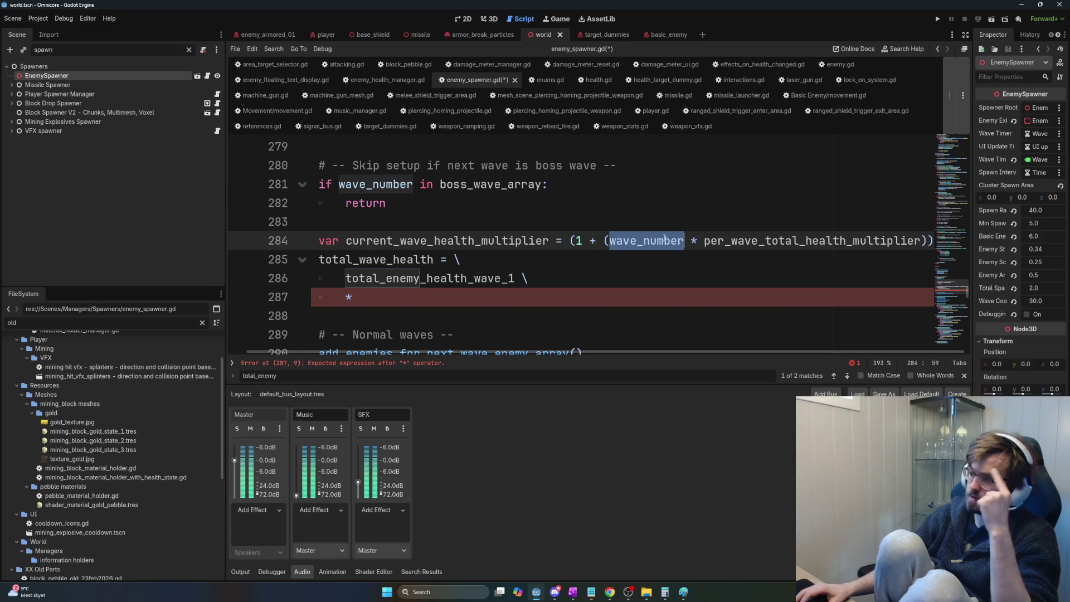
pyautogui.click(682, 240)
pyautogui.write('- 1')
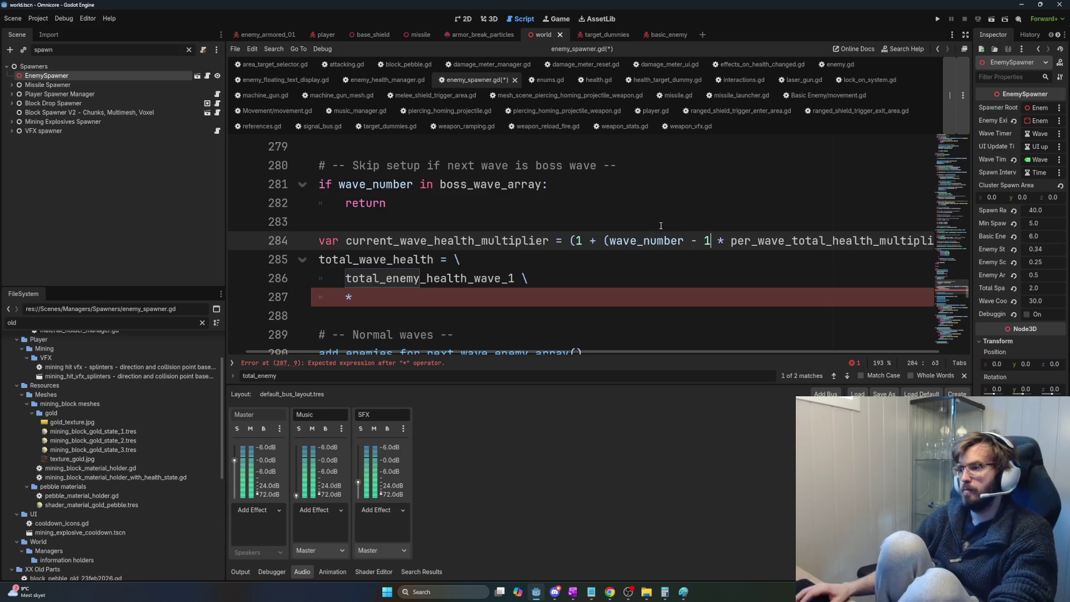
pyautogui.moveTo(712, 240); pyautogui.dragTo(608, 241)
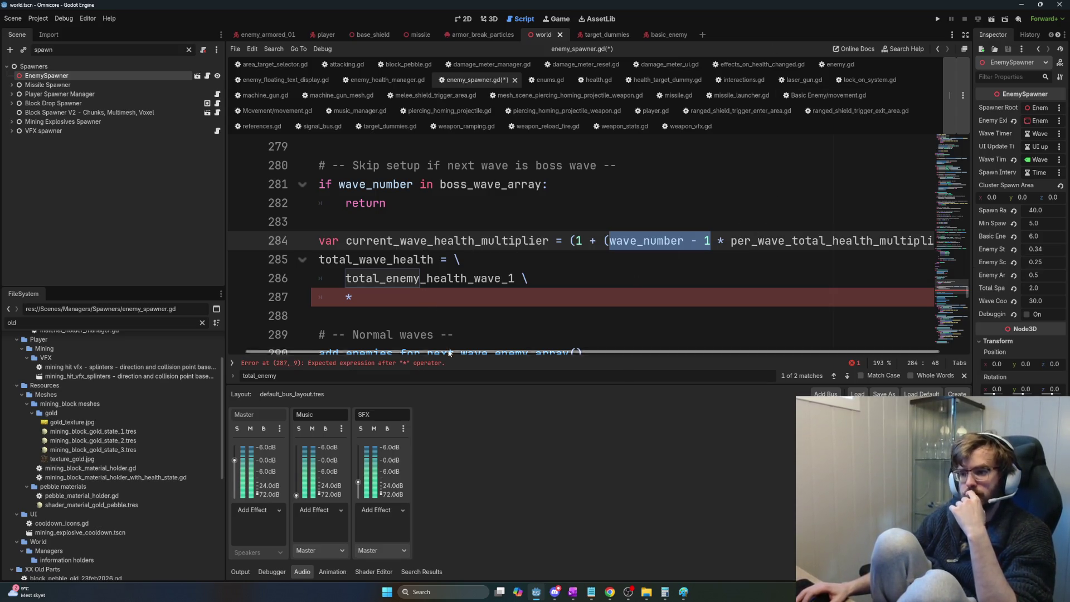
# Cut the whole current_wave_health_multiplier line out of line 284
pyautogui.moveTo(450, 352); pyautogui.dragTo(480, 359)
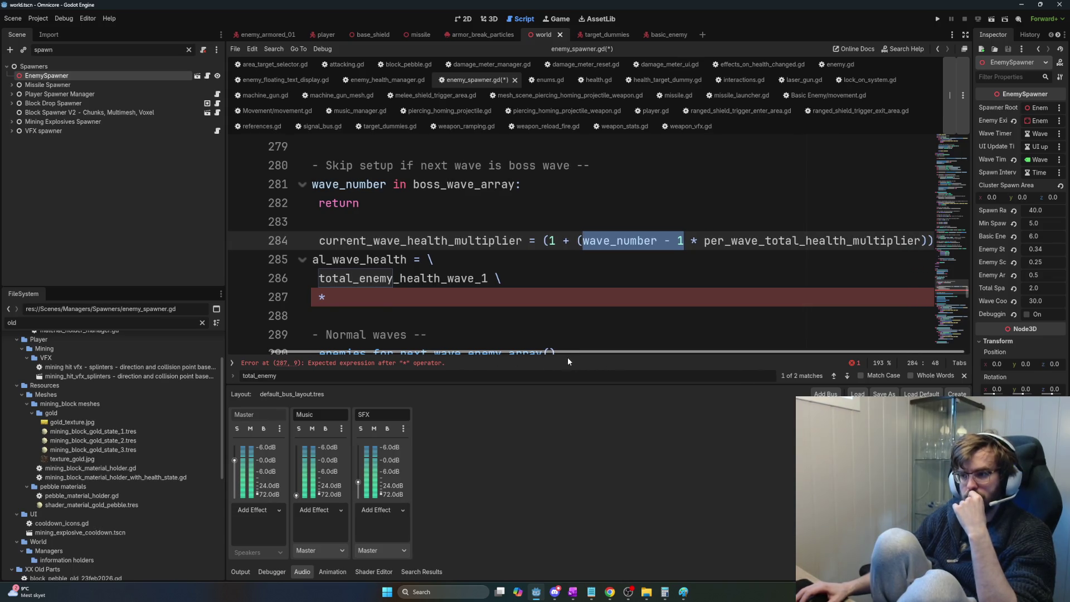
pyautogui.moveTo(568, 353); pyautogui.dragTo(393, 345)
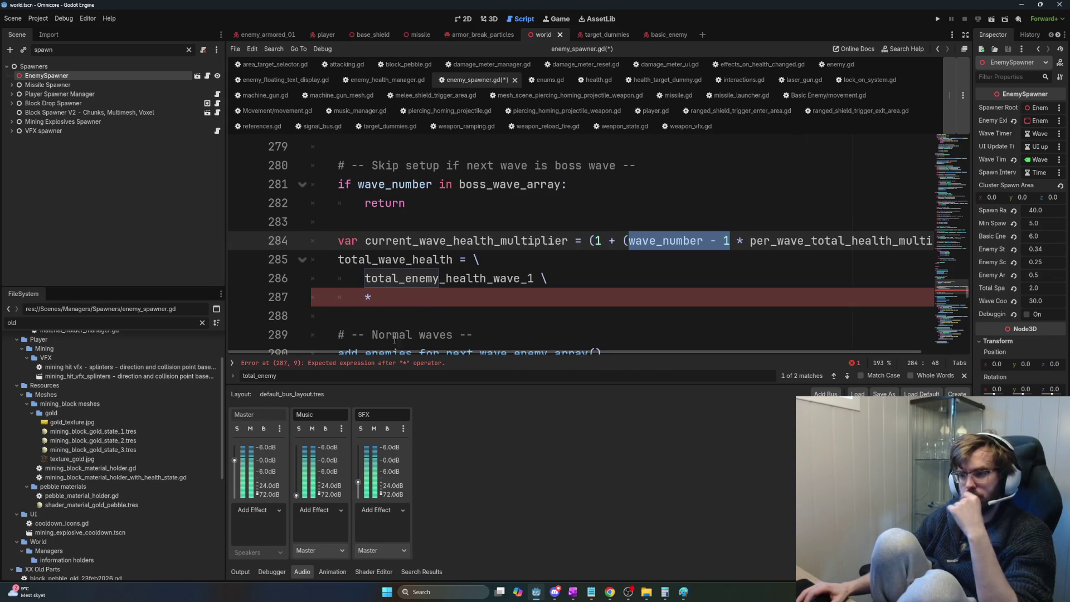
pyautogui.click(343, 241)
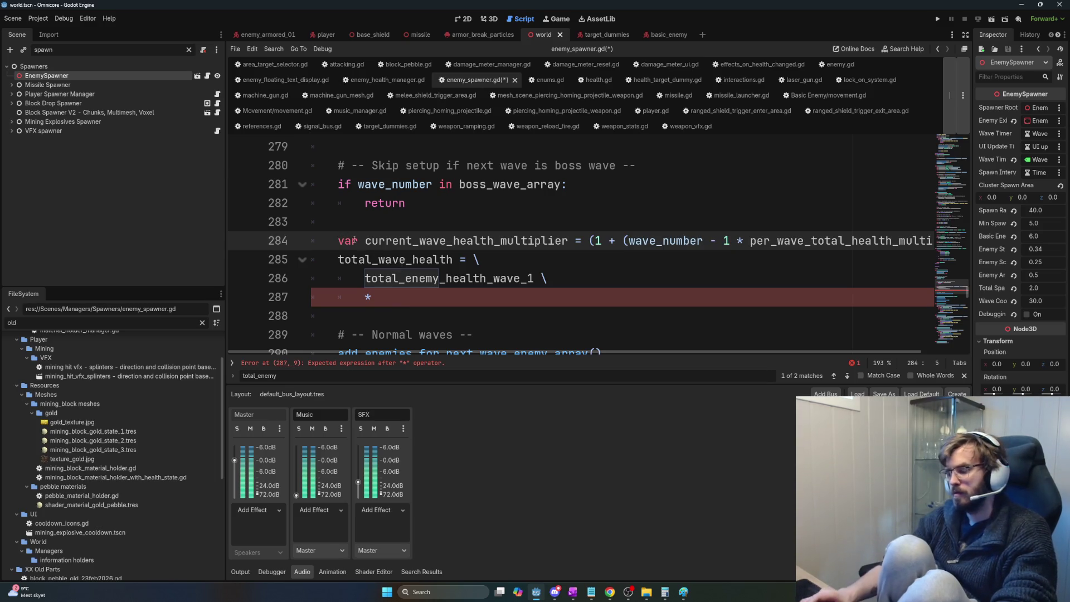
pyautogui.hotkey('shift', 'End')
pyautogui.press('Delete')
pyautogui.scroll(3, 433, 218)
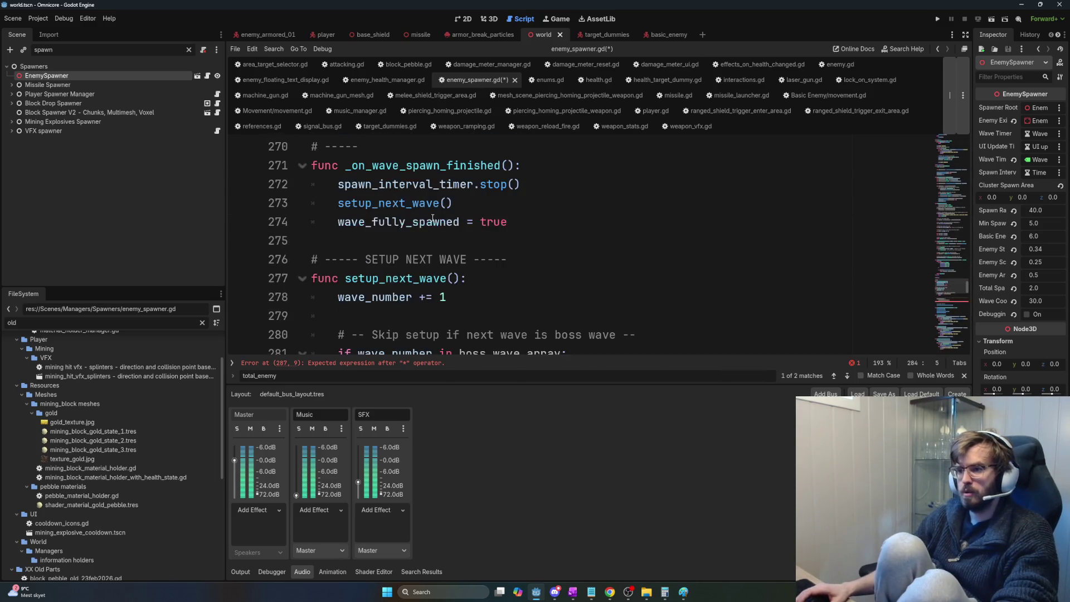
# Paste the multiplier line in setup_next_wave, just above wave_number += 1
pyautogui.click(430, 315)
pyautogui.press('Return')
pyautogui.hotkey('ctrl', 'v')
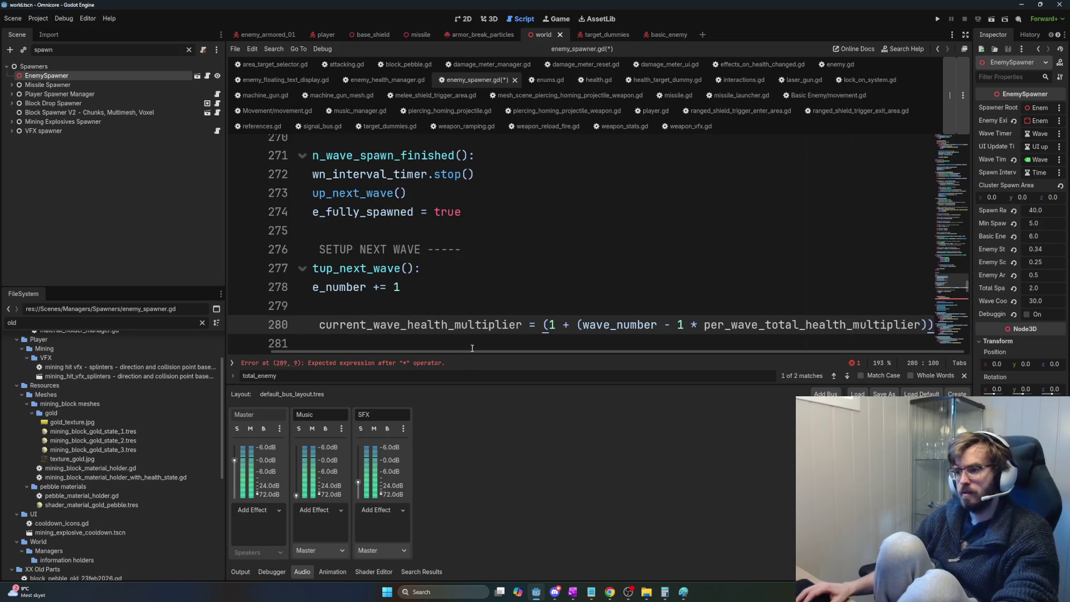
pyautogui.moveTo(472, 350); pyautogui.dragTo(364, 352)
pyautogui.doubleClick(350, 323)
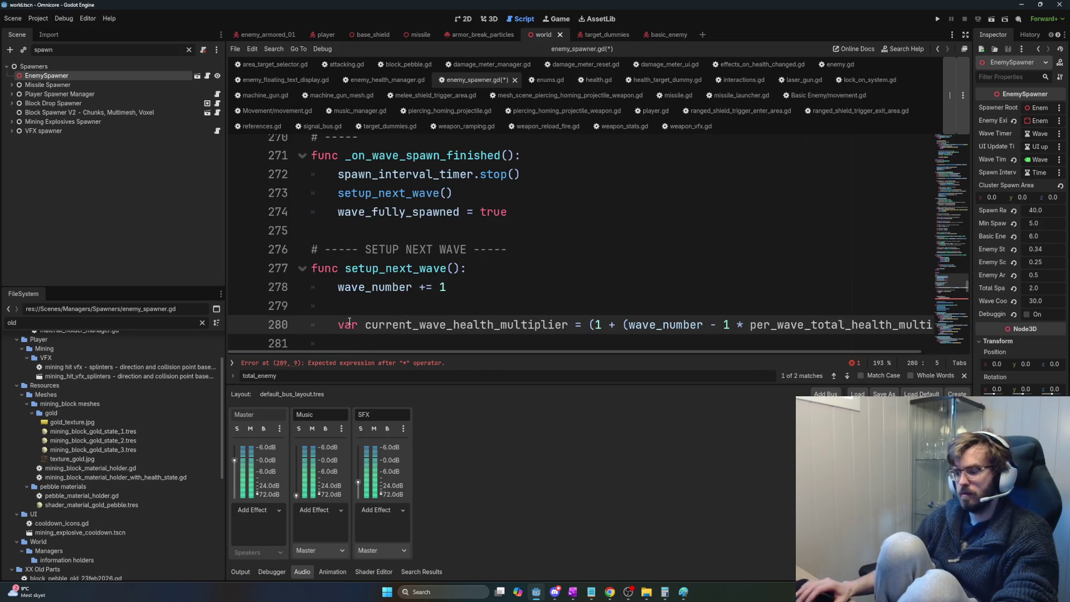
pyautogui.hotkey('shift', 'End')
pyautogui.hotkey('ctrl', 'c')
pyautogui.press('Delete')
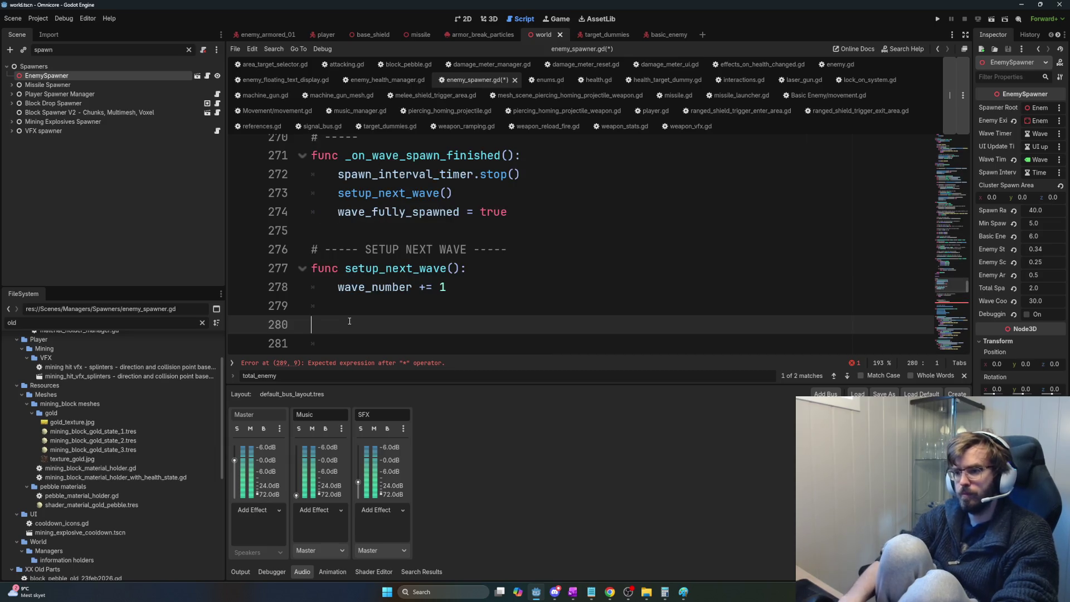
pyautogui.press('BackSpace')
pyautogui.press('BackSpace')
pyautogui.press('BackSpace')
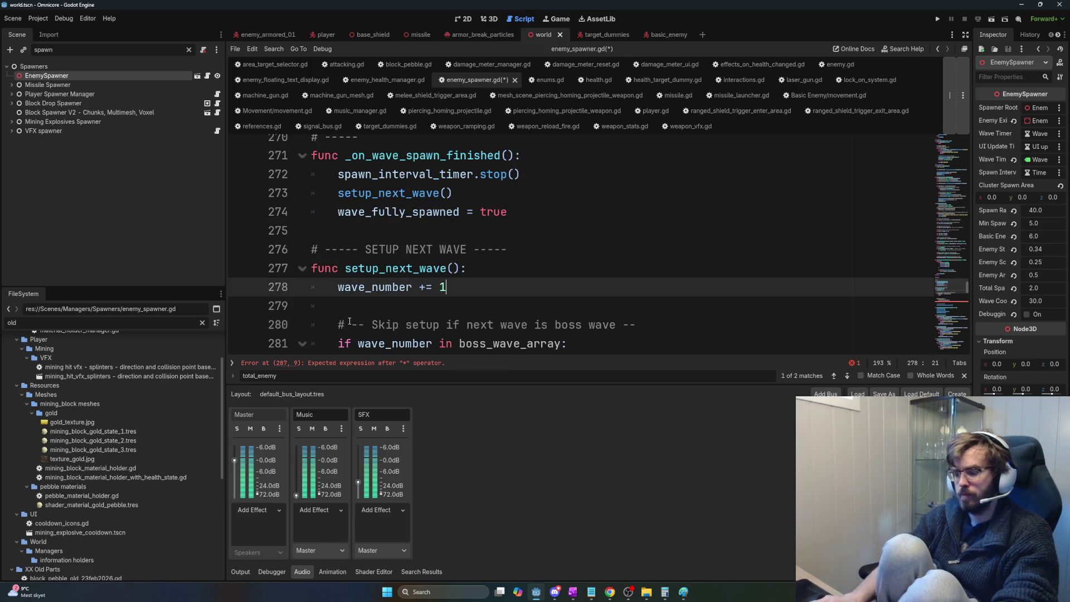
pyautogui.press('Up')
pyautogui.press('End')
pyautogui.press('Return')
pyautogui.press('Return')
pyautogui.press('Up')
pyautogui.hotkey('ctrl', 'v')
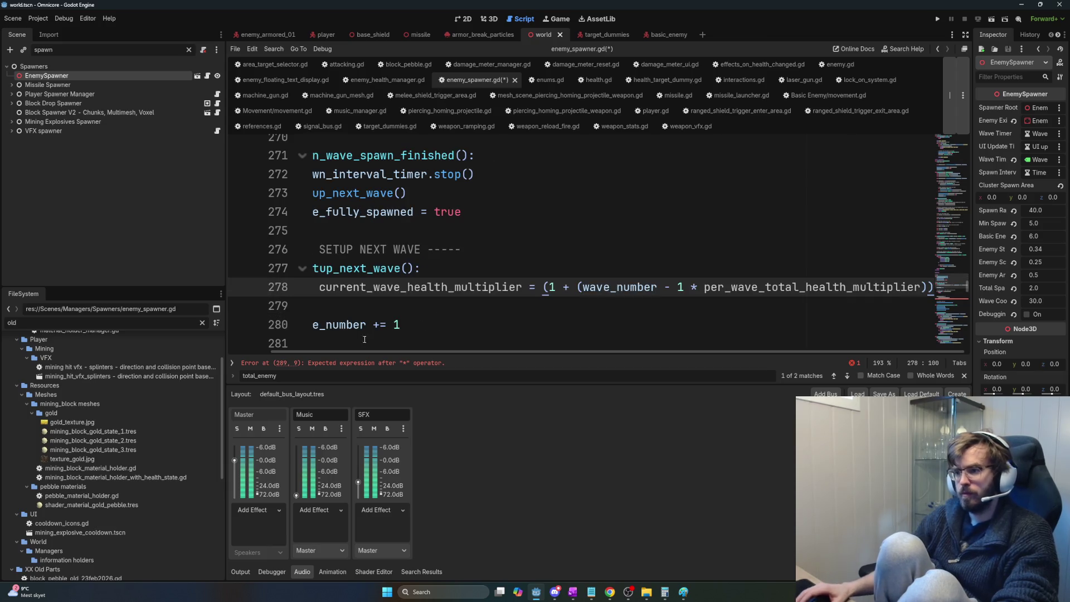
# Remove the '- 1' so the formula reads (1 + (wave_number * per_wave_total_health_multiplier))
pyautogui.doubleClick(678, 287)
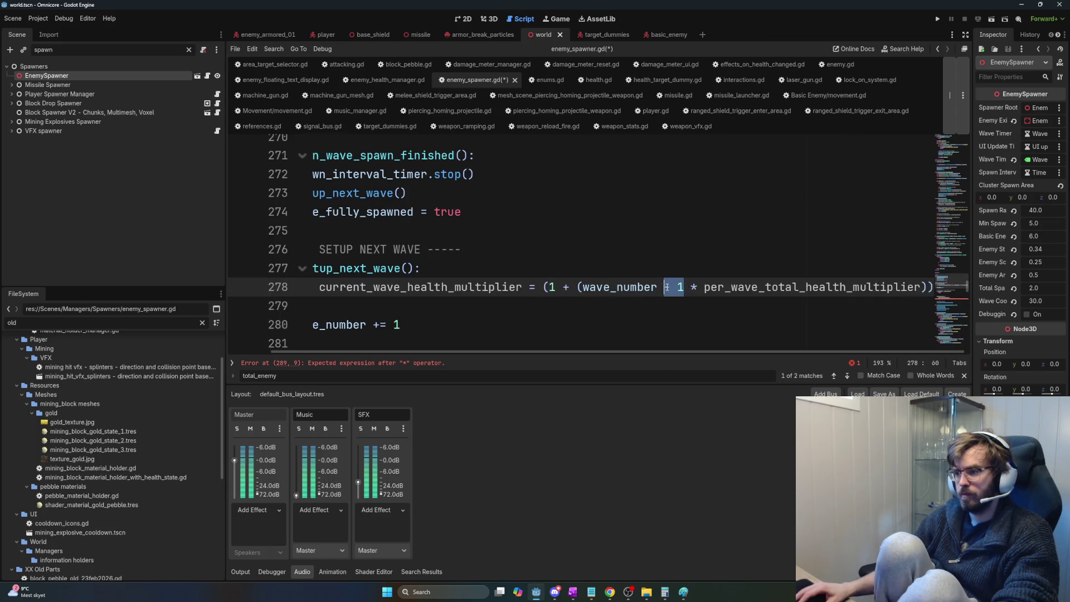
pyautogui.moveTo(537, 348); pyautogui.dragTo(503, 346)
pyautogui.scroll(3, 588, 287)
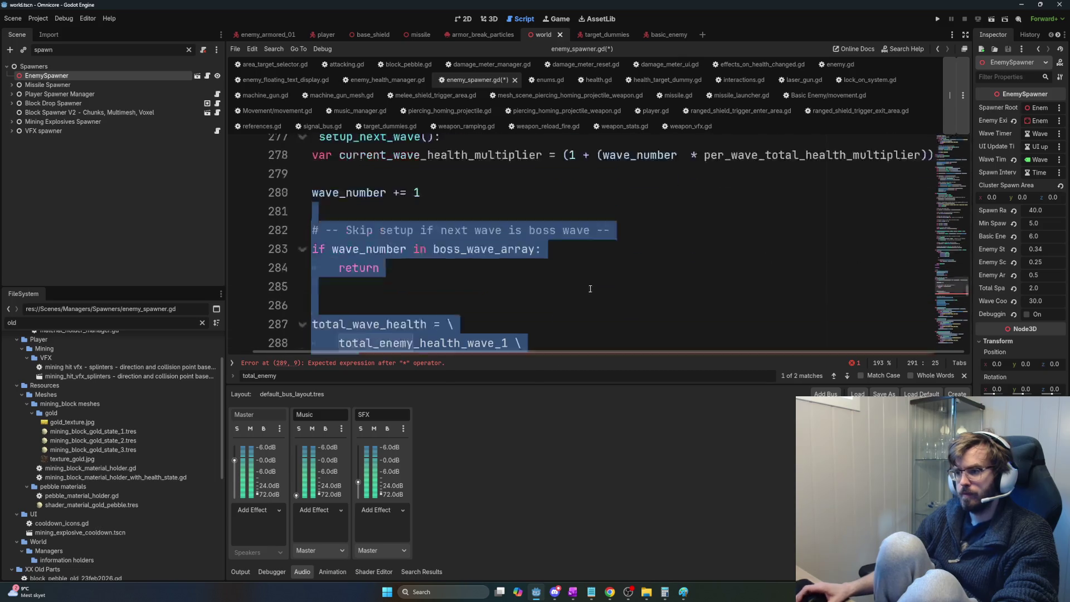
pyautogui.click(548, 276)
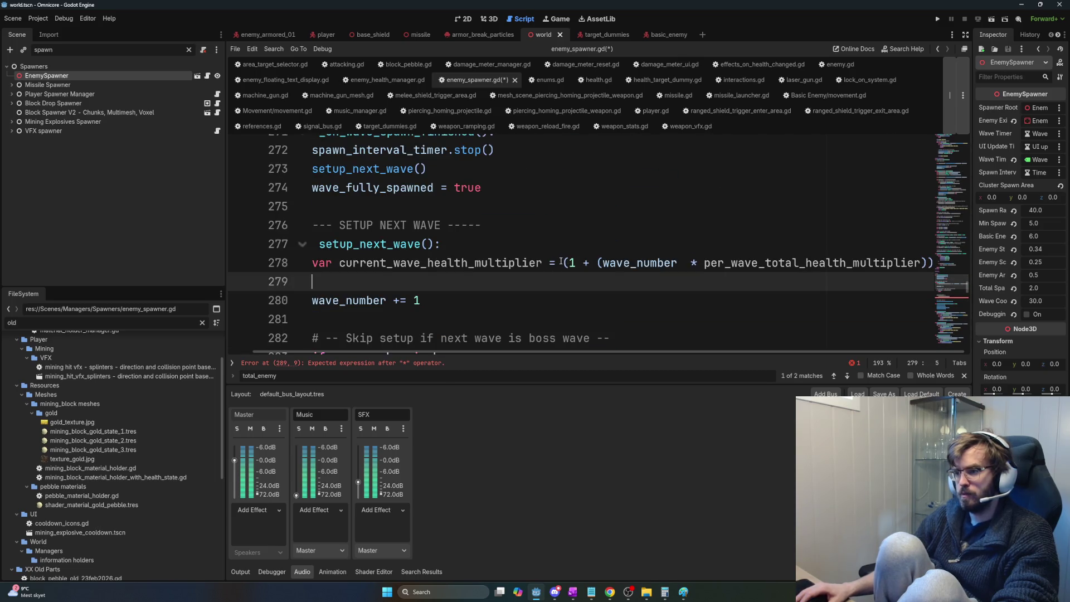
pyautogui.click(564, 262)
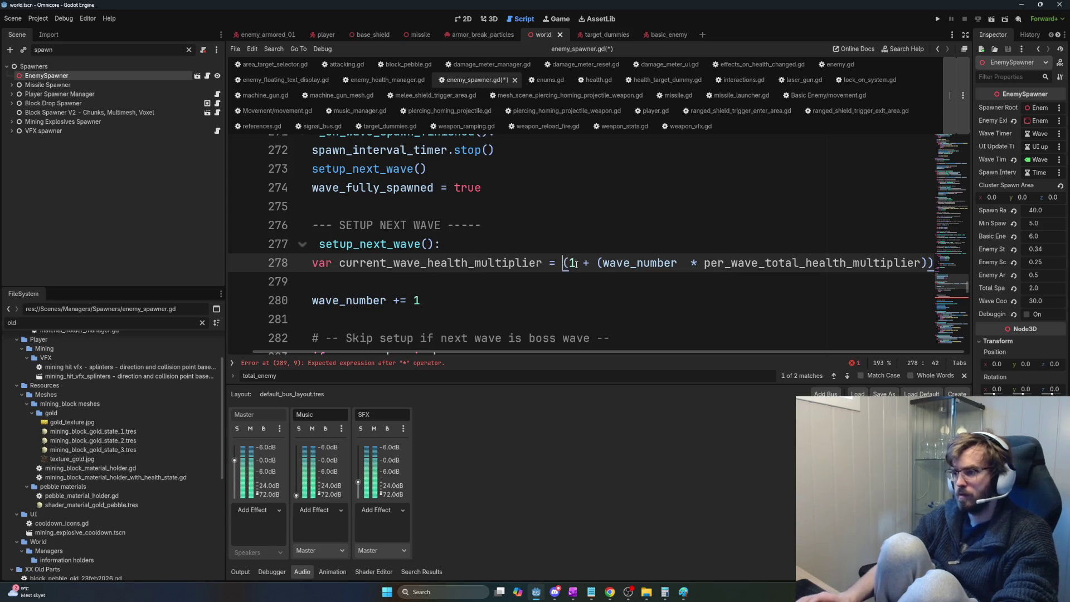
pyautogui.hotkey('shift', 'End')
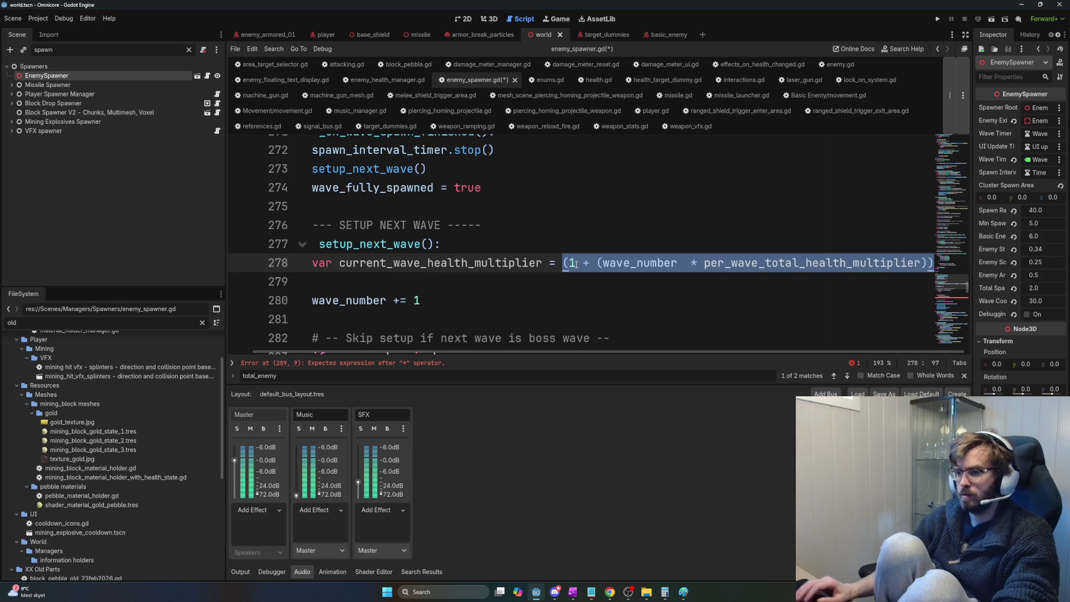
pyautogui.doubleClick(541, 263)
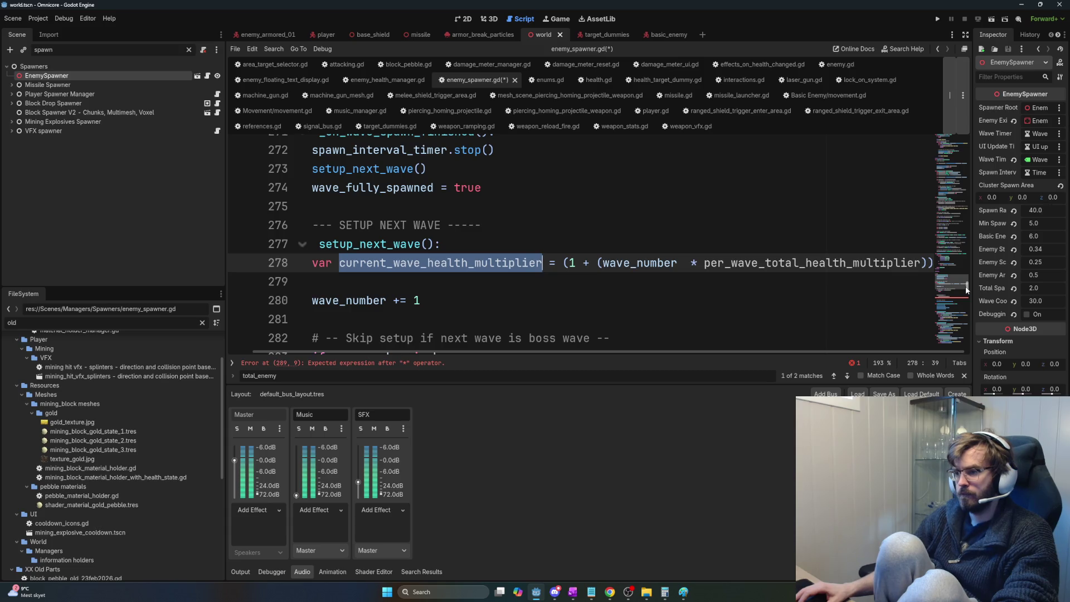
pyautogui.moveTo(966, 286)
pyautogui.mouseDown()
pyautogui.moveTo(965, 119)
pyautogui.moveTo(967, 155)
pyautogui.mouseUp()
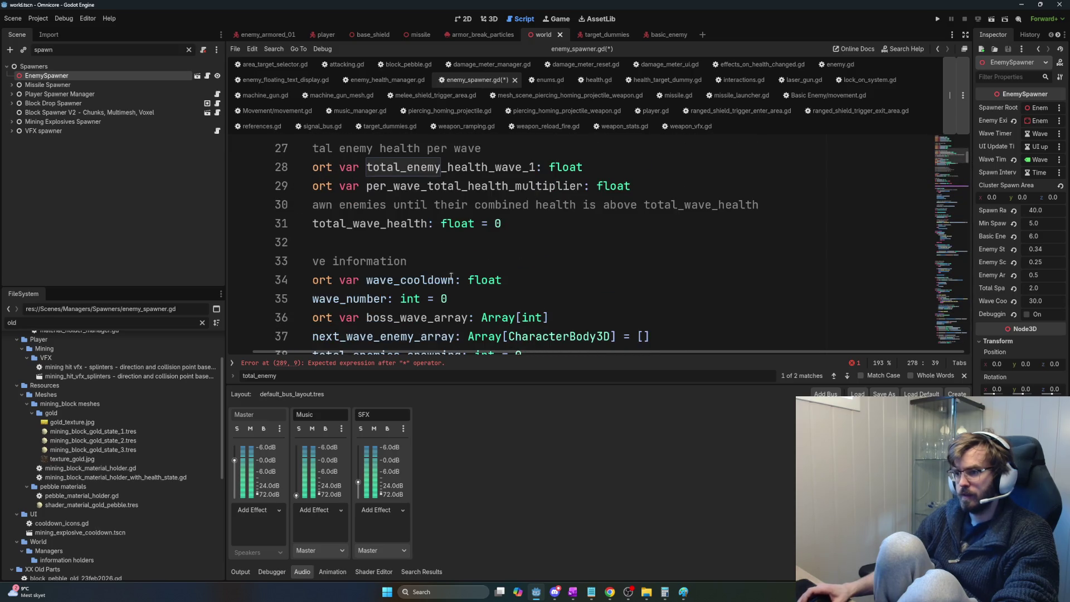
# Add 'var current_wave_health_multiplier: float = 1.0' as line 30 and save the script
pyautogui.scroll(2, 461, 303)
pyautogui.click(505, 261)
pyautogui.click(637, 295)
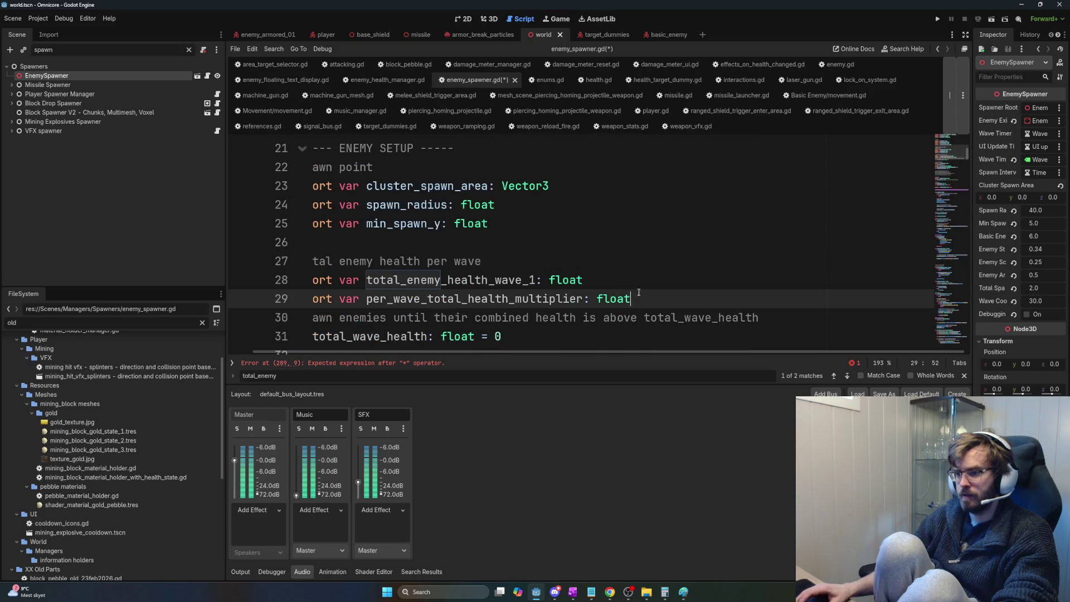
pyautogui.press('Return')
pyautogui.write('current_wave_health_multiplier')
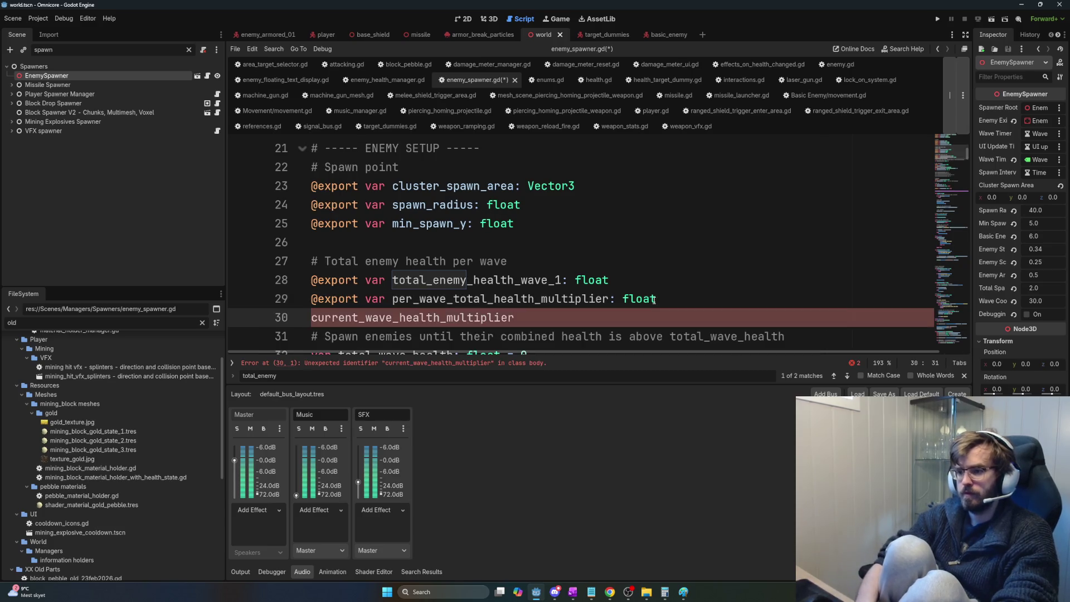
pyautogui.press('Home')
pyautogui.write('var')
pyautogui.press('End')
pyautogui.write(': float')
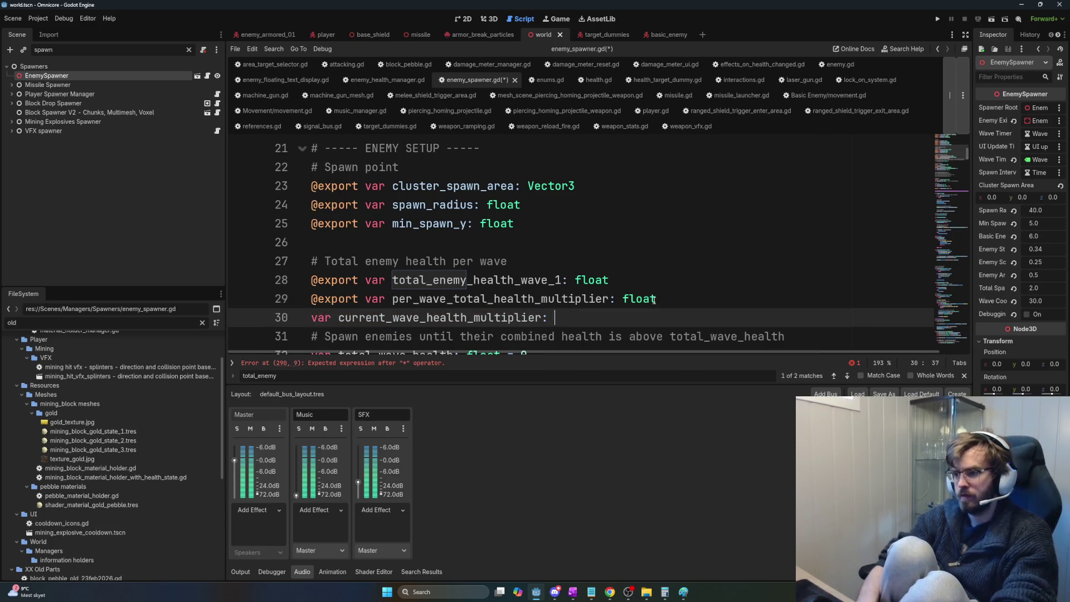
pyautogui.write(' = 1.0')
pyautogui.hotkey('ctrl', 's')
# Jump to the multiplier's use on line 279 and select the '(1 + (wave_number *' part
pyautogui.click(502, 317)
pyautogui.doubleClick(502, 317)
pyautogui.hotkey('ctrl', 'd')
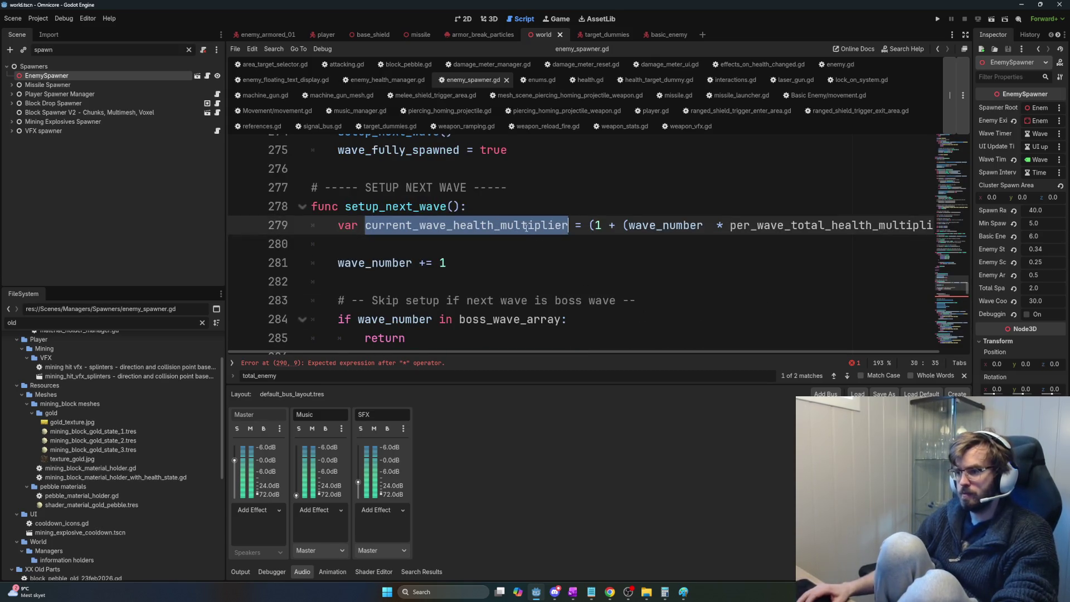
pyautogui.click(589, 231)
pyautogui.press('Right')
pyautogui.press('Right')
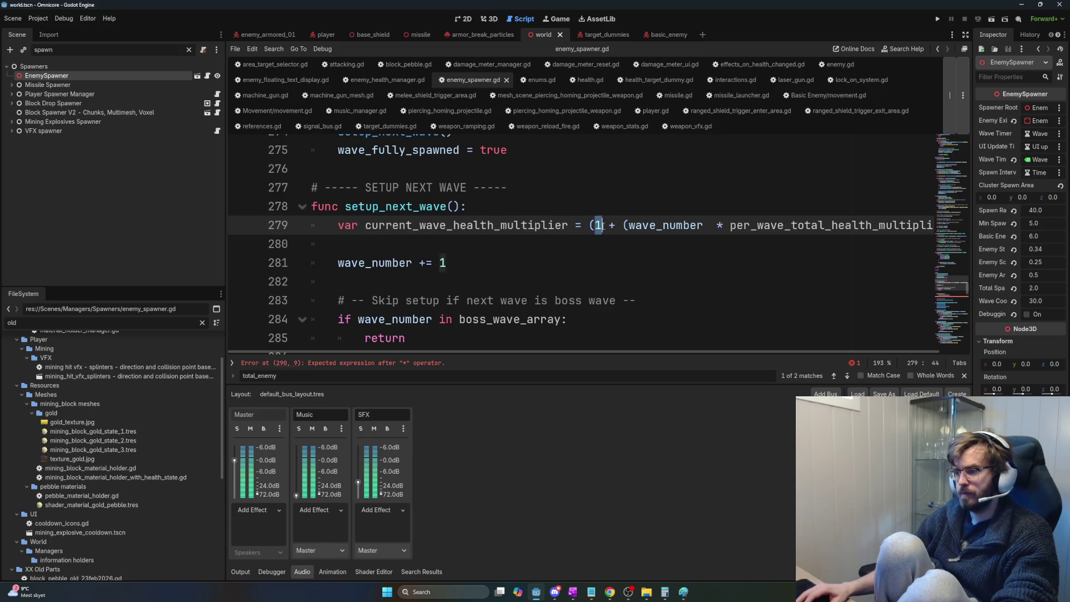
pyautogui.moveTo(590, 225); pyautogui.dragTo(729, 226)
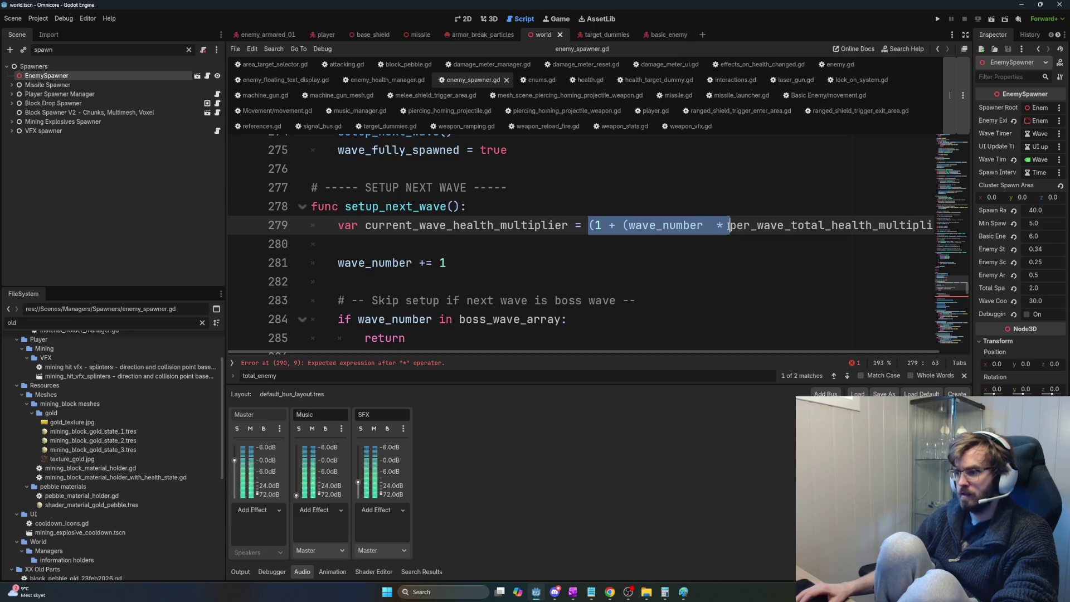
# Turn line 279 into current_wave_health_multiplier += per_wave_total_health_multiplier, dropping var
pyautogui.press('BackSpace')
pyautogui.press('Left')
pyautogui.press('Left')
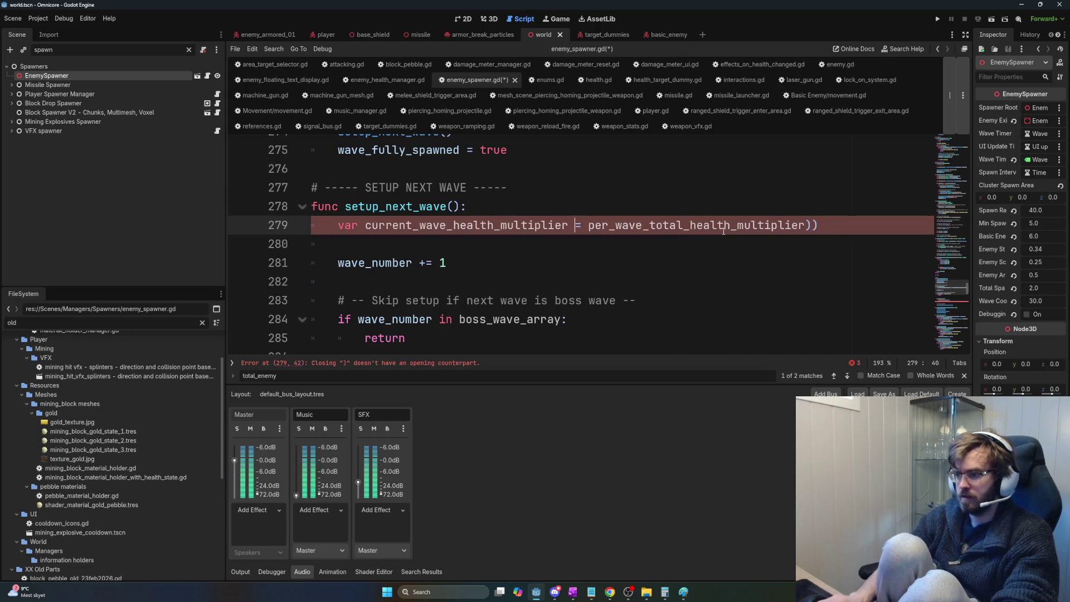
pyautogui.write('+')
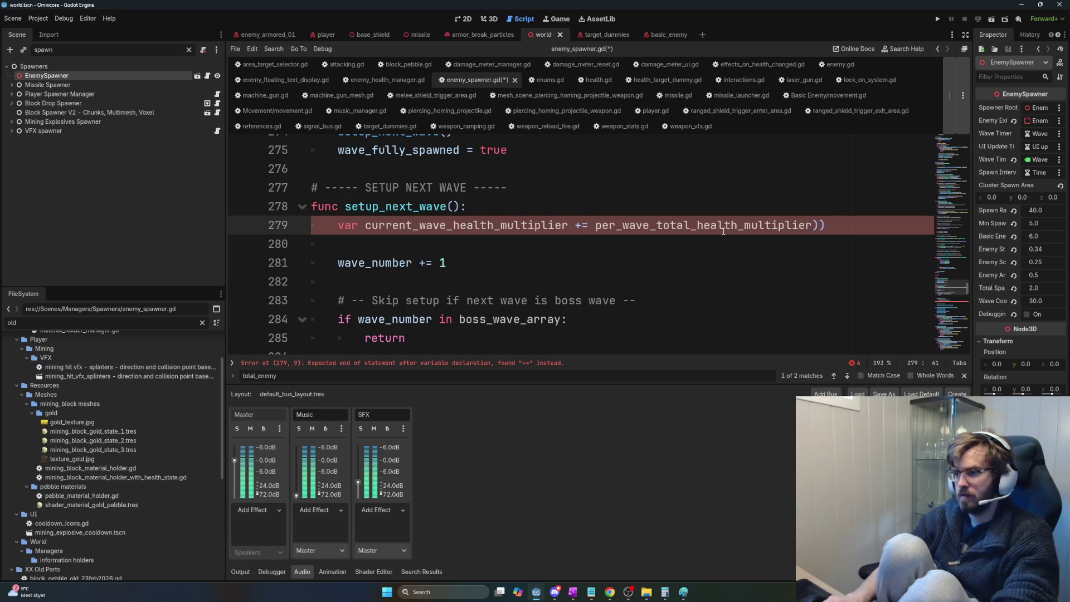
pyautogui.press('Home')
pyautogui.press('Delete')
pyautogui.press('Delete')
pyautogui.press('Delete')
pyautogui.press('Delete')
# Nest the increment under an 'if not wave_number == 0:' condition
pyautogui.press('Return')
pyautogui.press('Up')
pyautogui.write('if not wave_number')
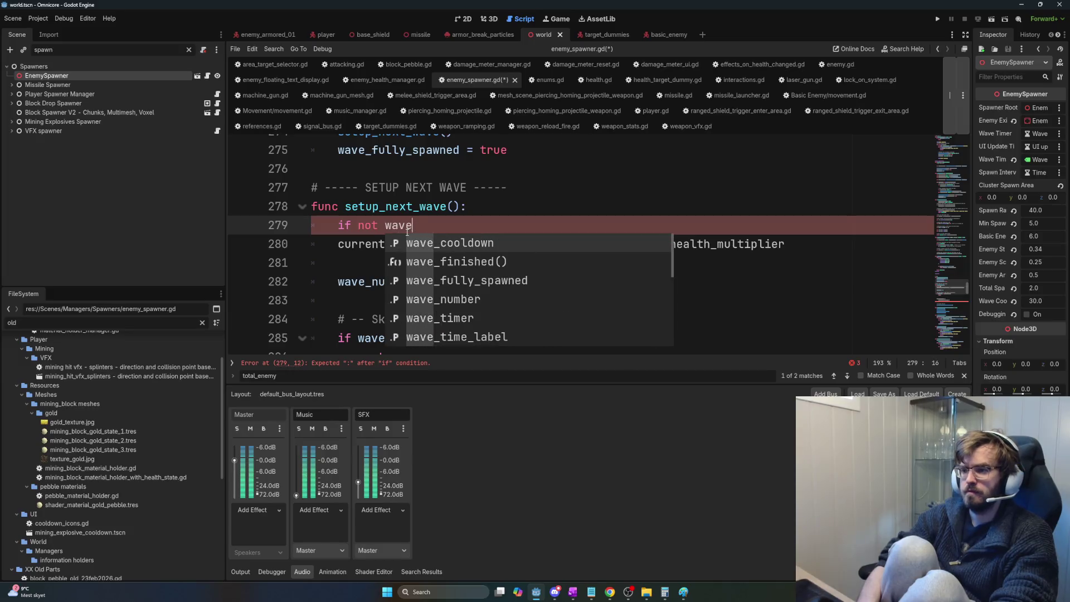
pyautogui.write(' = 0')
pyautogui.press('BackSpace')
pyautogui.press('BackSpace')
pyautogui.press('BackSpace')
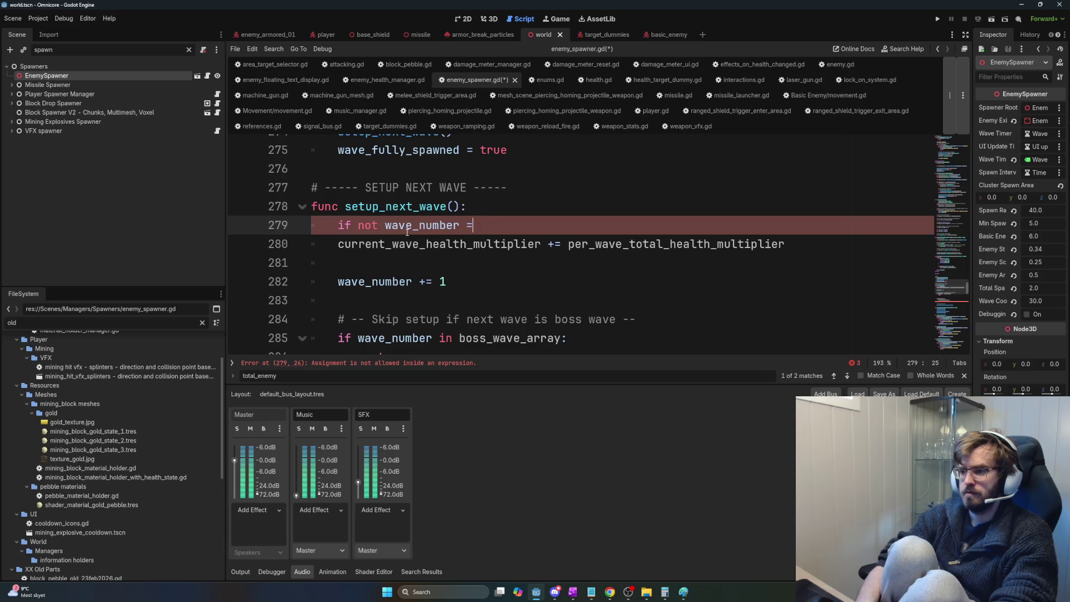
pyautogui.write('0*')
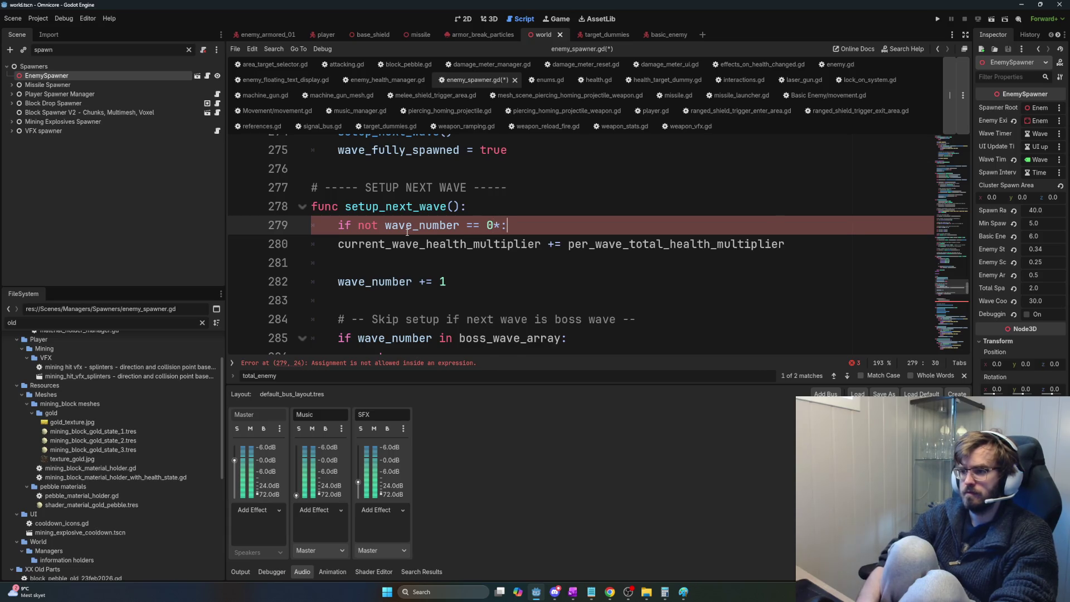
pyautogui.write(':')
pyautogui.press('Return')
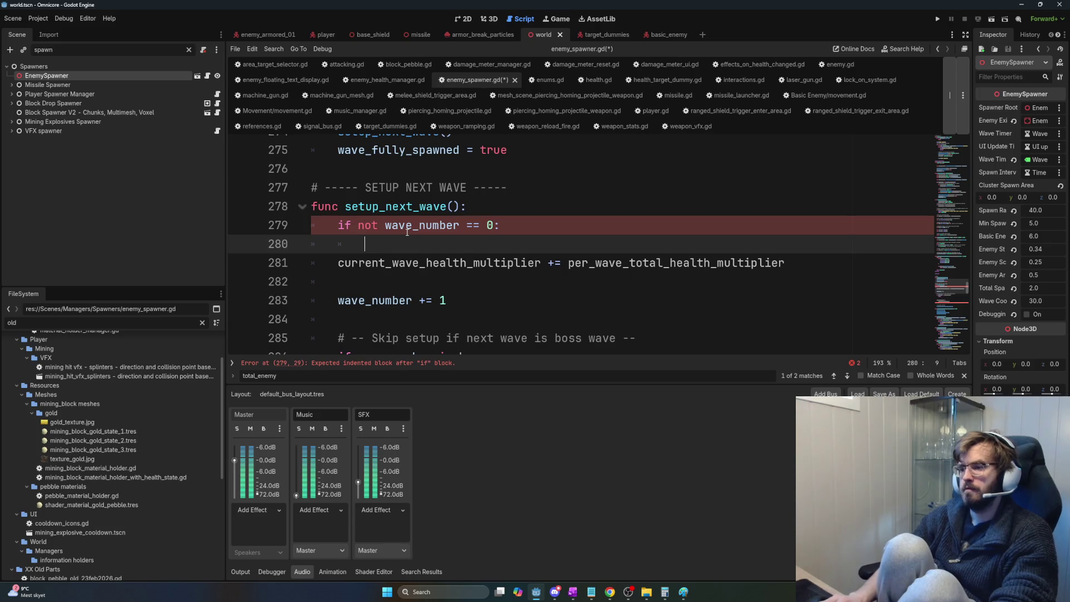
pyautogui.press('Down')
pyautogui.press('Tab')
pyautogui.press('Up')
pyautogui.press('BackSpace')
pyautogui.press('BackSpace')
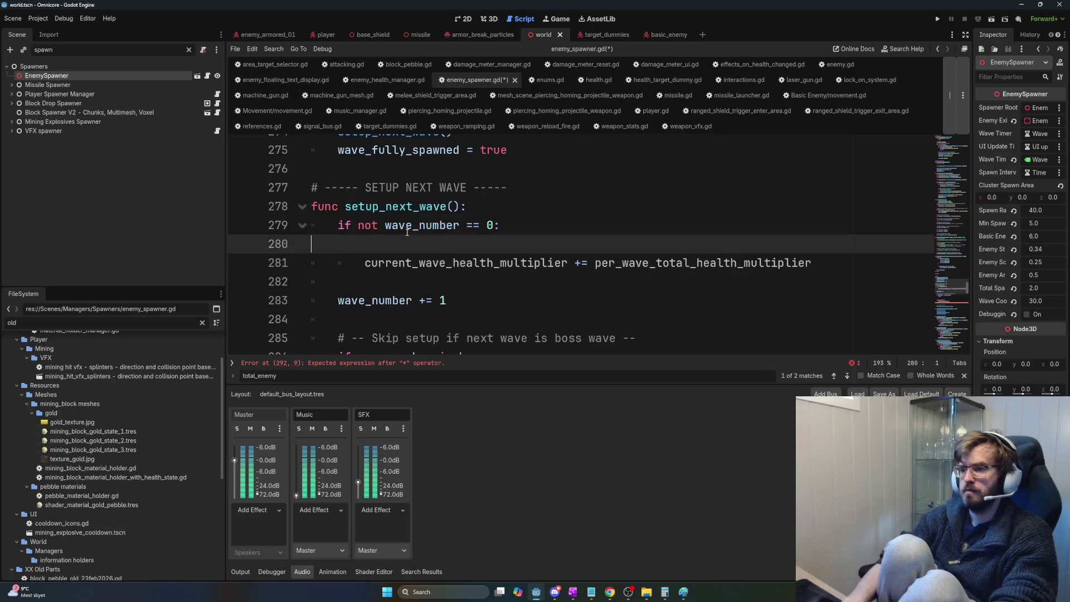
# Move the if-block below wave_number += 1, change 0 to 1, and save
pyautogui.click(616, 244)
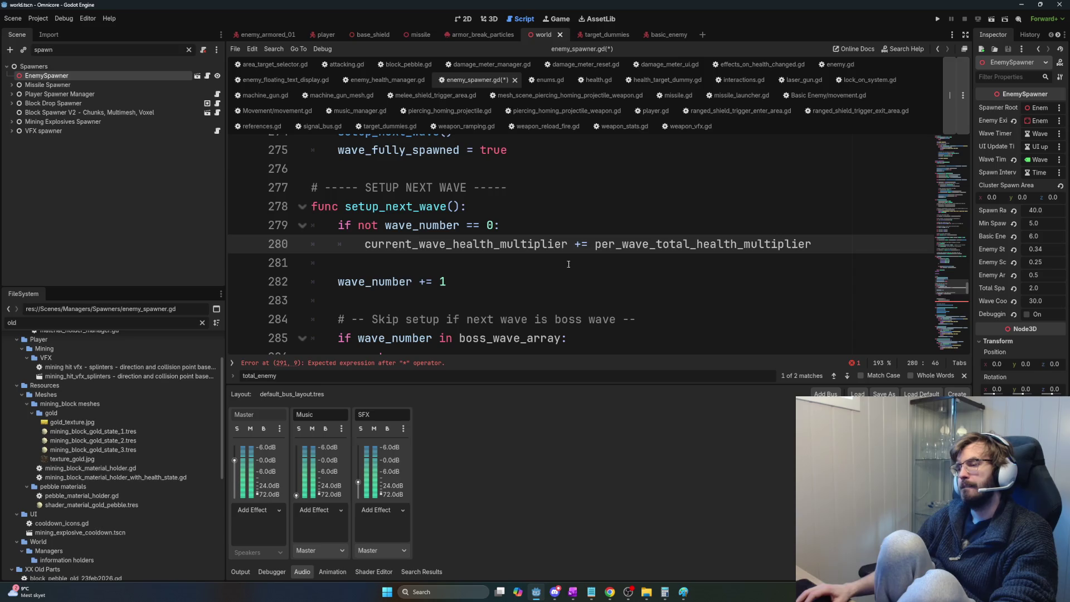
pyautogui.moveTo(813, 243); pyautogui.dragTo(337, 223)
pyautogui.hotkey('ctrl', 'c')
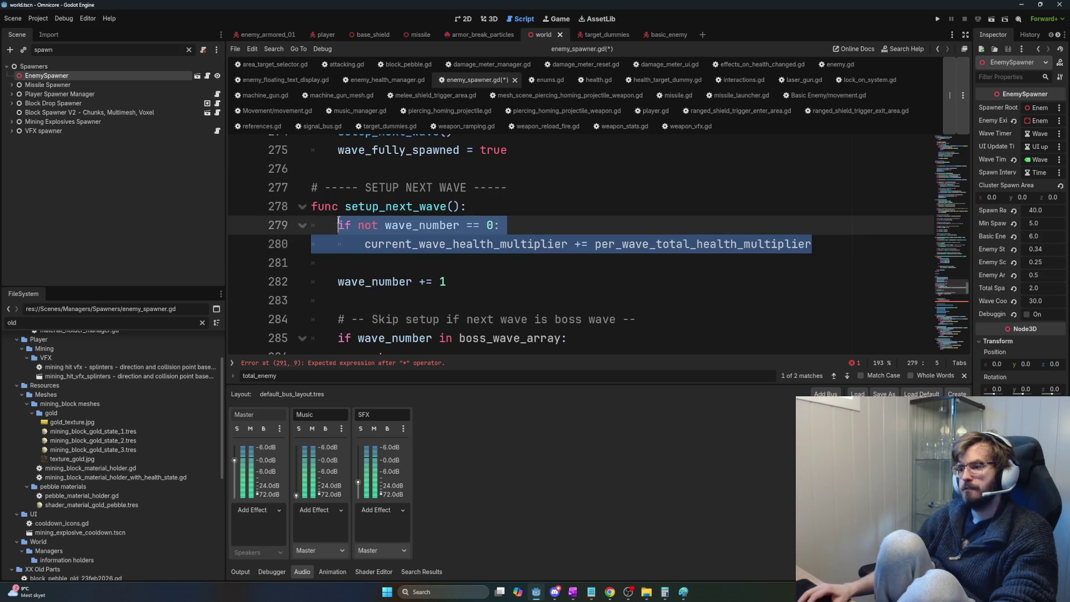
pyautogui.press('BackSpace')
pyautogui.press('BackSpace')
pyautogui.press('BackSpace')
pyautogui.press('Delete')
pyautogui.press('Down')
pyautogui.press('Down')
pyautogui.hotkey('ctrl', 'v')
pyautogui.doubleClick(490, 263)
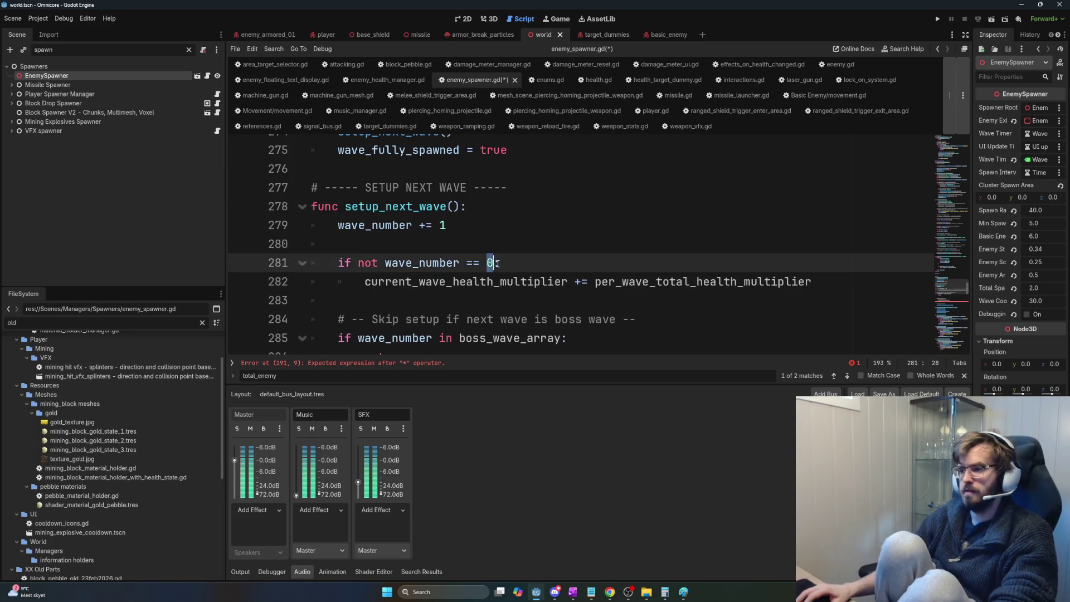
pyautogui.write('1')
pyautogui.press('Up')
pyautogui.hotkey('ctrl', 's')
# Highlight the multiplier line and its variable names to review the new logic
pyautogui.click(565, 195)
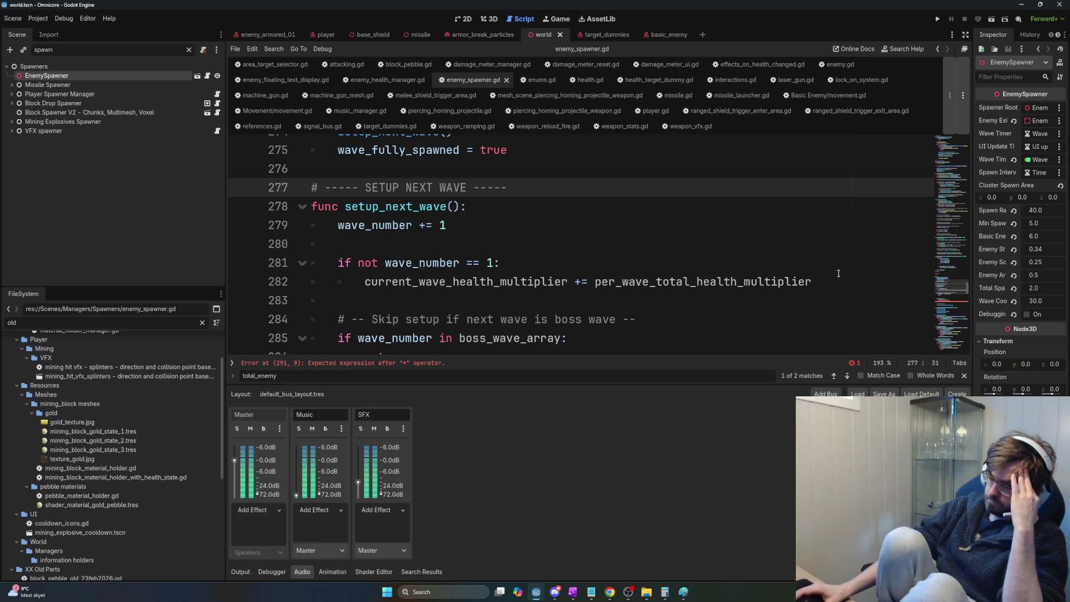
pyautogui.moveTo(825, 282); pyautogui.dragTo(362, 284)
pyautogui.click(816, 282)
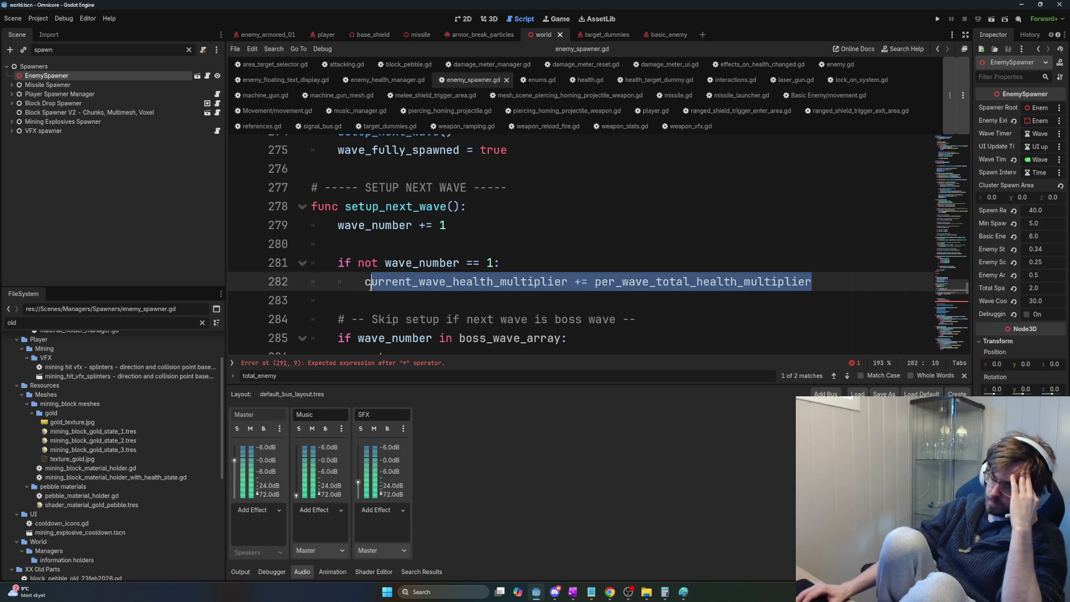
pyautogui.click(740, 292)
pyautogui.moveTo(813, 281)
pyautogui.mouseDown()
pyautogui.moveTo(581, 283)
pyautogui.moveTo(595, 283)
pyautogui.mouseUp()
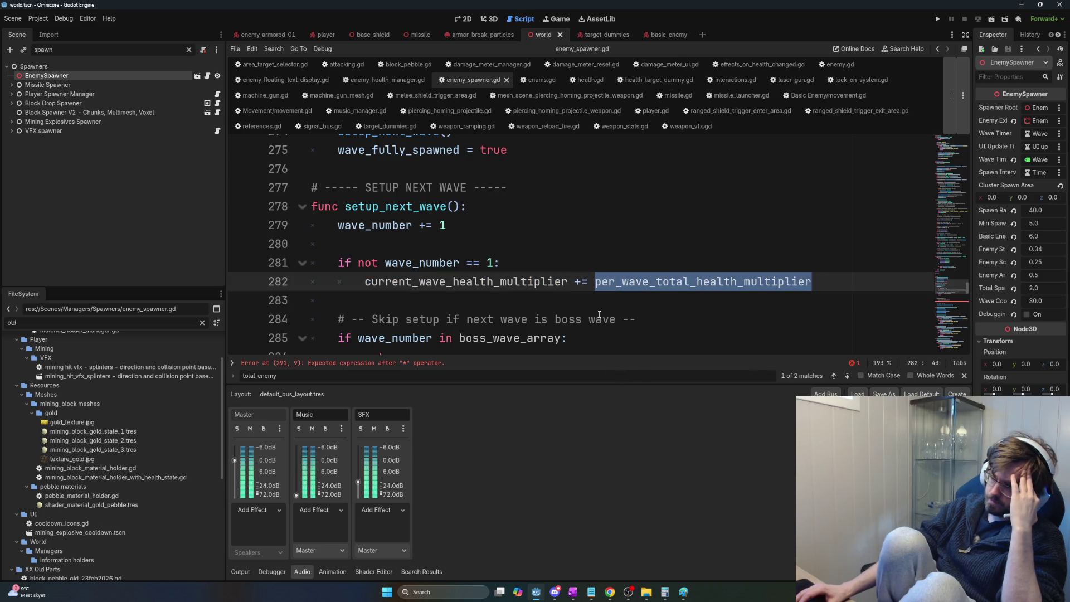
pyautogui.doubleClick(510, 285)
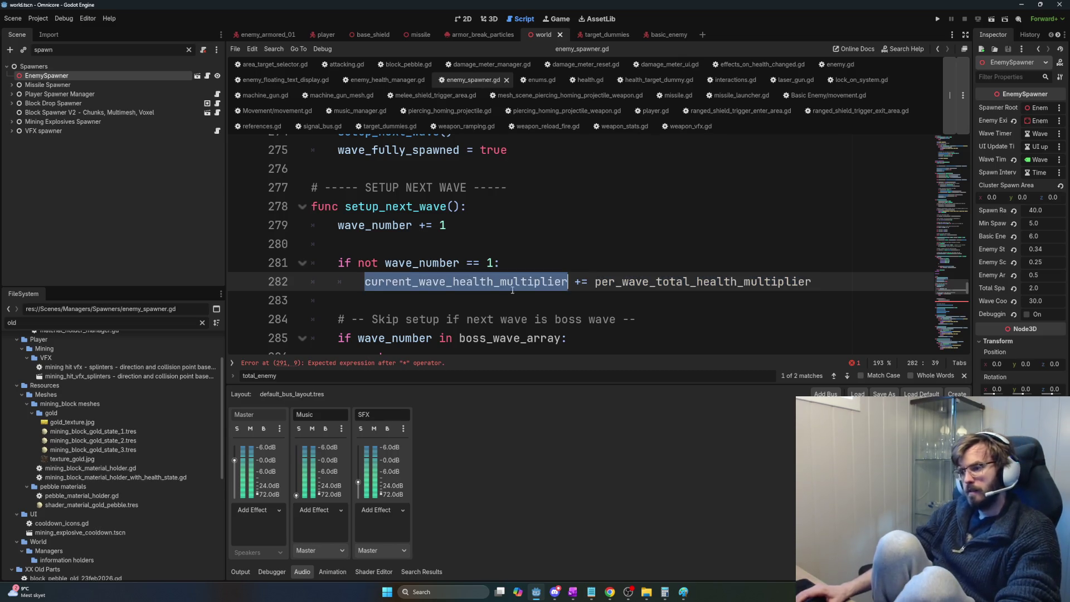
pyautogui.scroll(-5, 513, 299)
pyautogui.scroll(1, 463, 243)
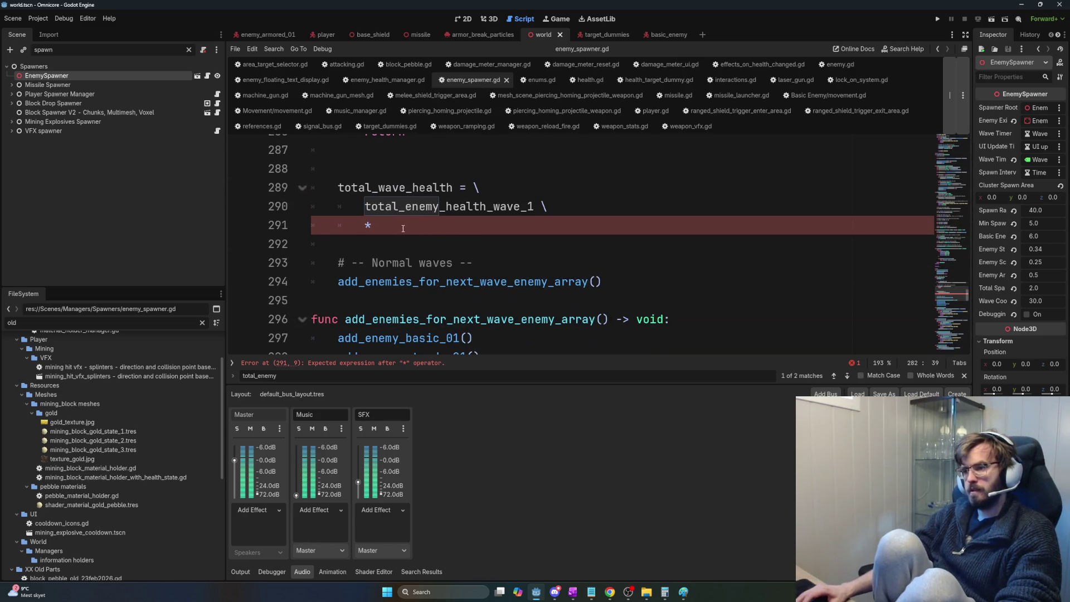
# Join the dangling '*' to total_enemy_health_wave_1 and add current_wave_health_multiplier after it
pyautogui.click(367, 226)
pyautogui.press('BackSpace')
pyautogui.press('BackSpace')
pyautogui.press('BackSpace')
pyautogui.write('current_wave_health_multiplier')
pyautogui.click(539, 232)
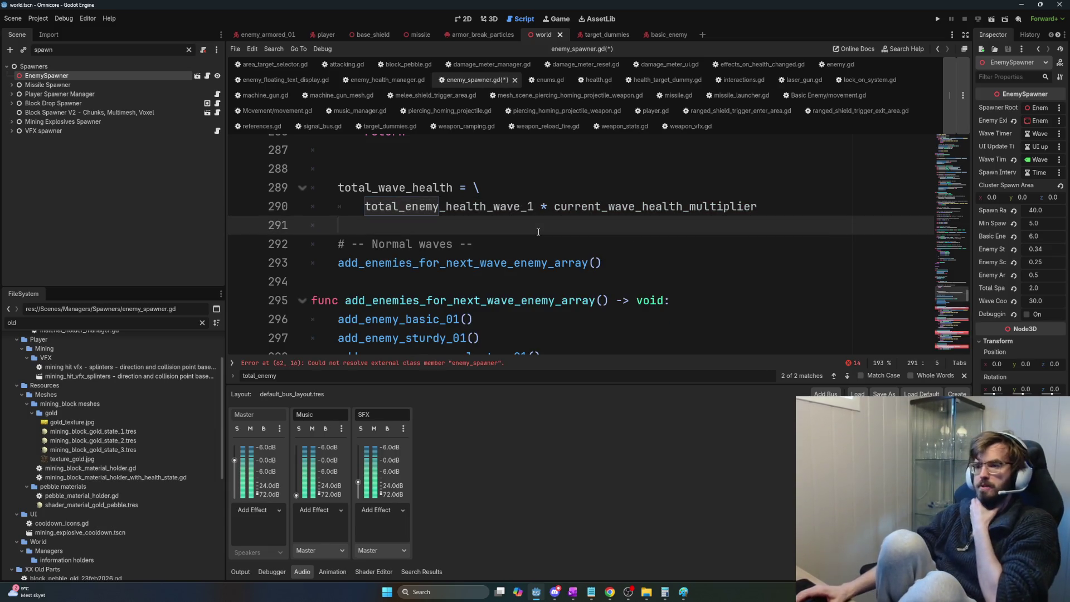
pyautogui.scroll(1, 521, 230)
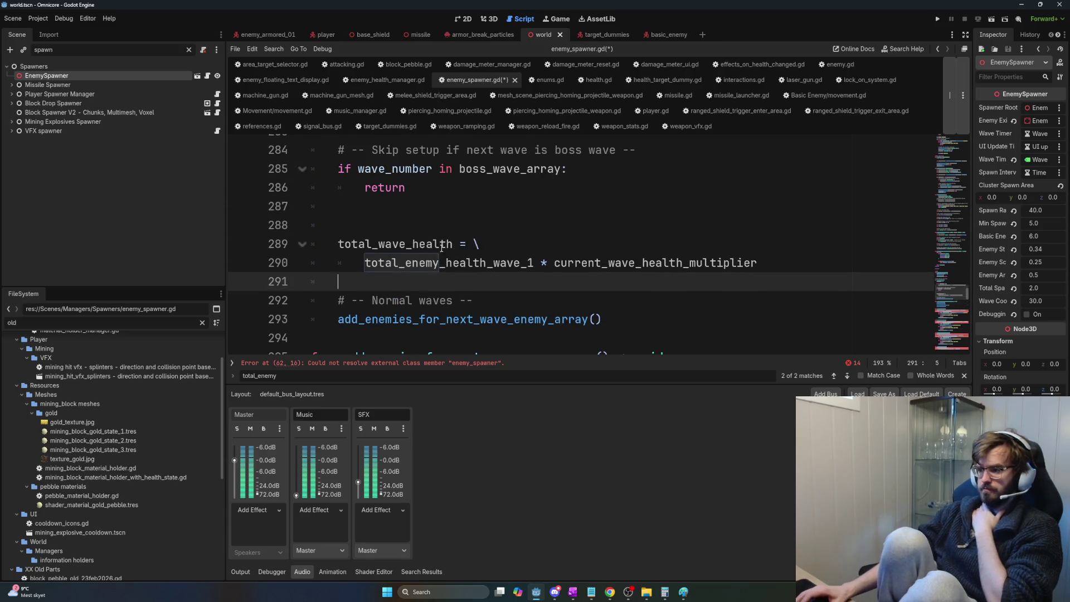
pyautogui.moveTo(365, 263); pyautogui.dragTo(252, 256)
pyautogui.press('BackSpace')
pyautogui.press('BackSpace')
pyautogui.press('BackSpace')
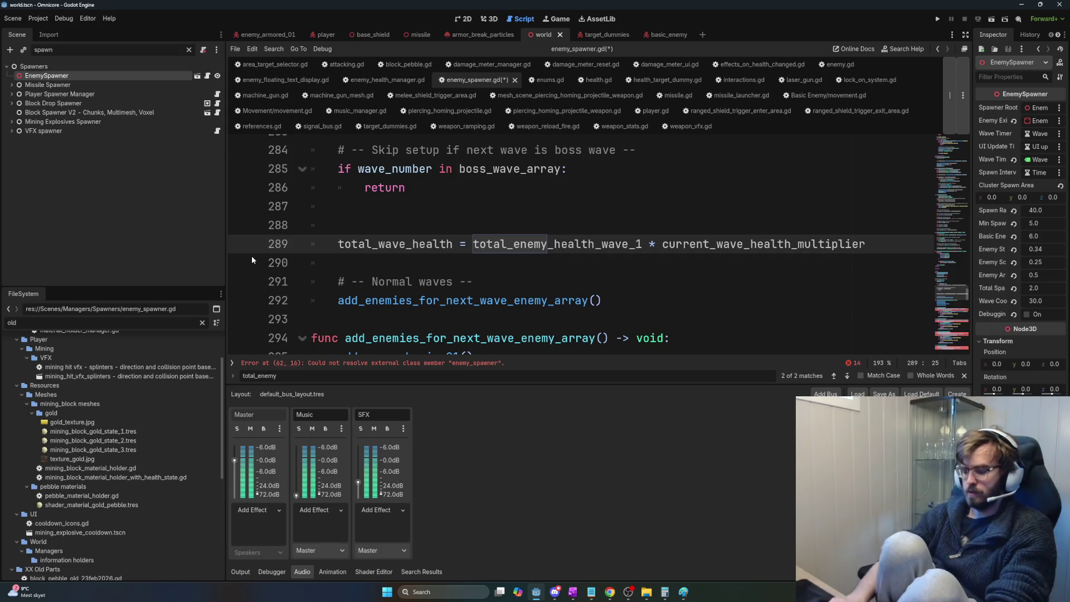
pyautogui.hotkey('ctrl', 'z')
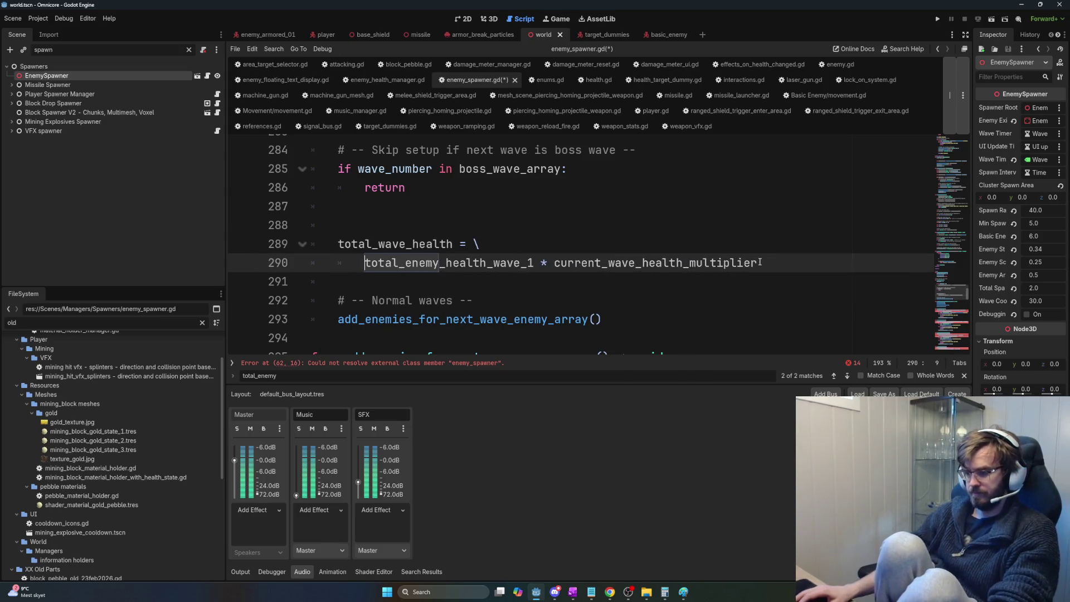
pyautogui.click(757, 263)
pyautogui.scroll(-1, 576, 293)
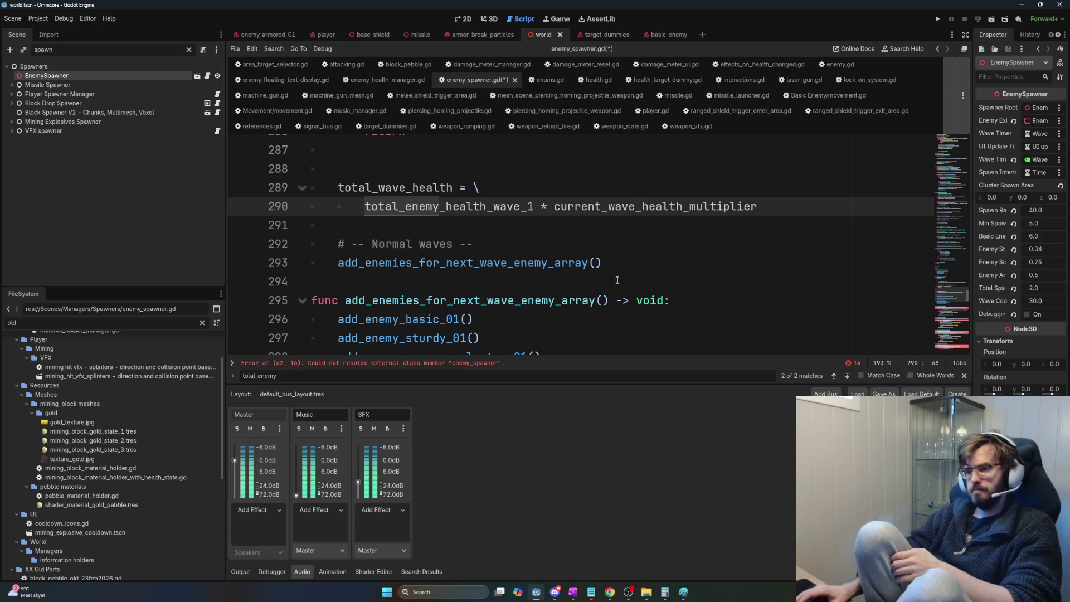
pyautogui.moveTo(632, 274)
pyautogui.mouseDown()
pyautogui.moveTo(313, 243)
pyautogui.moveTo(312, 262)
pyautogui.mouseUp()
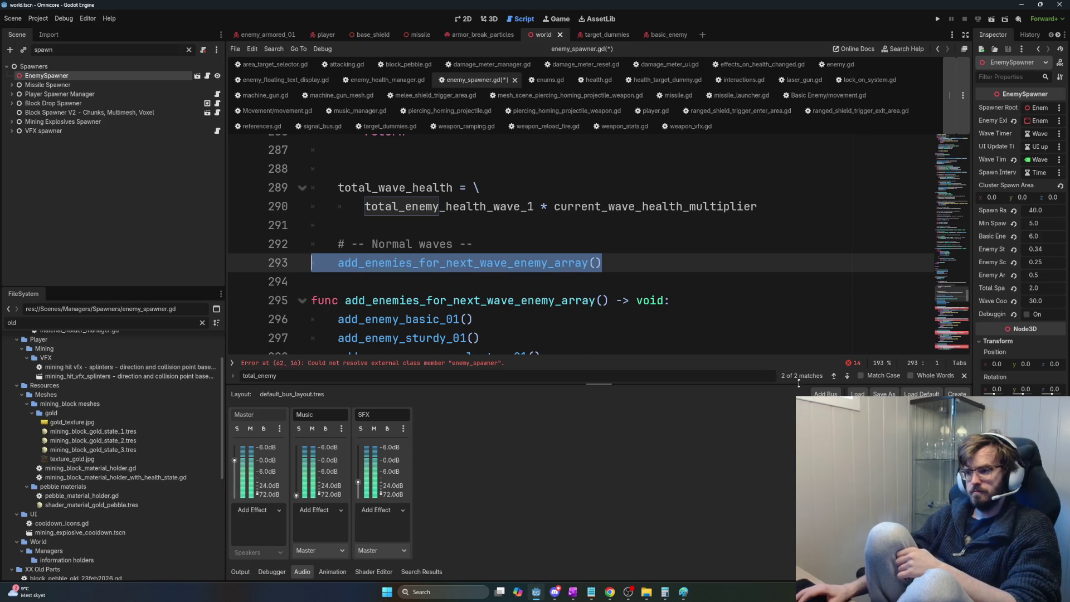
pyautogui.scroll(1, 526, 301)
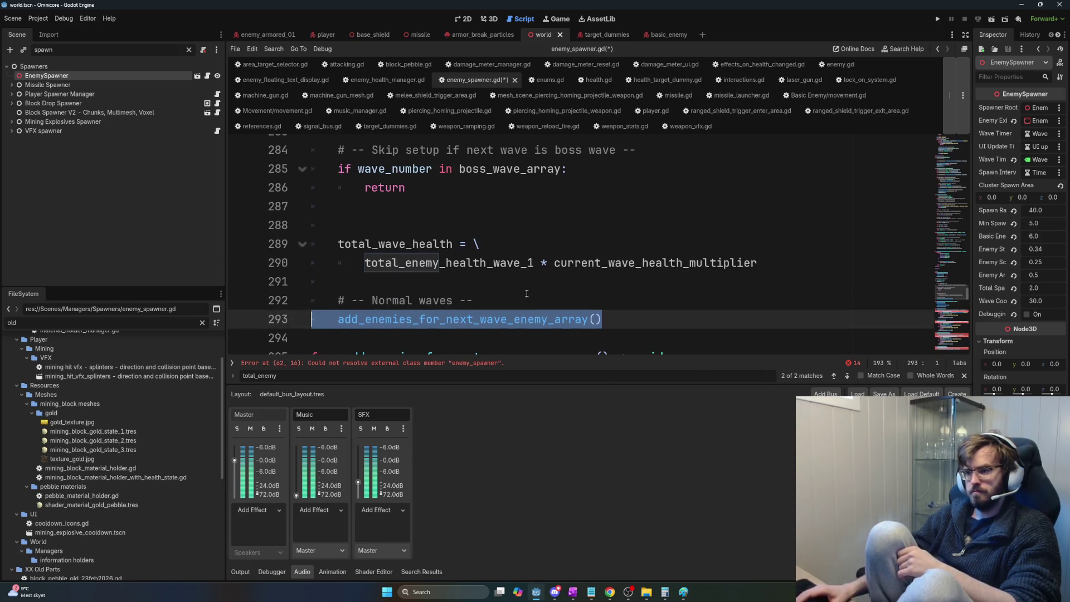
# Delete the extra blank line before the total_wave_health assignment
pyautogui.click(368, 229)
pyautogui.press('BackSpace')
pyautogui.press('BackSpace')
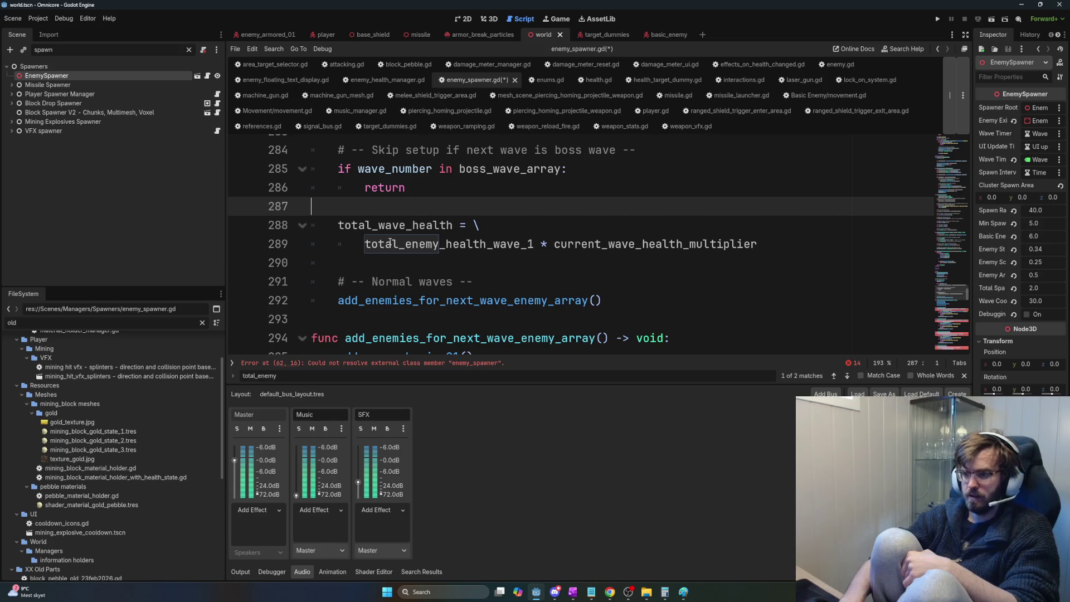
pyautogui.doubleClick(361, 226)
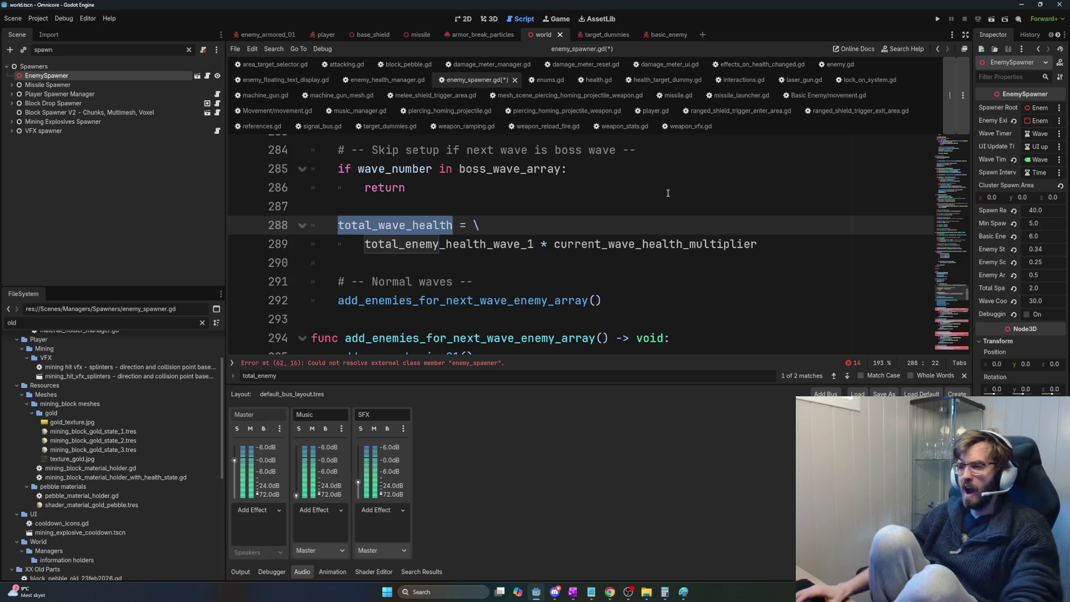
pyautogui.click(731, 252)
pyautogui.scroll(2, 730, 254)
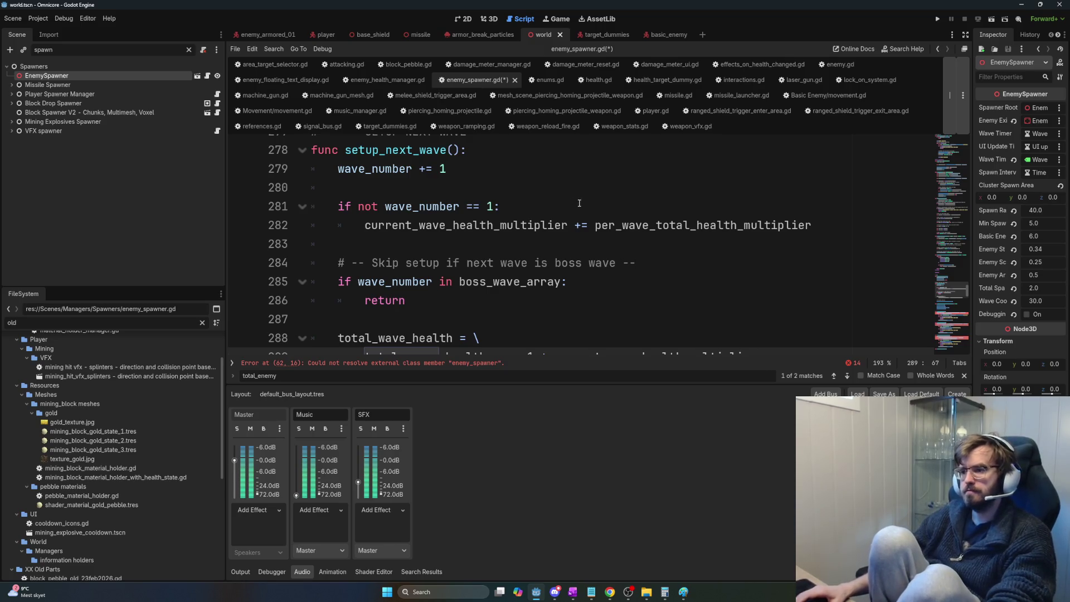
pyautogui.click(837, 232)
# Add an update_allowed_enemies() call on a new line after the multiplier if-block
pyautogui.press('Return')
pyautogui.press('Return')
pyautogui.write('update_allowed')
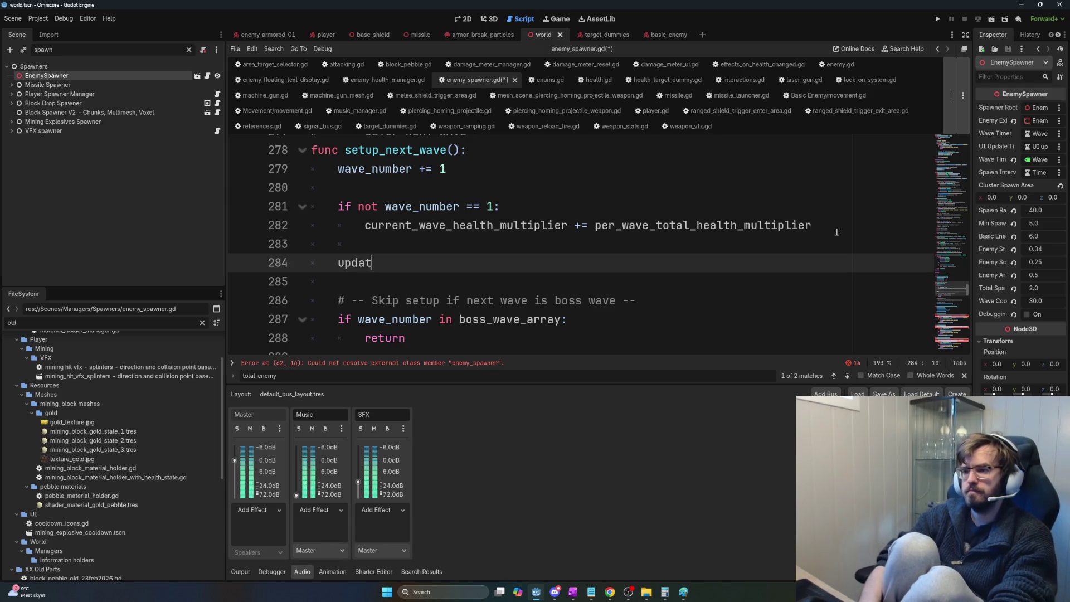
pyautogui.write('_enemies:')
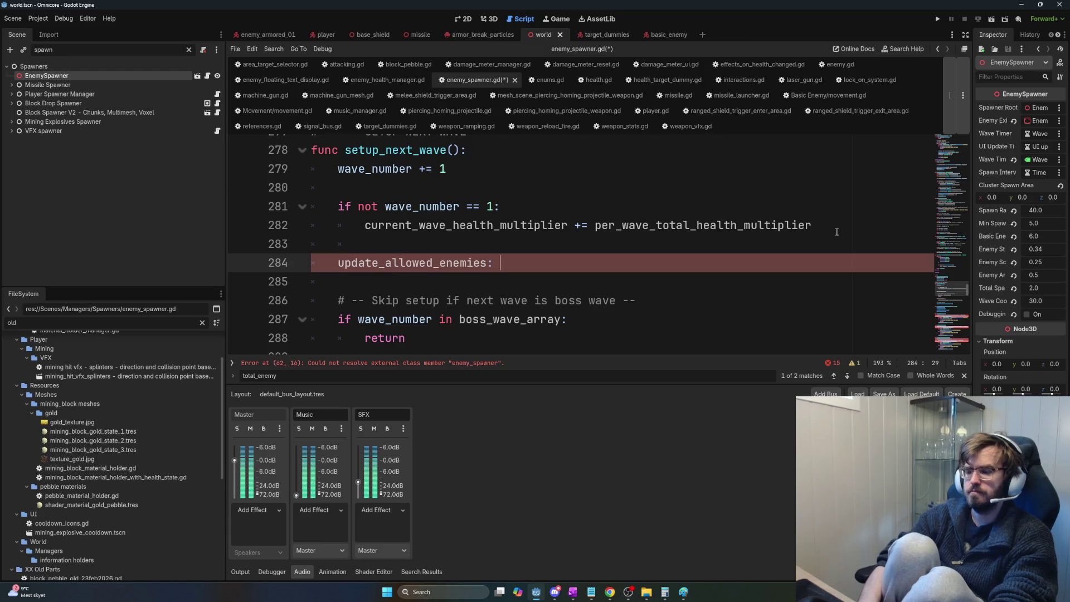
pyautogui.press('BackSpace')
pyautogui.press('BackSpace')
pyautogui.write('()')
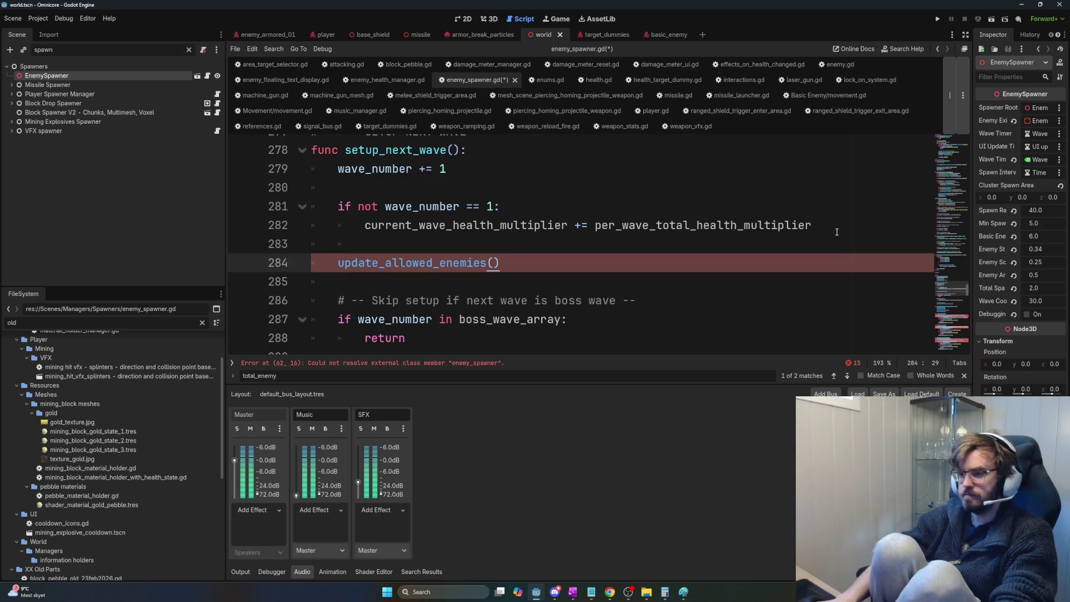
# Paste a copy of update_allowed_enemies() after the normal-waves call
pyautogui.hotkey('shift', 'Home')
pyautogui.hotkey('ctrl', 'c')
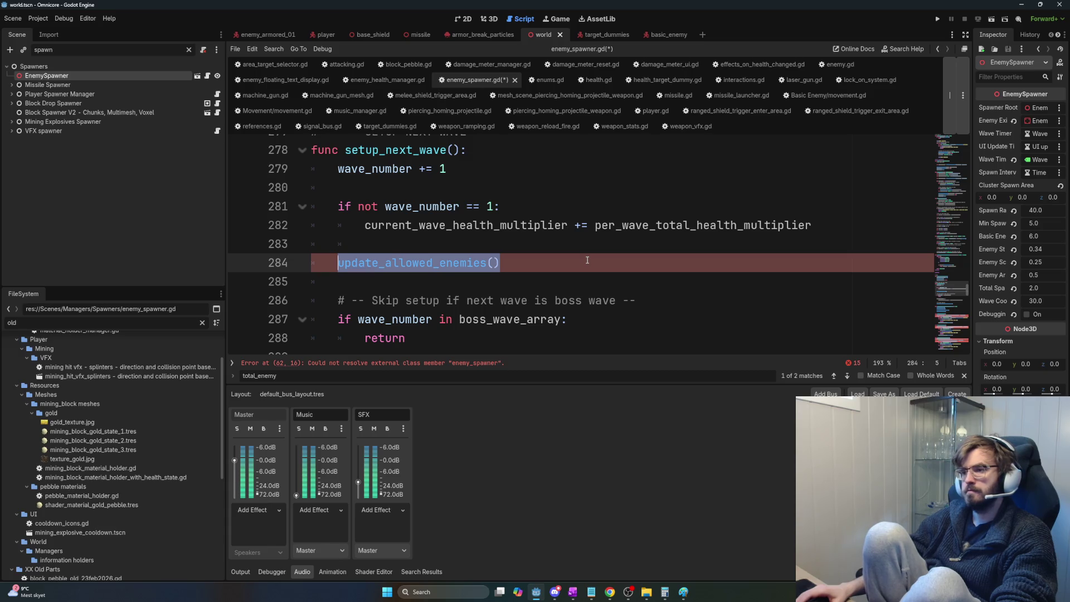
pyautogui.scroll(-4, 587, 260)
pyautogui.click(395, 240)
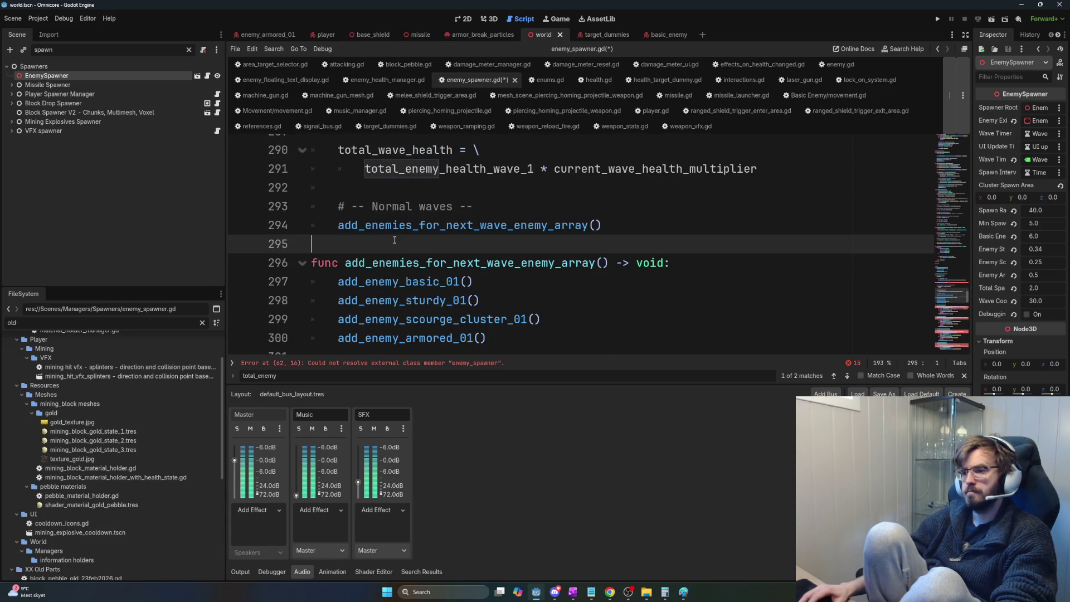
pyautogui.hotkey('ctrl', 'v')
pyautogui.press('Return')
# Turn the pasted line into 'func update_allowed_enemies() -> void:' with a blank line above it
pyautogui.press('Up')
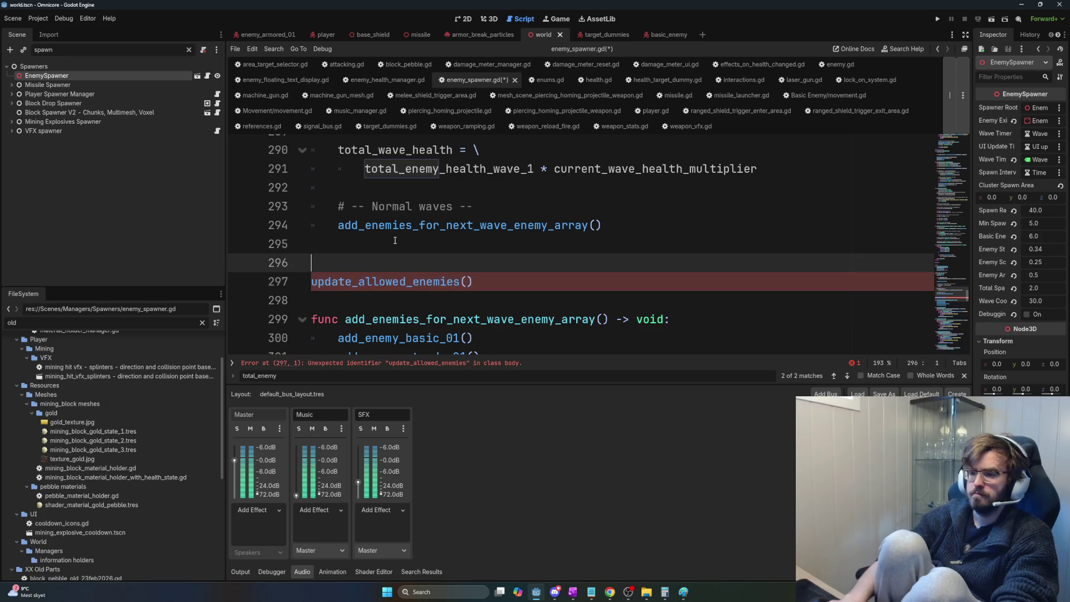
pyautogui.press('Left')
pyautogui.press('Return')
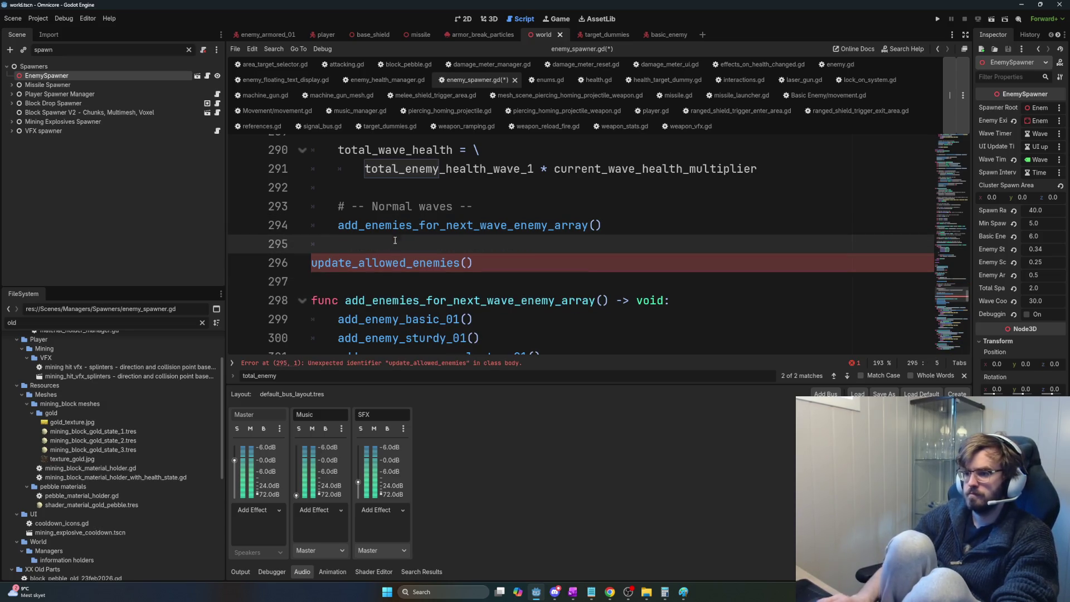
pyautogui.press('Down')
pyautogui.press('Home')
pyautogui.write('func')
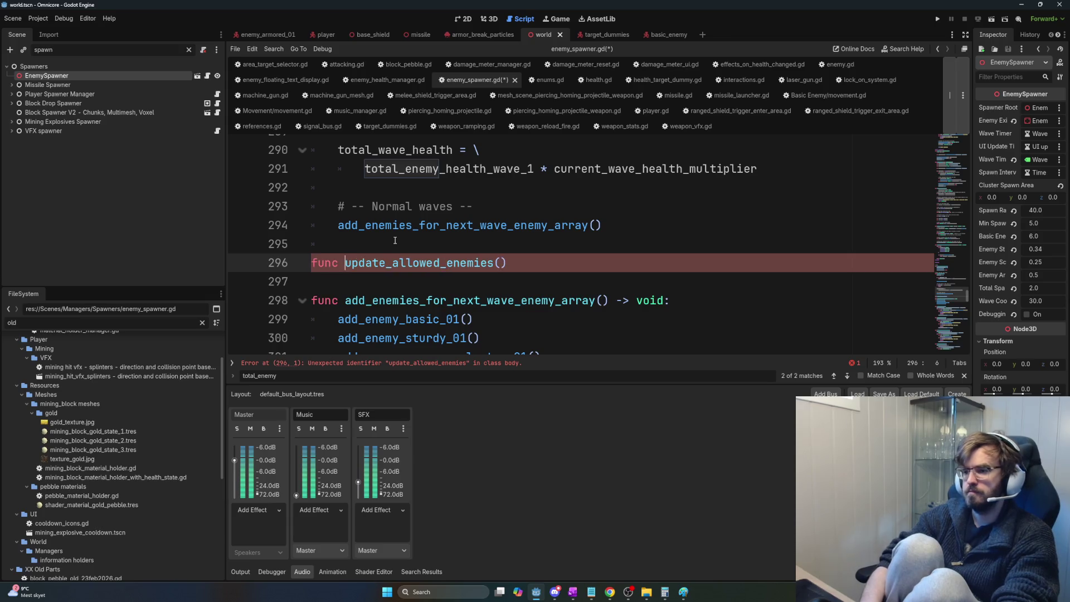
pyautogui.press('End')
pyautogui.write('-> void:')
pyautogui.press('Return')
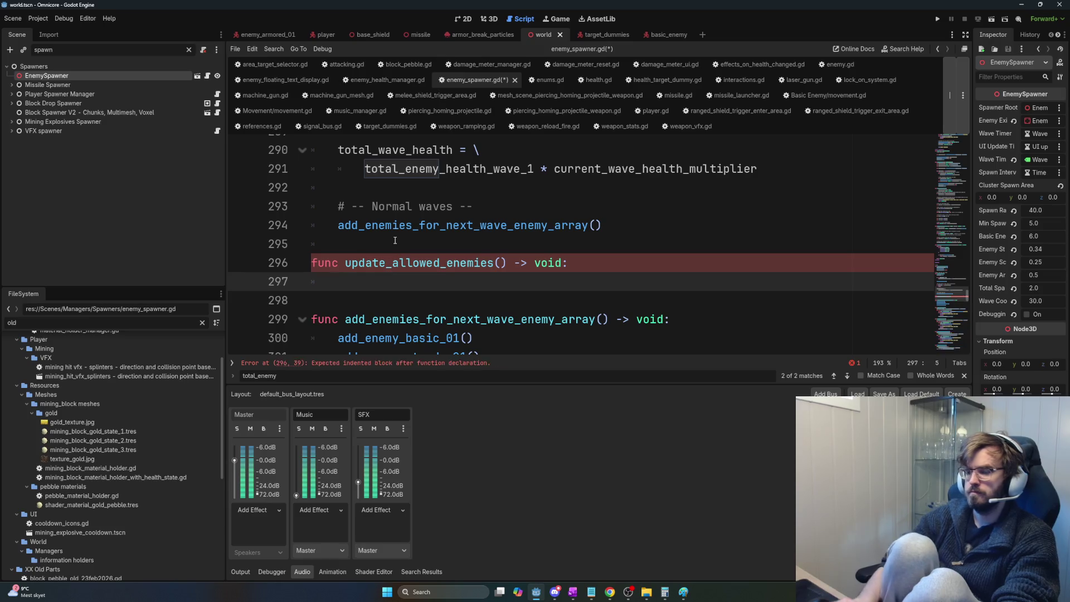
# Paste the update_enemies_that_can_spawn match block from the OneNote task notes
pyautogui.hotkey('alt', 'Tab')
pyautogui.hotkey('alt', 'Tab')
pyautogui.hotkey('alt', 'Tab')
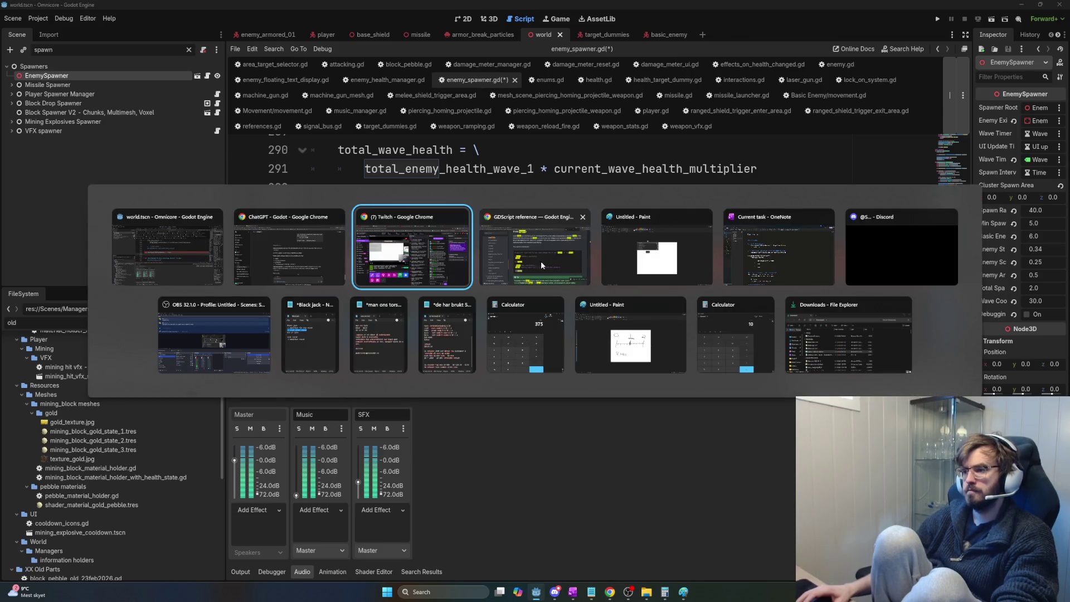
pyautogui.click(766, 233)
pyautogui.hotkey('shift', 'Up')
pyautogui.hotkey('ctrl', 'c')
pyautogui.hotkey('alt', 'Tab')
pyautogui.hotkey('ctrl', 'v')
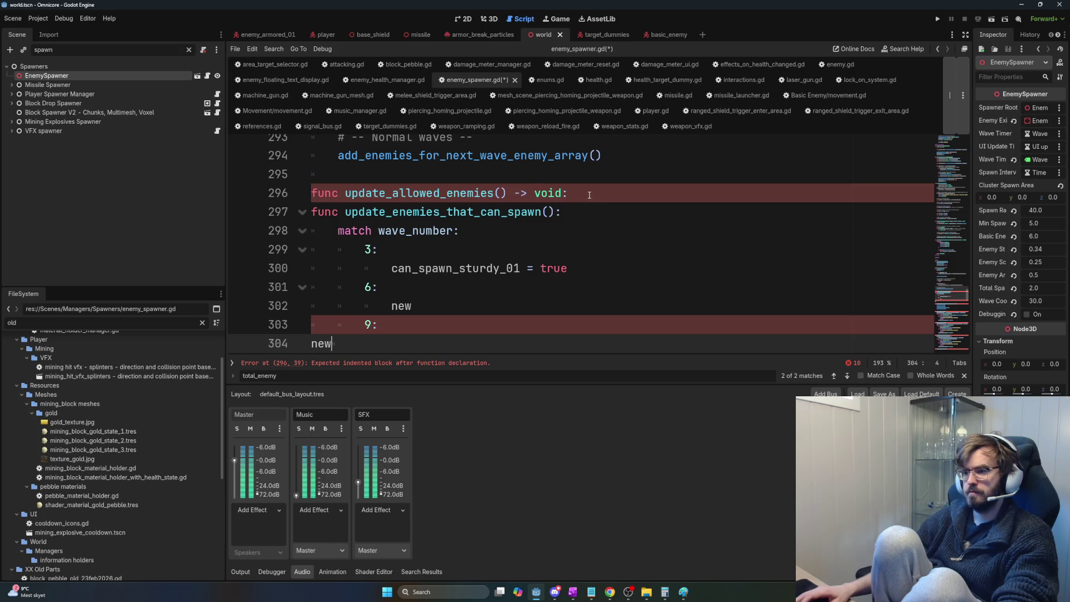
# Rename the declared function on line 296 to update_enemies_that_can_spawn
pyautogui.doubleClick(502, 212)
pyautogui.hotkey('ctrl', 'c')
pyautogui.doubleClick(499, 193)
pyautogui.hotkey('ctrl', 'v')
# Delete the duplicate function declaration line
pyautogui.scroll(2, 506, 193)
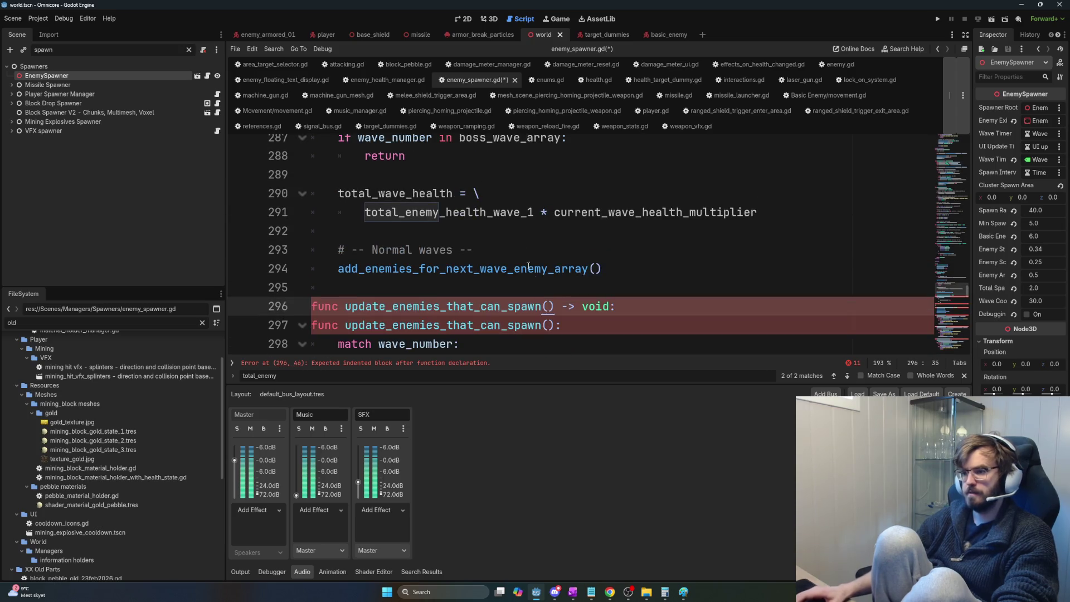
pyautogui.press('Down')
pyautogui.press('End')
pyautogui.hotkey('shift', 'Home')
pyautogui.press('BackSpace')
# Rename the call on line 284 to update_enemies_that_can_spawn
pyautogui.scroll(1, 475, 307)
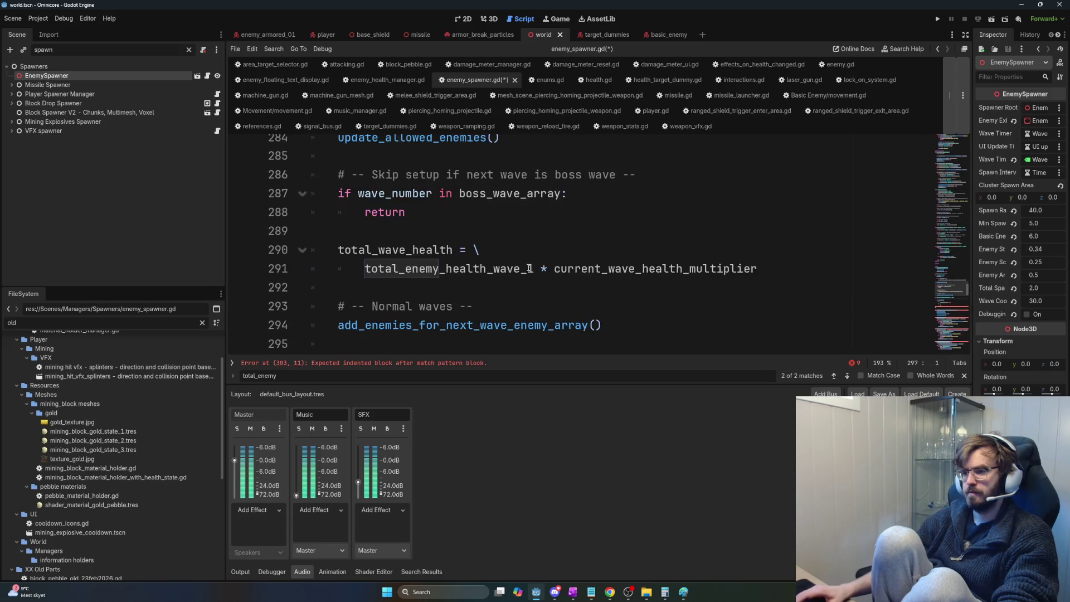
pyautogui.scroll(-3, 476, 279)
pyautogui.doubleClick(524, 194)
pyautogui.scroll(5, 528, 213)
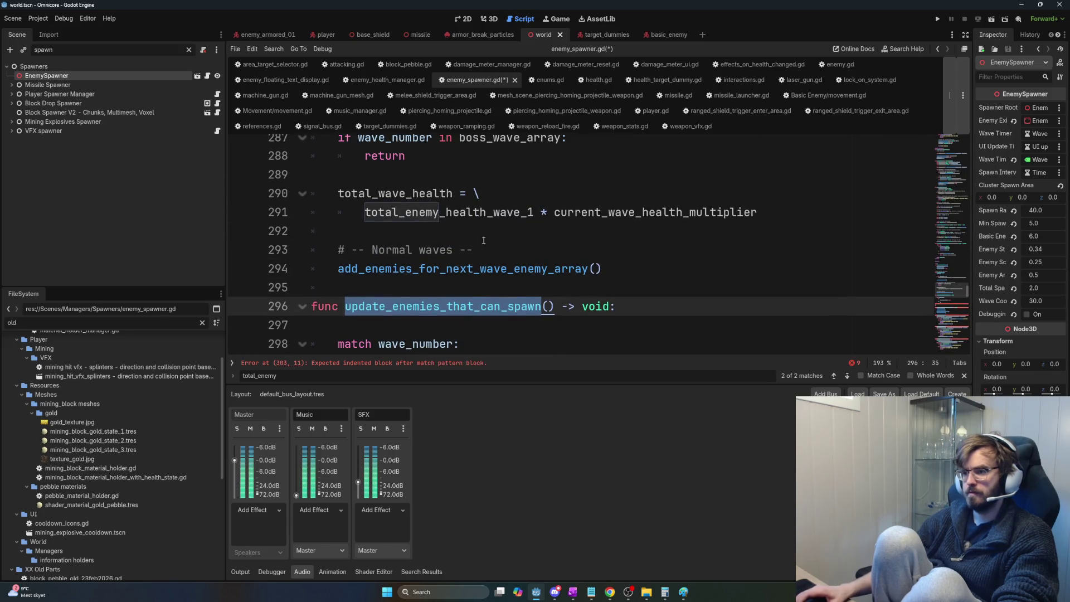
pyautogui.doubleClick(425, 249)
pyautogui.hotkey('ctrl', 'v')
pyautogui.click(425, 269)
# Review the 3:, 6: and 9: match branches and reach the placeholder 'new' on line 302
pyautogui.scroll(-2, 502, 279)
pyautogui.scroll(-5, 584, 329)
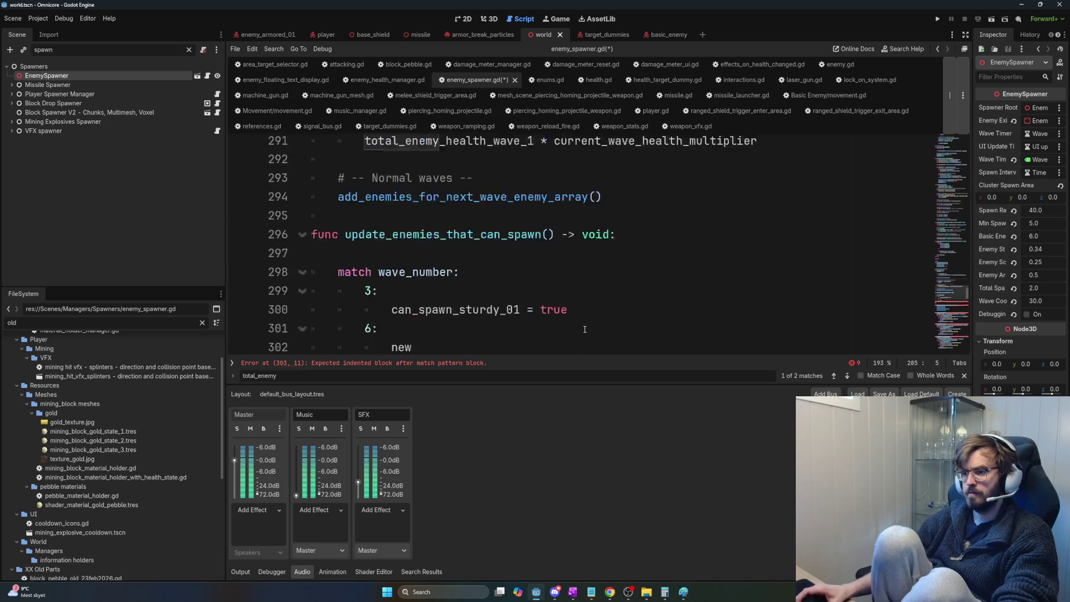
pyautogui.click(463, 246)
pyautogui.scroll(1, 461, 283)
pyautogui.scroll(1, 479, 287)
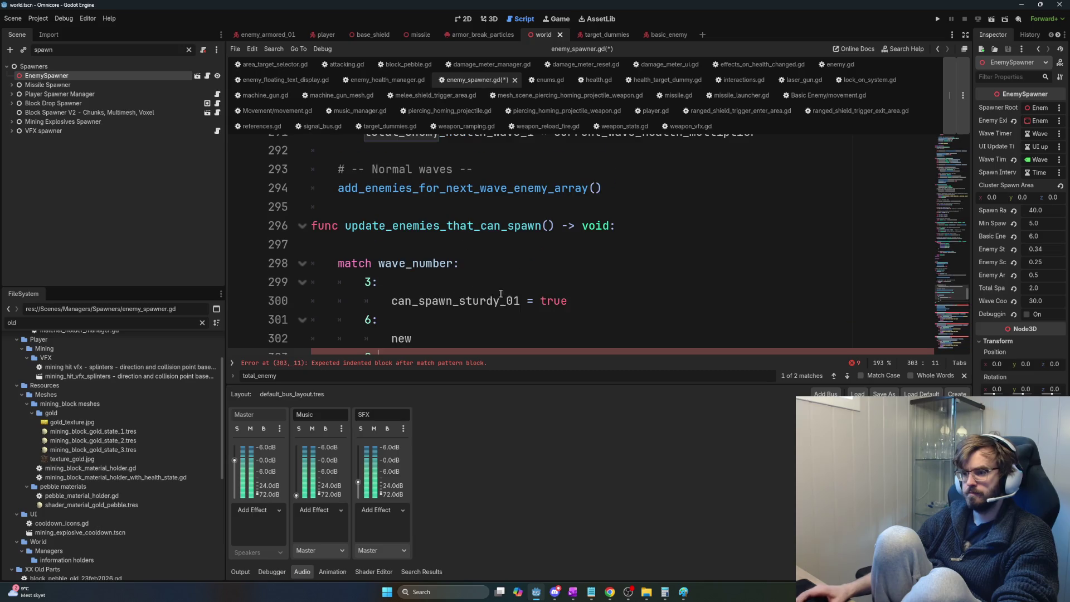
pyautogui.doubleClick(471, 302)
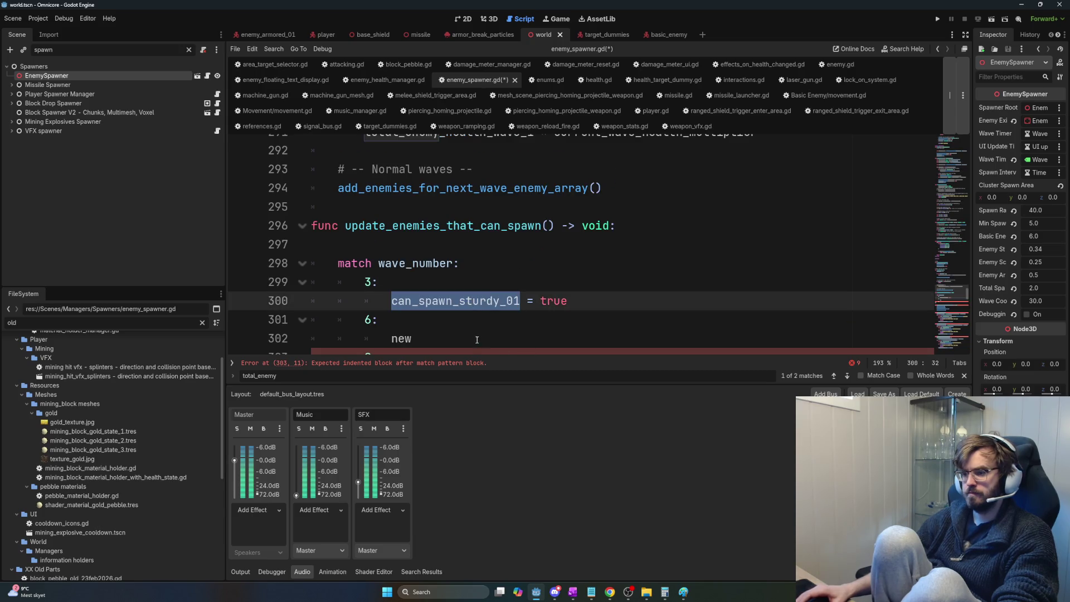
pyautogui.press('Down')
pyautogui.scroll(-3, 484, 335)
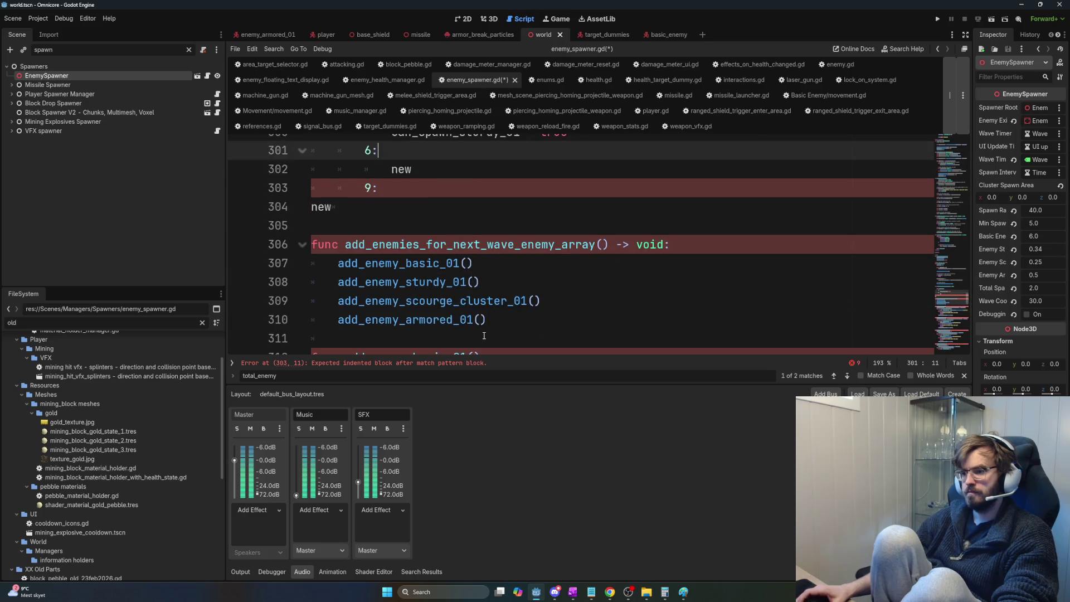
pyautogui.scroll(1, 484, 336)
pyautogui.scroll(1, 478, 295)
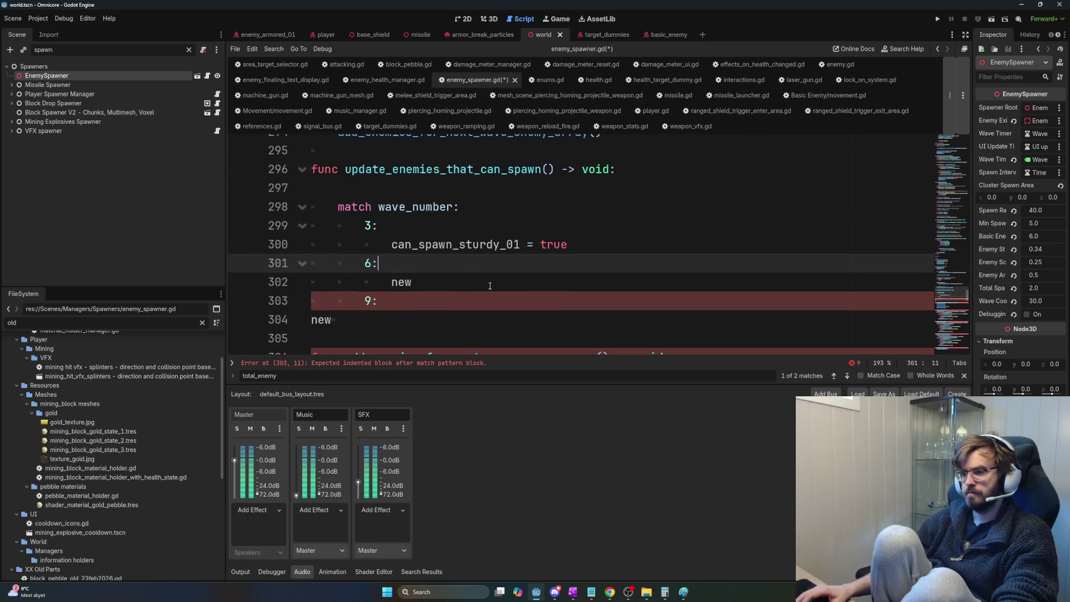
pyautogui.doubleClick(456, 244)
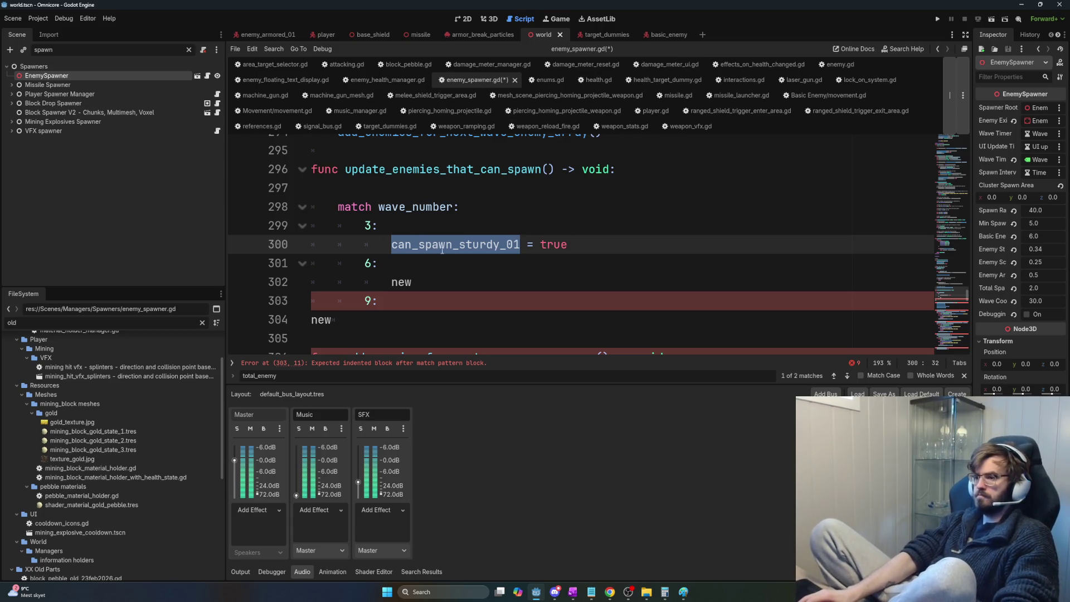
pyautogui.click(502, 279)
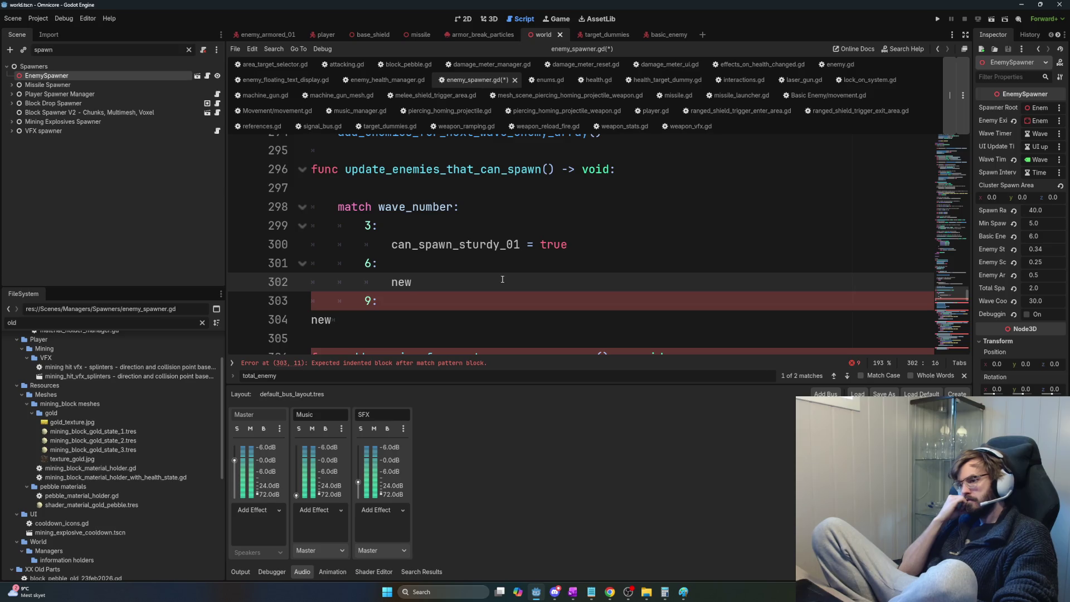
# Replace the placeholder 'new' with can_spawn and make the wave 3 flag can_spawn_armored_01
pyautogui.press('BackSpace')
pyautogui.press('BackSpace')
pyautogui.press('BackSpace')
pyautogui.write('can_spawn')
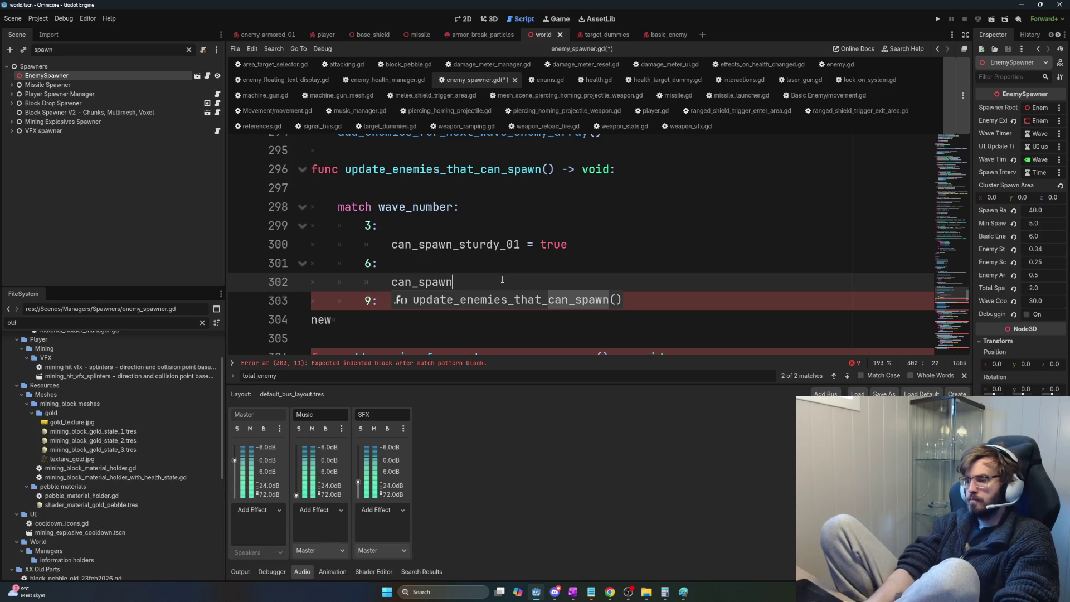
pyautogui.write('_')
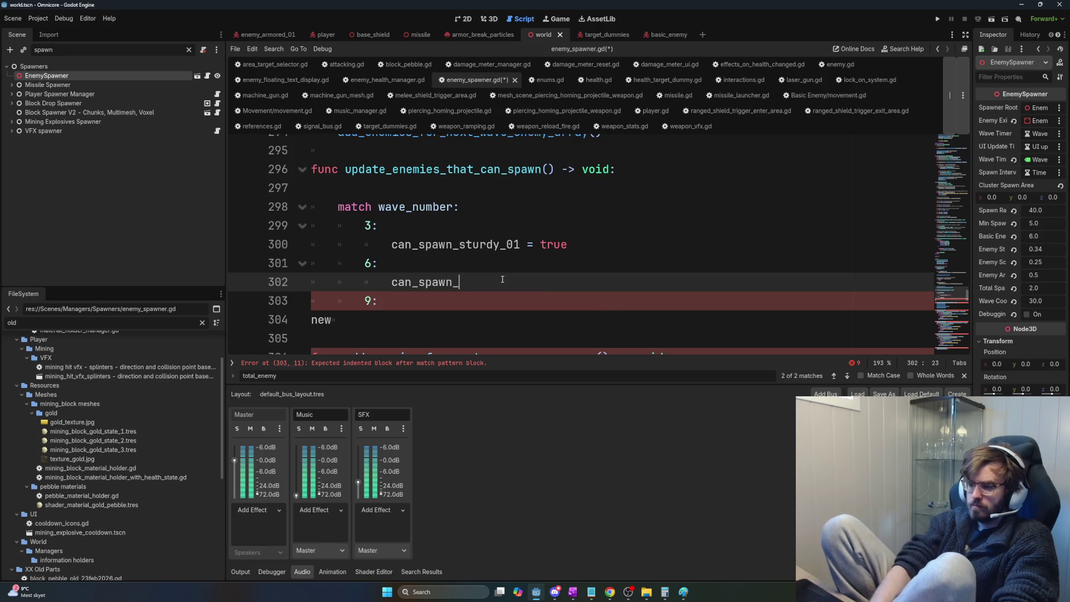
pyautogui.press('BackSpace')
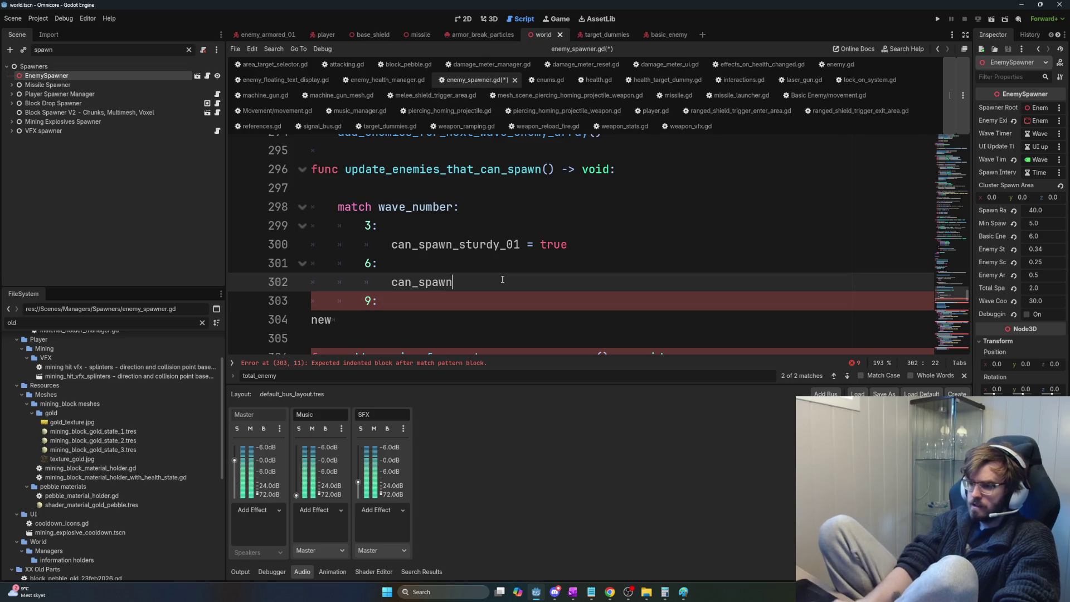
pyautogui.moveTo(521, 244); pyautogui.dragTo(461, 249)
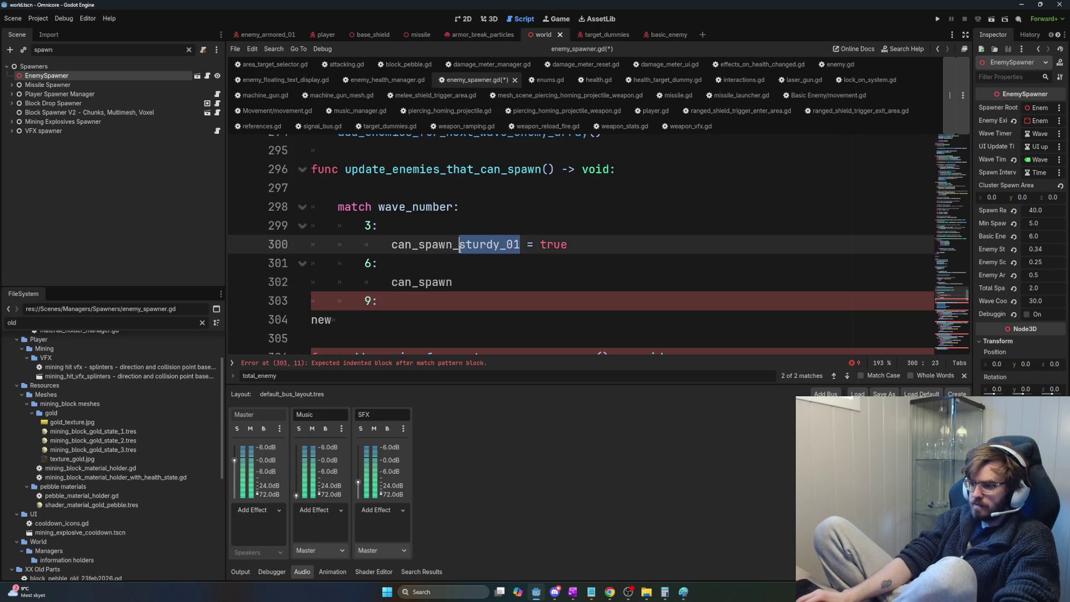
pyautogui.write('armored_')
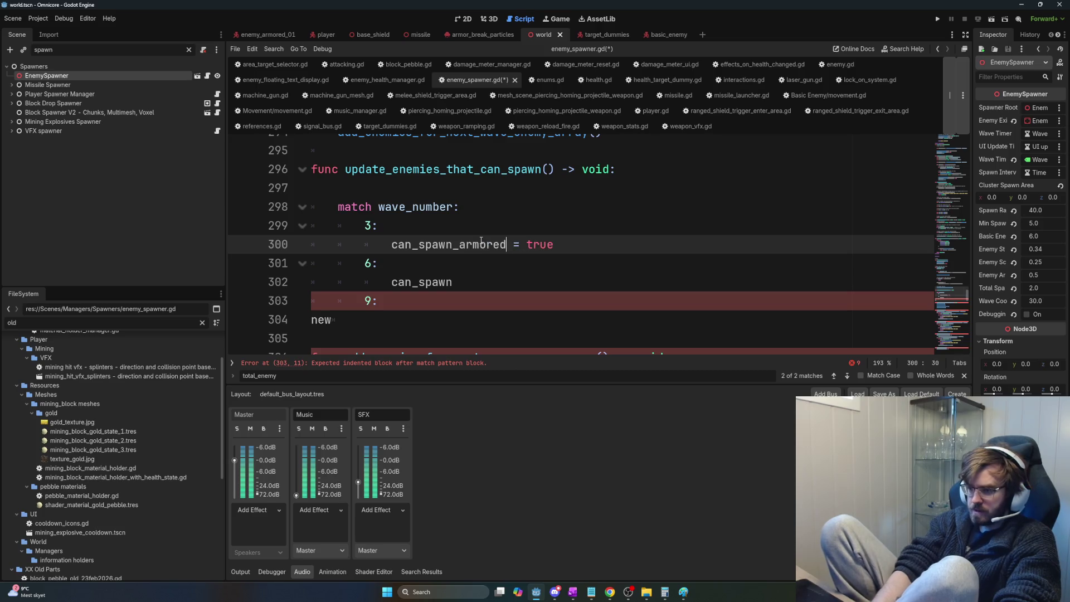
pyautogui.write('01')
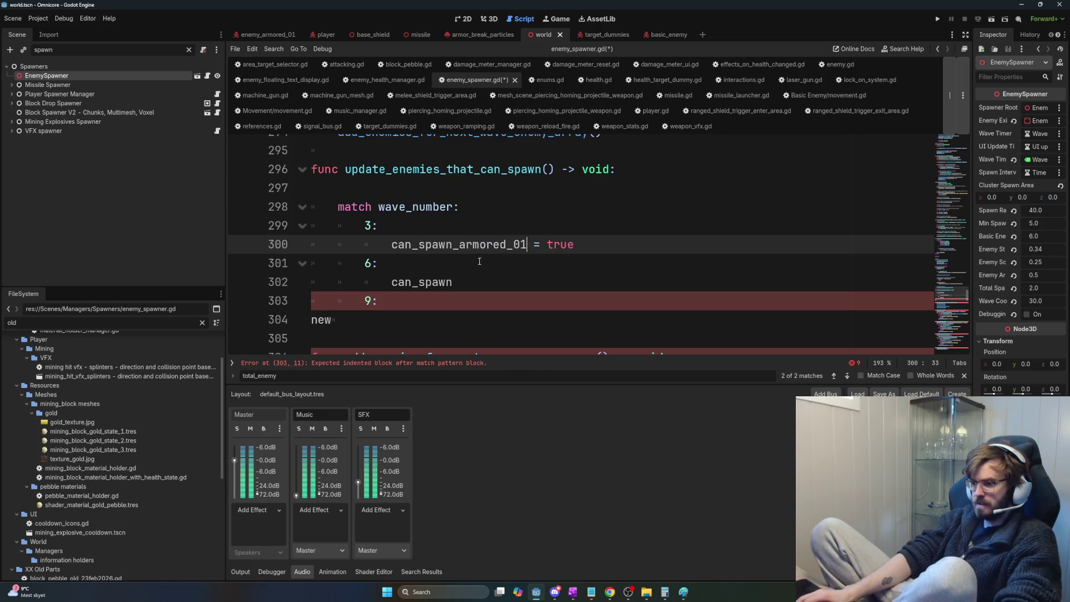
pyautogui.press('Down')
# Complete line 302 as can_spawn_scourge_01 = true for wave 6
pyautogui.click(488, 284)
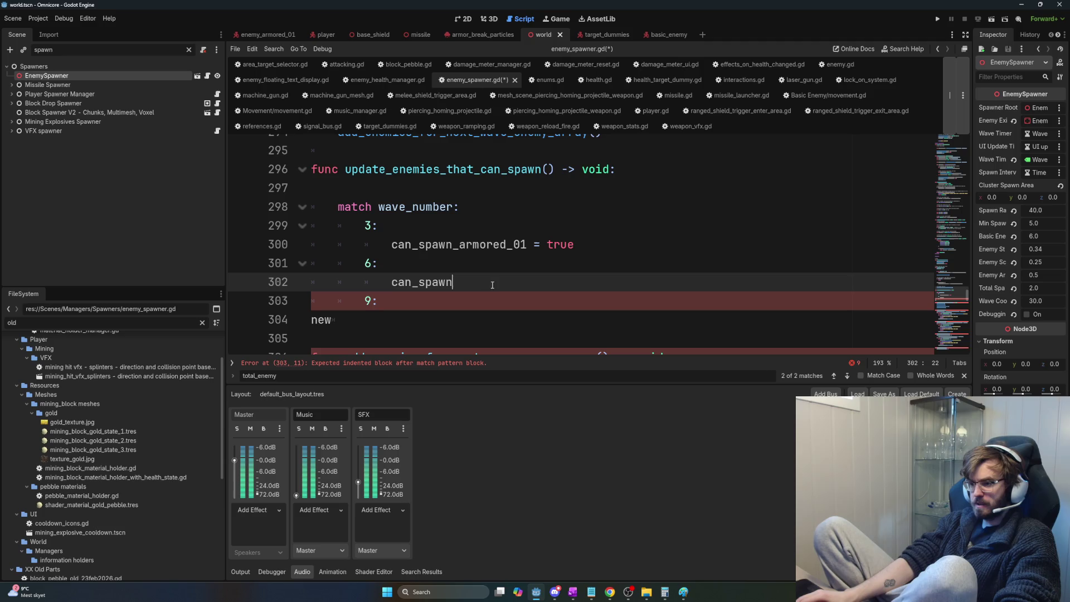
pyautogui.moveTo(489, 283); pyautogui.dragTo(368, 277)
pyautogui.click(486, 280)
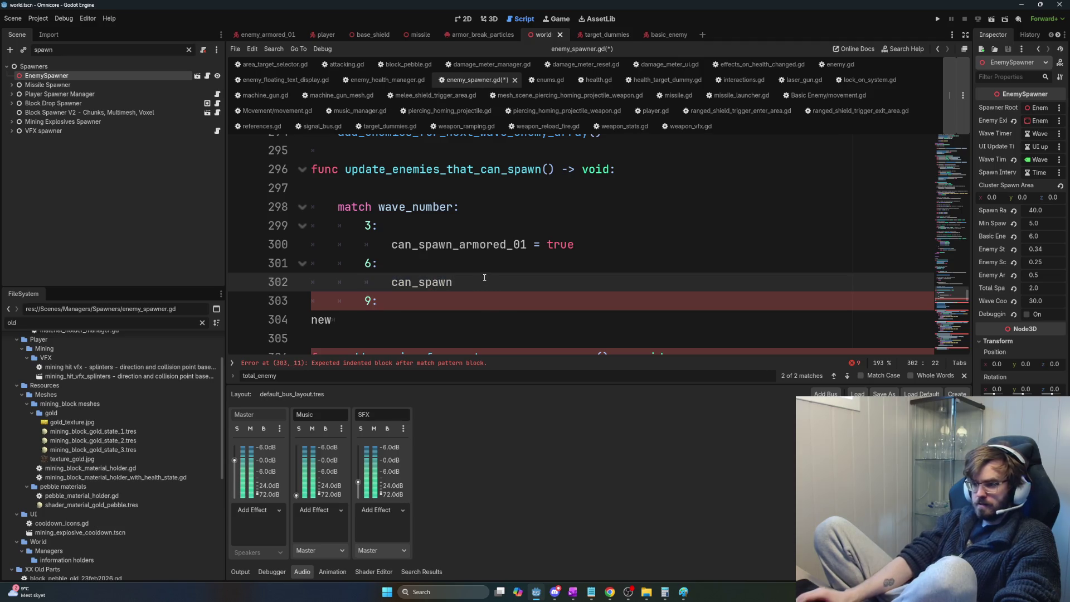
pyautogui.write('_')
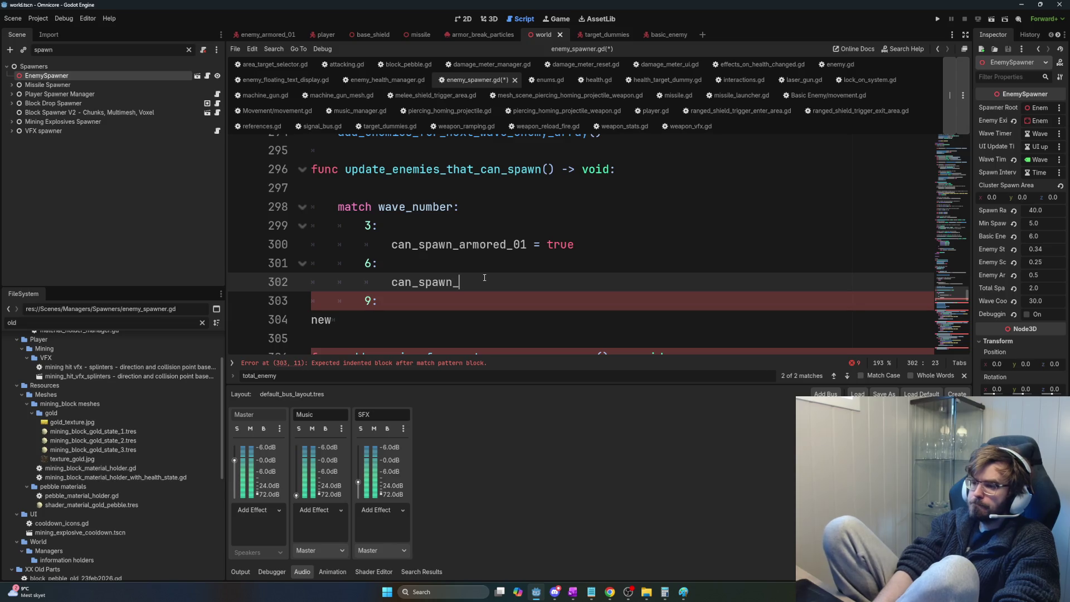
pyautogui.write('scourge = tru')
pyautogui.press('BackSpace')
pyautogui.press('BackSpace')
pyautogui.press('BackSpace')
pyautogui.press('BackSpace')
pyautogui.press('BackSpace')
pyautogui.write('01 = true')
pyautogui.press('Return')
pyautogui.press('BackSpace')
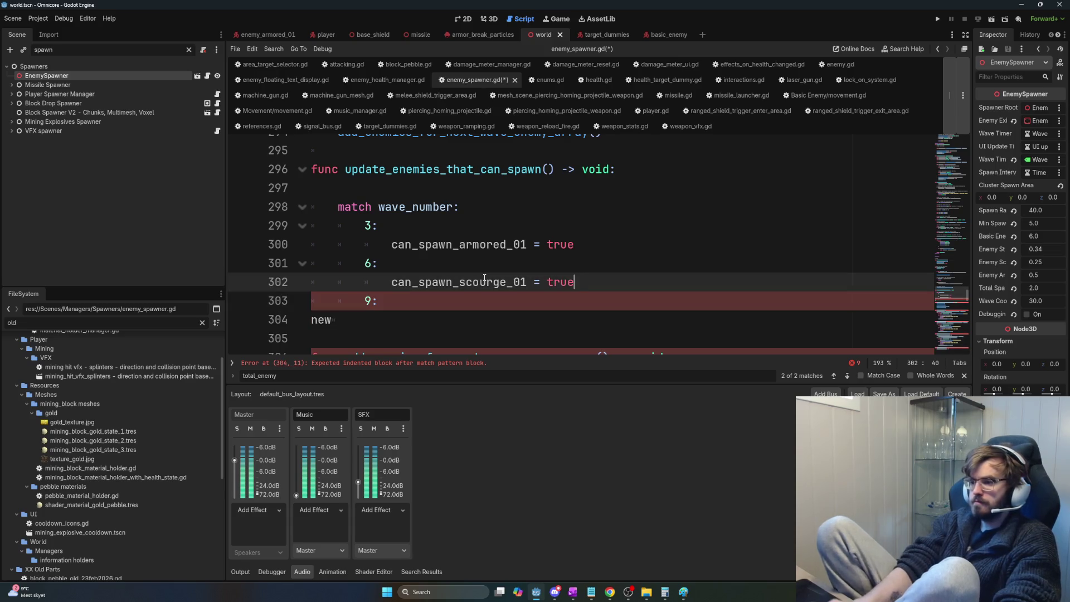
# Add can_spawn_sturdy_01 = true under the 9: branch
pyautogui.doubleClick(485, 282)
pyautogui.hotkey('ctrl', 'c')
pyautogui.click(451, 315)
pyautogui.click(456, 303)
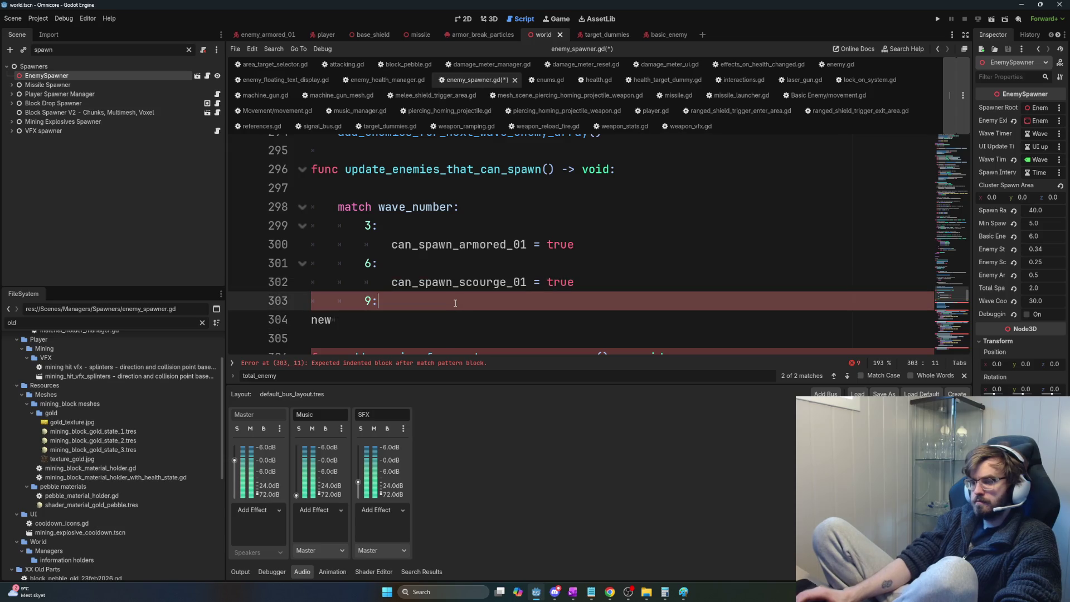
pyautogui.press('Return')
pyautogui.hotkey('ctrl', 'v')
pyautogui.press('BackSpace')
pyautogui.press('BackSpace')
pyautogui.press('BackSpace')
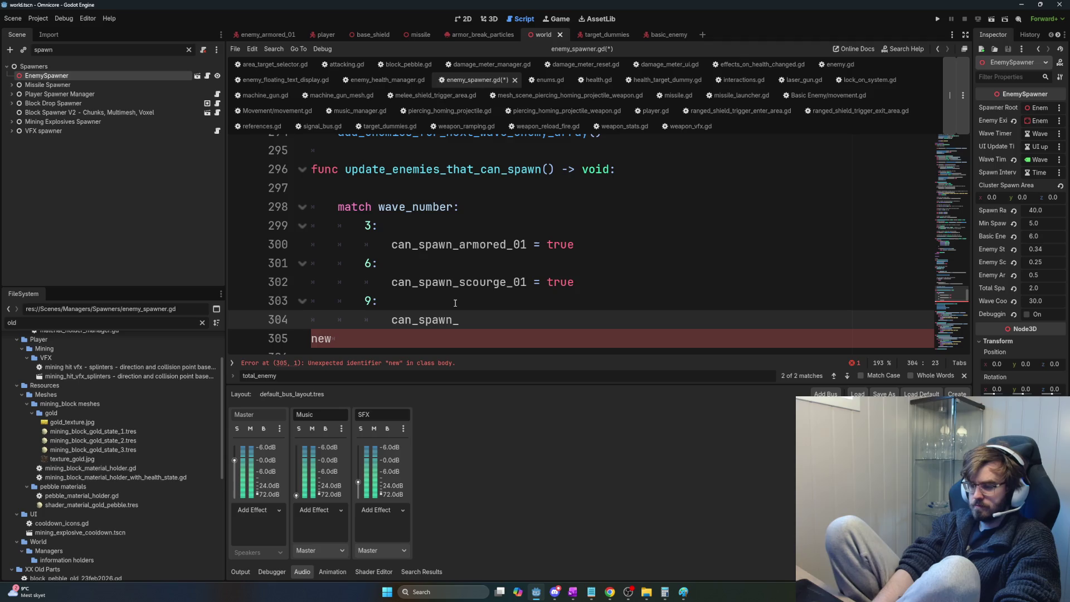
pyautogui.write('sturdy_01 ')
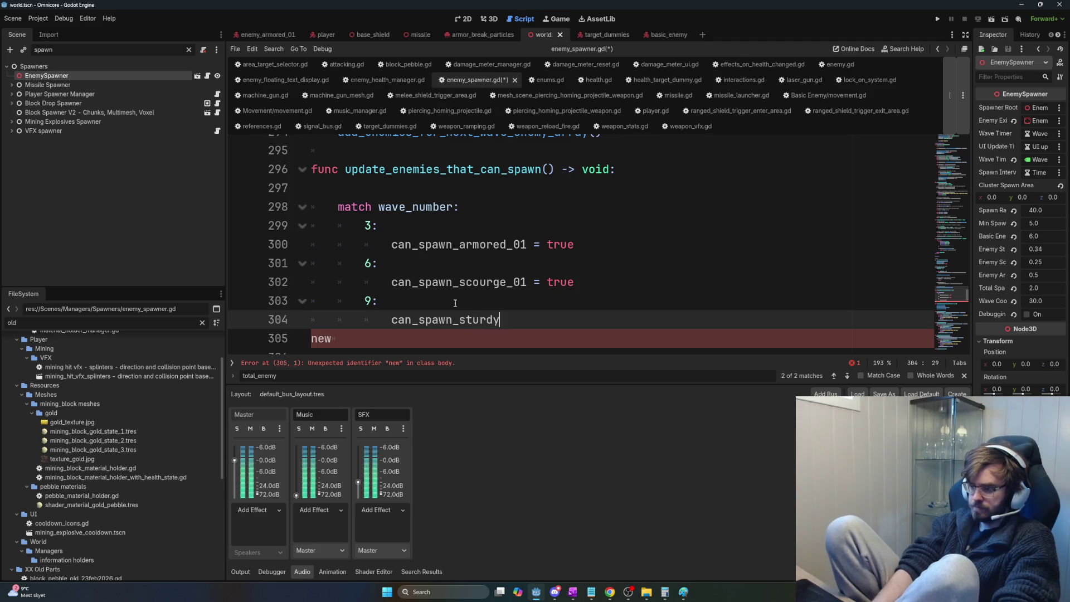
pyautogui.write('= true')
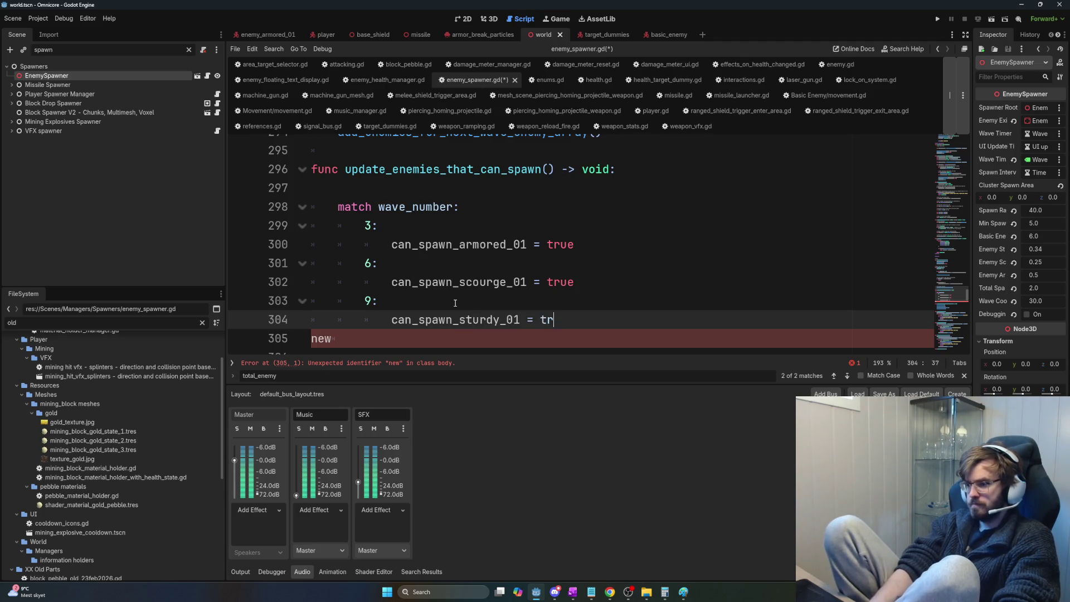
# Copy the match branches and select the commented enemy-count lines 41–44 near the script top
pyautogui.doubleClick(445, 282)
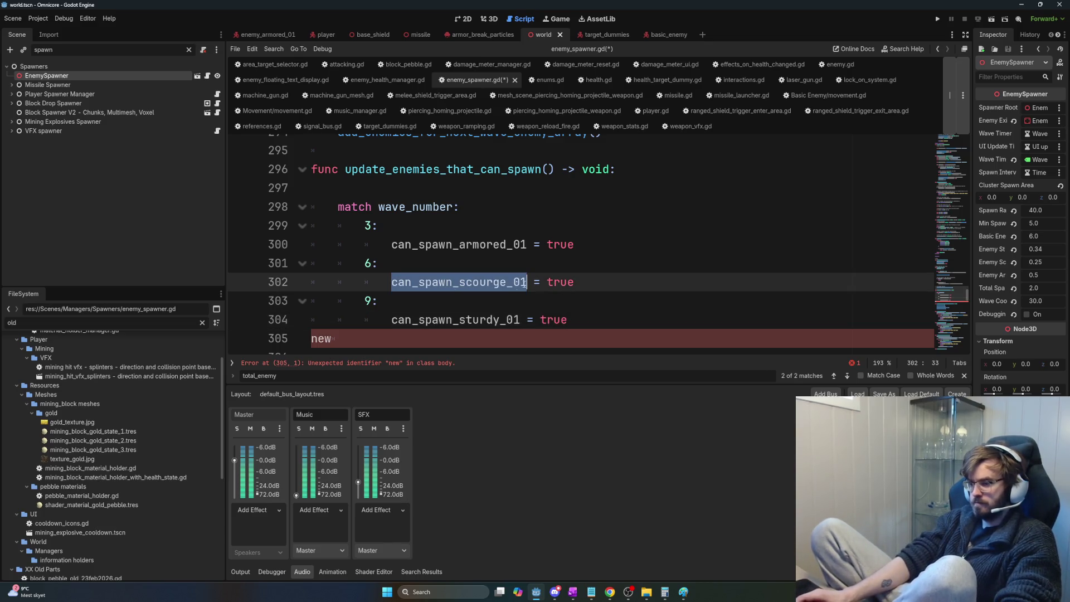
pyautogui.doubleClick(446, 245)
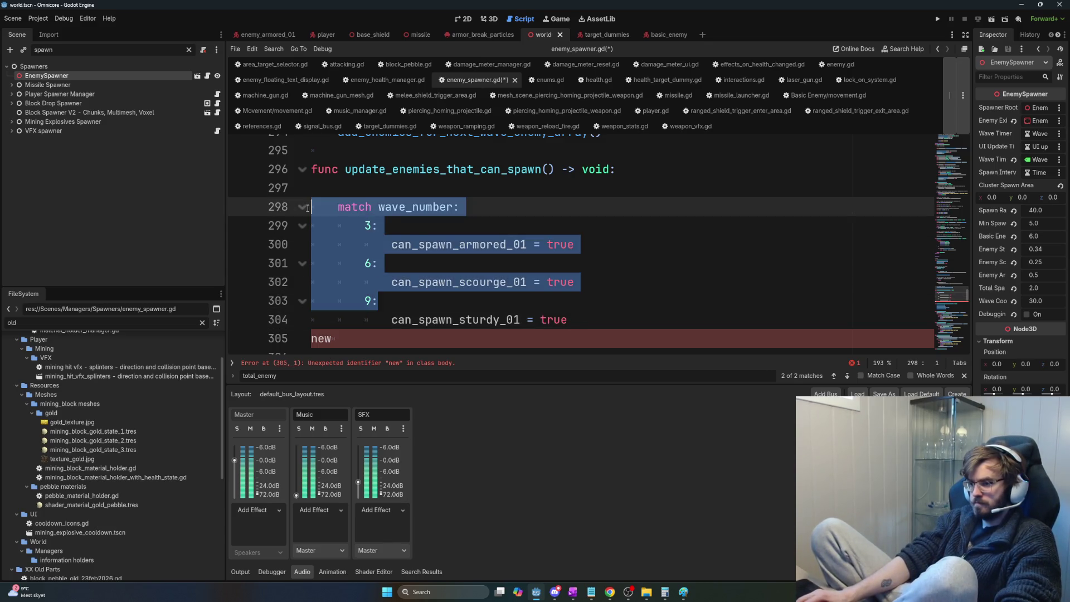
pyautogui.moveTo(568, 320)
pyautogui.mouseDown()
pyautogui.moveTo(378, 240)
pyautogui.moveTo(371, 225)
pyautogui.mouseUp()
pyautogui.hotkey('ctrl', 'c')
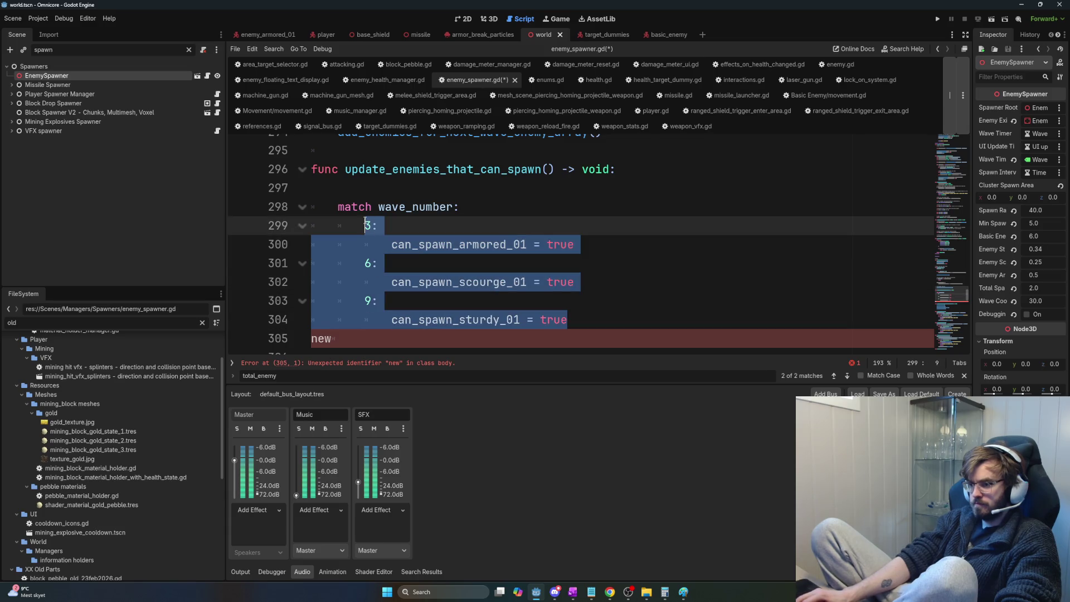
pyautogui.hotkey('ctrl', 'Home')
pyautogui.scroll(-2, 407, 257)
pyautogui.scroll(-7, 407, 257)
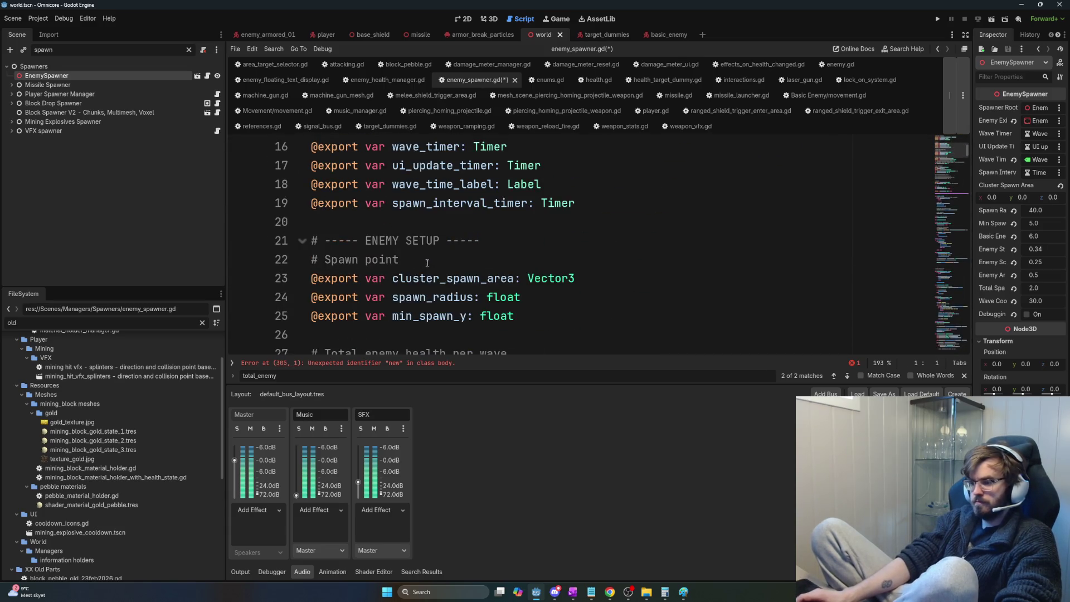
pyautogui.scroll(-3, 479, 275)
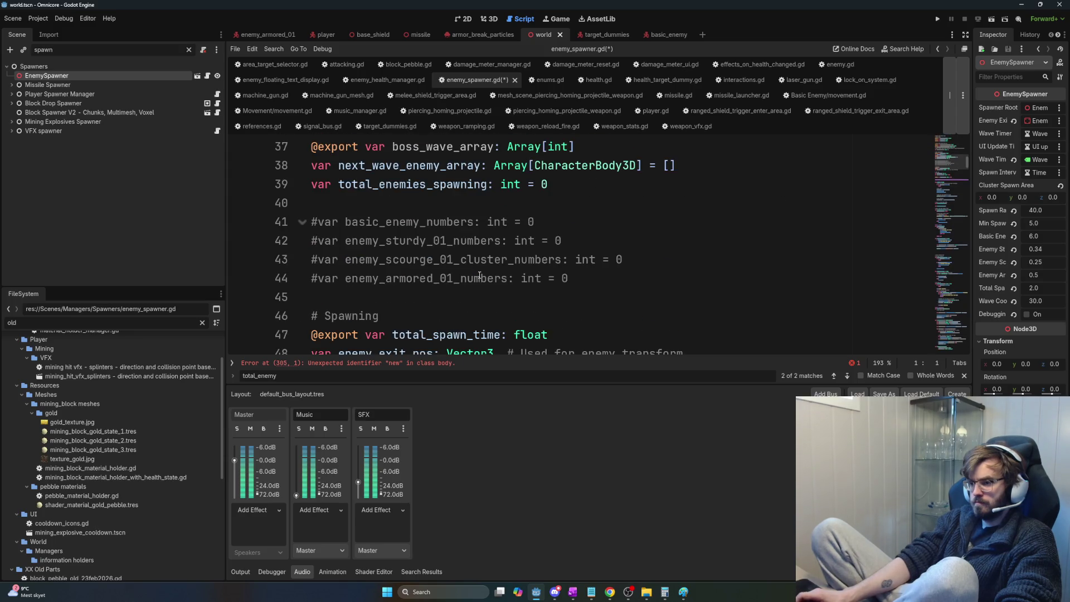
pyautogui.click(480, 275)
pyautogui.hotkey('shift', 'Up')
pyautogui.hotkey('shift', 'Up')
pyautogui.hotkey('shift', 'Up')
pyautogui.hotkey('shift', 'Home')
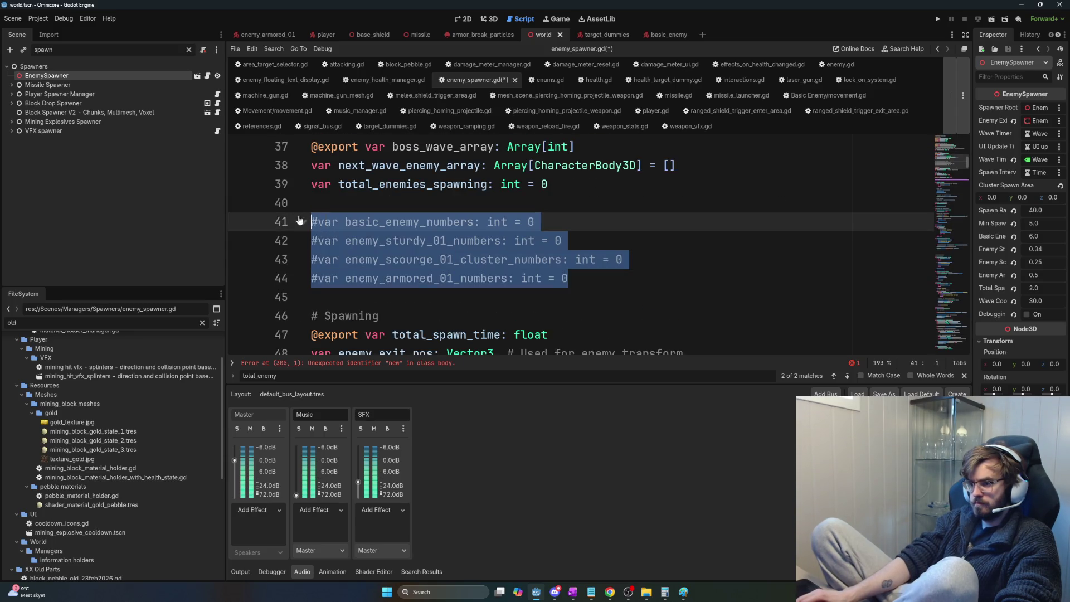
# Paste the match branches over line 41, then undo back to the commented variable lines
pyautogui.hotkey('ctrl', 'v')
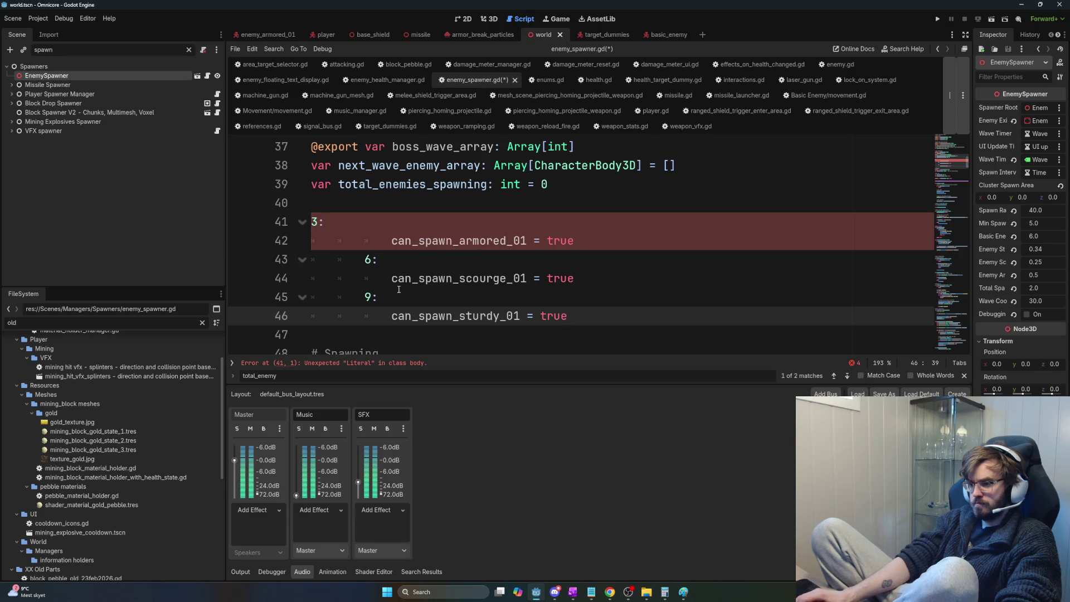
pyautogui.doubleClick(371, 297)
pyautogui.press('BackSpace')
pyautogui.doubleClick(371, 259)
pyautogui.press('BackSpace')
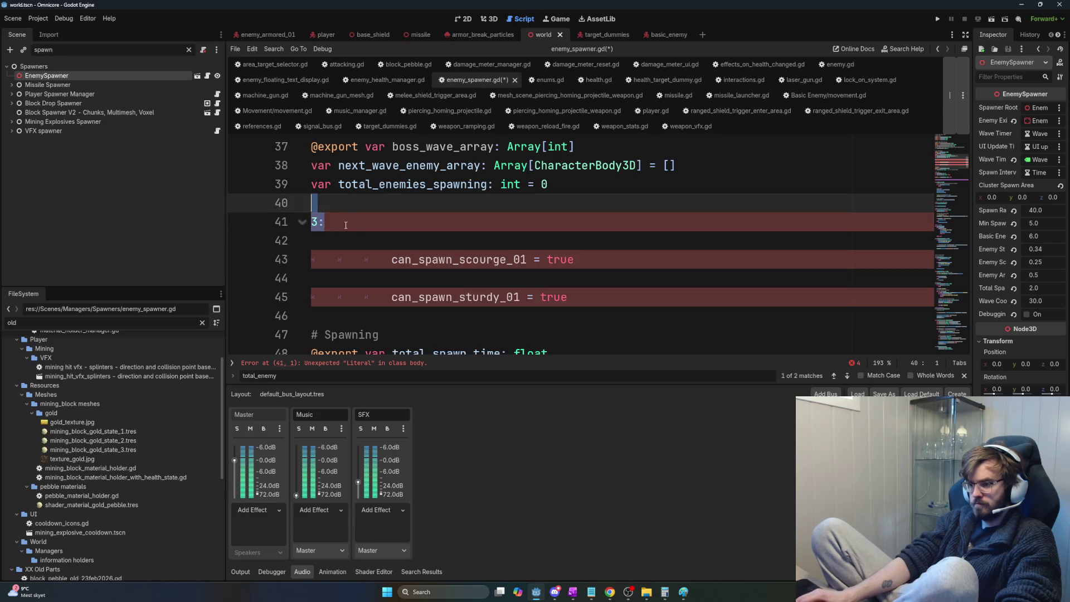
pyautogui.hotkey('ctrl', 'z')
pyautogui.hotkey('ctrl', 'z')
pyautogui.hotkey('ctrl', 'z')
# Check that the four commented enemy number variables on lines 41–44 are restored
pyautogui.click(625, 273)
pyautogui.moveTo(625, 273); pyautogui.dragTo(269, 217)
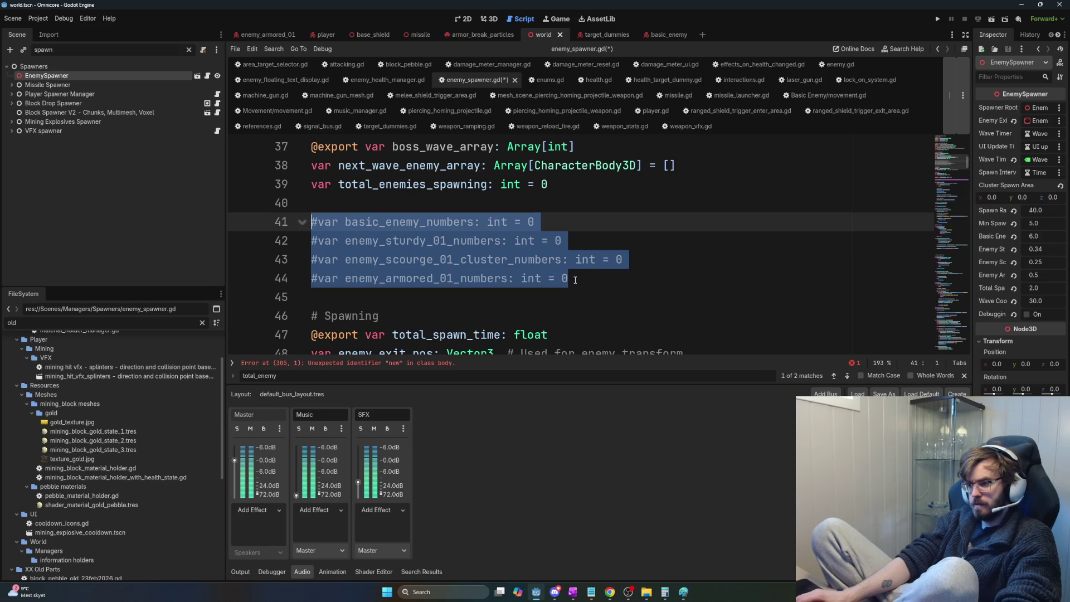
pyautogui.click(575, 280)
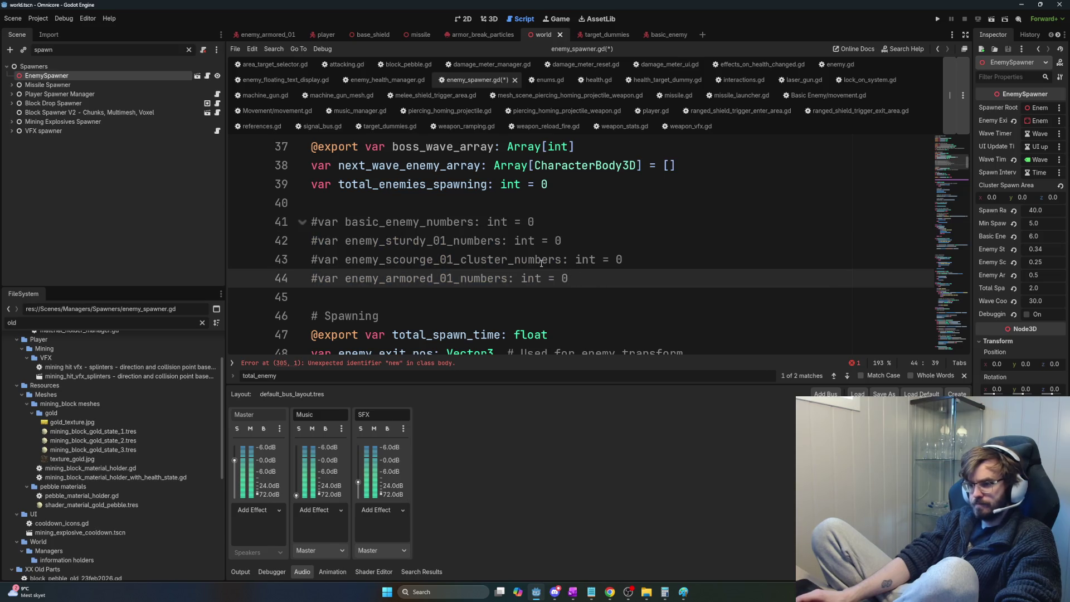
pyautogui.doubleClick(409, 222)
pyautogui.doubleClick(424, 241)
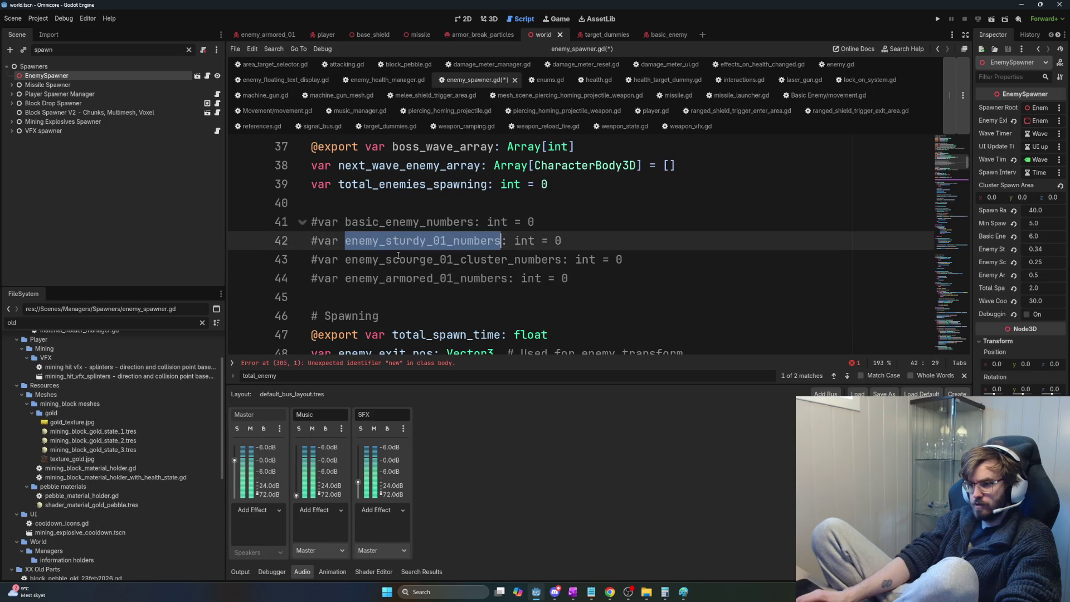
pyautogui.click(446, 260)
pyautogui.doubleClick(393, 278)
pyautogui.hotkey('ctrl', 'End')
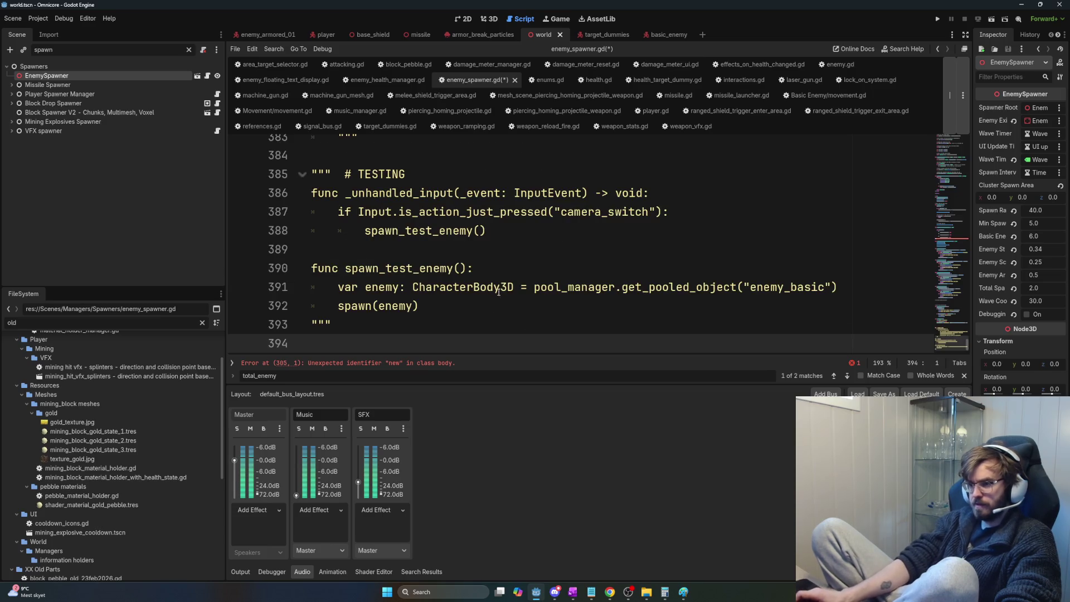
# Delete the stray word 'new' on line 305
pyautogui.scroll(4, 505, 295)
pyautogui.scroll(8, 508, 289)
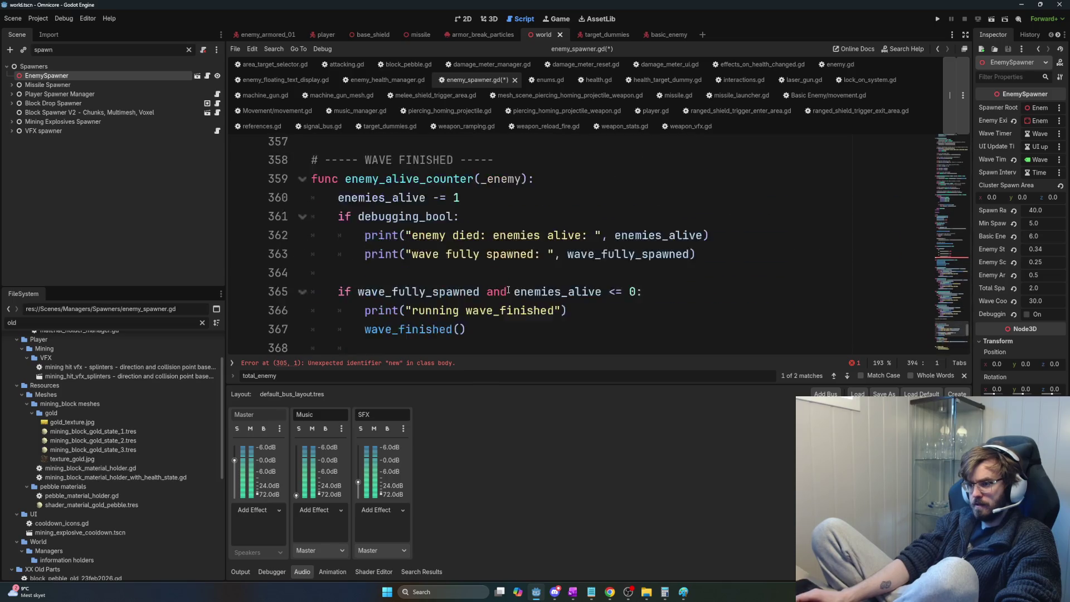
pyautogui.scroll(9, 508, 289)
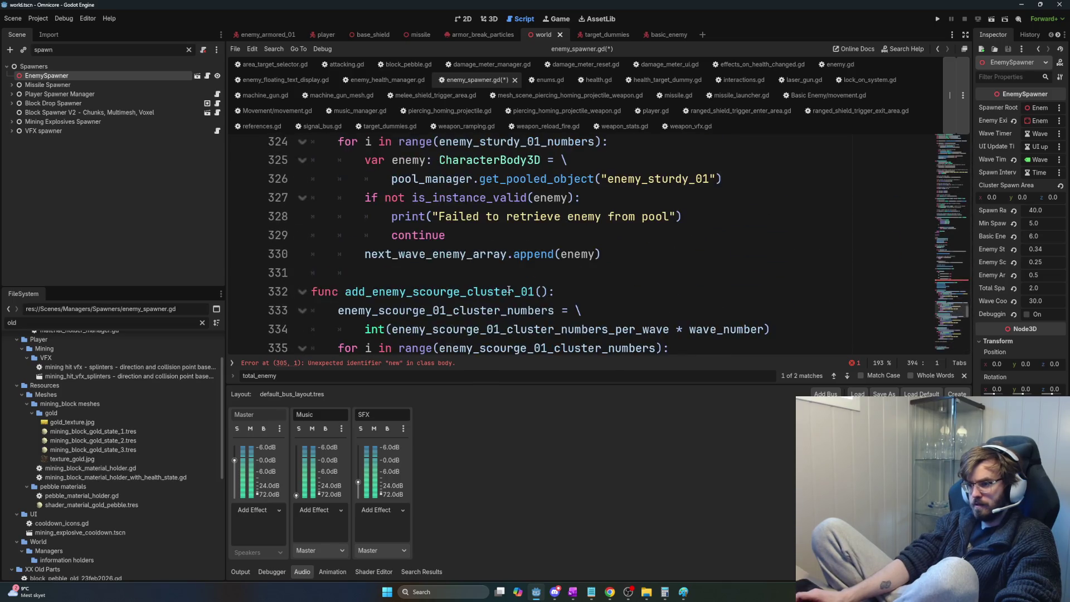
pyautogui.scroll(3, 480, 264)
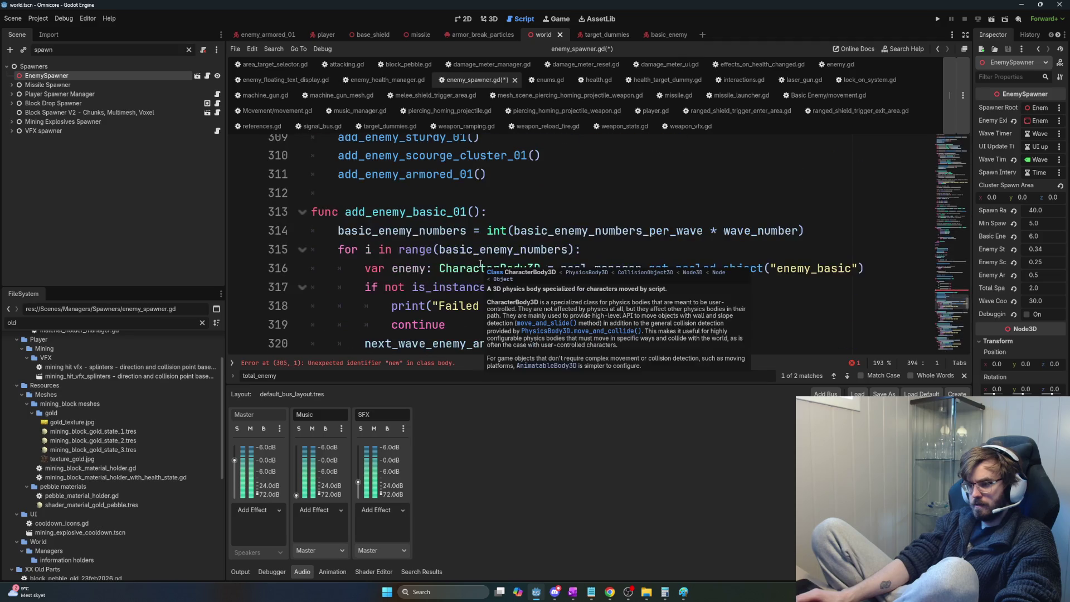
pyautogui.scroll(2, 480, 264)
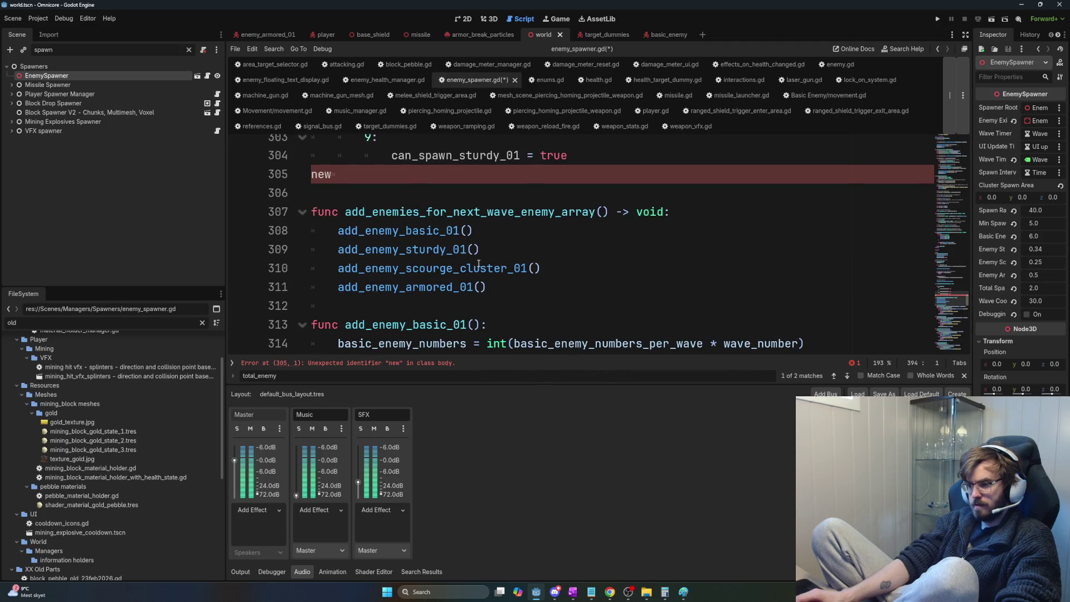
pyautogui.scroll(1, 479, 264)
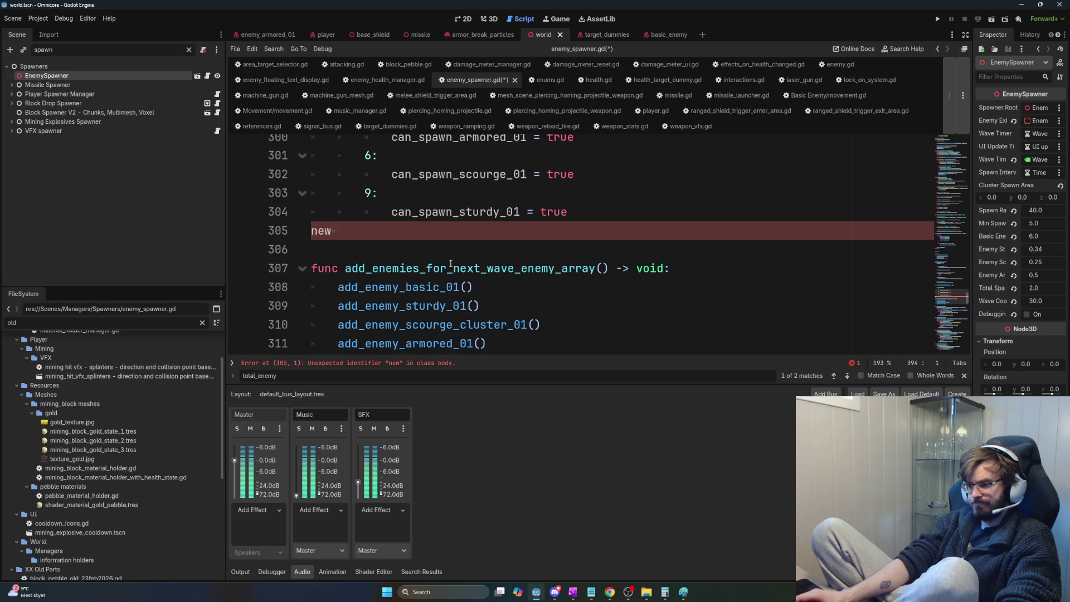
pyautogui.scroll(2, 449, 264)
pyautogui.scroll(-2, 446, 265)
pyautogui.scroll(-4, 440, 266)
pyautogui.scroll(4, 431, 269)
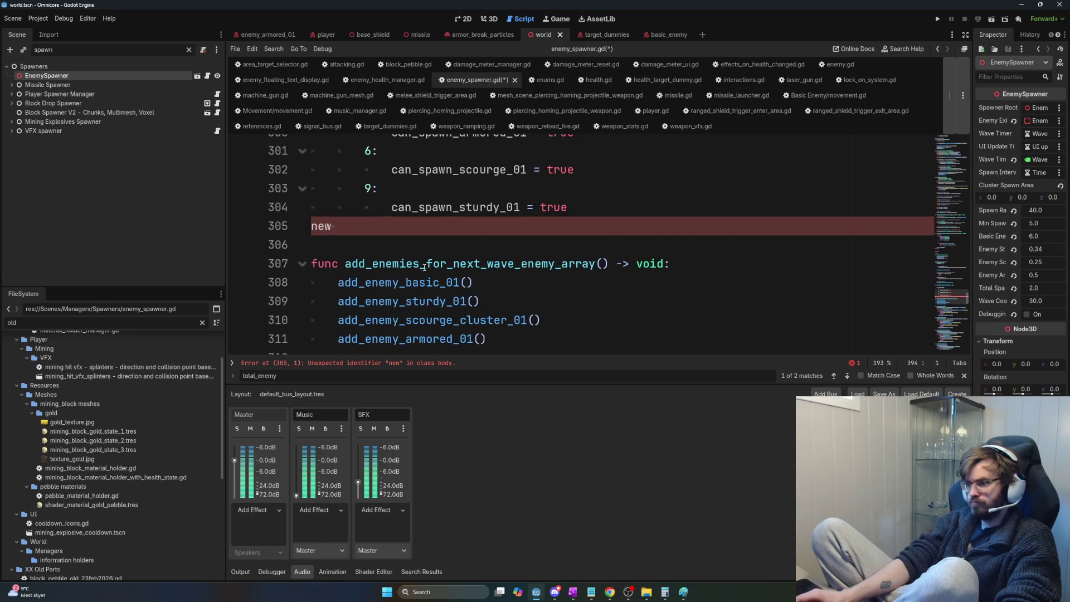
pyautogui.doubleClick(321, 226)
pyautogui.press('BackSpace')
# Remove the empty line 297 at the start of update_enemies_that_can_spawn
pyautogui.scroll(3, 487, 301)
pyautogui.scroll(-2, 487, 301)
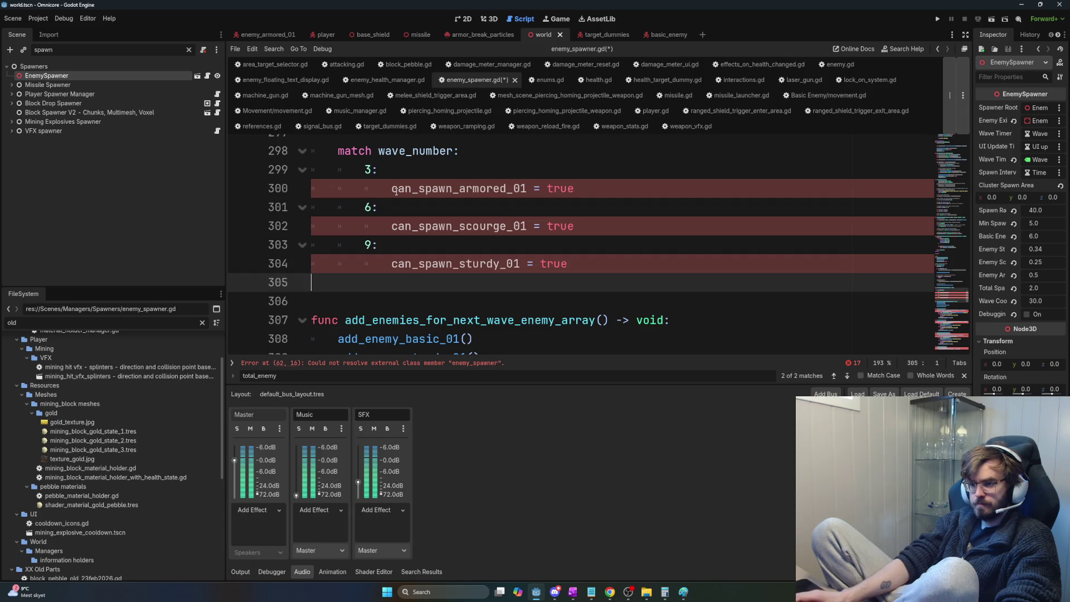
pyautogui.scroll(1, 422, 209)
pyautogui.click(529, 188)
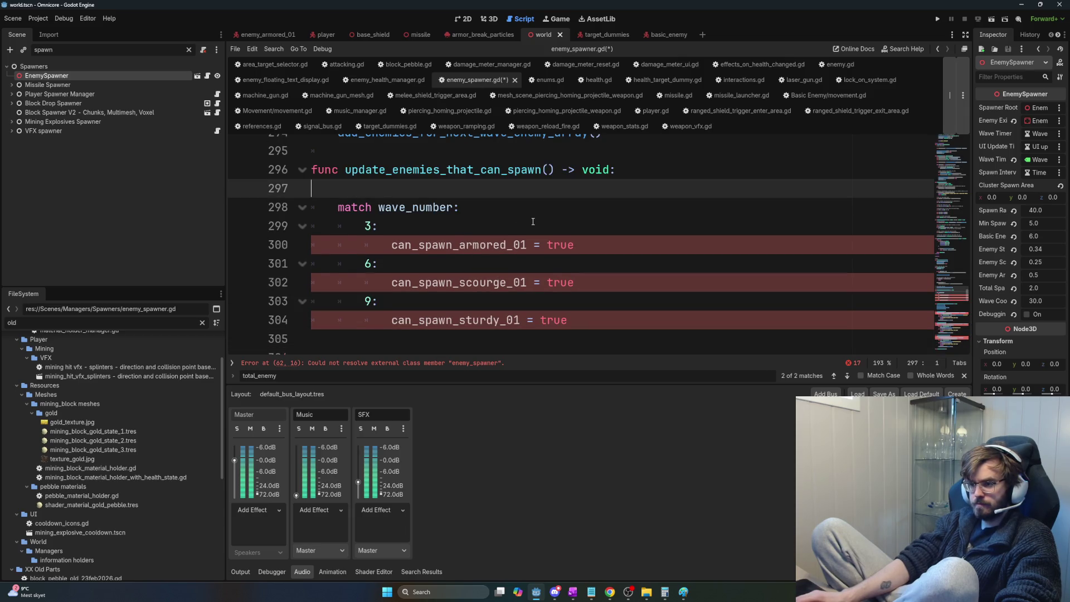
pyautogui.press('BackSpace')
# Inspect the armored spawn flag line, then return to the script top to review errors
pyautogui.scroll(-2, 533, 268)
pyautogui.scroll(2, 533, 268)
pyautogui.press('Down')
pyautogui.press('Down')
pyautogui.press('Down')
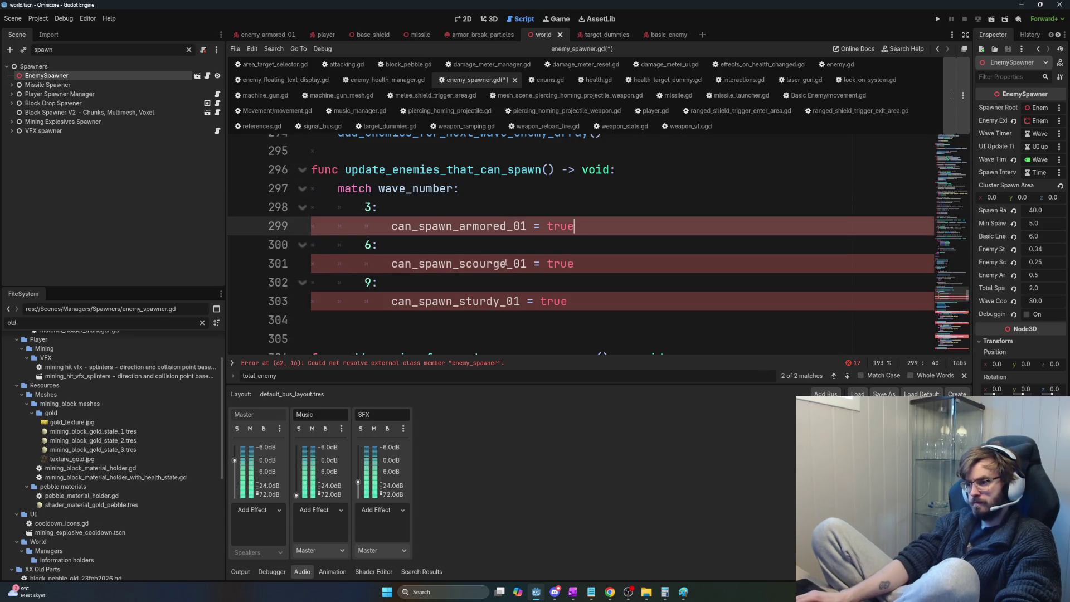
pyautogui.moveTo(391, 226); pyautogui.dragTo(493, 226)
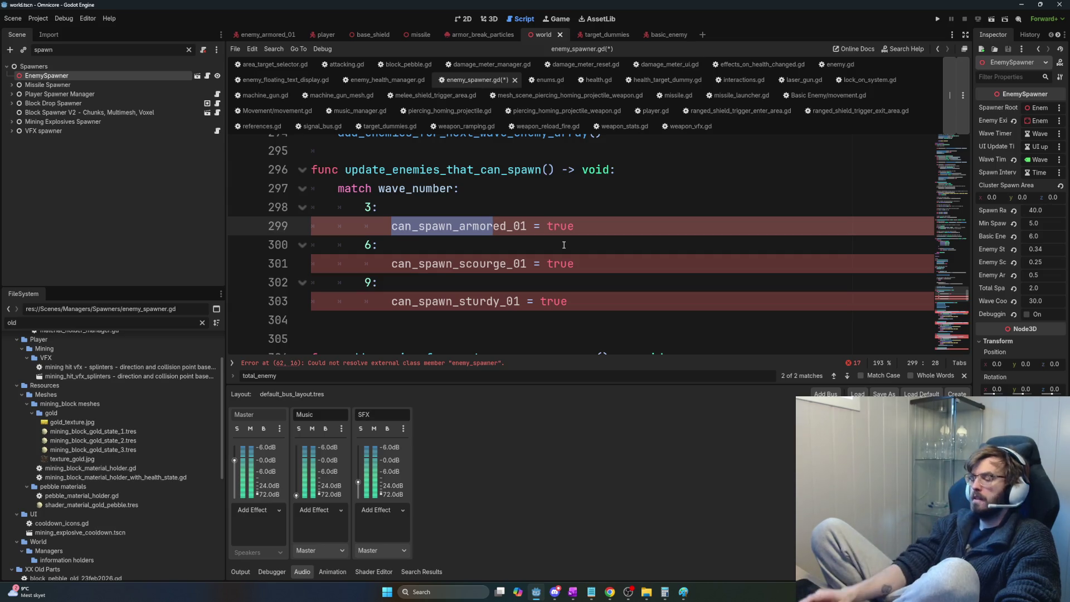
pyautogui.hotkey('ctrl', 'Home')
pyautogui.scroll(-7, 564, 245)
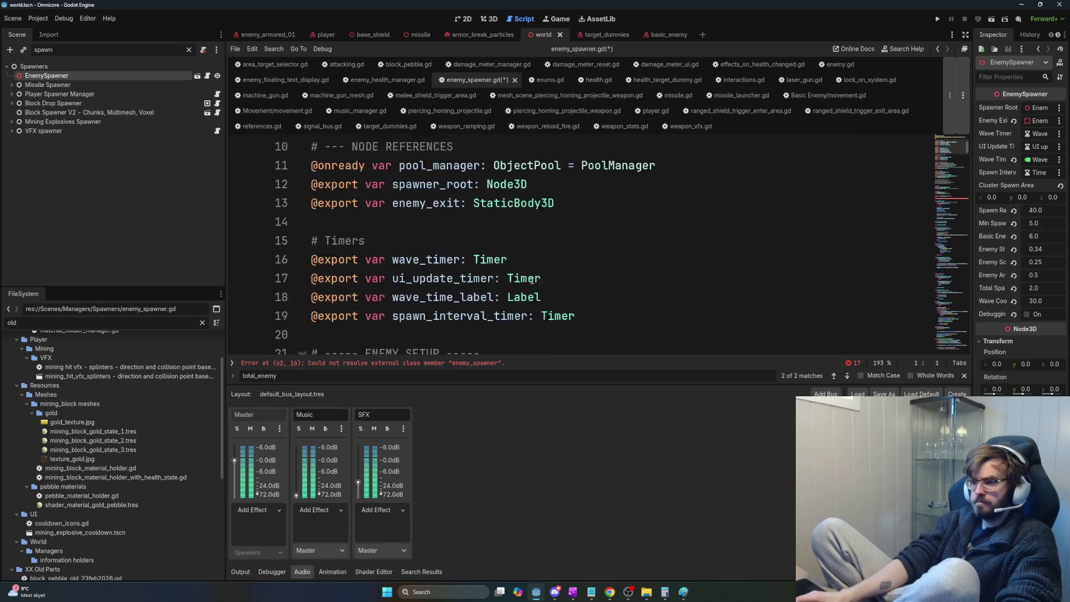
# Tidy the blank lines around the wave_cooldown declaration
pyautogui.scroll(-6, 536, 288)
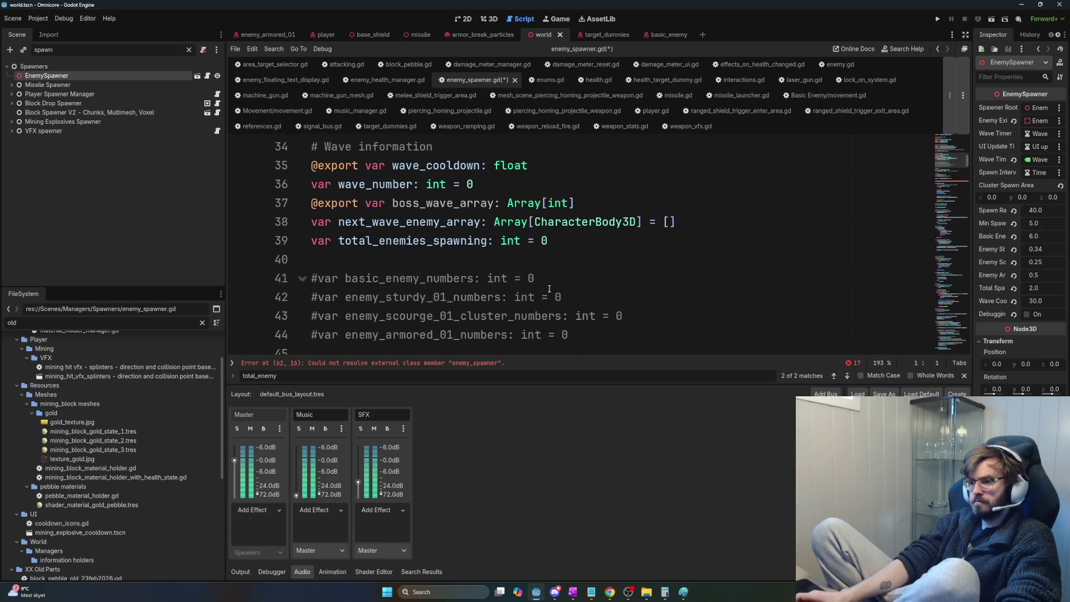
pyautogui.scroll(3, 566, 287)
pyautogui.click(585, 293)
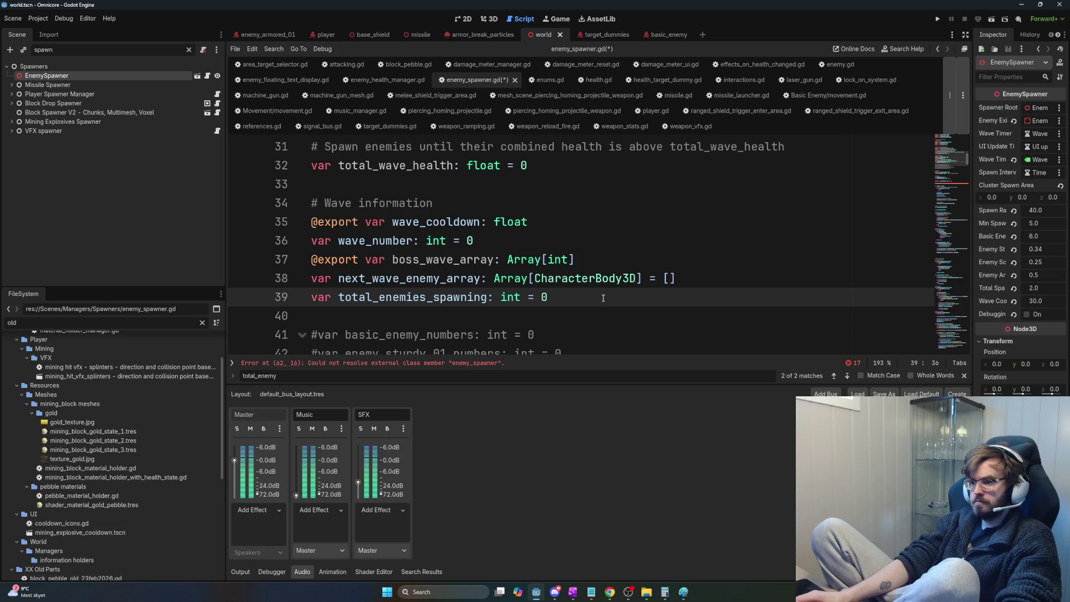
pyautogui.scroll(1, 599, 296)
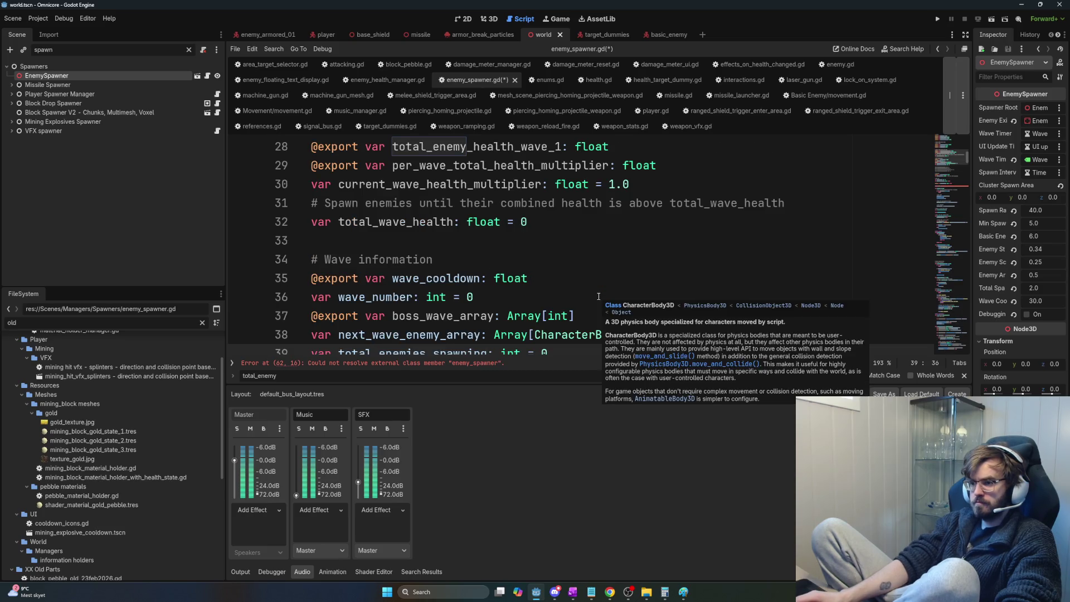
pyautogui.scroll(-1, 492, 244)
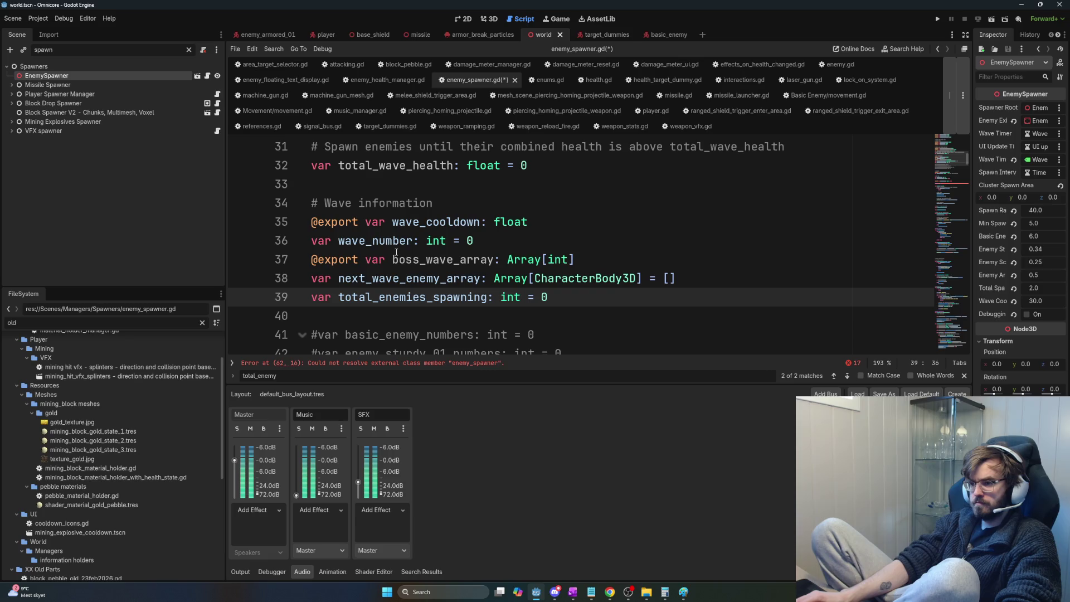
pyautogui.moveTo(547, 254)
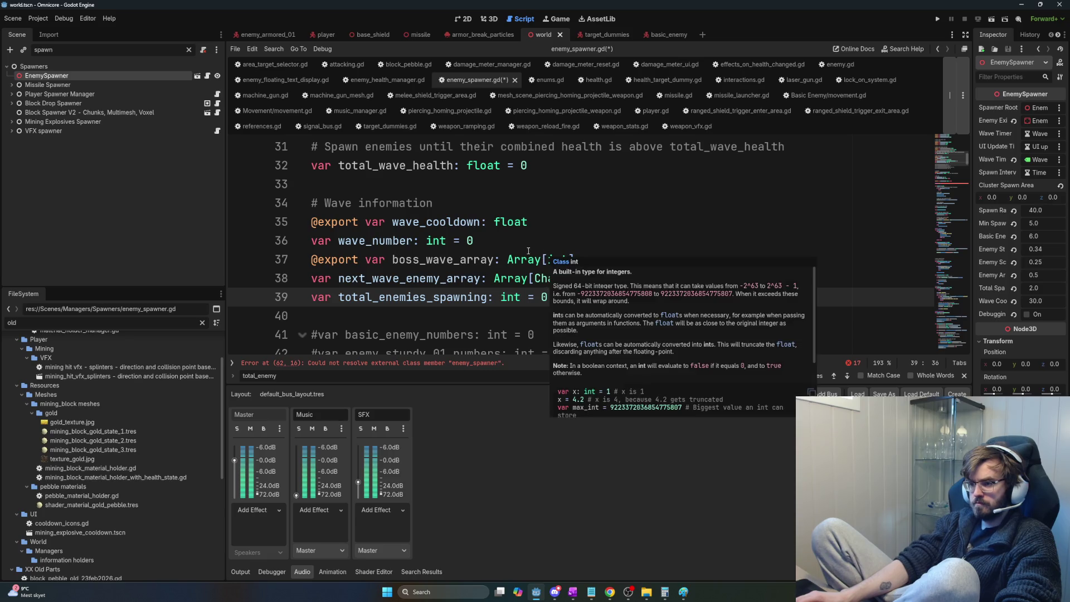
pyautogui.click(556, 219)
pyautogui.press('Return')
pyautogui.press('Down')
pyautogui.press('Down')
pyautogui.press('Down')
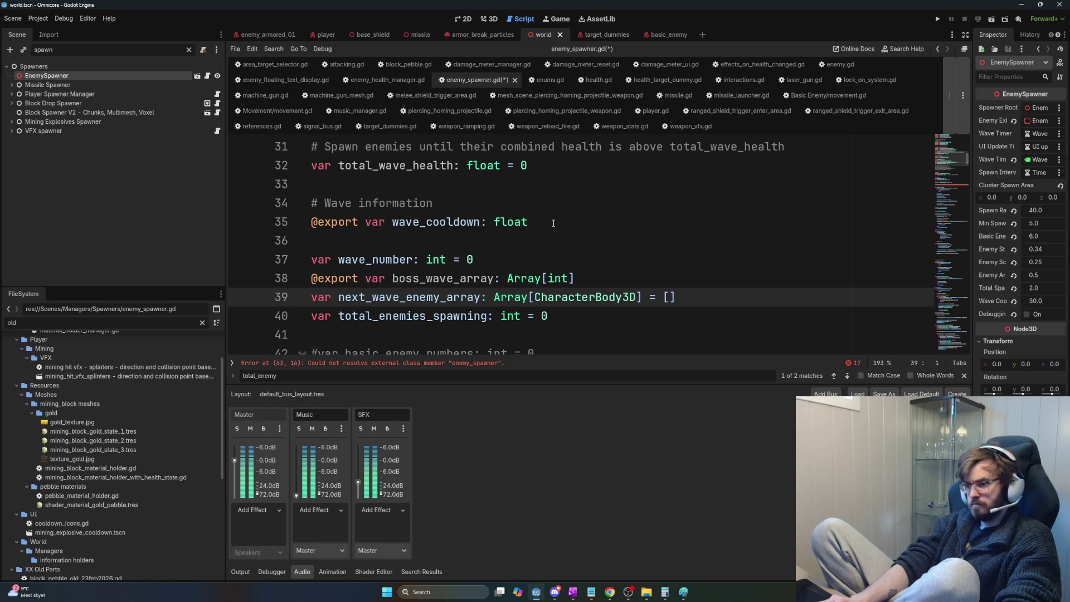
pyautogui.press('Up')
pyautogui.press('Up')
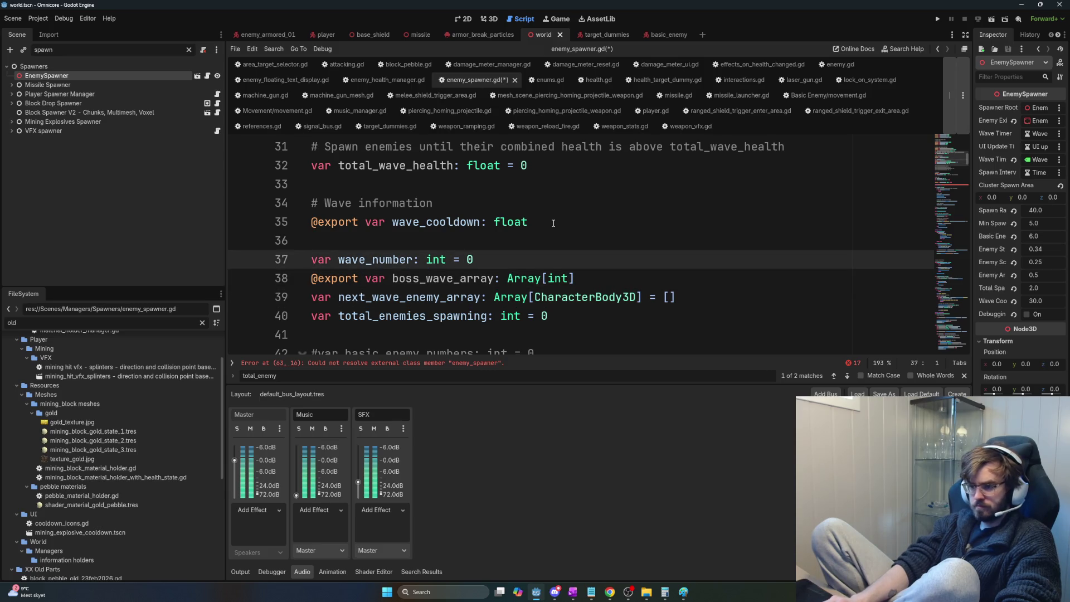
pyautogui.press('Up')
pyautogui.press('BackSpace')
# Add empty lines below the boss_wave_array and current_wave_health_multiplier declarations
pyautogui.press('Down')
pyautogui.press('Down')
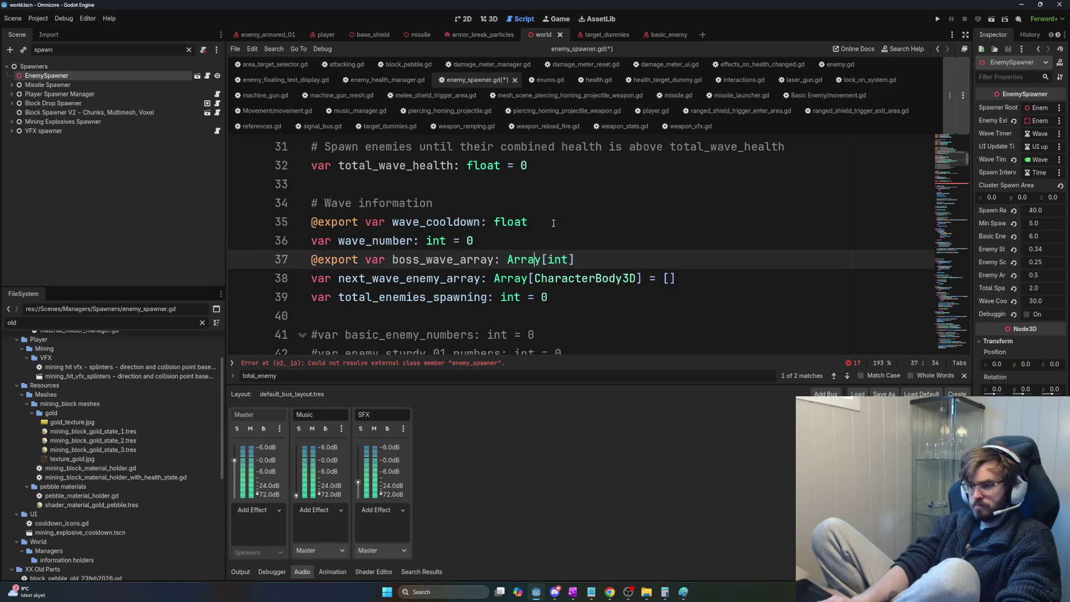
pyautogui.press('End')
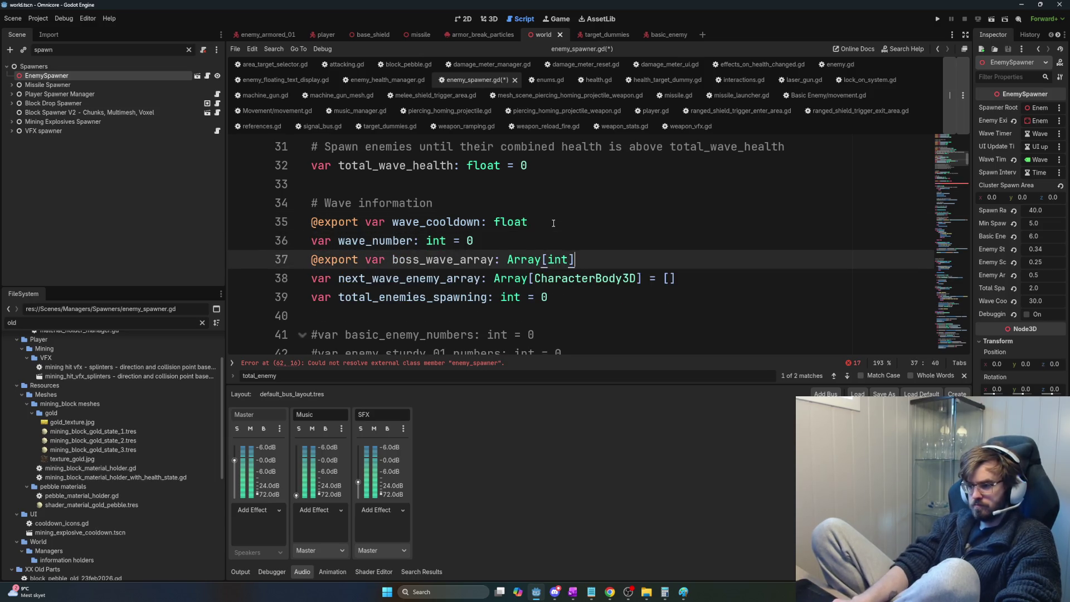
pyautogui.press('Return')
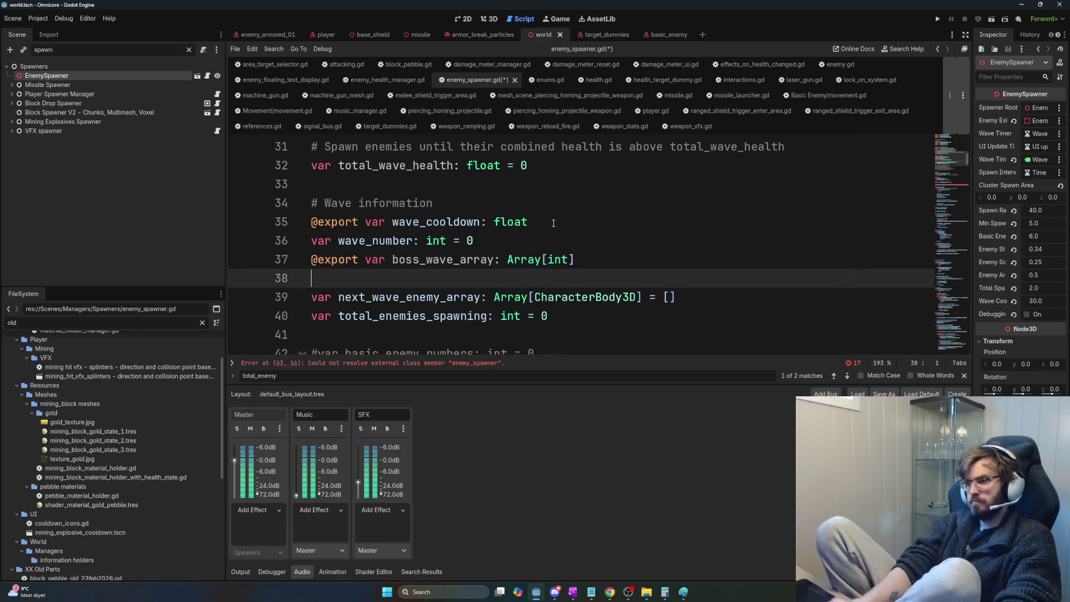
pyautogui.scroll(2, 555, 222)
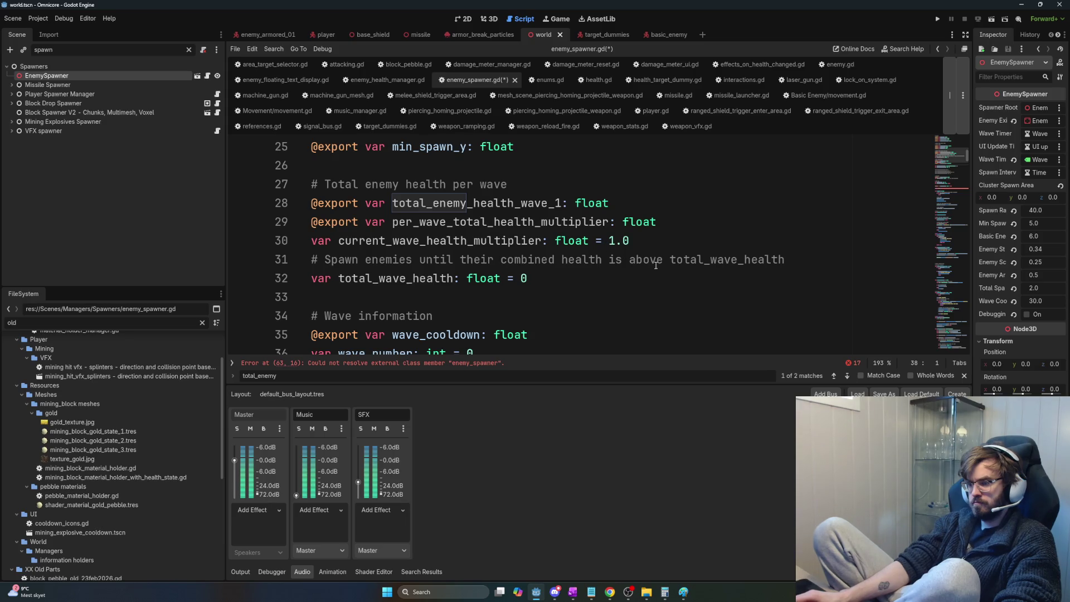
pyautogui.click(675, 243)
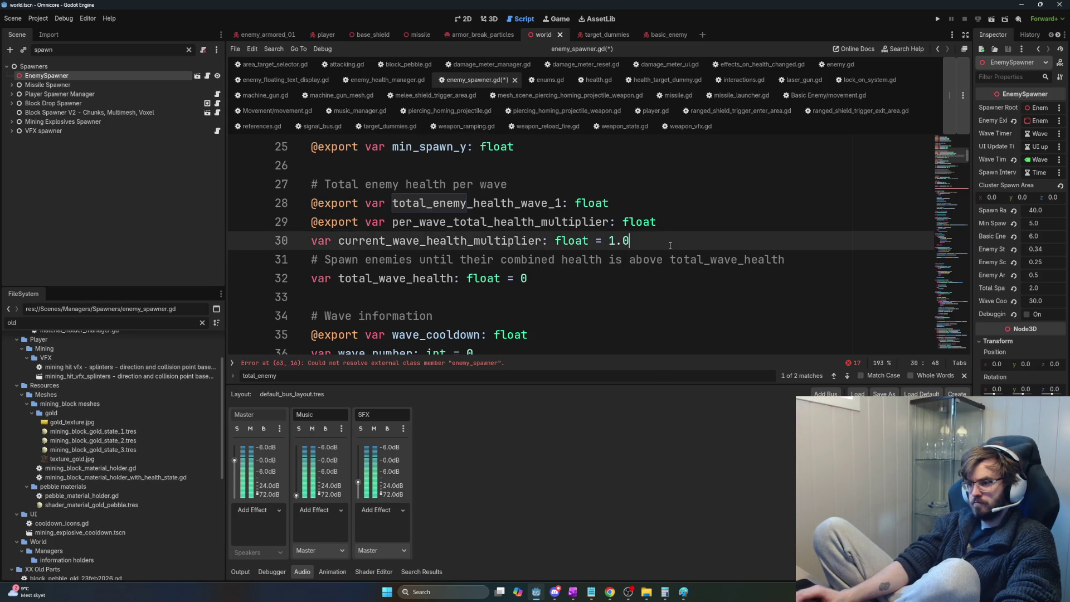
pyautogui.press('Return')
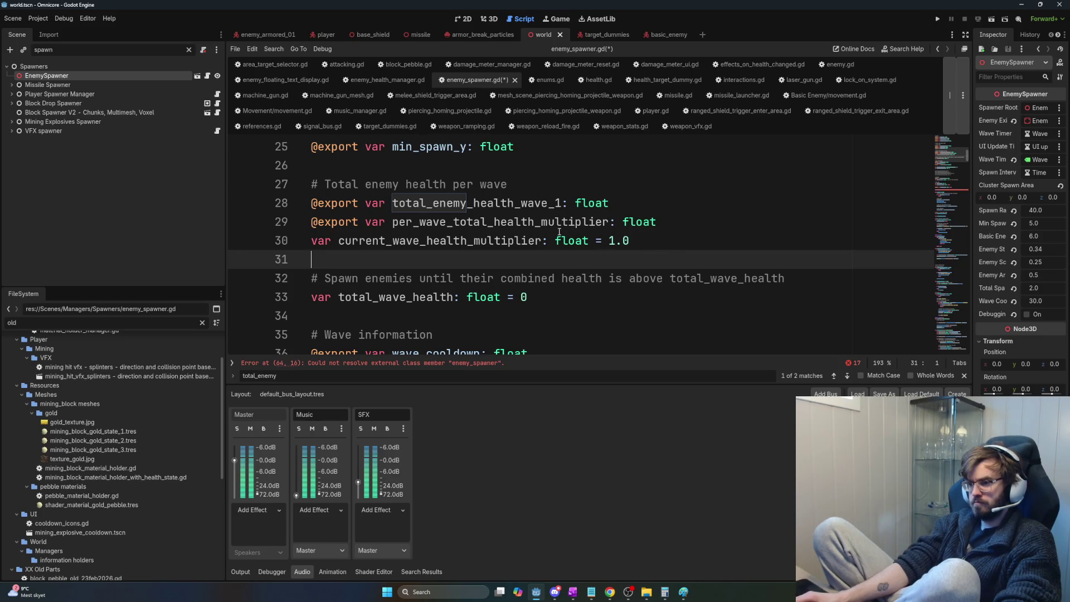
# Move the combined-enemy-health comment up to line 28 under the health heading
pyautogui.scroll(1, 533, 218)
pyautogui.scroll(-1, 653, 240)
pyautogui.moveTo(805, 282); pyautogui.dragTo(294, 280)
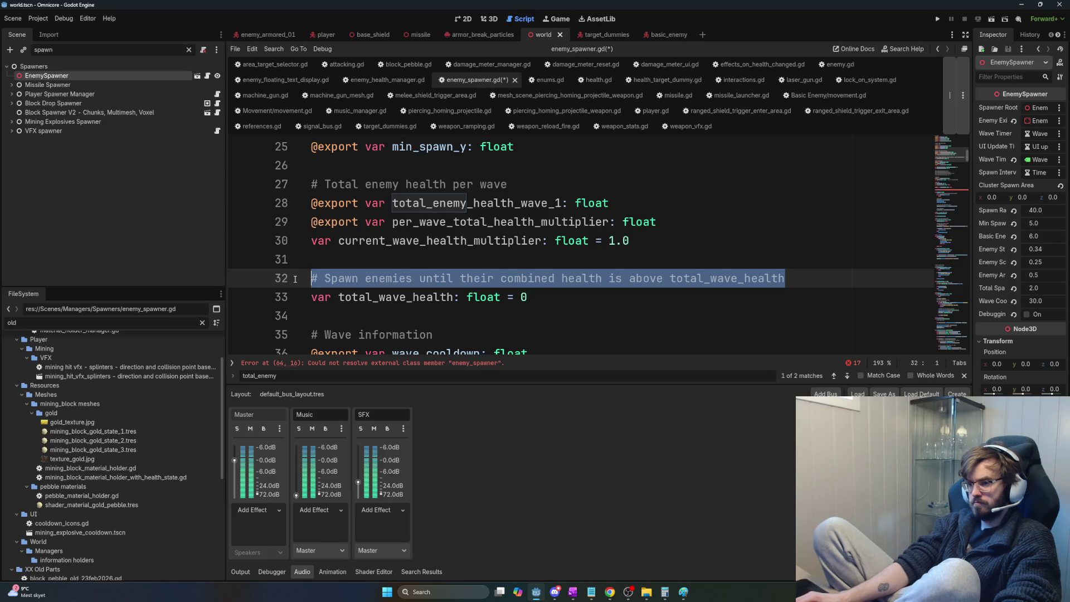
pyautogui.press('BackSpace')
pyautogui.press('BackSpace')
pyautogui.press('BackSpace')
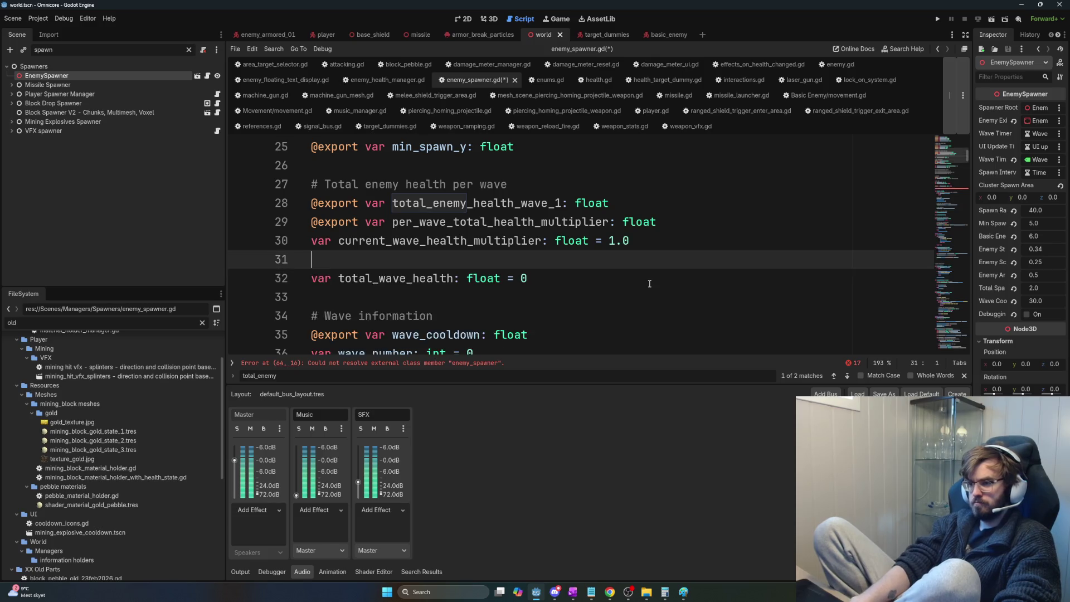
pyautogui.click(301, 203)
pyautogui.write('# Spawn enemies until their combined health is above total_wave_health')
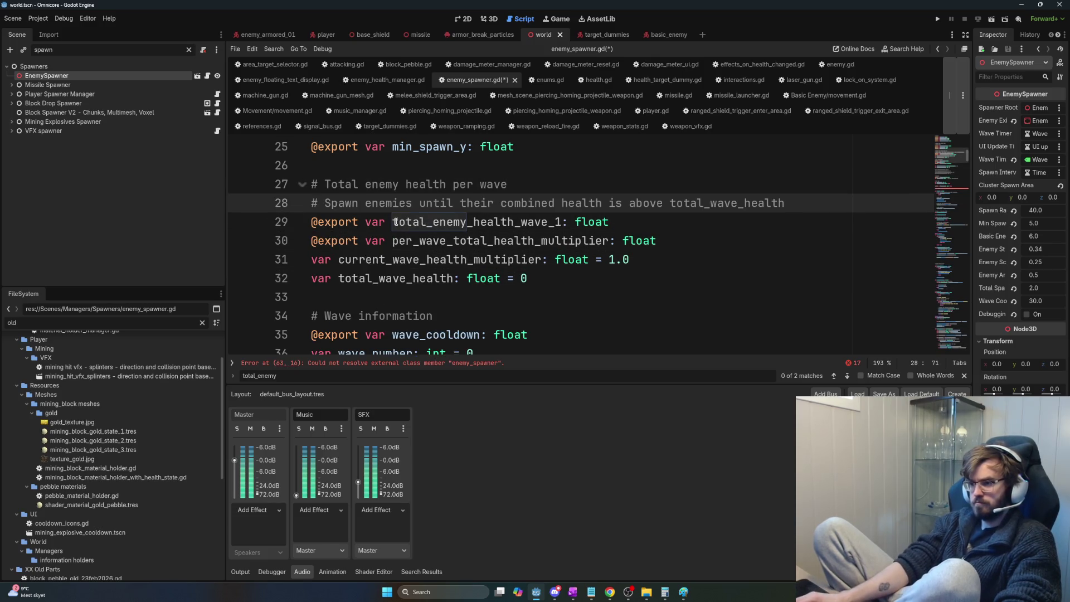
# Collapse the total enemy health comment block at line 27
pyautogui.click(301, 184)
pyautogui.click(566, 279)
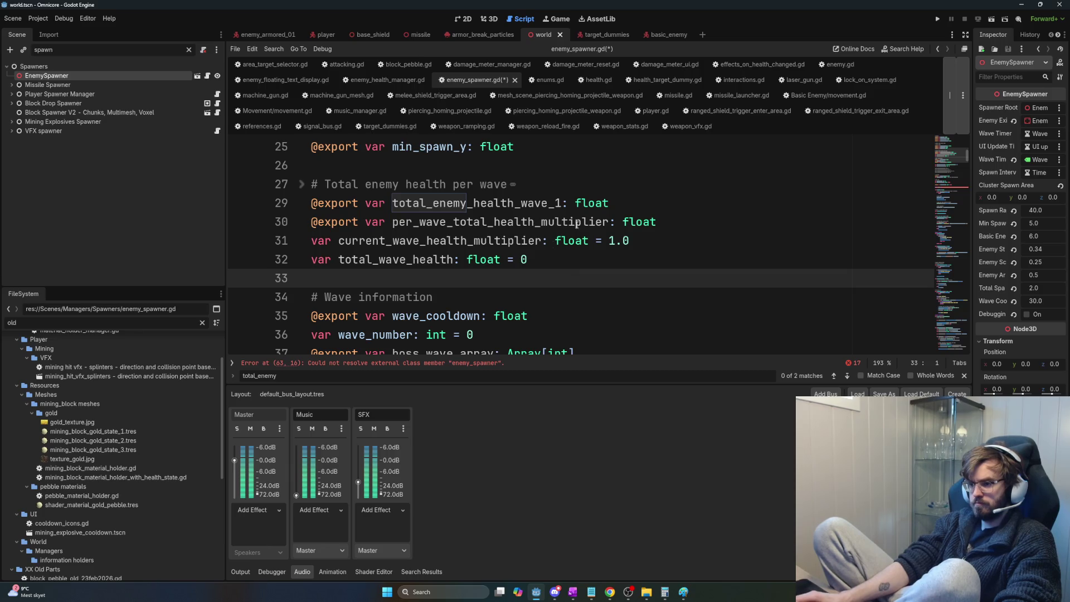
pyautogui.scroll(-2, 530, 296)
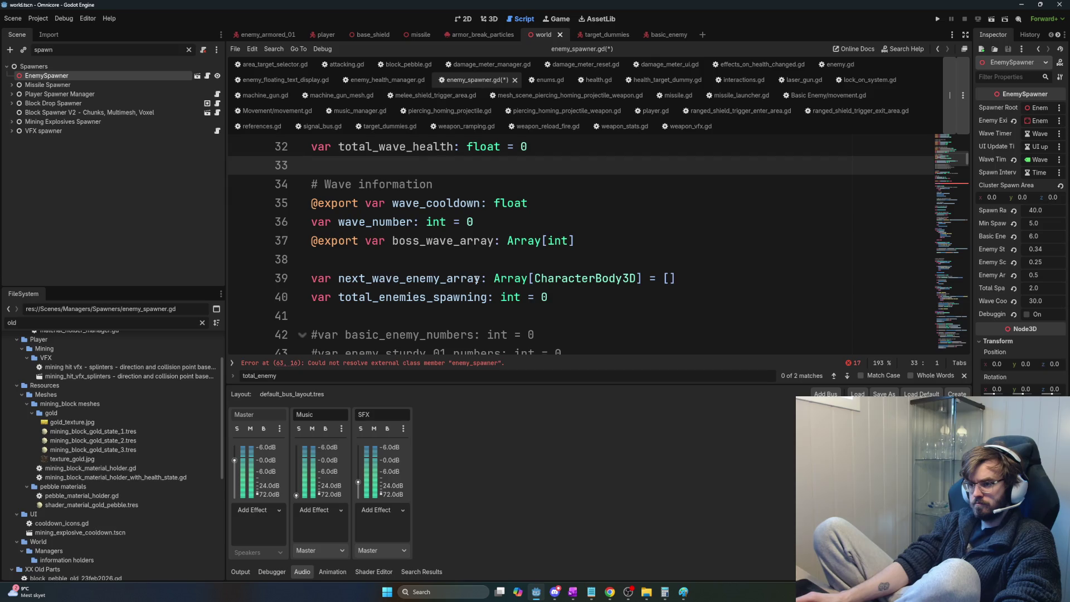
# Declare var enemy_can_spawn: Array[Enums.EnemyType] on line 38 and save the script
pyautogui.click(532, 262)
pyautogui.write('var ')
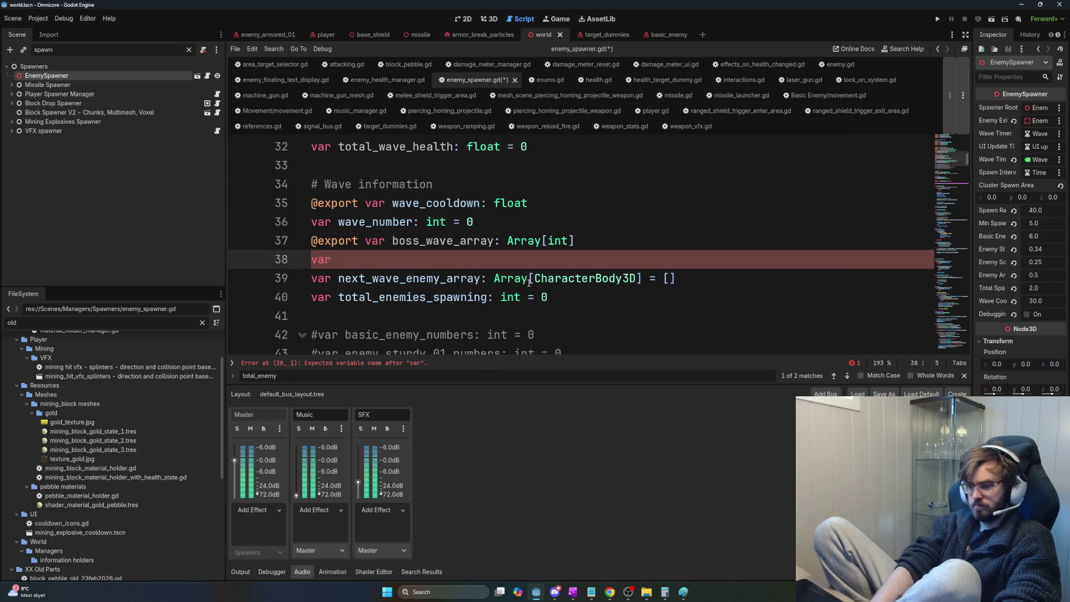
pyautogui.write('enemies')
pyautogui.press('BackSpace')
pyautogui.press('BackSpace')
pyautogui.press('BackSpace')
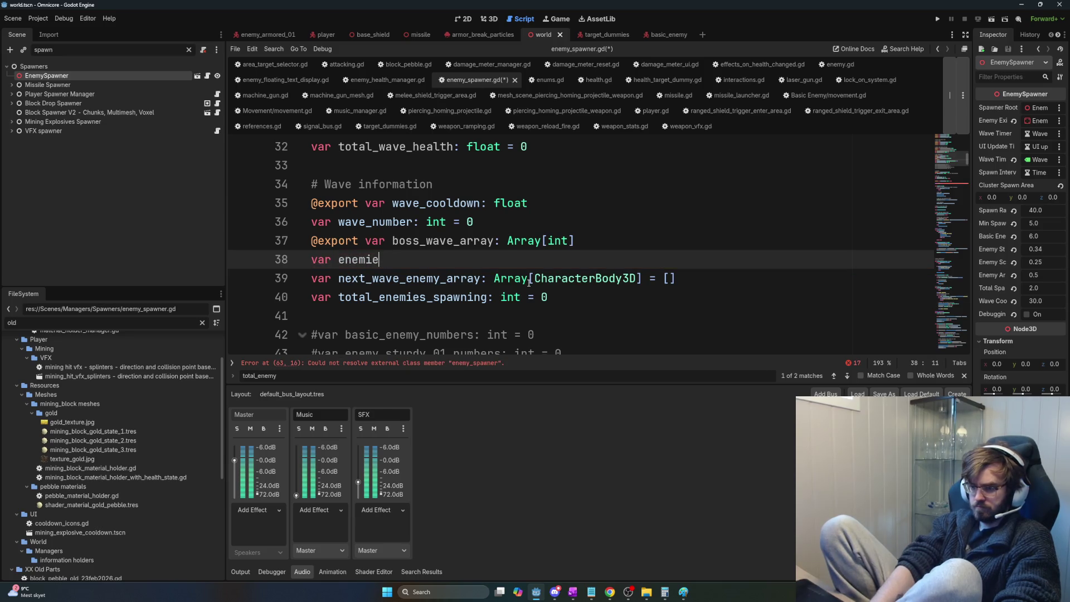
pyautogui.write('enemy_can_spawn')
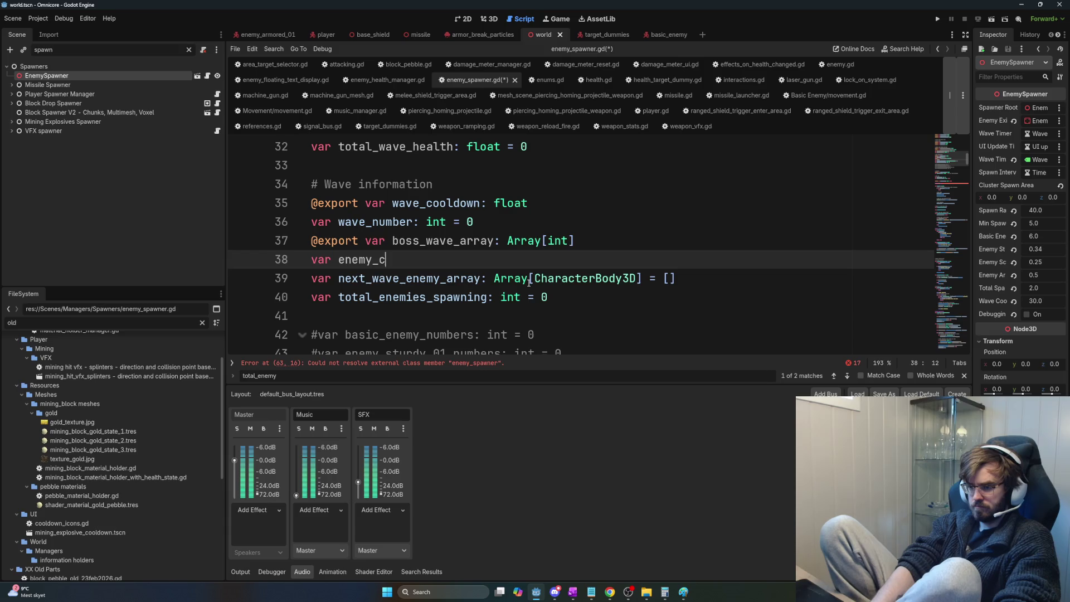
pyautogui.press('BackSpace')
pyautogui.press('BackSpace')
pyautogui.press('BackSpace')
pyautogui.write('o')
pyautogui.press('BackSpace')
pyautogui.write('pawn')
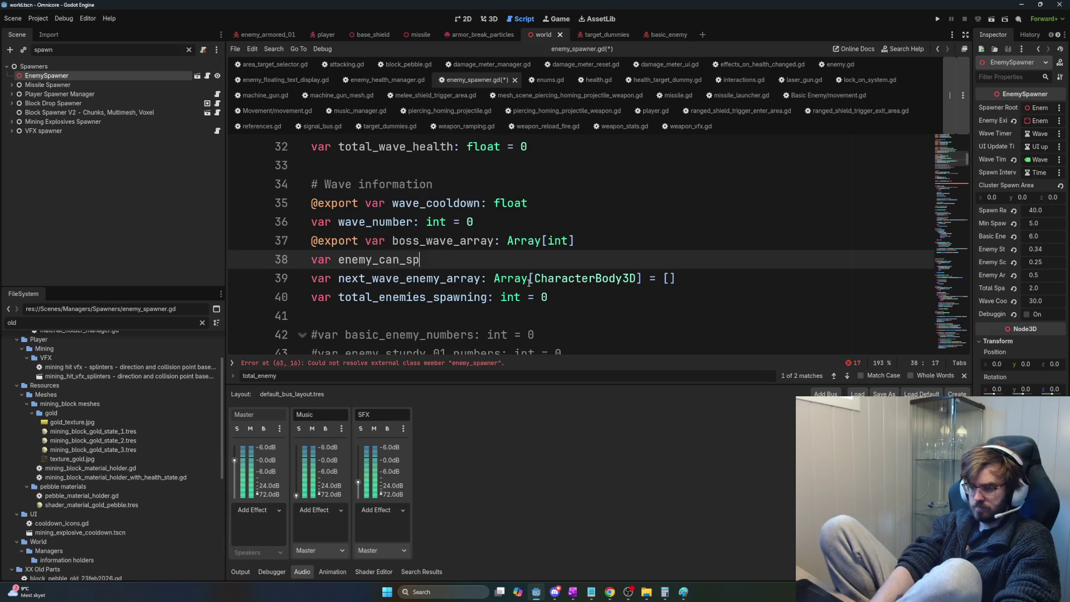
pyautogui.write('[')
pyautogui.press('BackSpace')
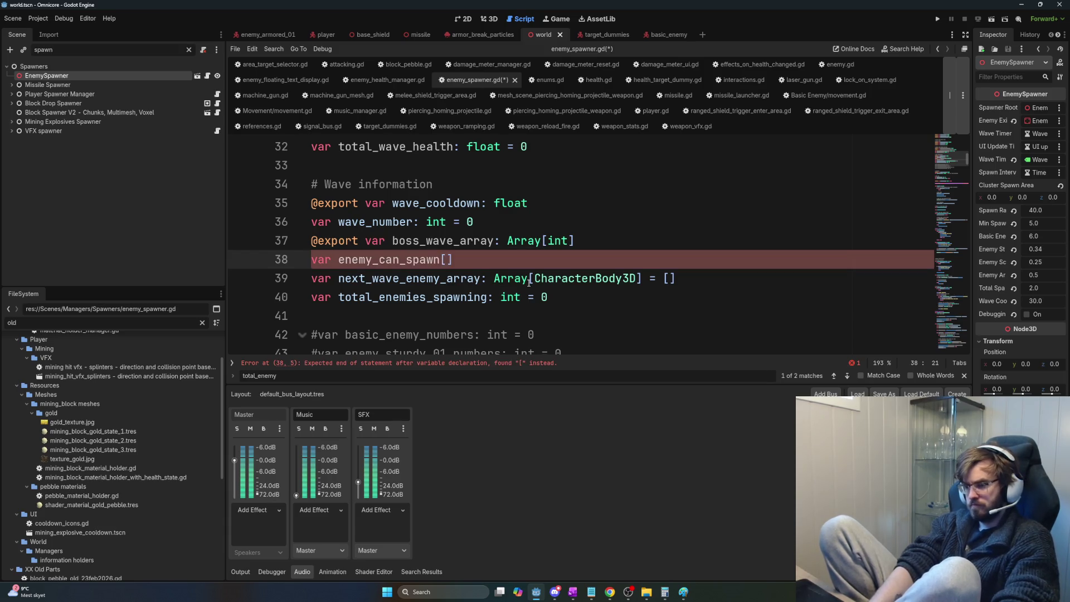
pyautogui.write(': Array[')
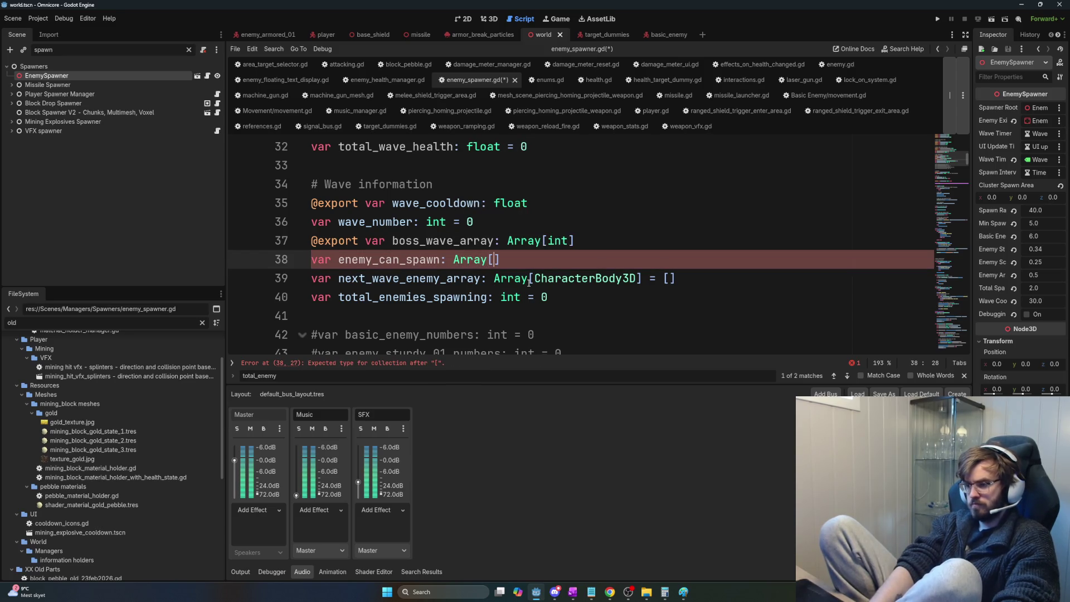
pyautogui.write('Enu')
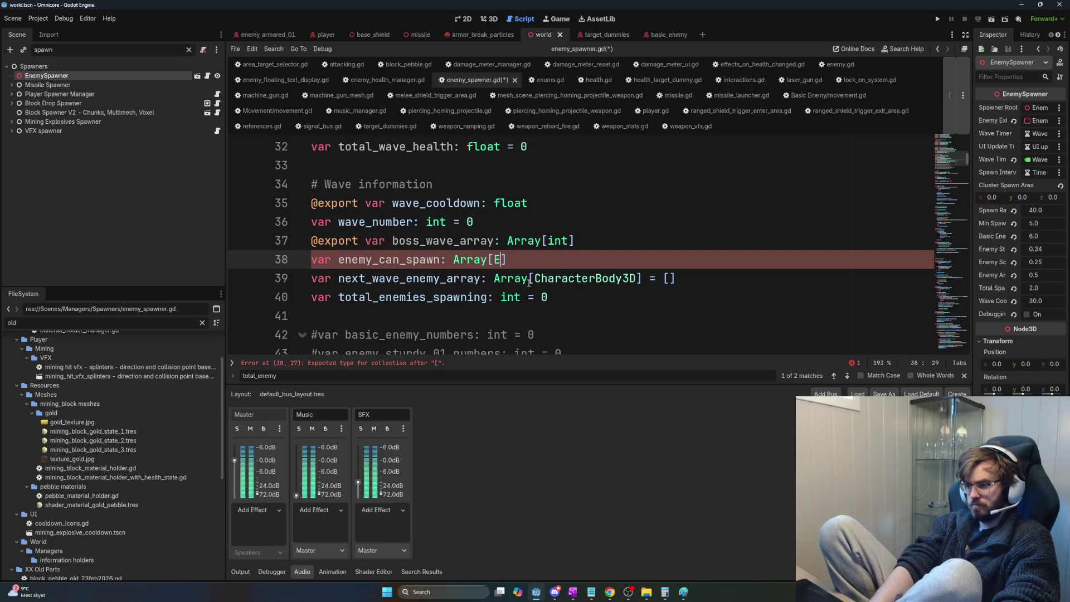
pyautogui.write('ms.Enemy')
pyautogui.press('Return')
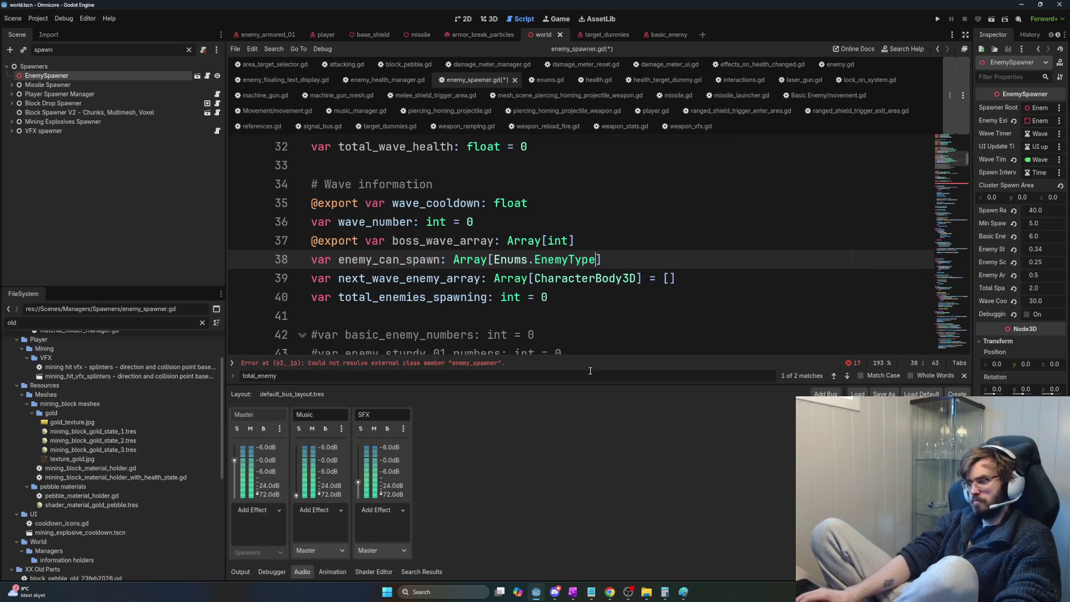
pyautogui.hotkey('ctrl', 's')
# Select the enemy_can_spawn name and jump to the script's end and back to the top
pyautogui.click(443, 260)
pyautogui.doubleClick(426, 259)
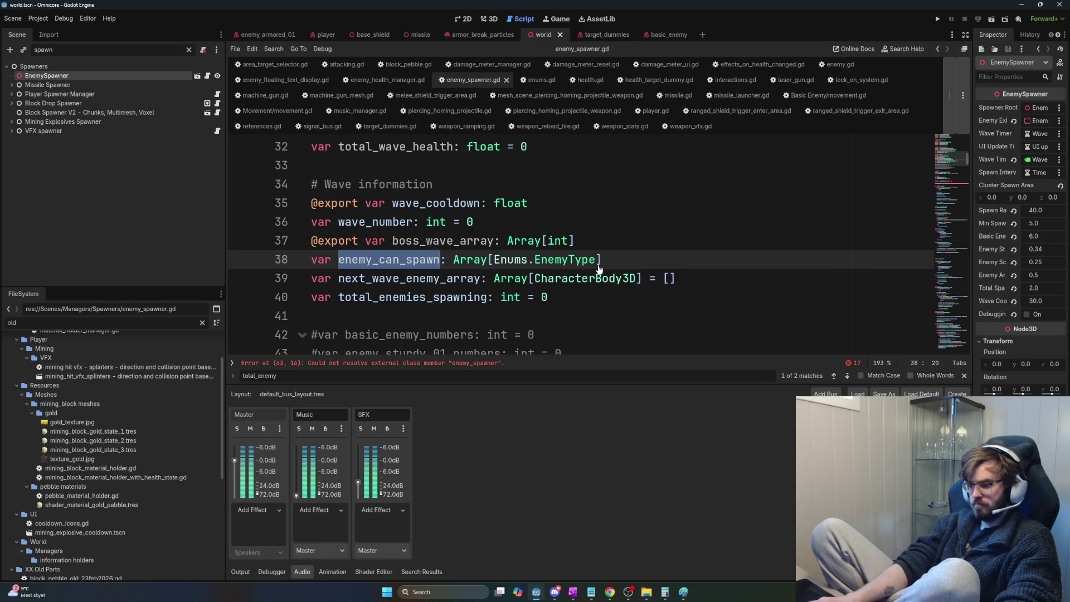
pyautogui.hotkey('ctrl', 'End')
pyautogui.scroll(7, 627, 261)
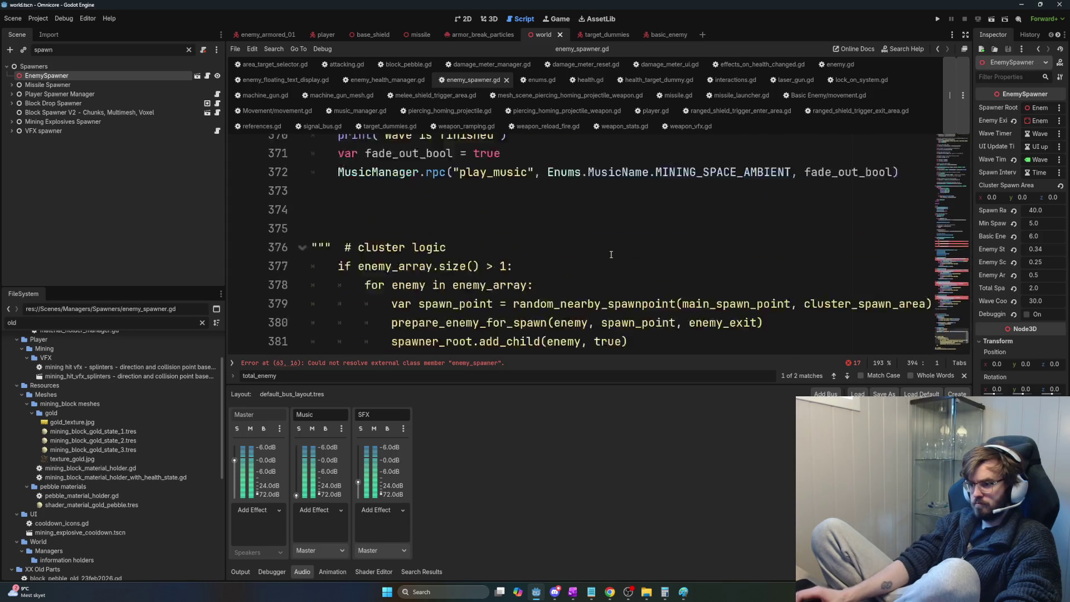
pyautogui.hotkey('ctrl', 'Home')
# Find enemy_can_spawn, rename it to enemy_type_can_spawn, and save
pyautogui.hotkey('ctrl', 'f')
pyautogui.write('enemy_can_spawn')
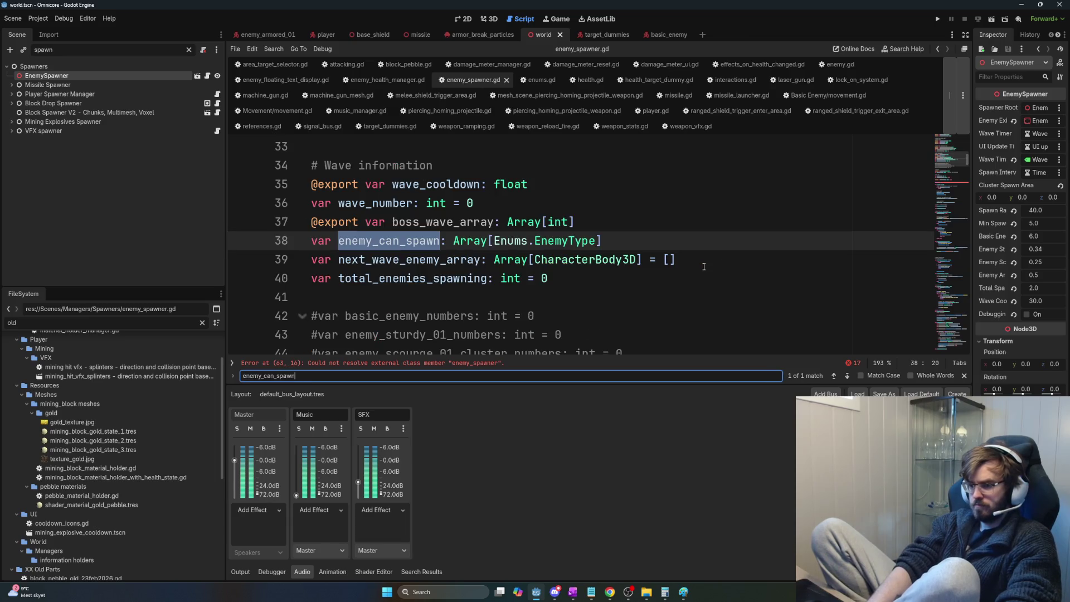
pyautogui.click(386, 240)
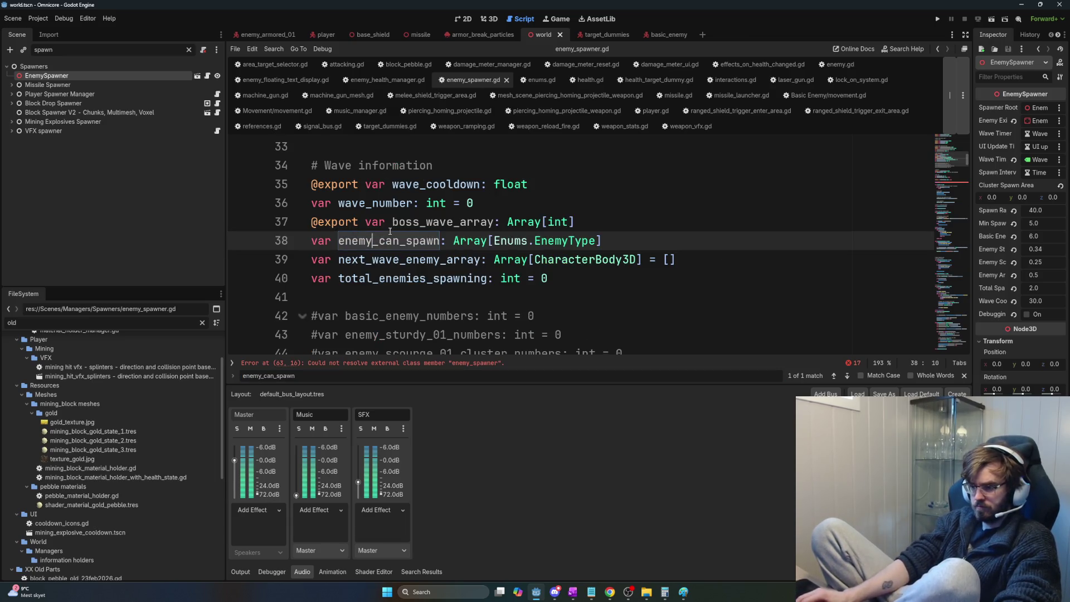
pyautogui.write('type_')
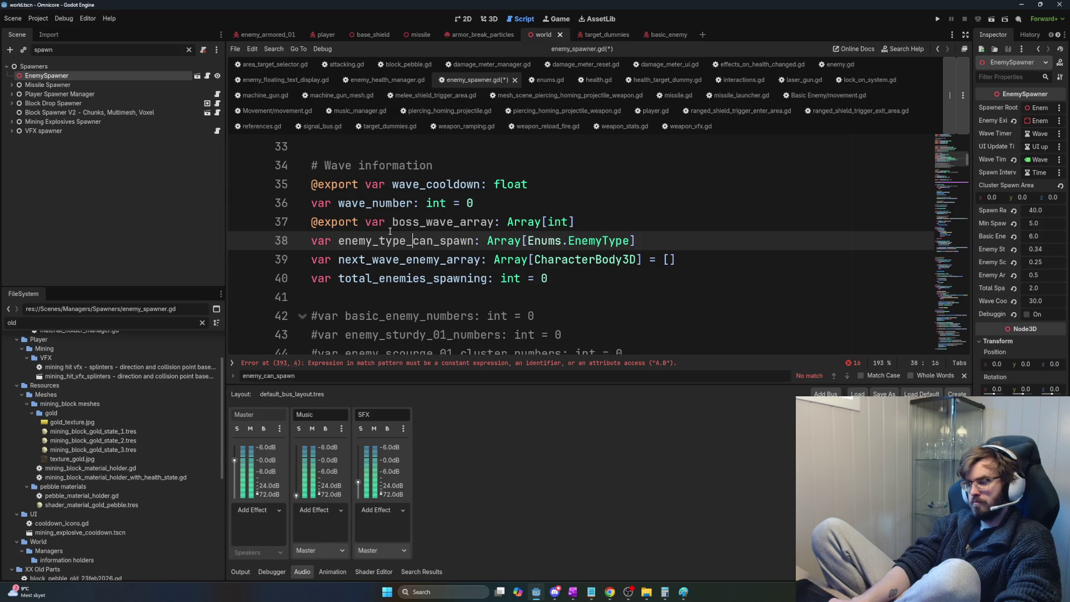
pyautogui.doubleClick(390, 246)
pyautogui.hotkey('ctrl', 's')
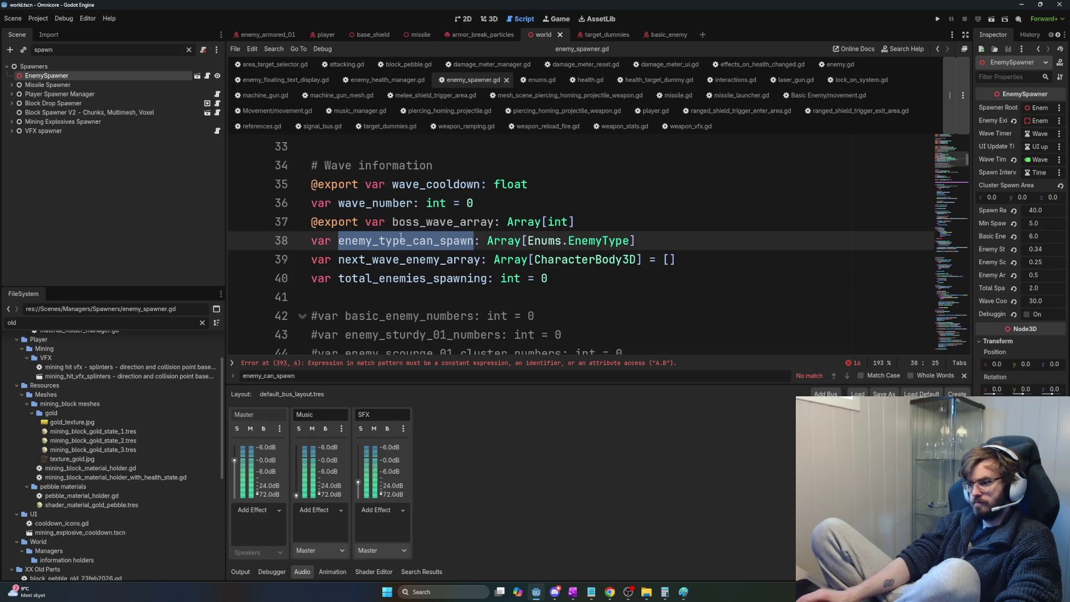
# Extend the variable name to enemy_type_that_can_spawn
pyautogui.click(403, 240)
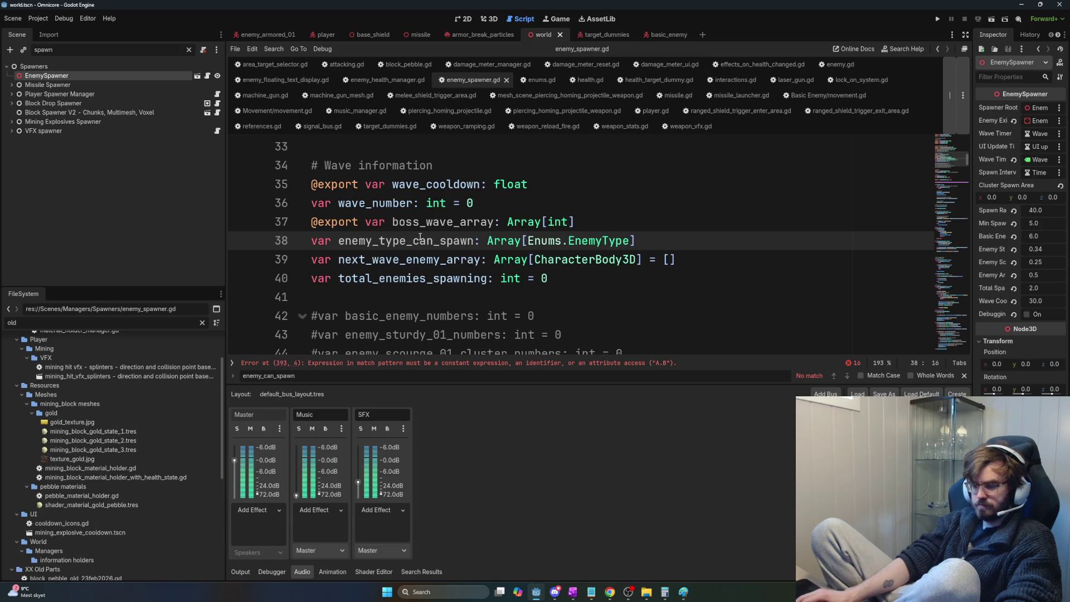
pyautogui.write('that_')
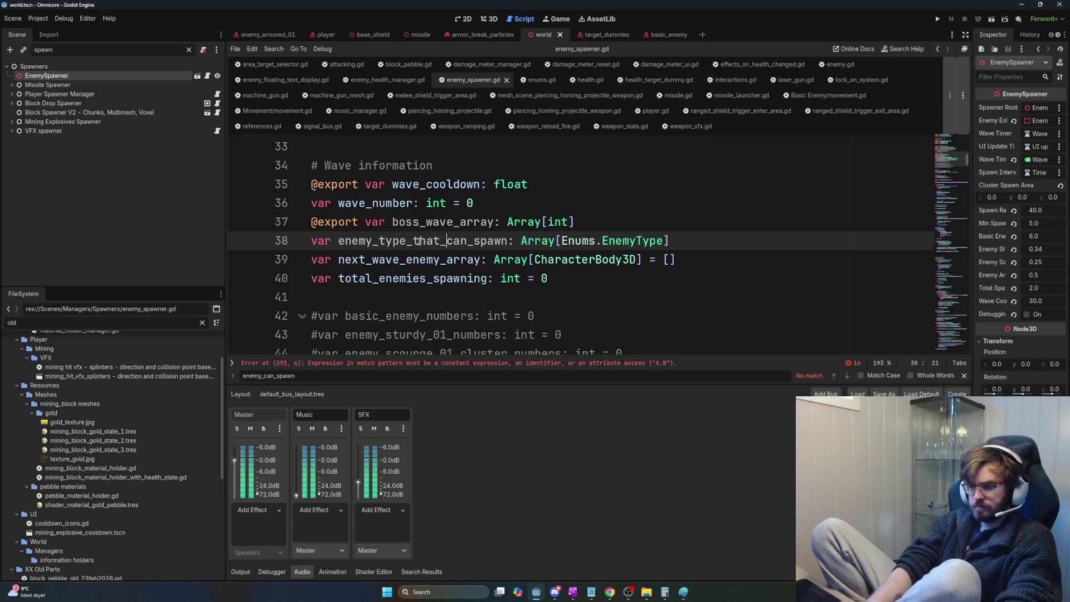
pyautogui.doubleClick(420, 241)
pyautogui.click(525, 232)
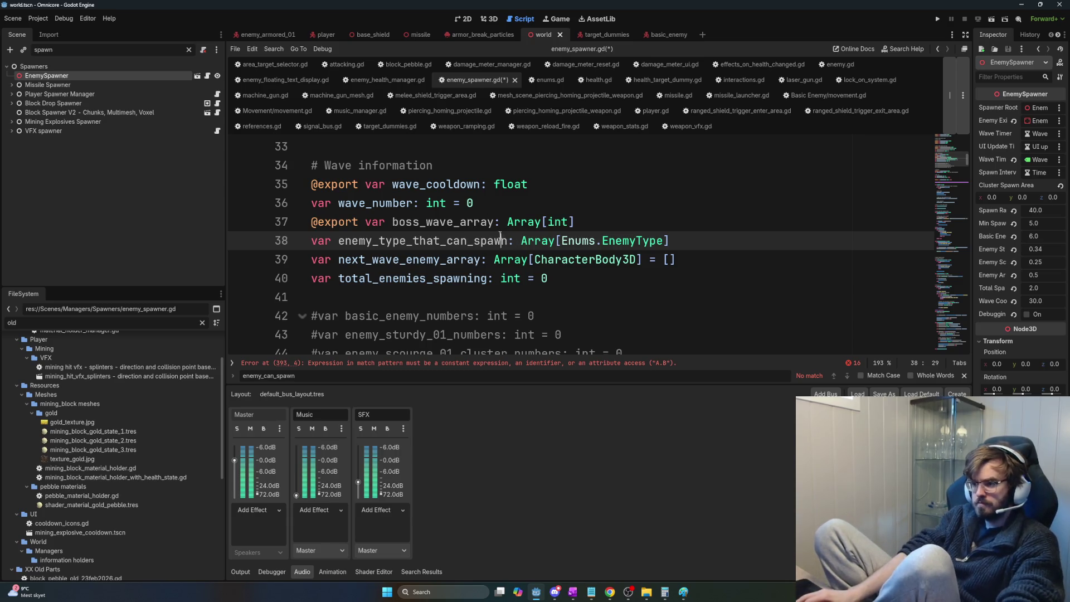
# Try alternative names like eligible_enemy_type_for_, then settle on enemy_type_that_can_spawn
pyautogui.doubleClick(483, 240)
pyautogui.write('eligi')
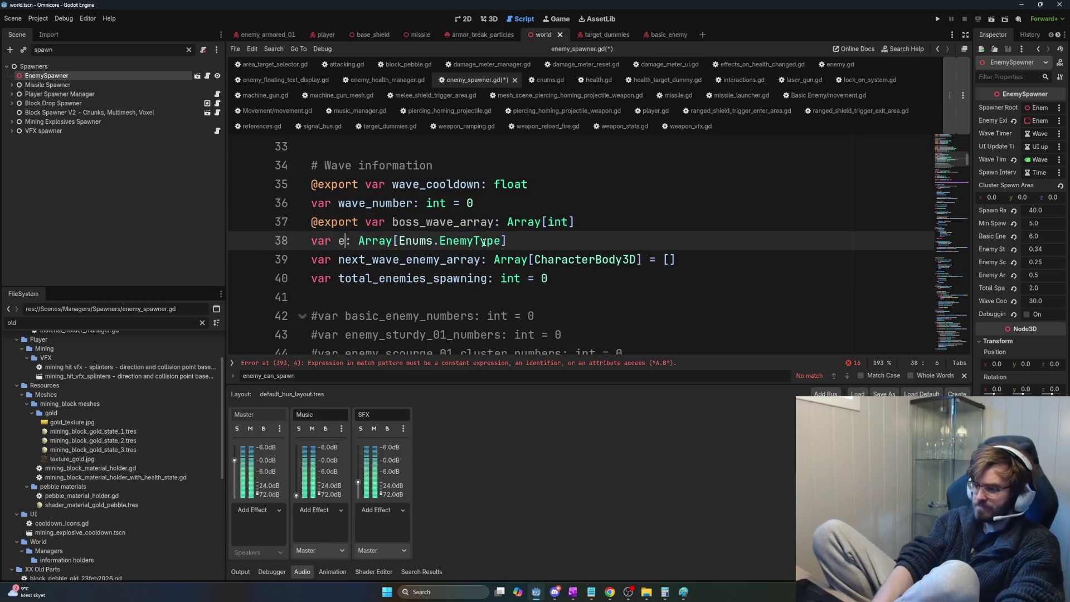
pyautogui.write('ble_enemy_type')
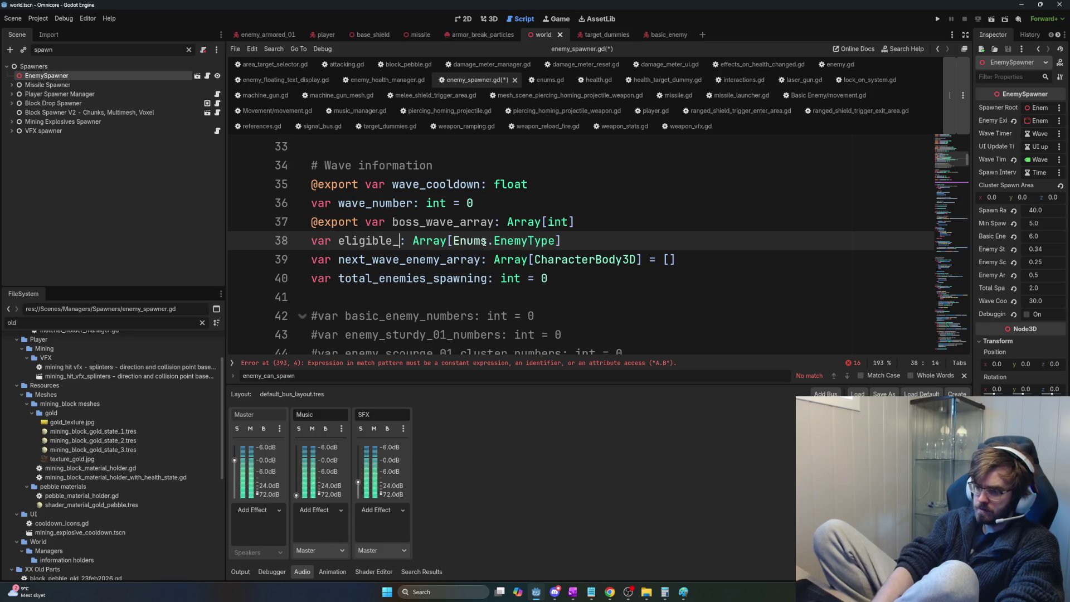
pyautogui.write('_for_')
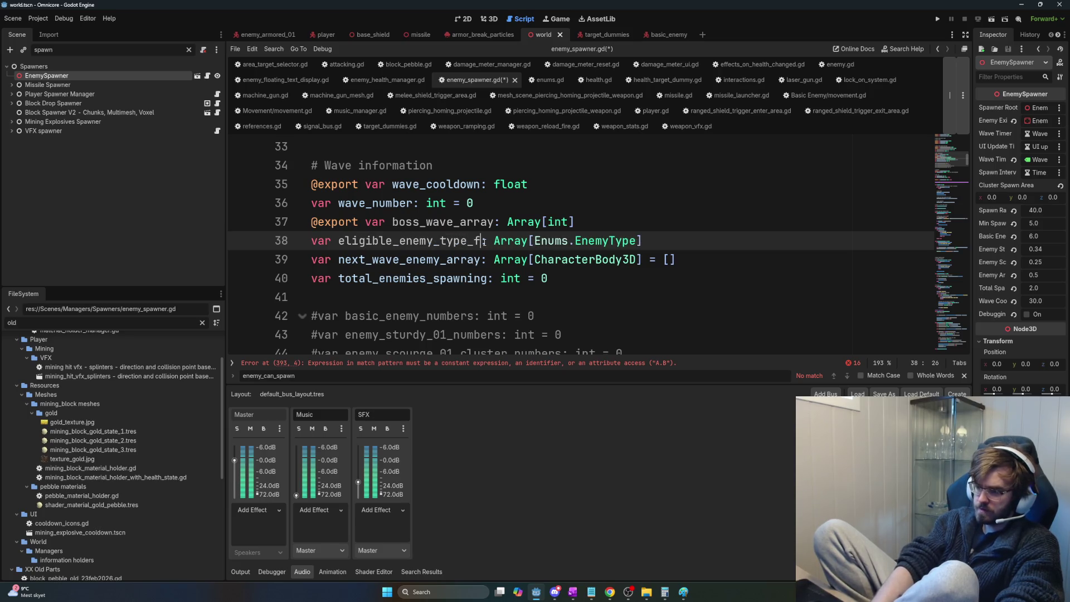
pyautogui.press('BackSpace')
pyautogui.press('BackSpace')
pyautogui.press('BackSpace')
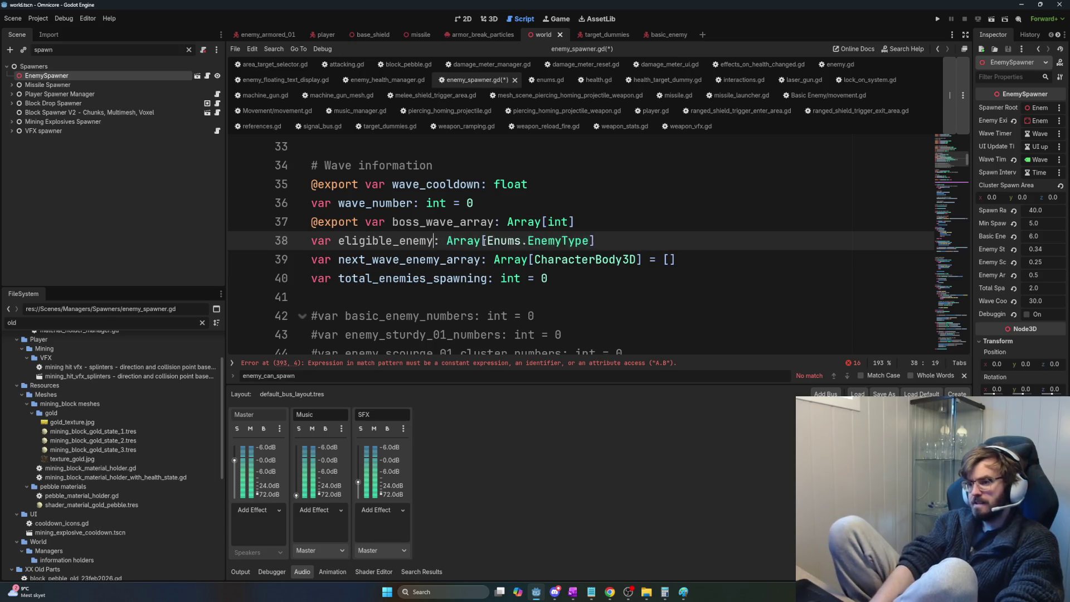
pyautogui.write('spawn_')
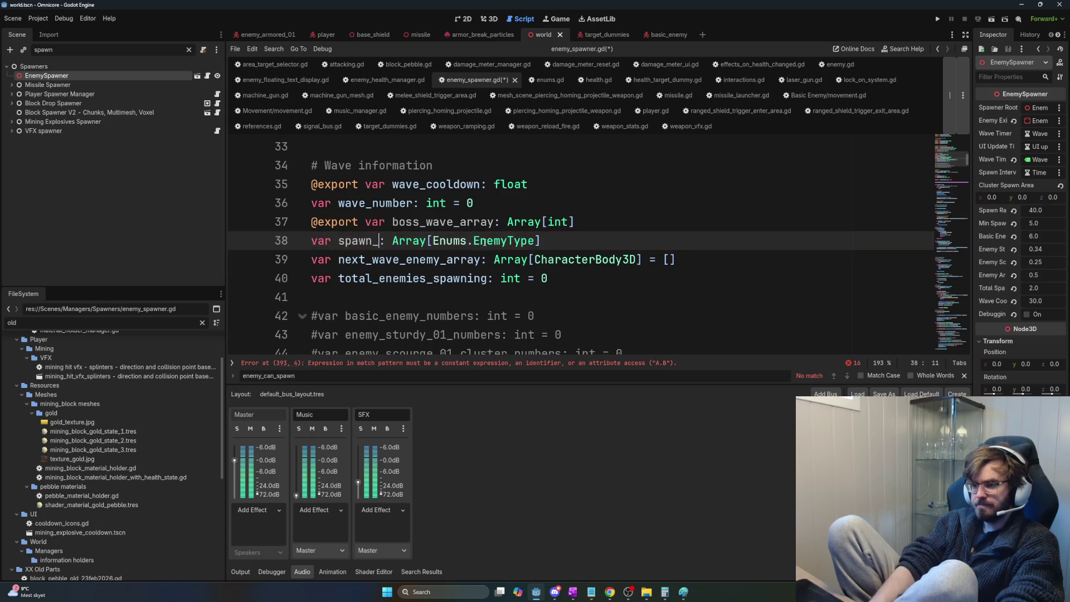
pyautogui.press('BackSpace')
pyautogui.press('BackSpace')
pyautogui.press('BackSpace')
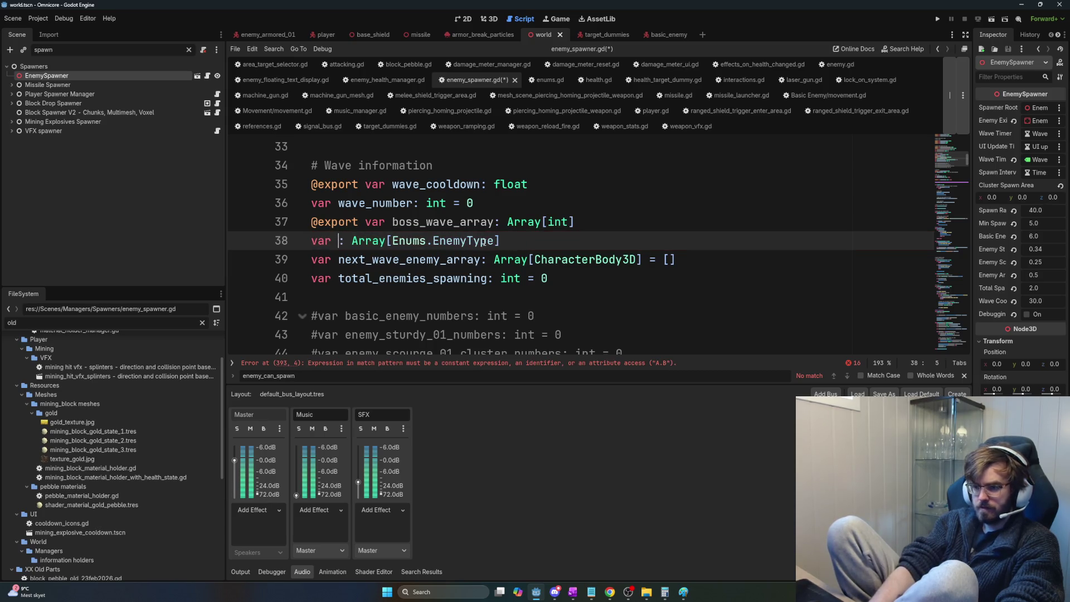
pyautogui.write('enemy_type')
pyautogui.write('_tha')
pyautogui.write('that_can_spawn')
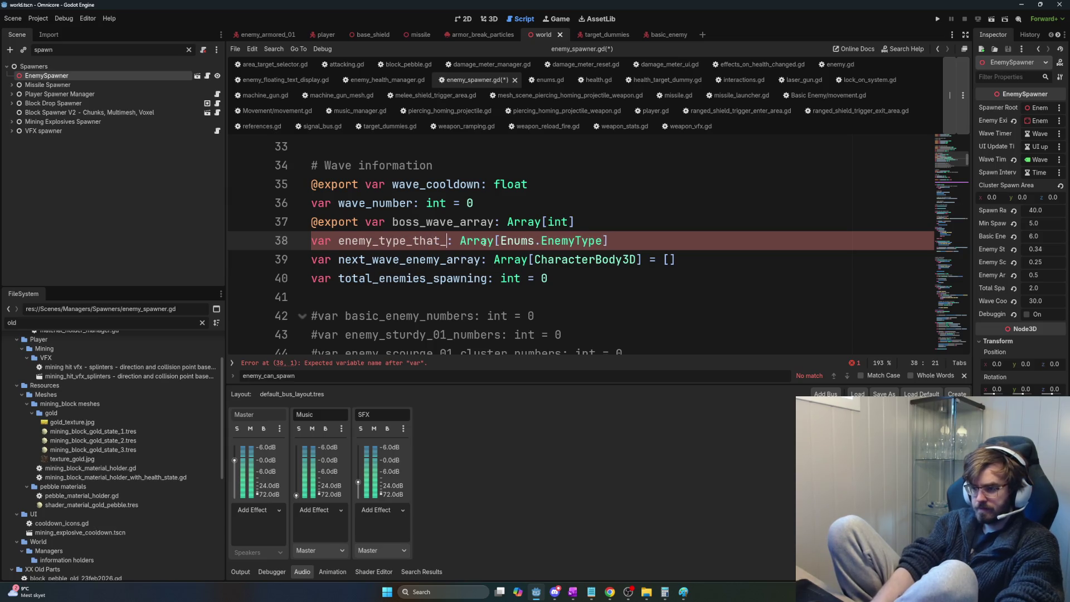
pyautogui.doubleClick(483, 240)
pyautogui.hotkey('ctrl', 'c')
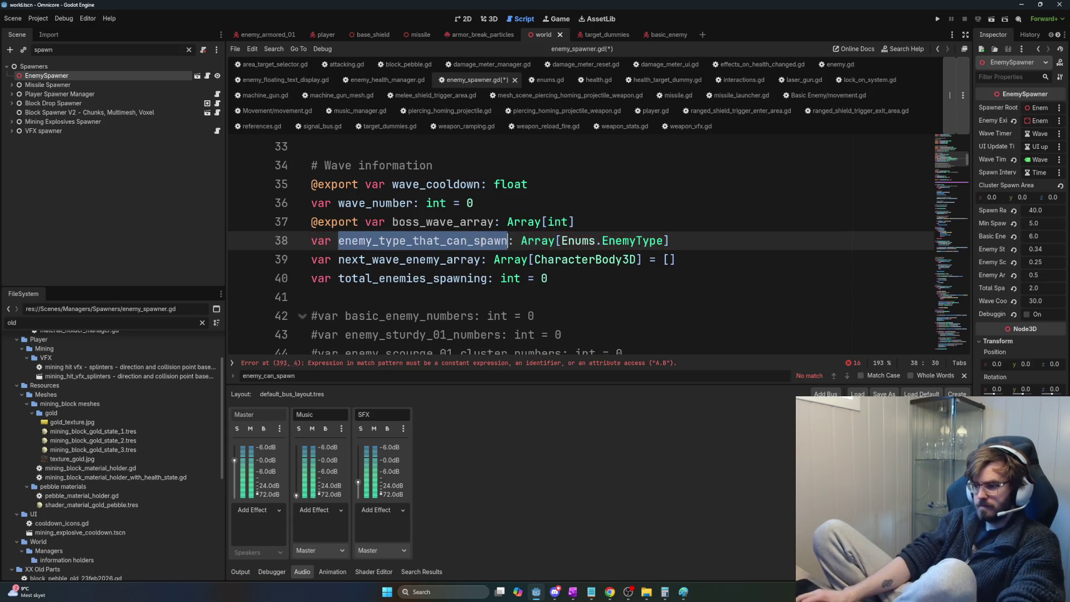
pyautogui.hotkey('ctrl', 'End')
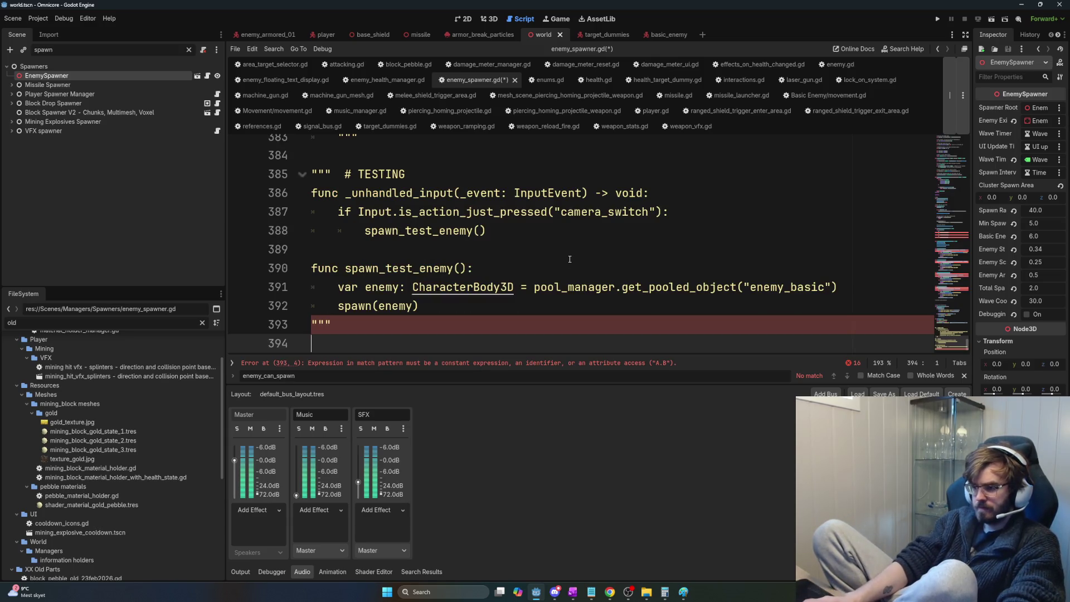
# Replace the wave 3 armored flag assignment with the pasted enemy_type_that_can_spawn name
pyautogui.scroll(10, 612, 280)
pyautogui.scroll(-10, 612, 281)
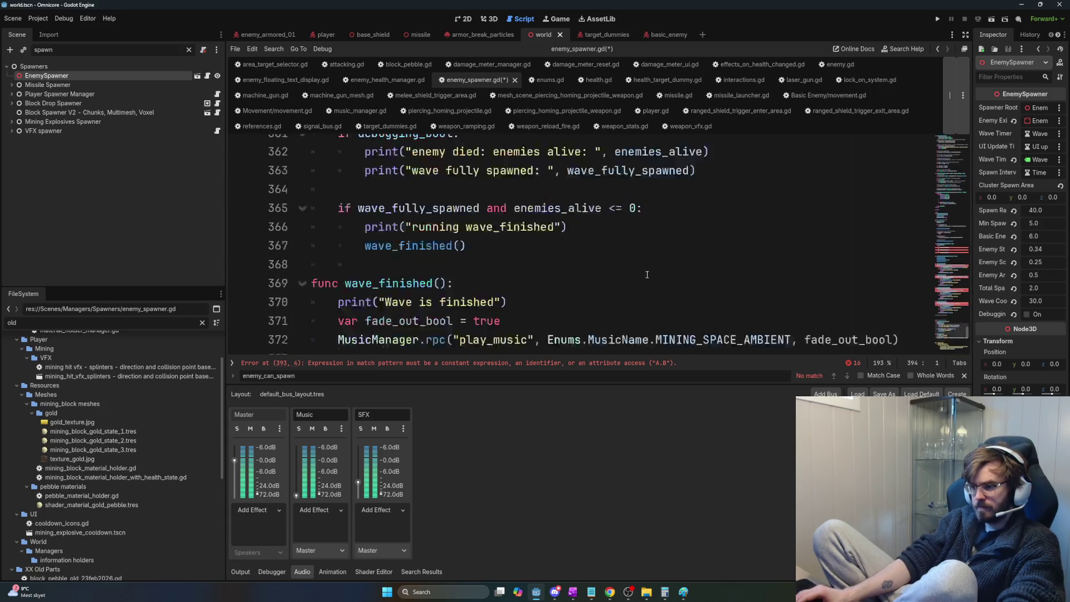
pyautogui.click(452, 320)
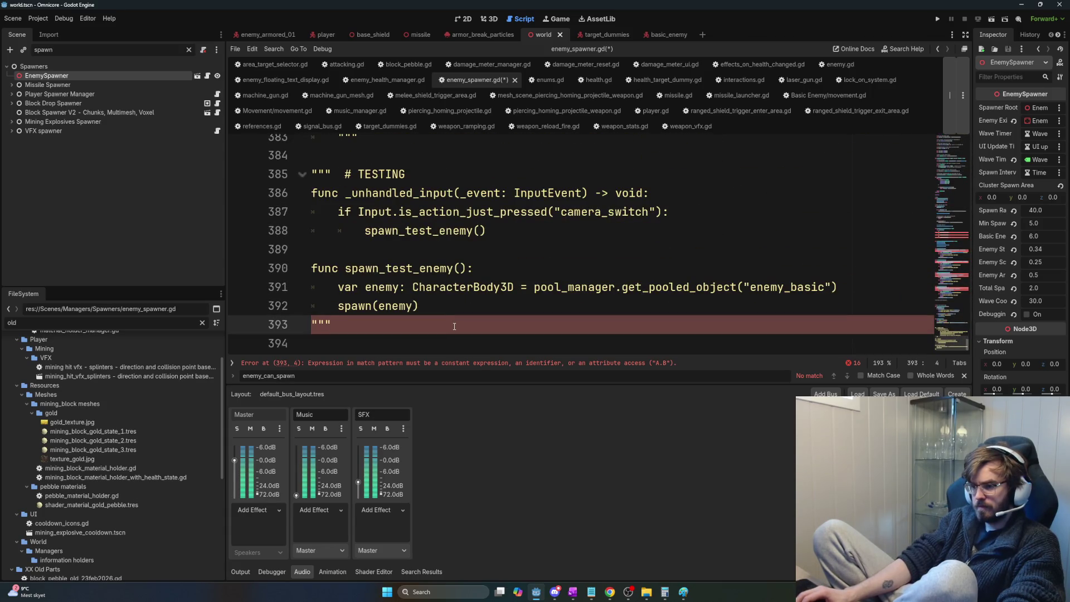
pyautogui.scroll(8, 472, 326)
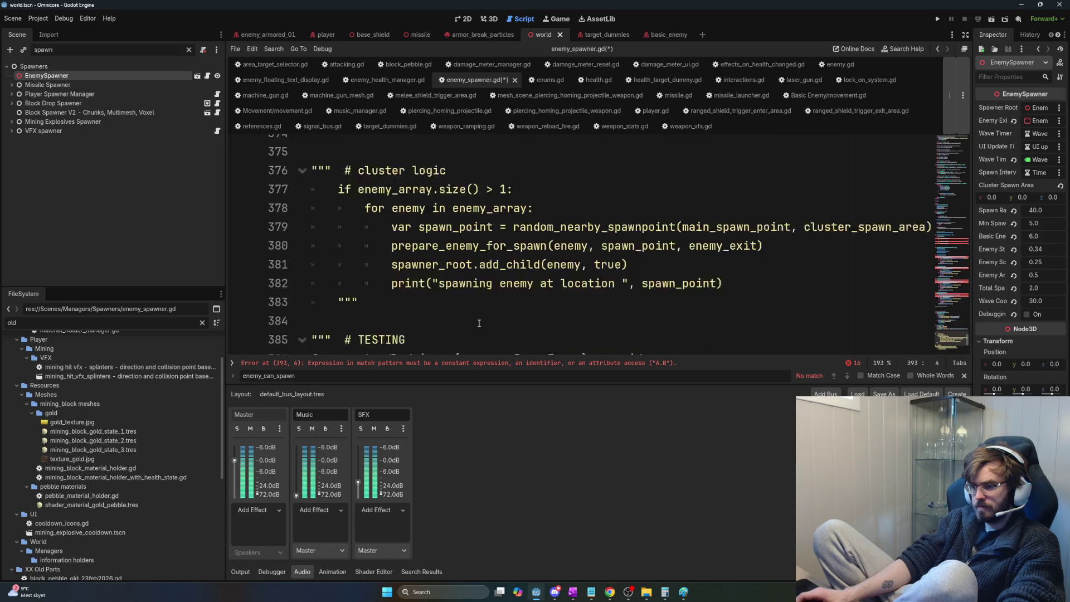
pyautogui.scroll(12, 483, 320)
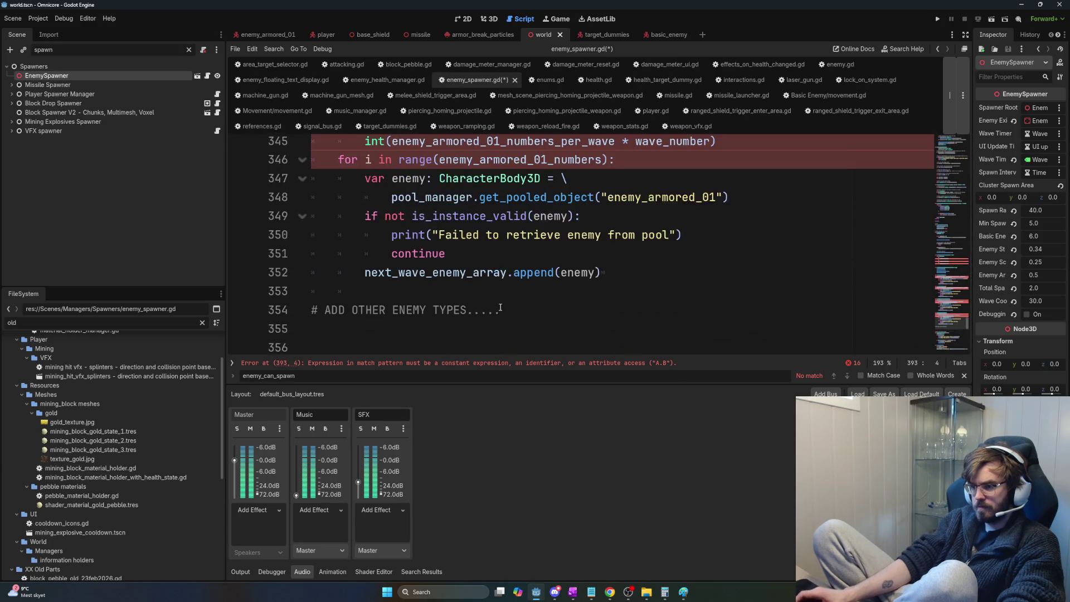
pyautogui.scroll(4, 503, 307)
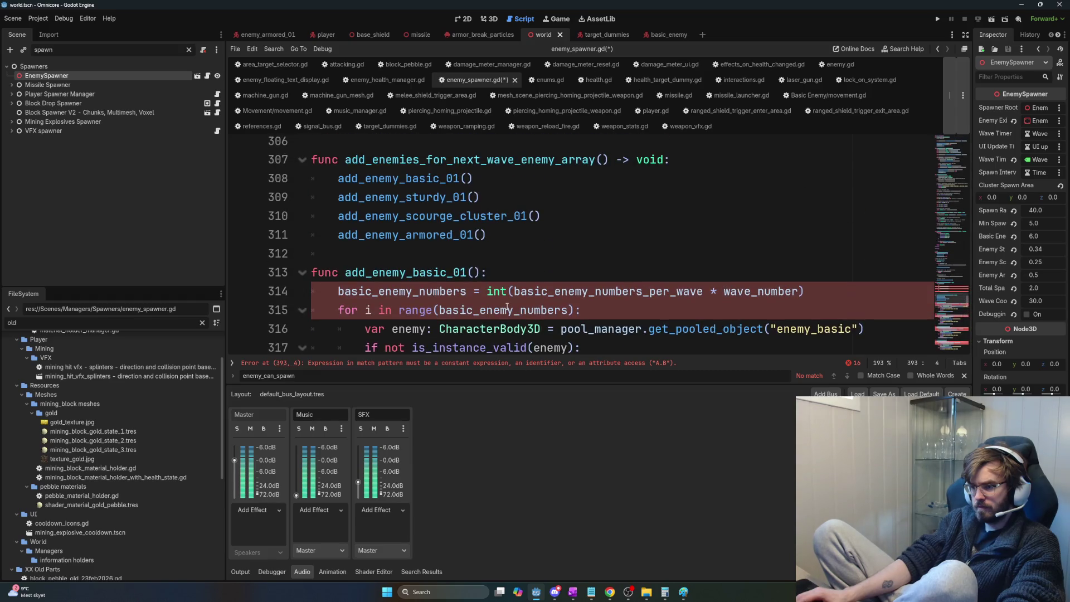
pyautogui.scroll(5, 507, 307)
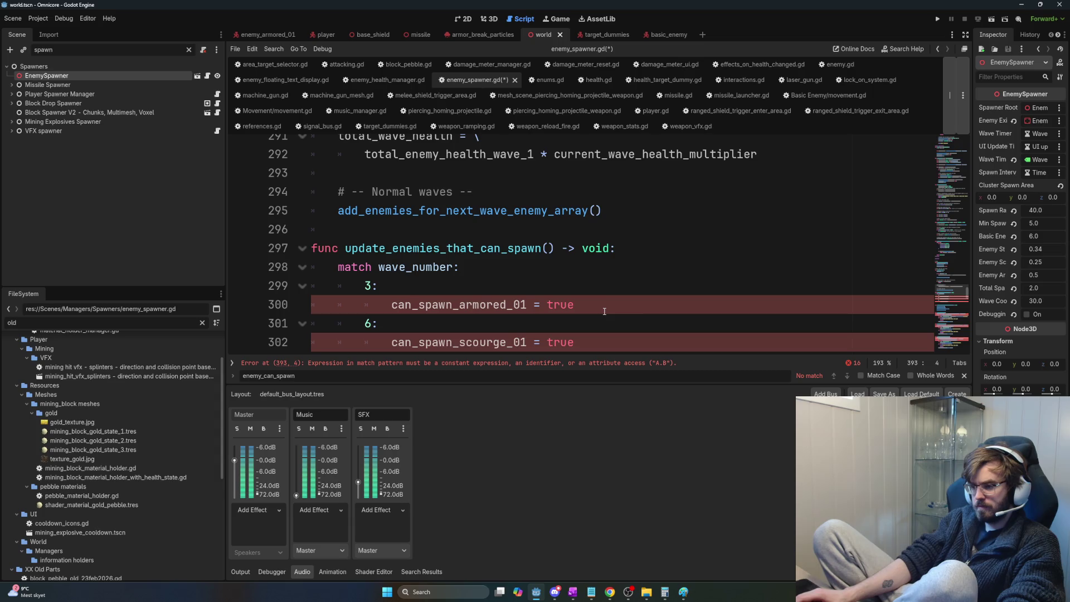
pyautogui.click(605, 304)
pyautogui.hotkey('shift', 'Home')
pyautogui.hotkey('ctrl', 'v')
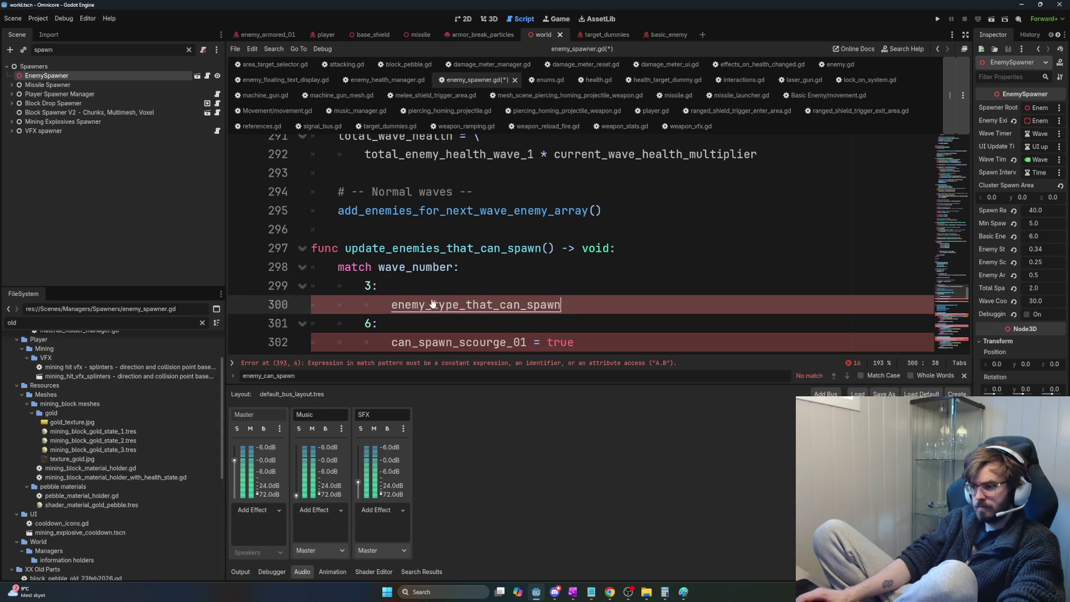
# Complete the wave 3 line as enemy_type_that_can_spawn.append(Enums.EnemyType.BASIC_01)
pyautogui.write('.append(')
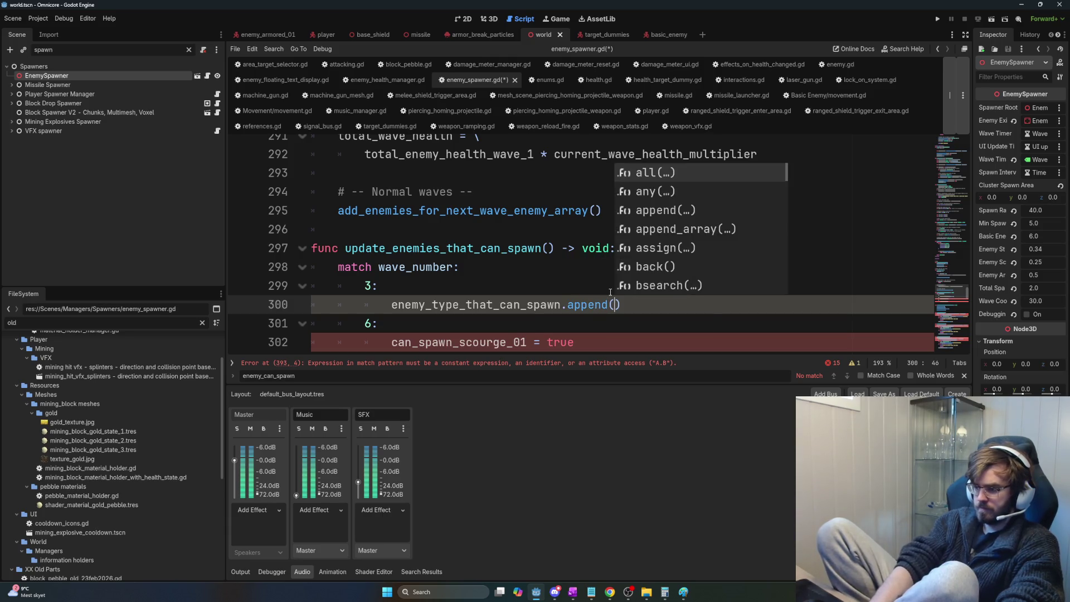
pyautogui.press('Return')
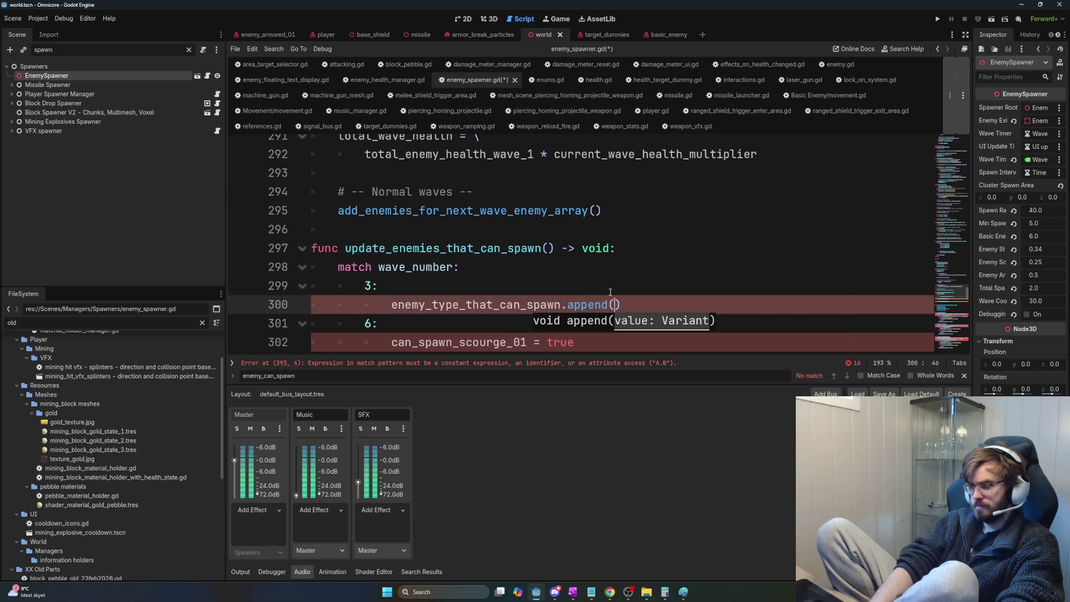
pyautogui.write('Enums.')
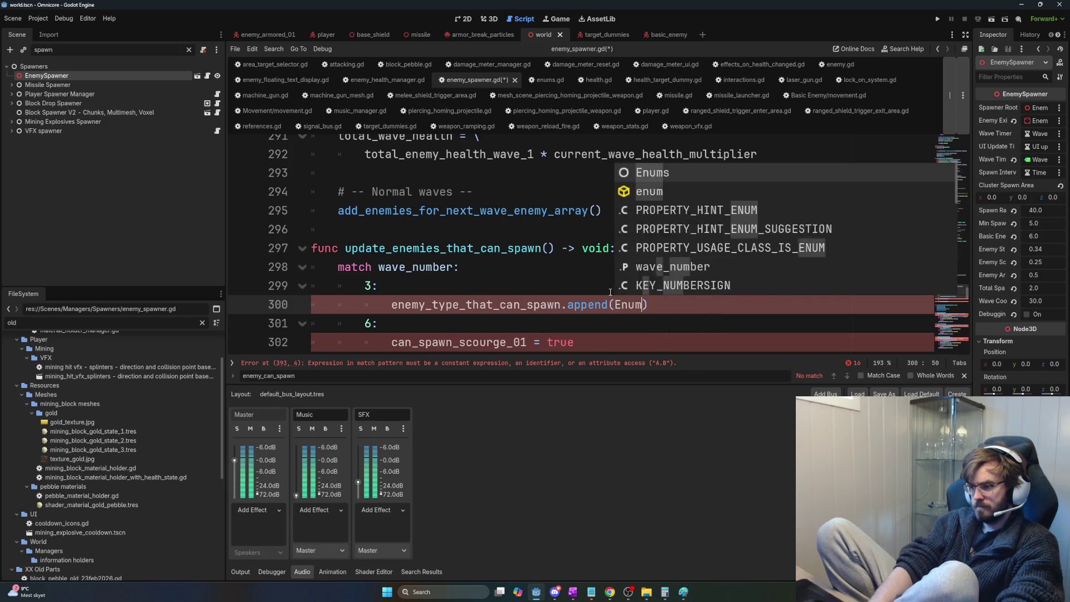
pyautogui.write('ene')
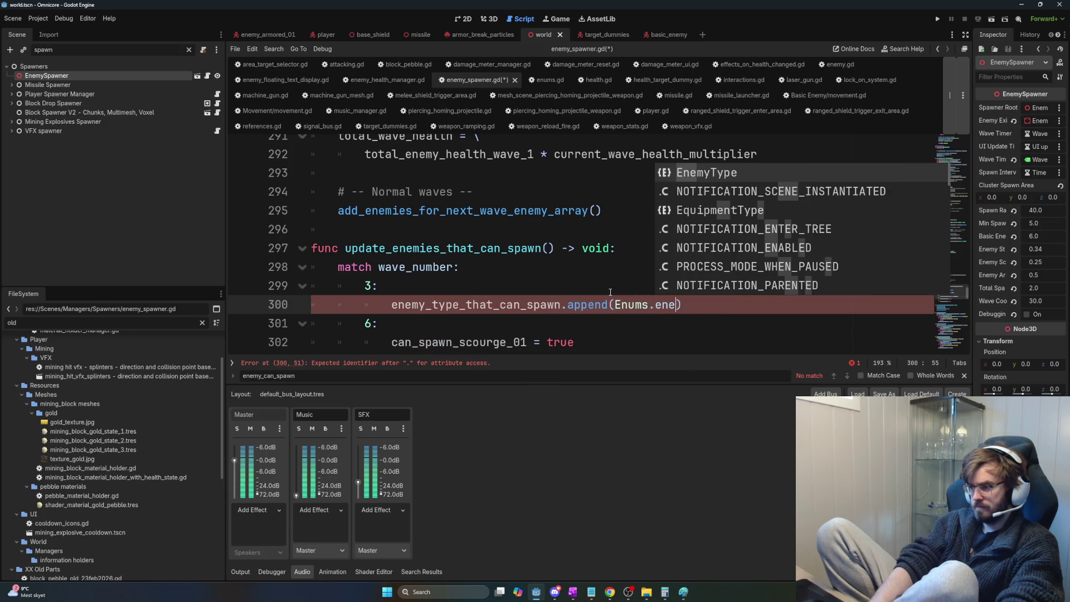
pyautogui.press('Return')
pyautogui.write('.BASIC')
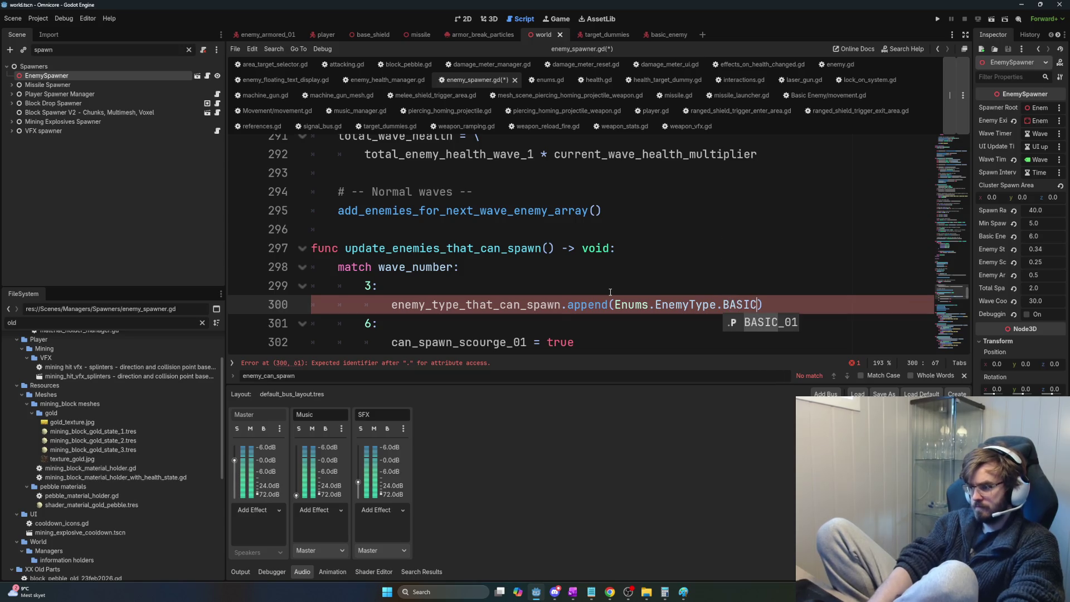
pyautogui.press('Return')
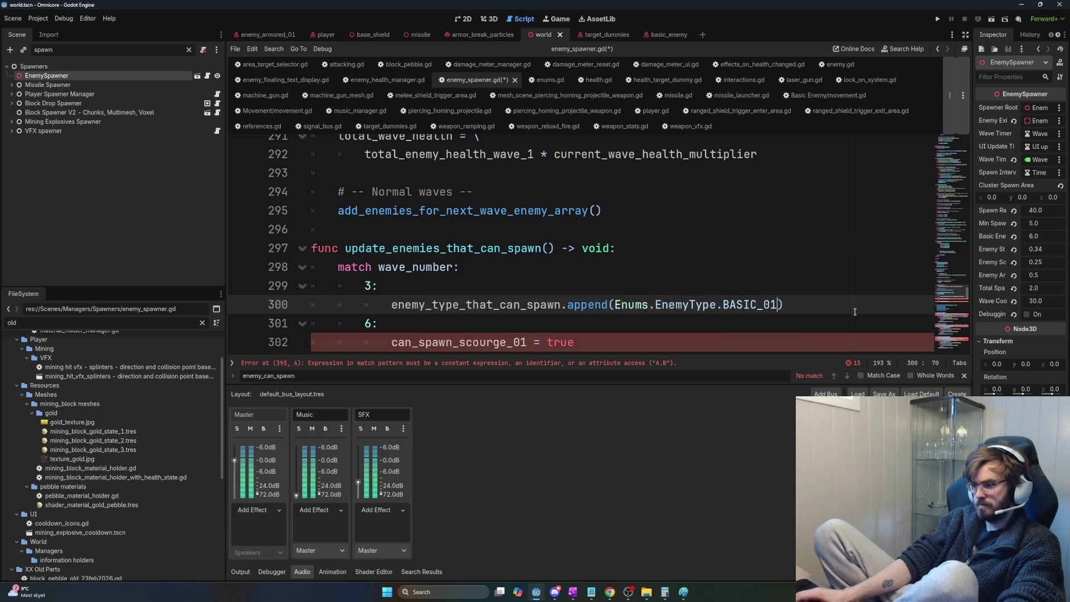
pyautogui.hotkey('ctrl', 'shift', 'Left')
pyautogui.hotkey('ctrl', 'shift', 'Left')
# Copy the append statement and open a new line under the match statement
pyautogui.moveTo(785, 304); pyautogui.dragTo(391, 304)
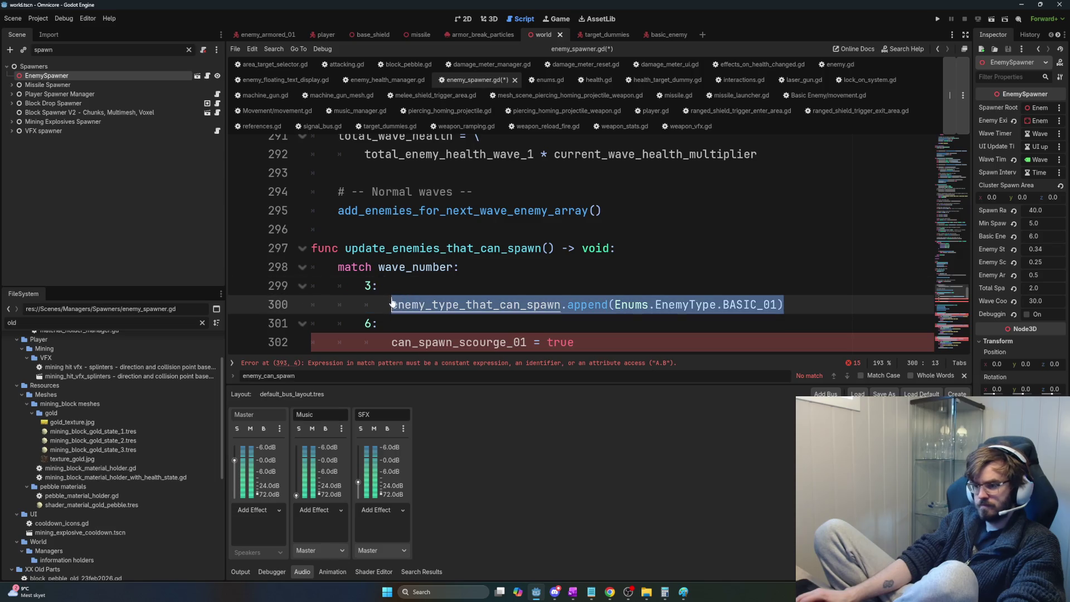
pyautogui.hotkey('ctrl', 'c')
pyautogui.click(479, 267)
pyautogui.press('Return')
# Add a 1: case under match containing the pasted append statement
pyautogui.write('1:')
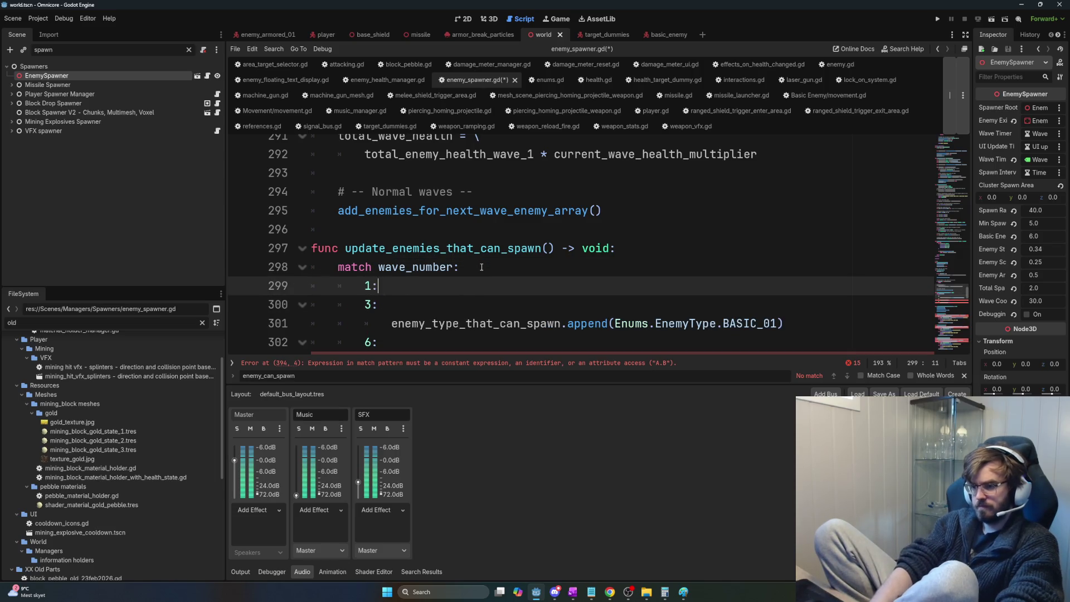
pyautogui.press('Return')
pyautogui.hotkey('ctrl', 'v')
# Paste the append statement over the old scourge and sturdy flag assignments
pyautogui.scroll(-2, 776, 227)
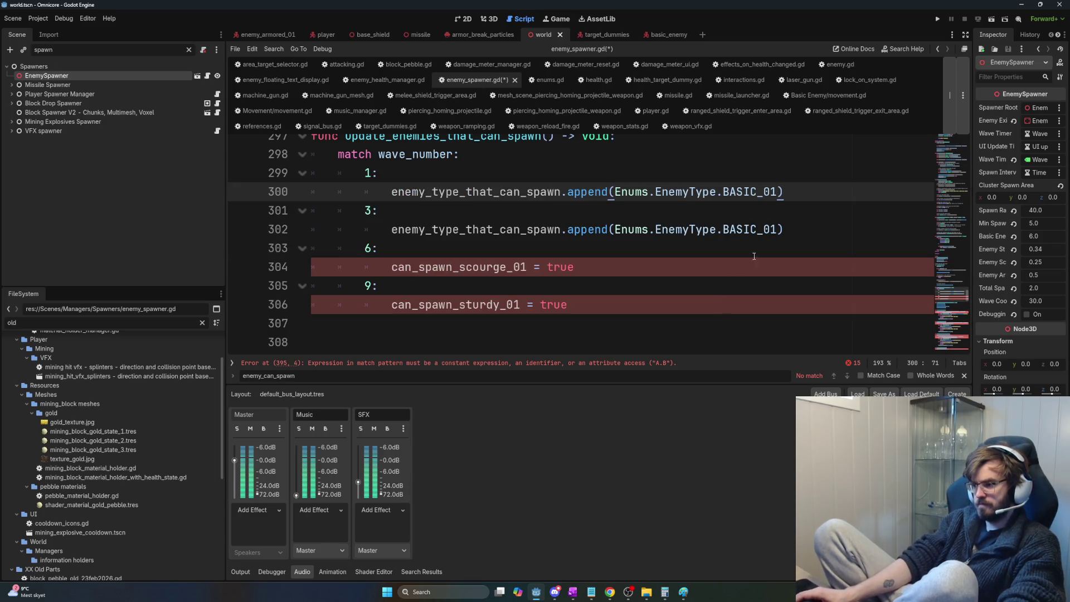
pyautogui.click(784, 229)
pyautogui.moveTo(783, 229); pyautogui.dragTo(392, 230)
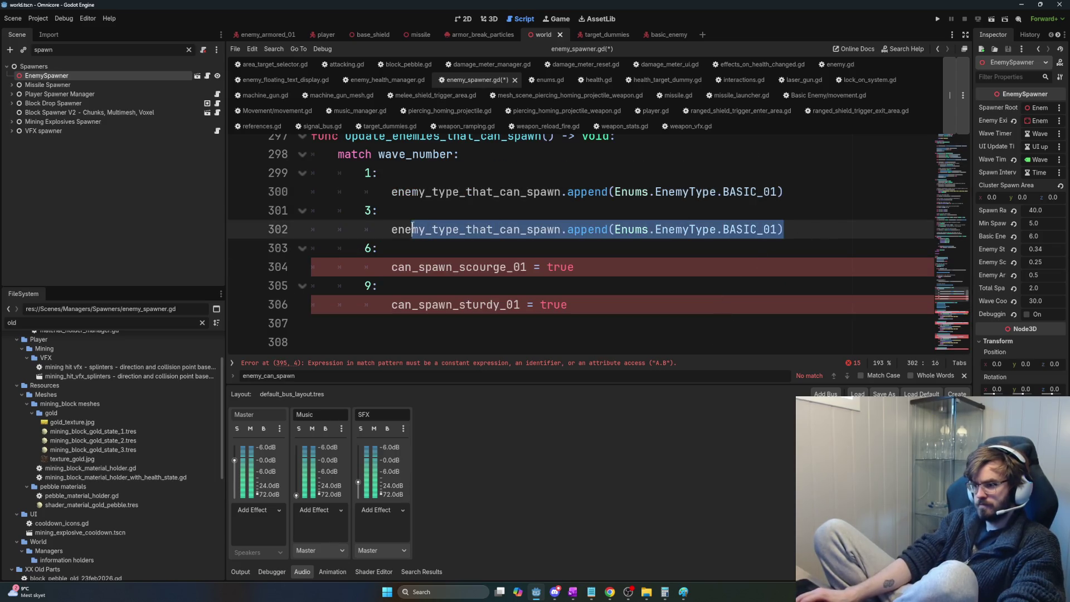
pyautogui.moveTo(574, 267); pyautogui.dragTo(390, 267)
pyautogui.hotkey('ctrl', 'v')
pyautogui.moveTo(568, 305); pyautogui.dragTo(388, 307)
pyautogui.hotkey('ctrl', 'v')
# Change the wave 3 entry's enum value to ARMORED_01
pyautogui.press('Up')
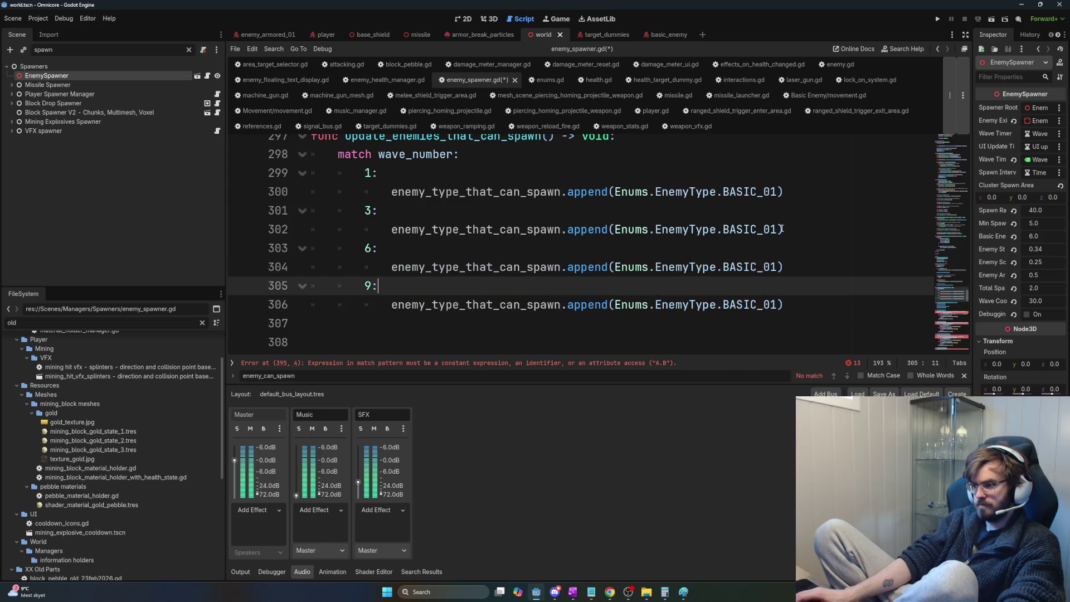
pyautogui.doubleClick(726, 229)
pyautogui.write('S')
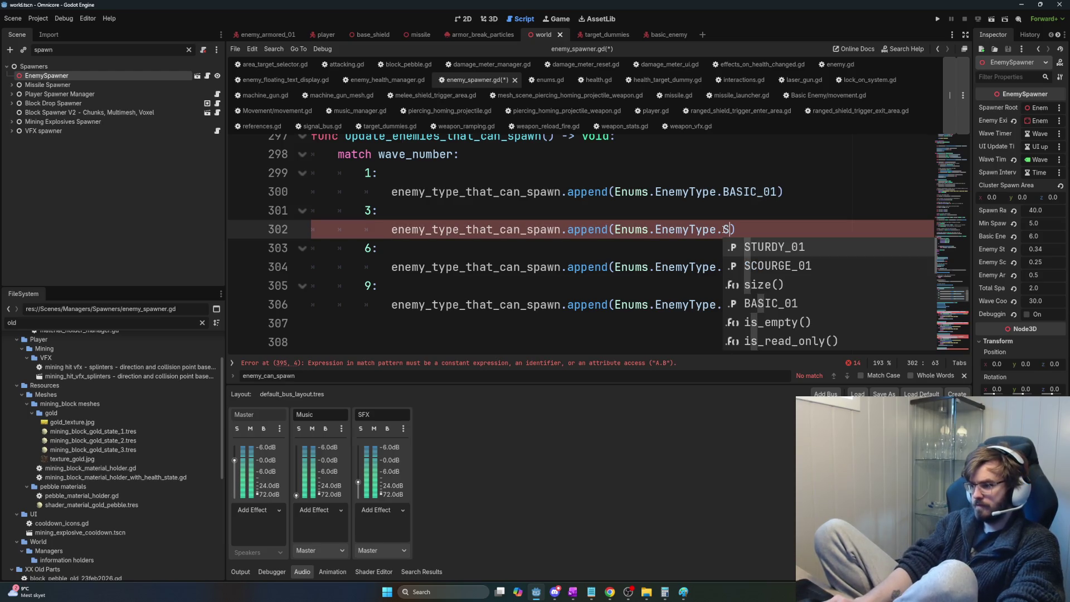
pyautogui.press('BackSpace')
pyautogui.write('armor')
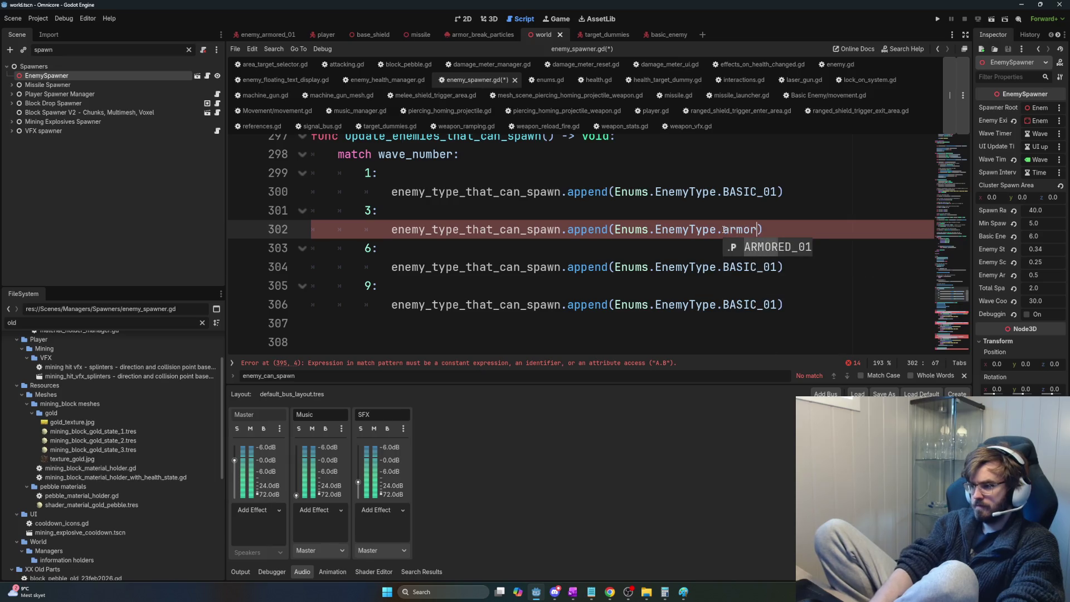
pyautogui.press('Return')
# Set the wave 6 and wave 9 entries to SCOURGE_01 and STURDY_01
pyautogui.doubleClick(723, 267)
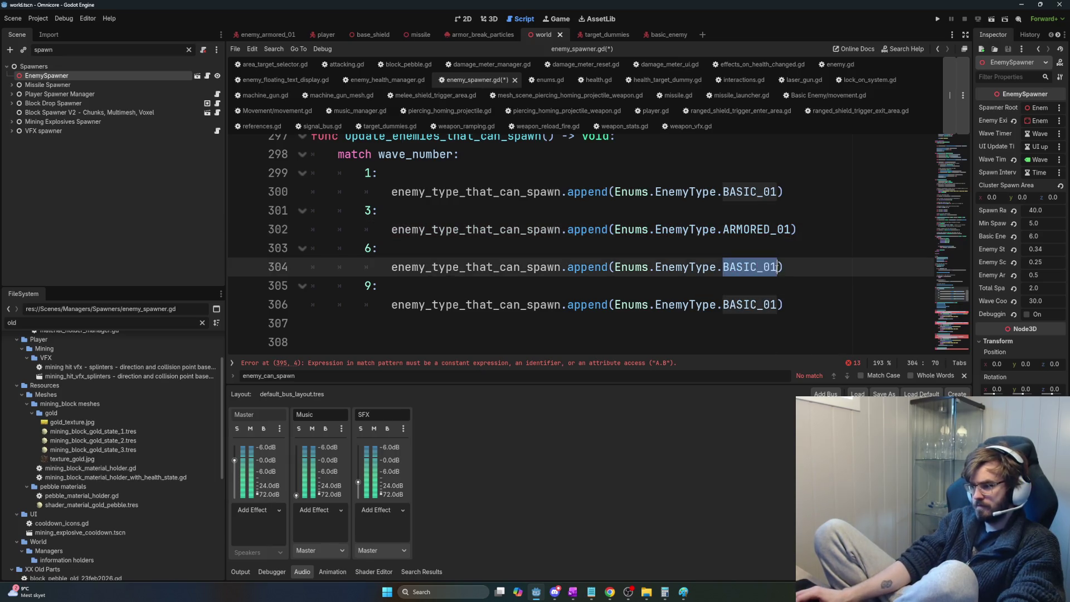
pyautogui.write('scou')
pyautogui.press('Return')
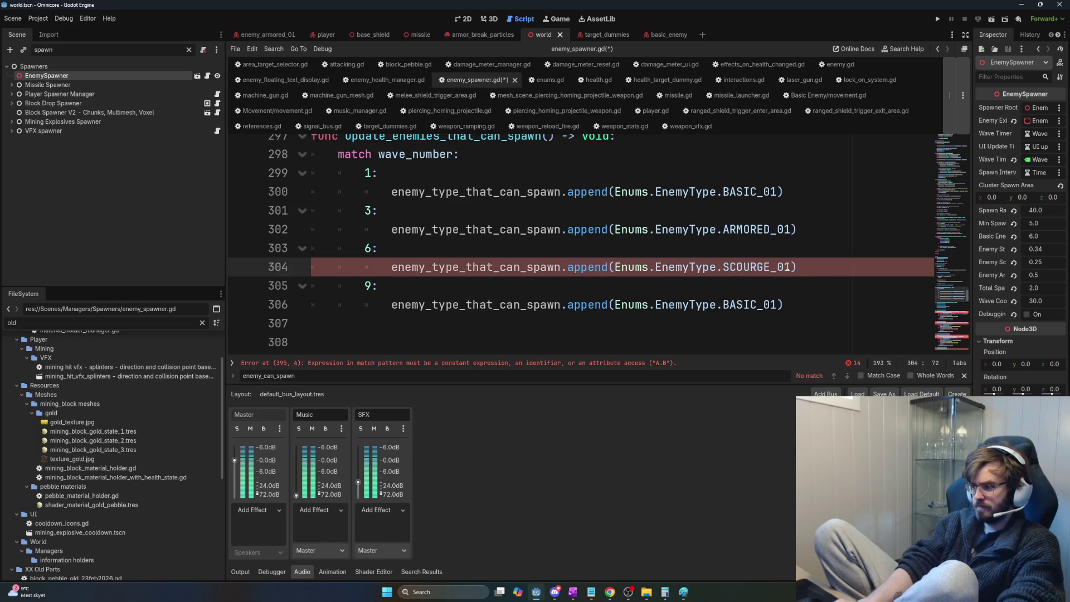
pyautogui.doubleClick(780, 305)
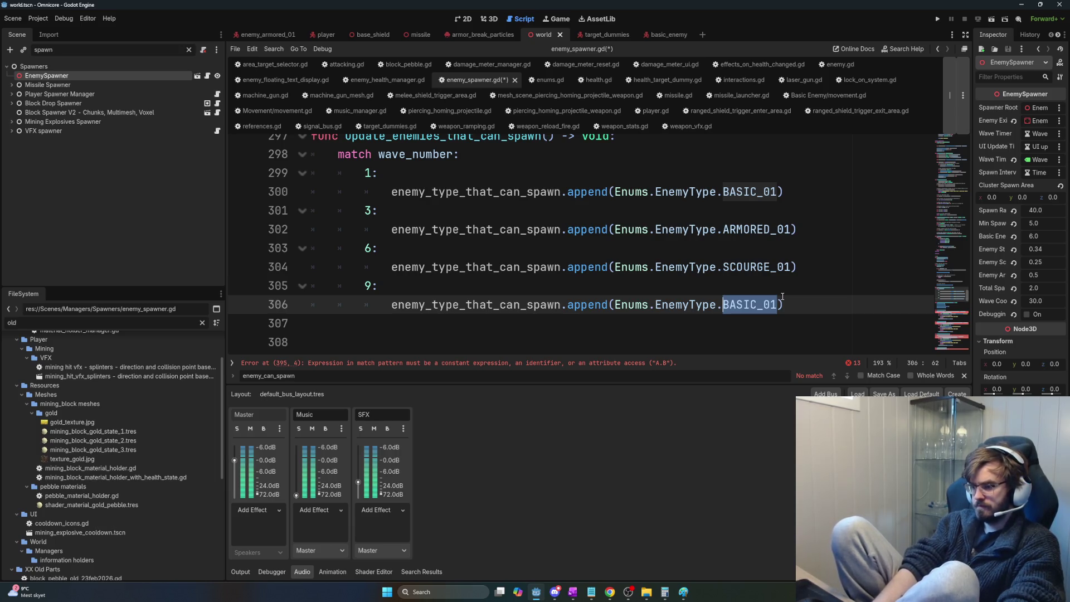
pyautogui.write('r')
pyautogui.press('BackSpace')
pyautogui.write('sturdf')
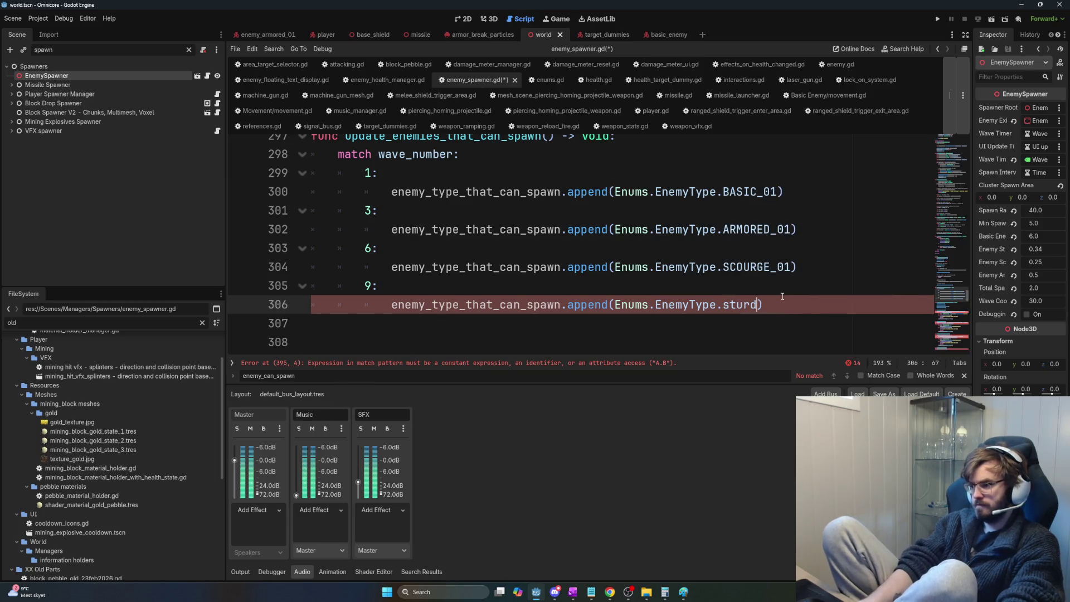
pyautogui.press('Return')
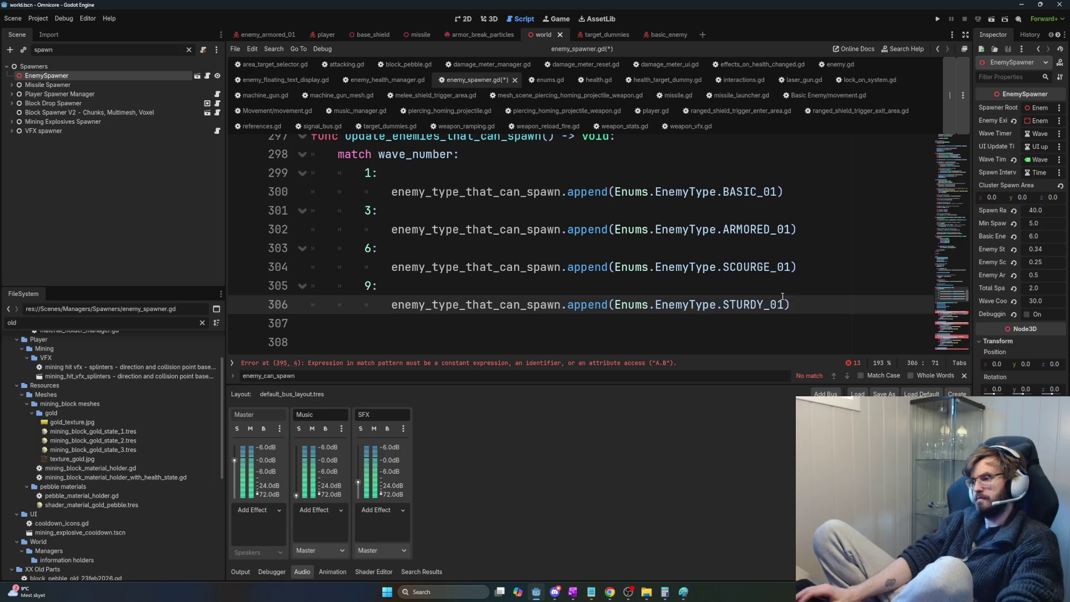
# Undo an accidental drag that moved code, restoring the wave 1 line
pyautogui.scroll(1, 815, 305)
pyautogui.scroll(-2, 814, 305)
pyautogui.scroll(1, 815, 305)
pyautogui.moveTo(312, 230)
pyautogui.mouseDown()
pyautogui.moveTo(789, 199)
pyautogui.moveTo(704, 191)
pyautogui.mouseUp()
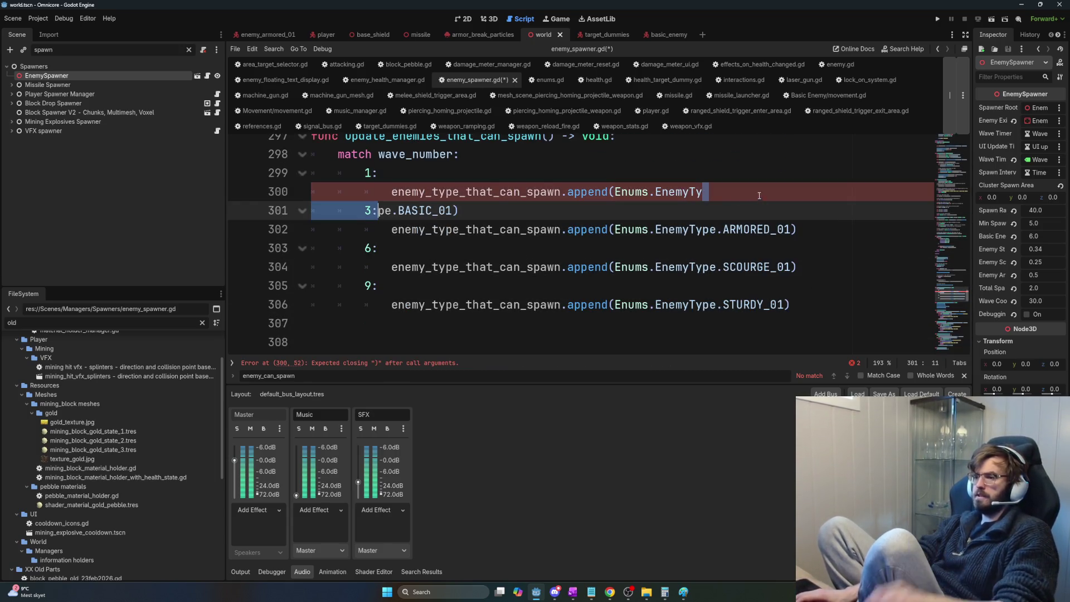
pyautogui.press('super')
pyautogui.press('super')
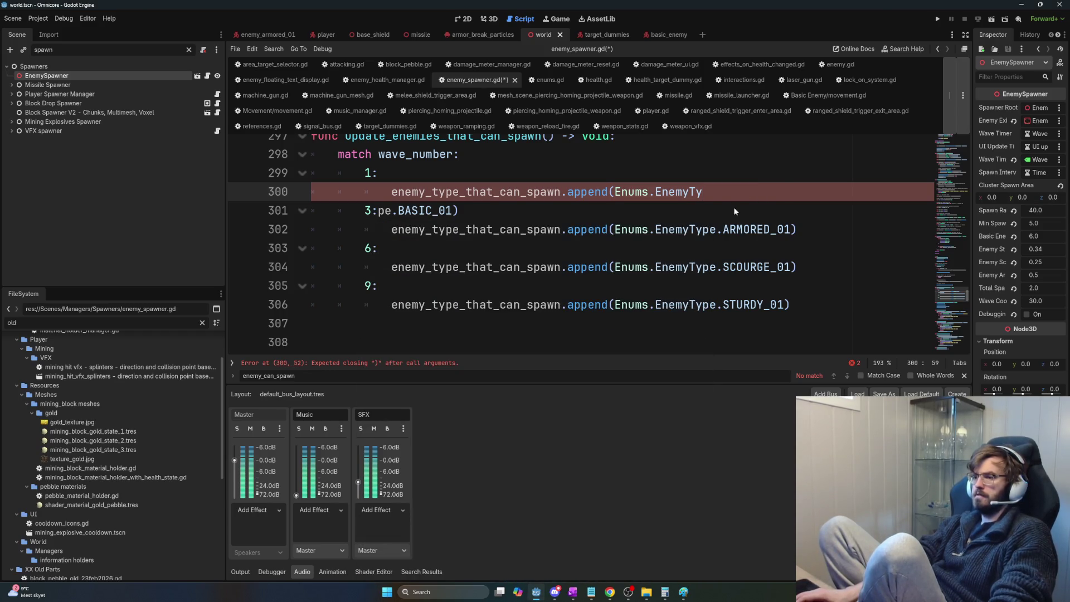
pyautogui.hotkey('ctrl', 'z')
# Review the wave 1, 3, 6 and 9 append statements and save the script
pyautogui.moveTo(803, 188)
pyautogui.mouseDown()
pyautogui.moveTo(391, 192)
pyautogui.moveTo(906, 187)
pyautogui.mouseUp()
pyautogui.click(386, 192)
pyautogui.click(850, 190)
pyautogui.moveTo(800, 229); pyautogui.dragTo(429, 237)
pyautogui.moveTo(366, 229)
pyautogui.mouseDown()
pyautogui.moveTo(795, 240)
pyautogui.moveTo(392, 229)
pyautogui.mouseUp()
pyautogui.click(797, 229)
pyautogui.click(390, 248)
pyautogui.moveTo(392, 267)
pyautogui.mouseDown()
pyautogui.moveTo(800, 282)
pyautogui.moveTo(441, 287)
pyautogui.mouseUp()
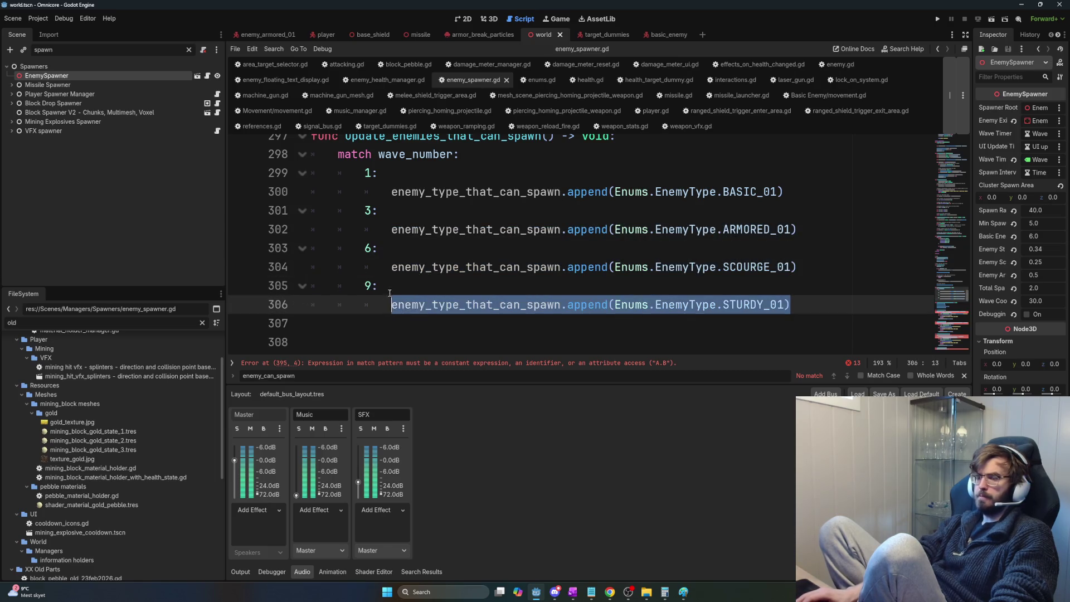
pyautogui.click(461, 295)
pyautogui.hotkey('ctrl', 's')
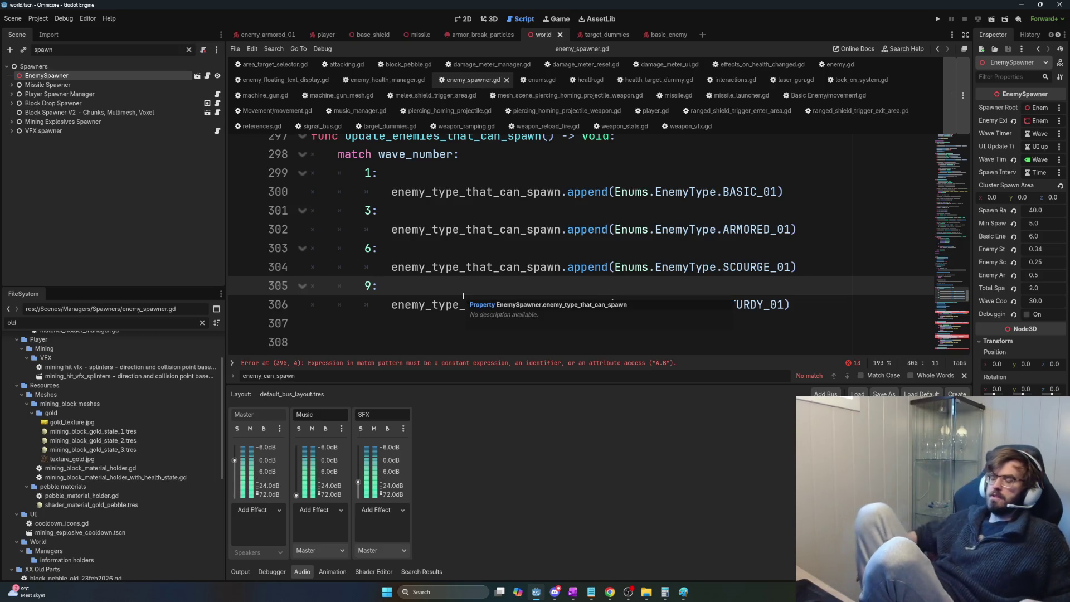
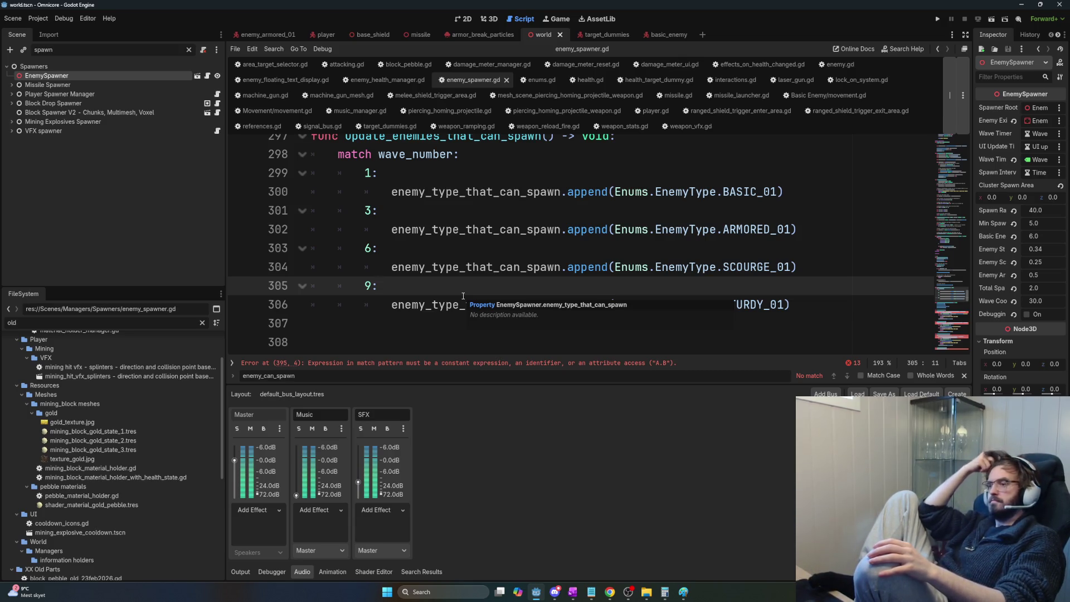
# Jump to the commented enemy_sturdy_01_numbers declaration on line 43 and place carets on lines 42–45
pyautogui.scroll(2, 748, 278)
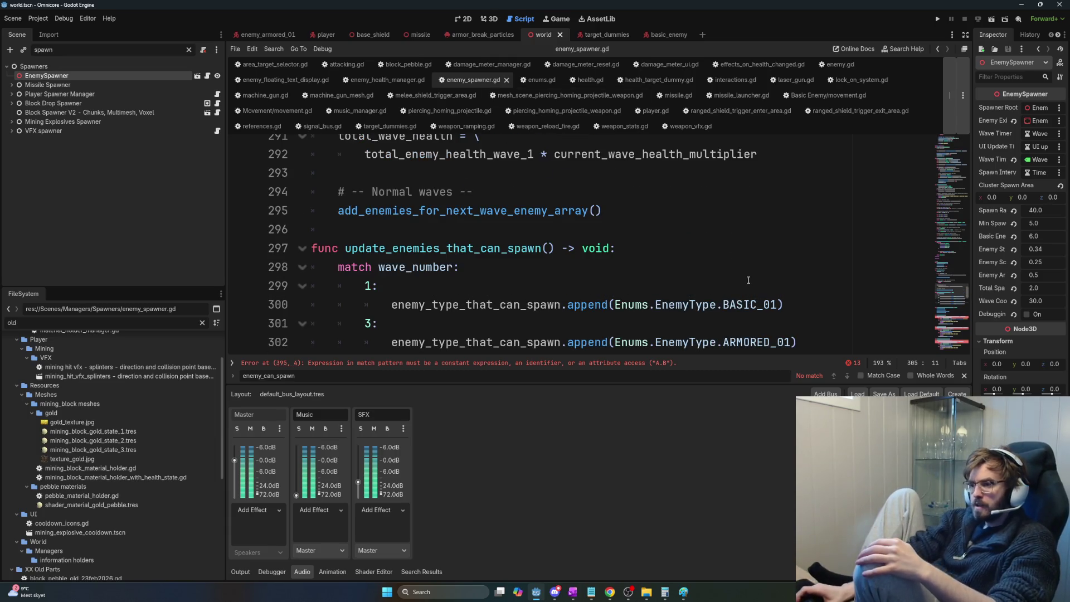
pyautogui.scroll(1, 748, 279)
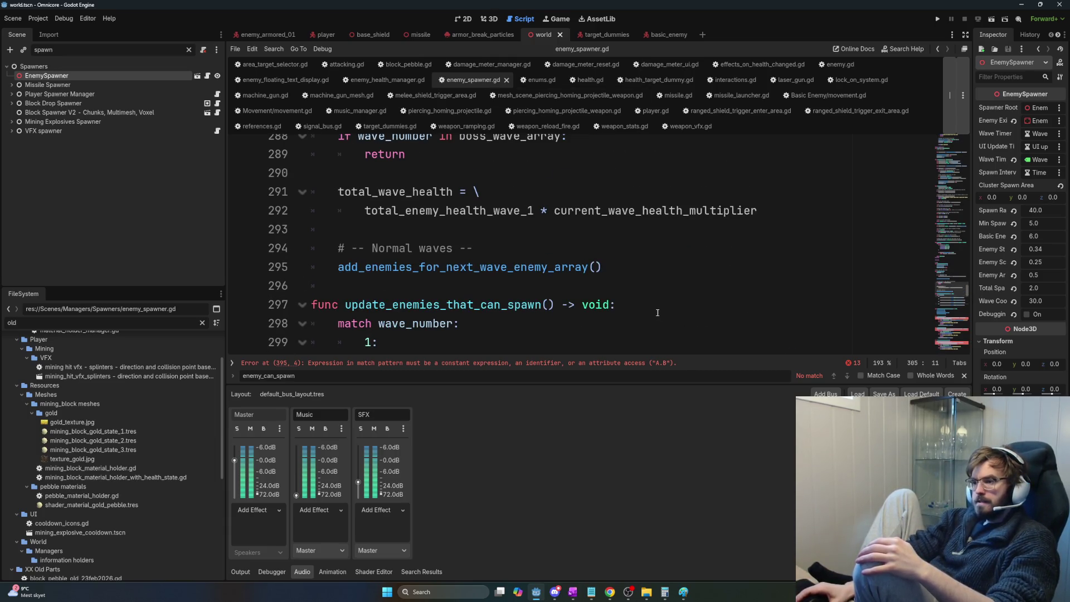
pyautogui.moveTo(641, 266); pyautogui.dragTo(336, 267)
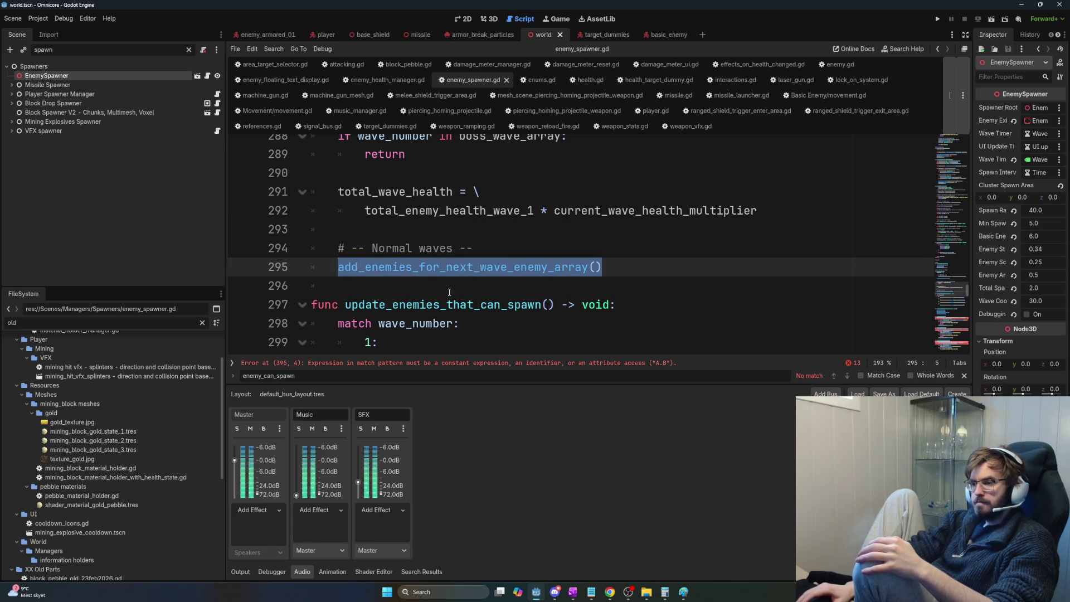
pyautogui.moveTo(970, 295); pyautogui.dragTo(970, 310)
pyautogui.scroll(-1, 543, 301)
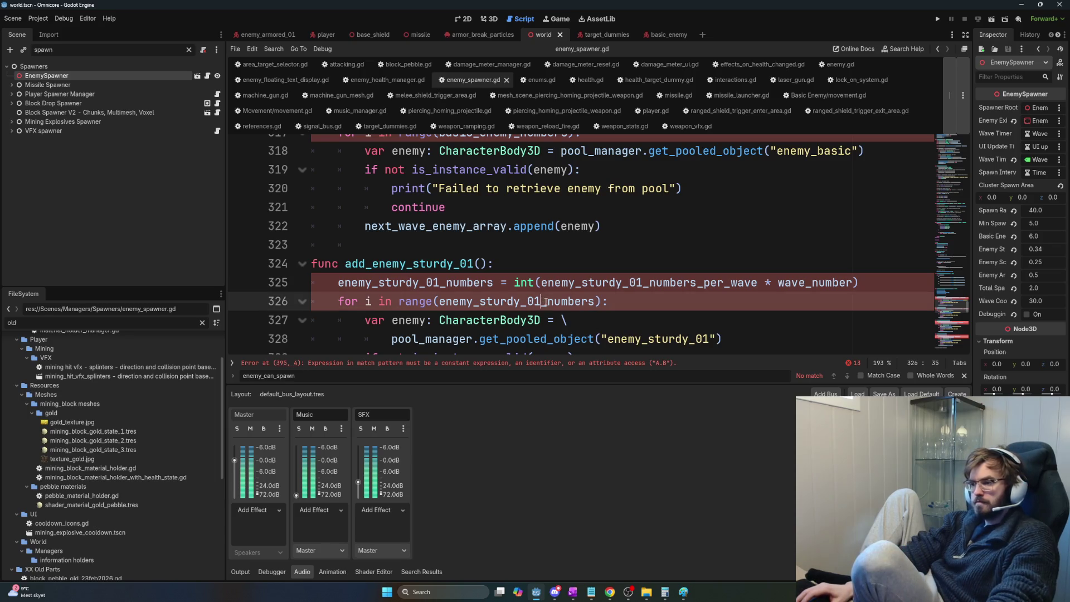
pyautogui.keyDown('ctrl'); pyautogui.click(543, 301); pyautogui.keyUp('ctrl')
pyautogui.scroll(1, 404, 216)
pyautogui.click(319, 240)
pyautogui.hotkey('shift', 'alt', 'Up')
pyautogui.hotkey('shift', 'alt', 'Up')
pyautogui.hotkey('shift', 'alt', 'Up')
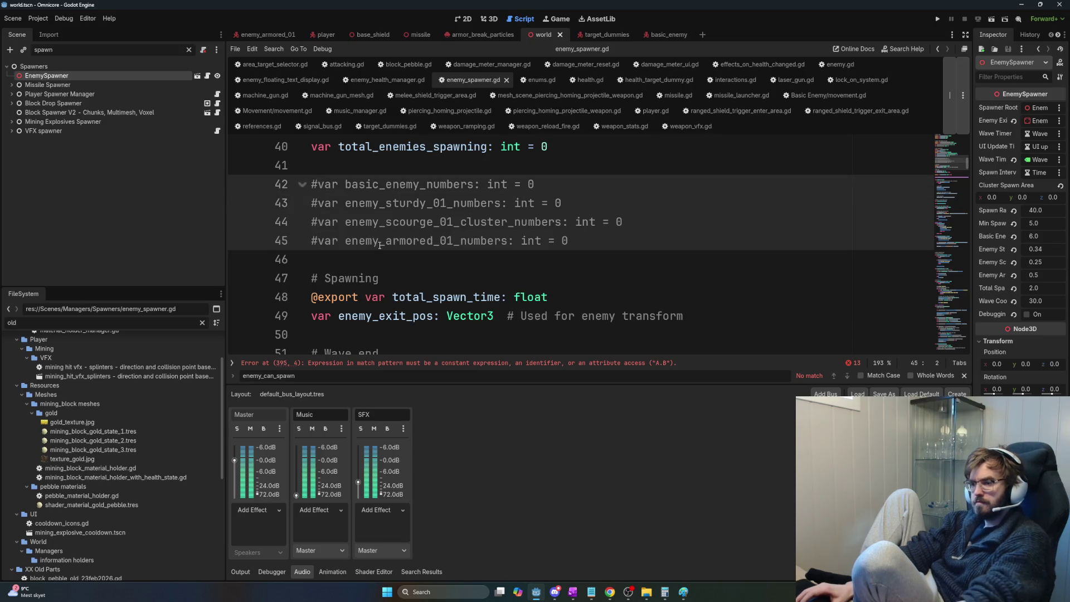
# Uncomment the four enemy count declarations on lines 42–45 and save enemy_spawner.gd
pyautogui.press('BackSpace')
pyautogui.click(641, 240)
pyautogui.hotkey('ctrl', 's')
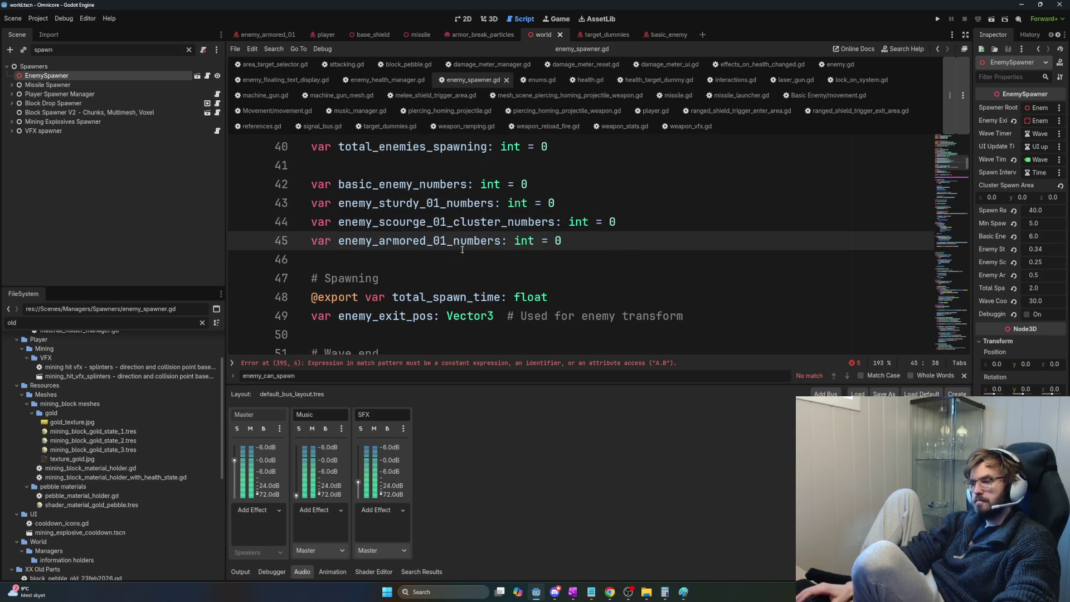
# Trace basic_enemy_numbers uses, including line 316, back to its declaration on line 42
pyautogui.doubleClick(402, 184)
pyautogui.hotkey('ctrl', 'd')
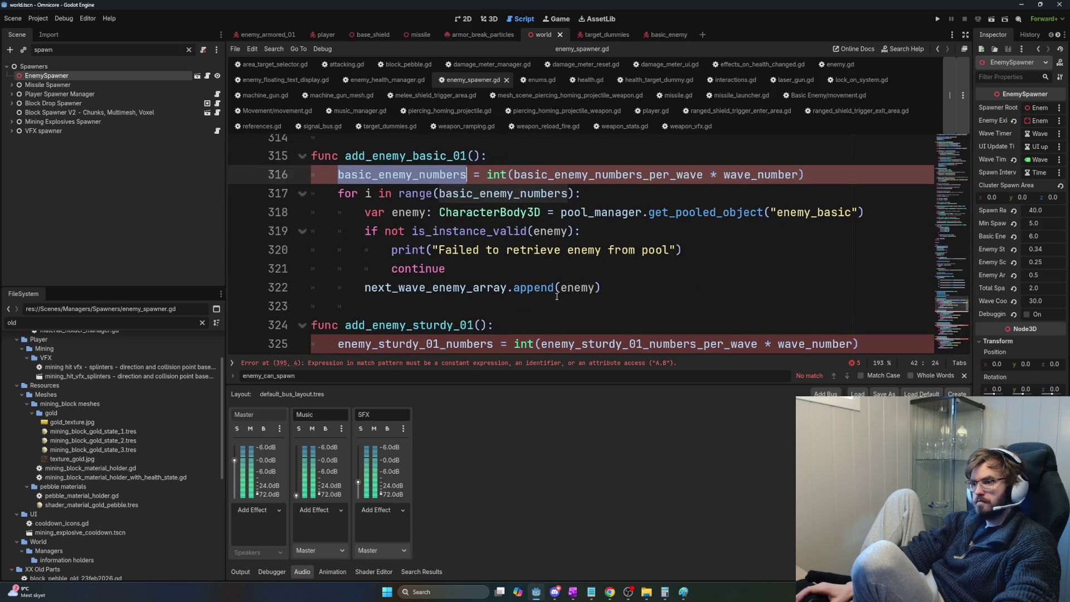
pyautogui.click(557, 243)
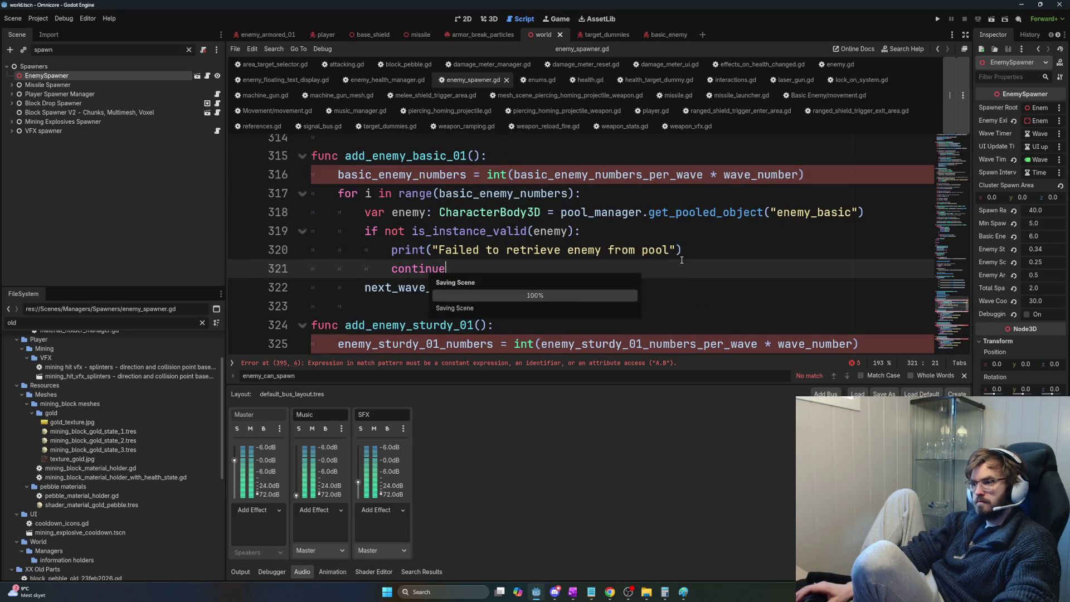
pyautogui.doubleClick(622, 177)
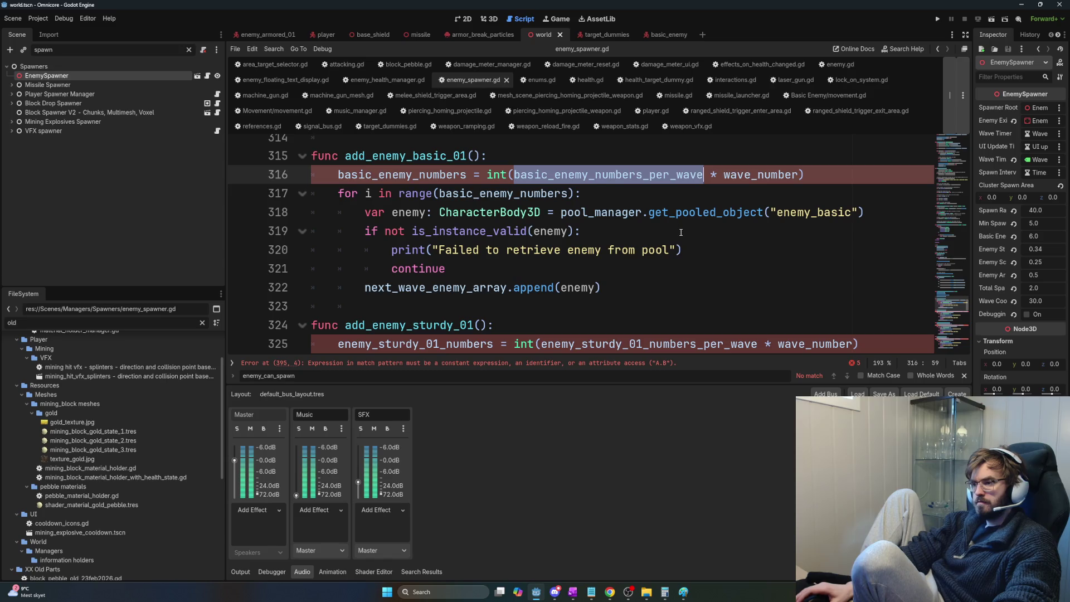
pyautogui.scroll(1, 680, 232)
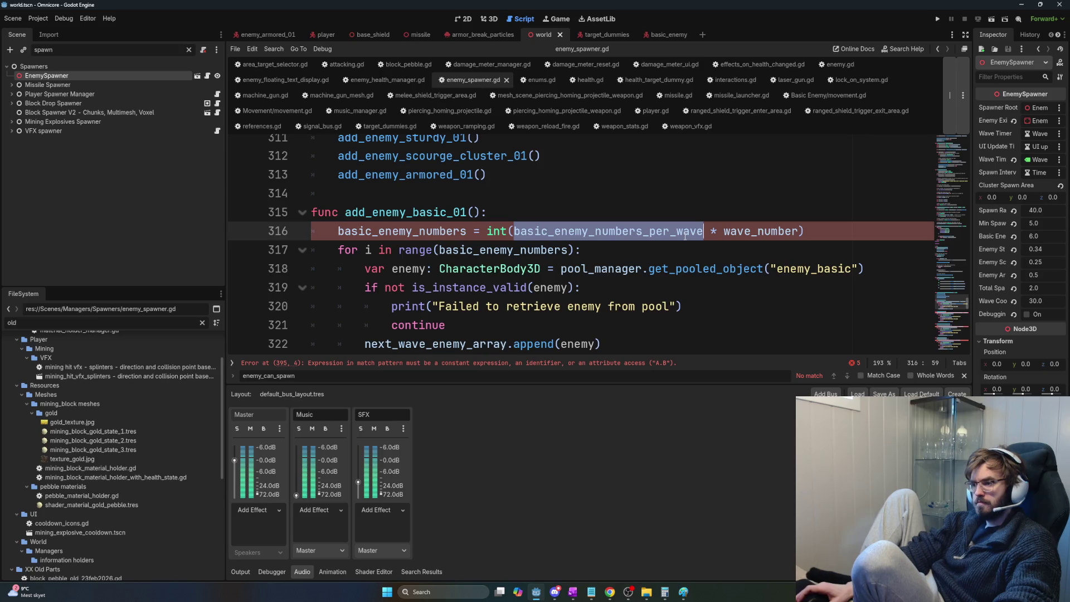
pyautogui.scroll(1, 686, 236)
pyautogui.scroll(-2, 685, 236)
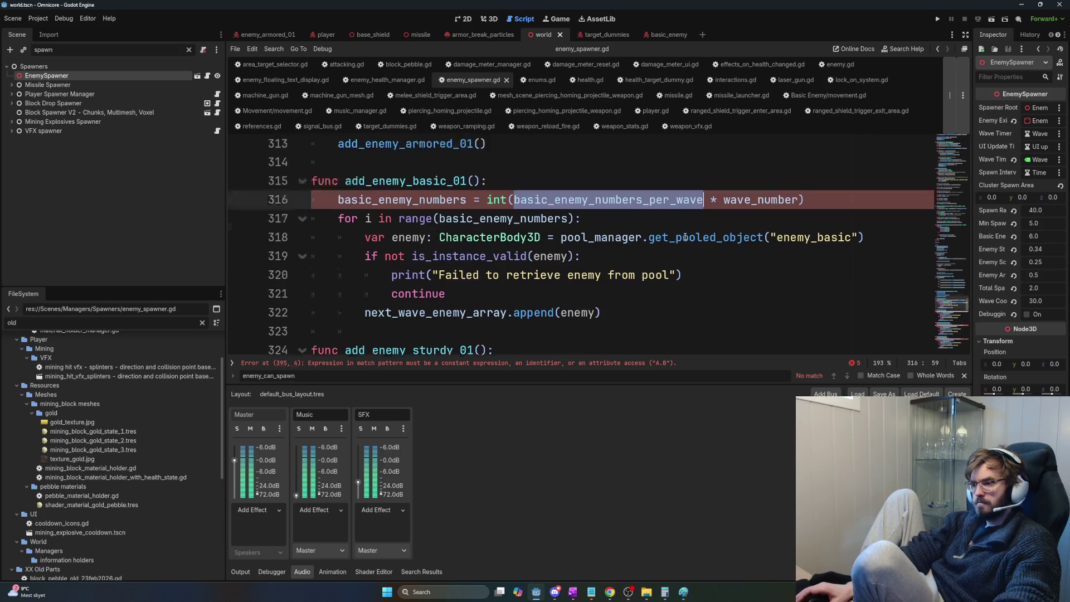
pyautogui.scroll(1, 685, 237)
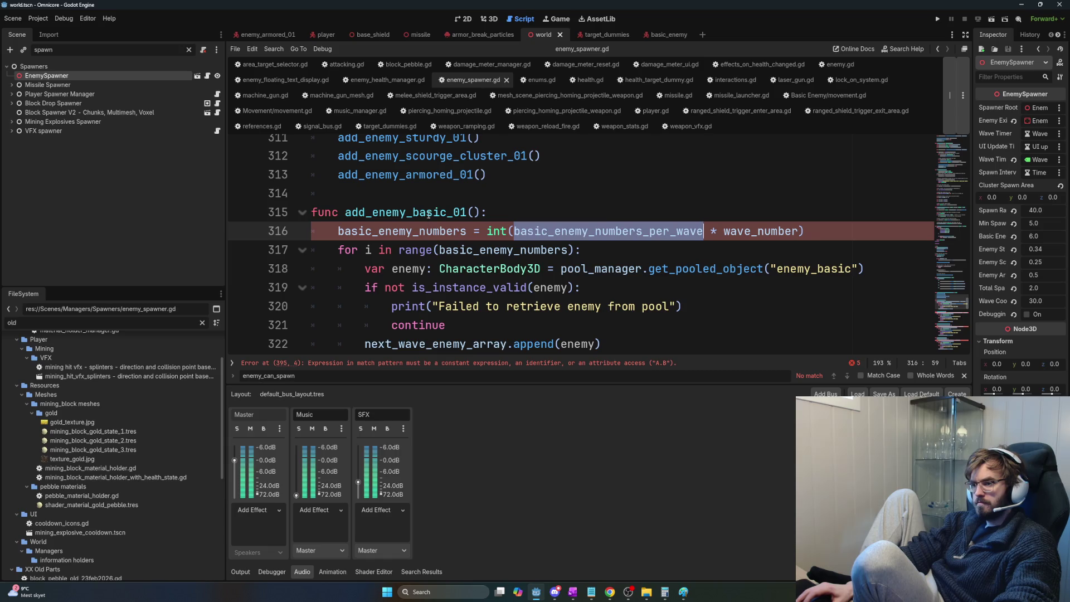
pyautogui.doubleClick(434, 231)
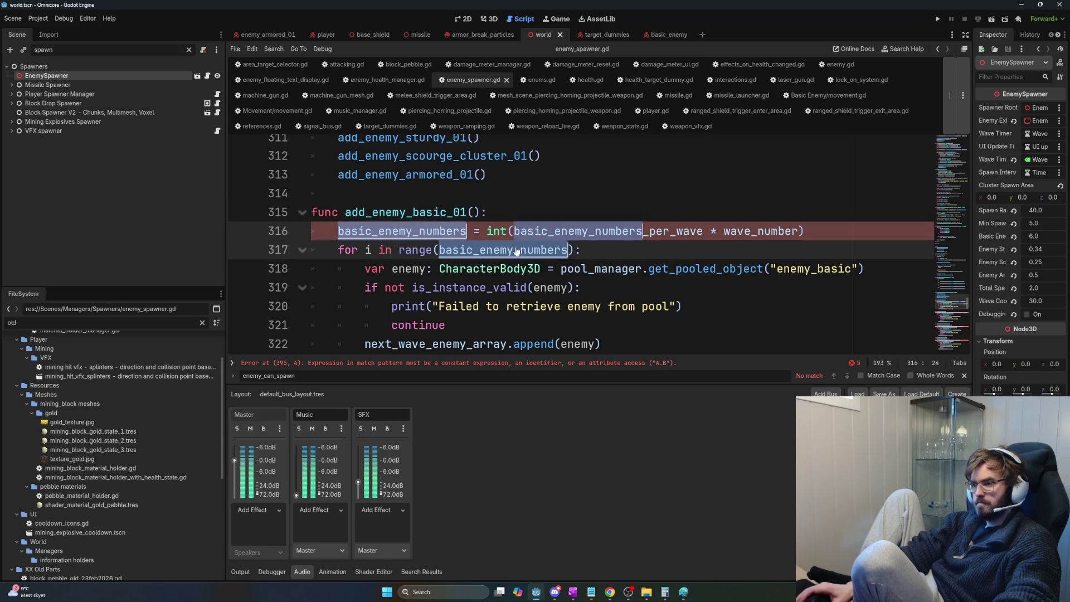
pyautogui.keyDown('ctrl'); pyautogui.click(515, 251); pyautogui.keyUp('ctrl')
pyautogui.scroll(-1, 502, 223)
pyautogui.scroll(1, 446, 184)
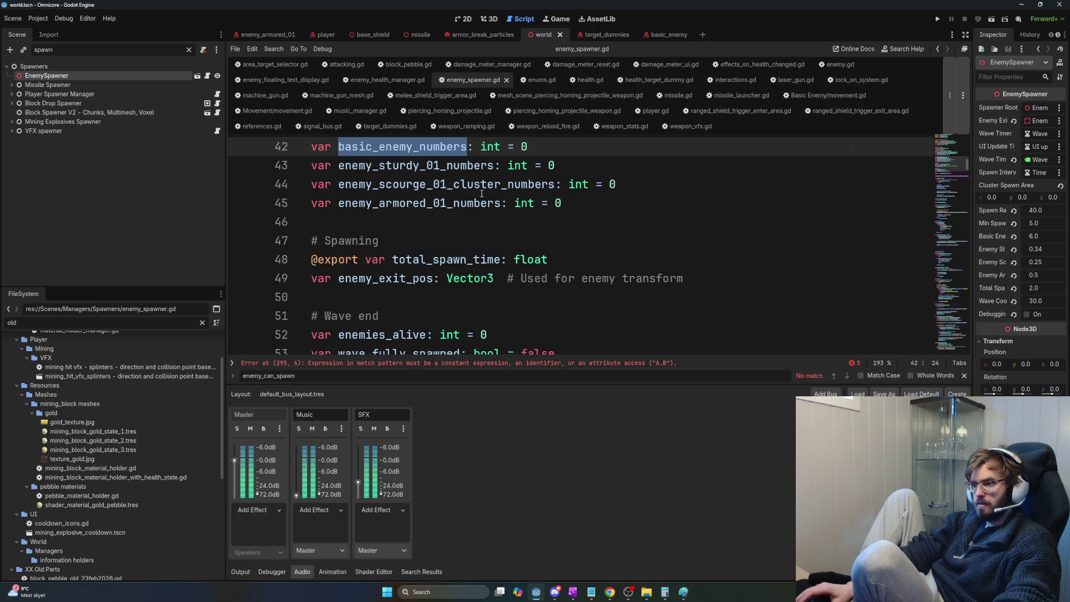
pyautogui.click(379, 146)
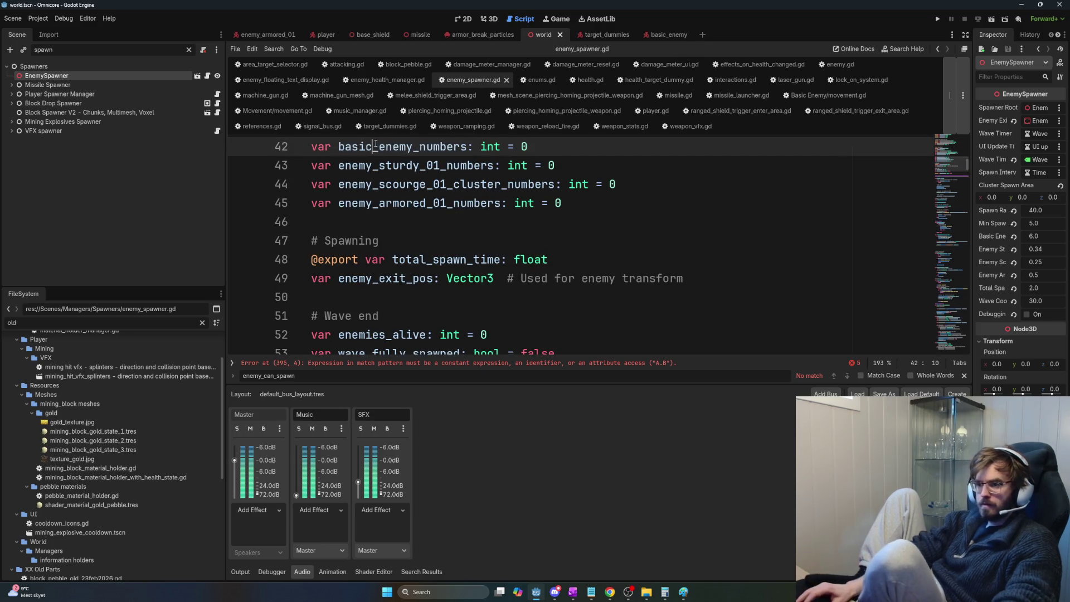
# Rename the line-42 counter to enemy_basic_01_numbers and save the script
pyautogui.hotkey('ctrl', 'Left')
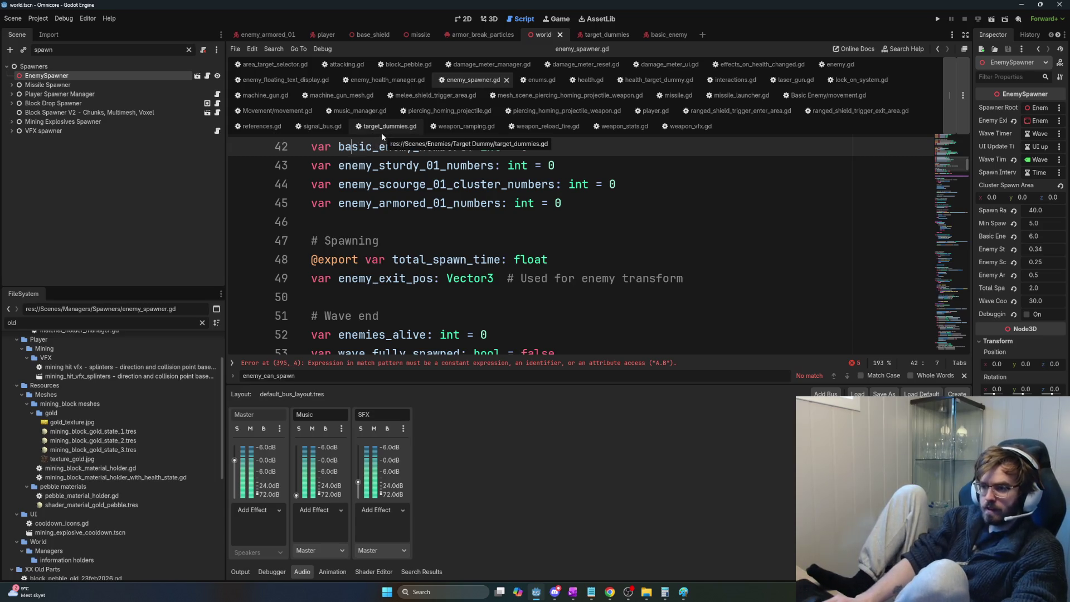
pyautogui.write('enemy_')
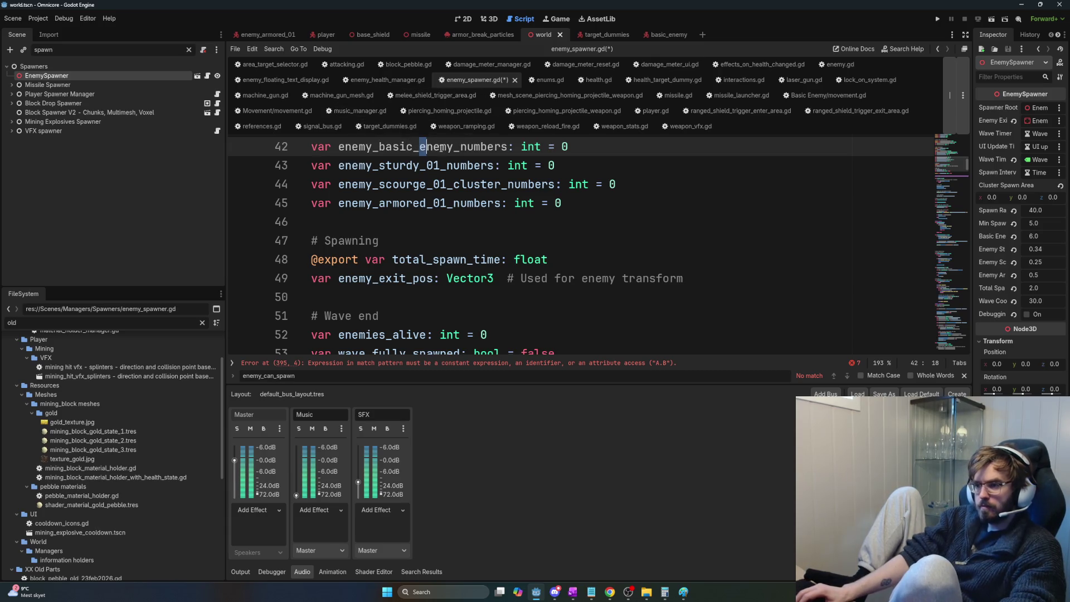
pyautogui.doubleClick(447, 147)
pyautogui.moveTo(456, 147); pyautogui.dragTo(419, 147)
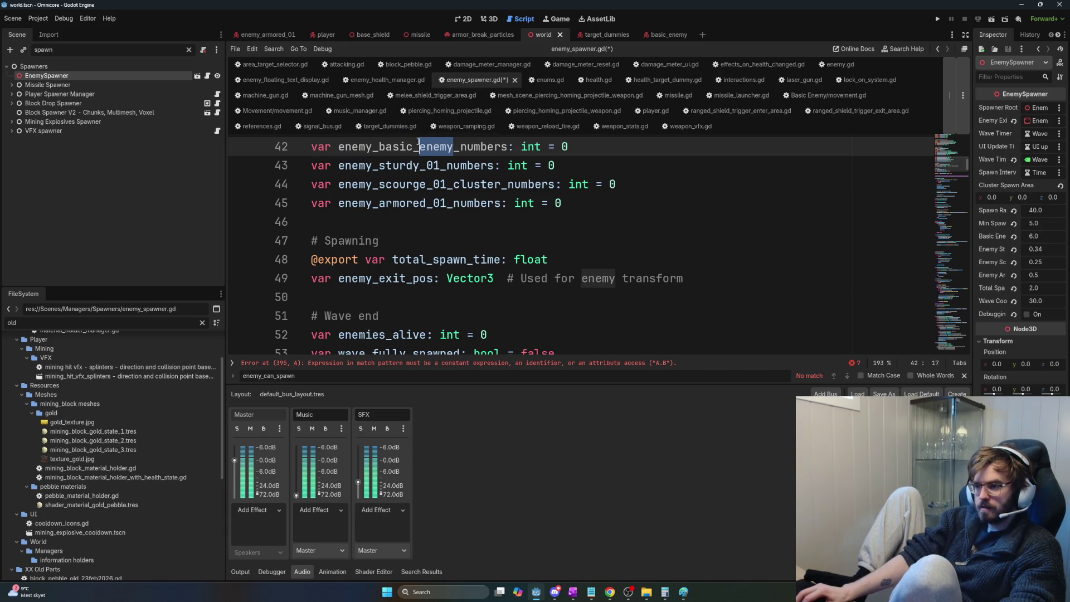
pyautogui.write('01')
pyautogui.hotkey('ctrl', 's')
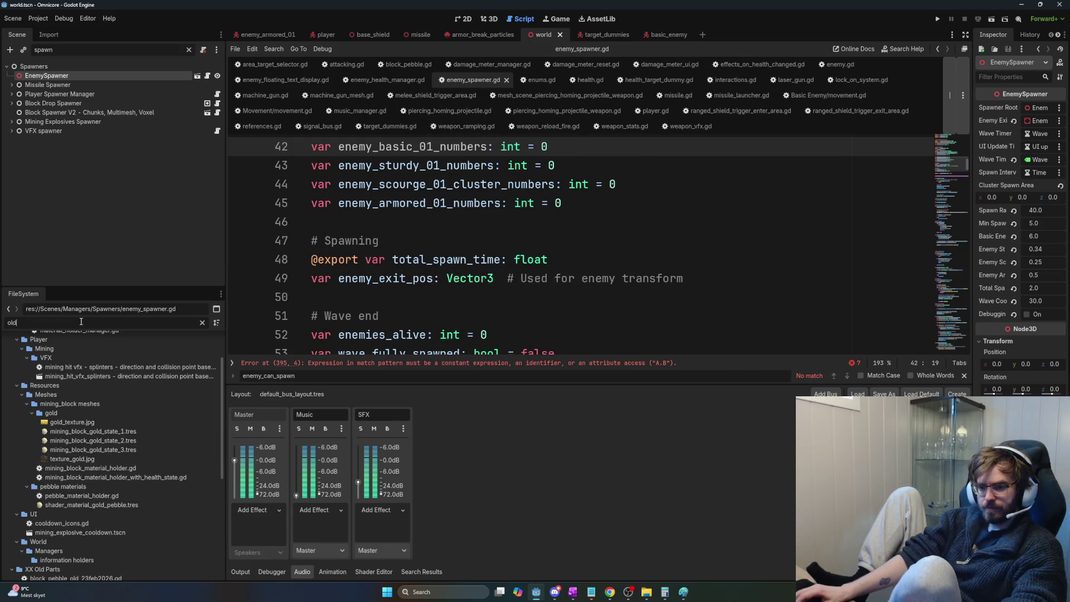
# Rename basic_enemy.tscn to enemy_basic_01.tscn in the FileSystem dock
pyautogui.doubleClick(81, 321)
pyautogui.write('basic_')
pyautogui.click(95, 381)
pyautogui.press('F2')
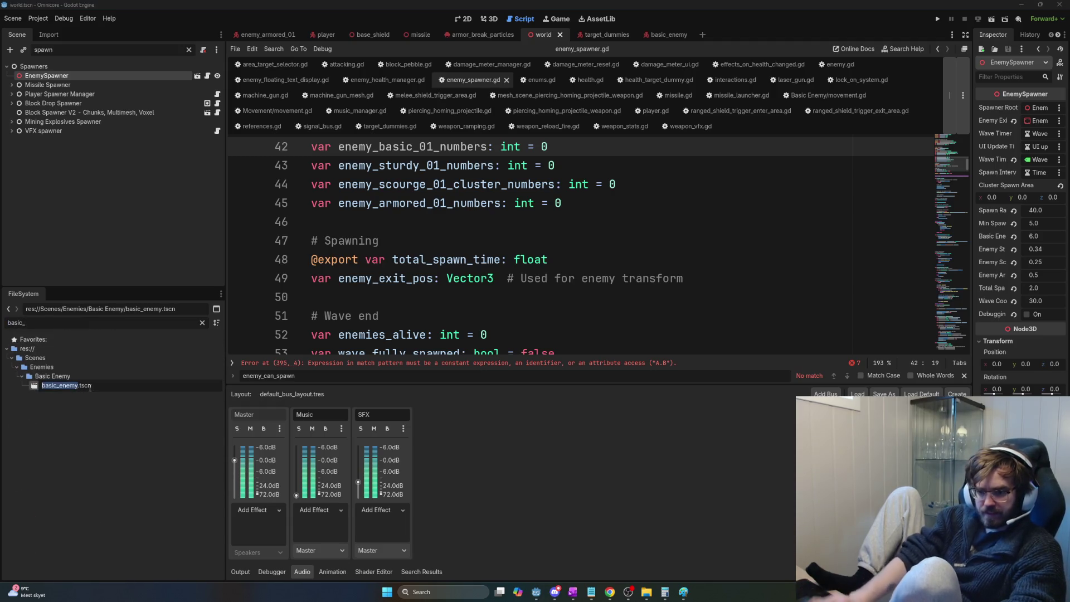
pyautogui.write('enemy_')
pyautogui.write('basic_01')
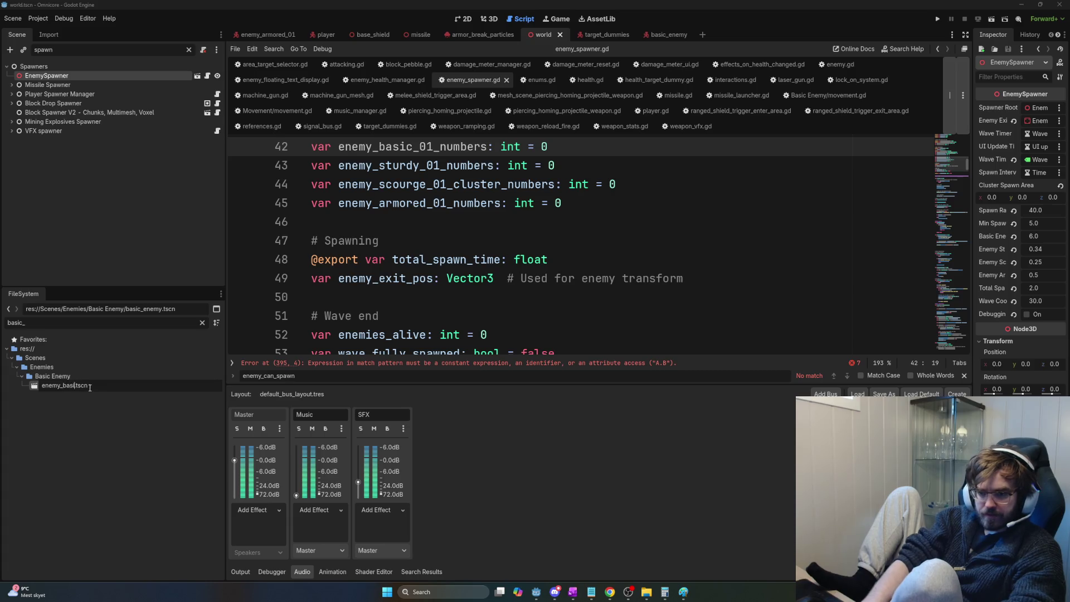
pyautogui.press('Return')
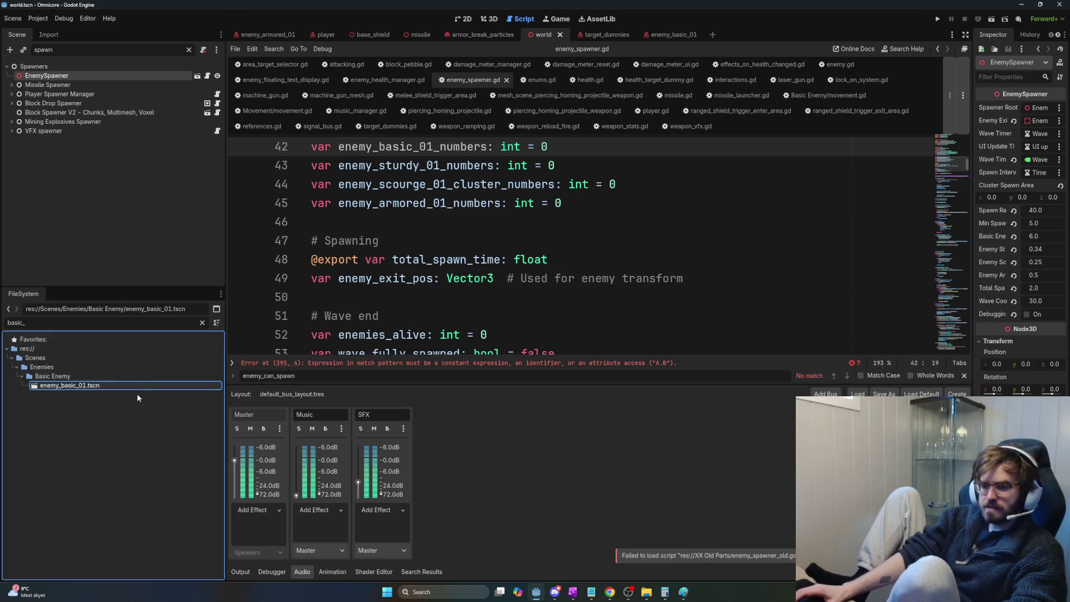
# Search the FileSystem for pool_ and open the pool_manager scene
pyautogui.press('BackSpace')
pyautogui.press('BackSpace')
pyautogui.press('BackSpace')
pyautogui.write('pool_')
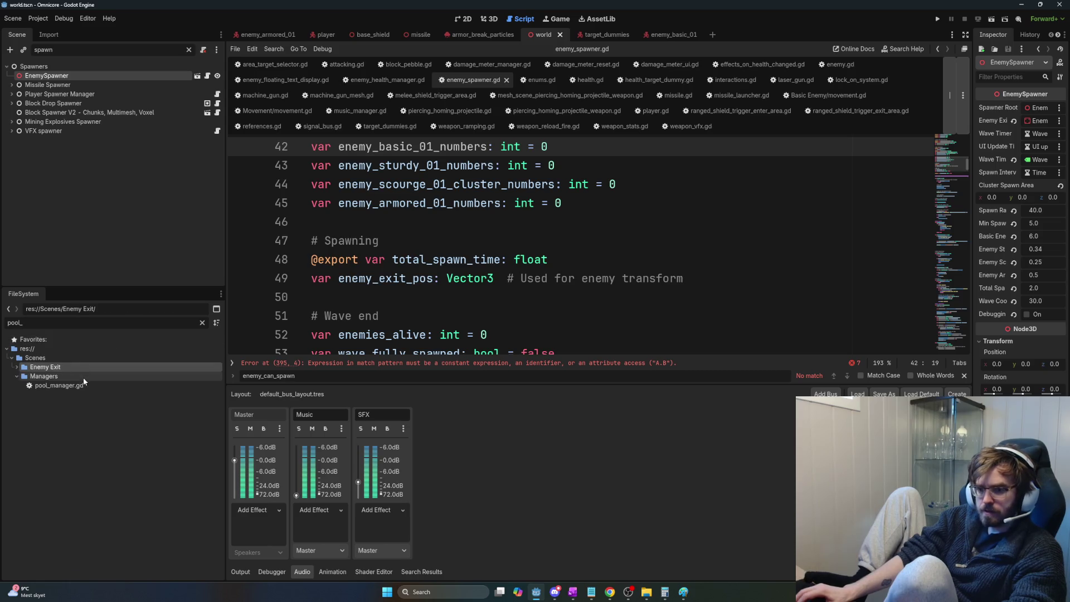
pyautogui.doubleClick(71, 377)
# Clear the Scene dock's spawn node filter and open the pool_manager.gd script
pyautogui.click(108, 52)
pyautogui.hotkey('ctrl', 'a')
pyautogui.press('BackSpace')
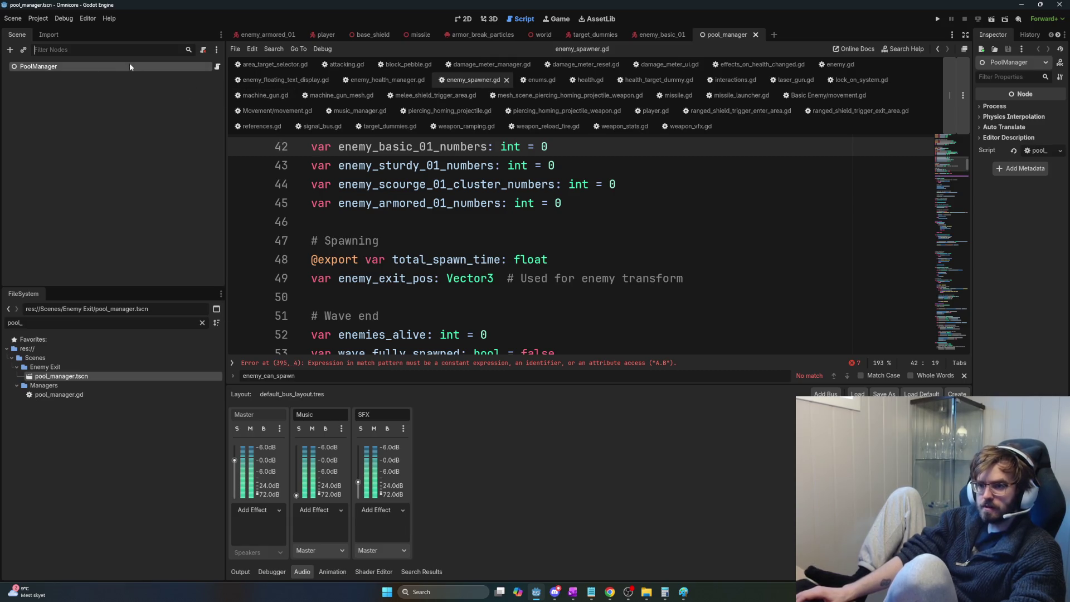
pyautogui.click(217, 67)
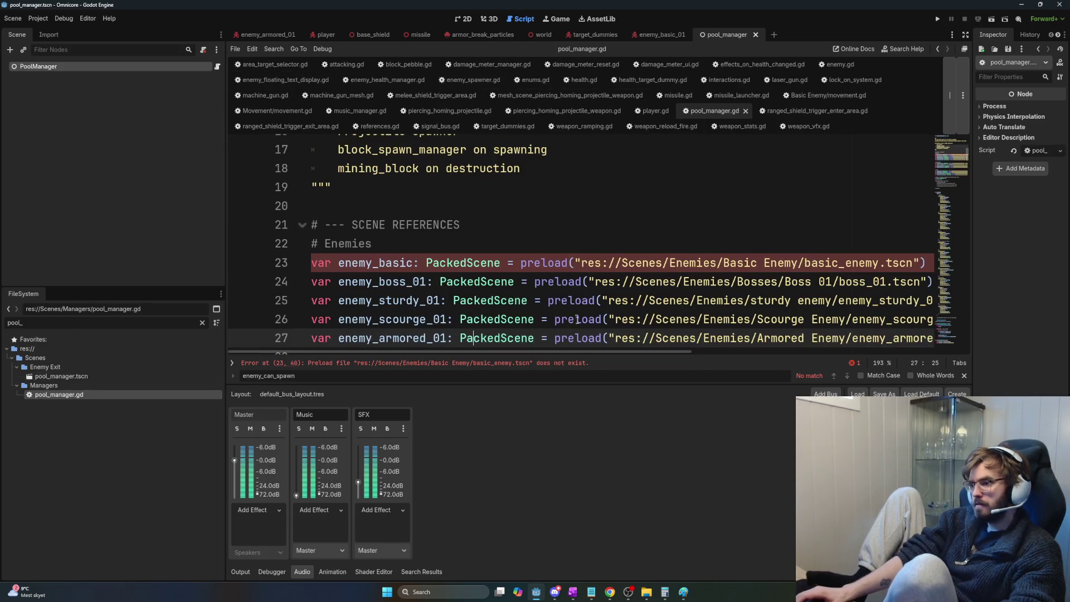
# Replace the line-23 preload path with enemy_basic_01.tscn dragged in from FileSystem
pyautogui.moveTo(910, 262); pyautogui.dragTo(583, 262)
pyautogui.press('BackSpace')
pyautogui.press('BackSpace')
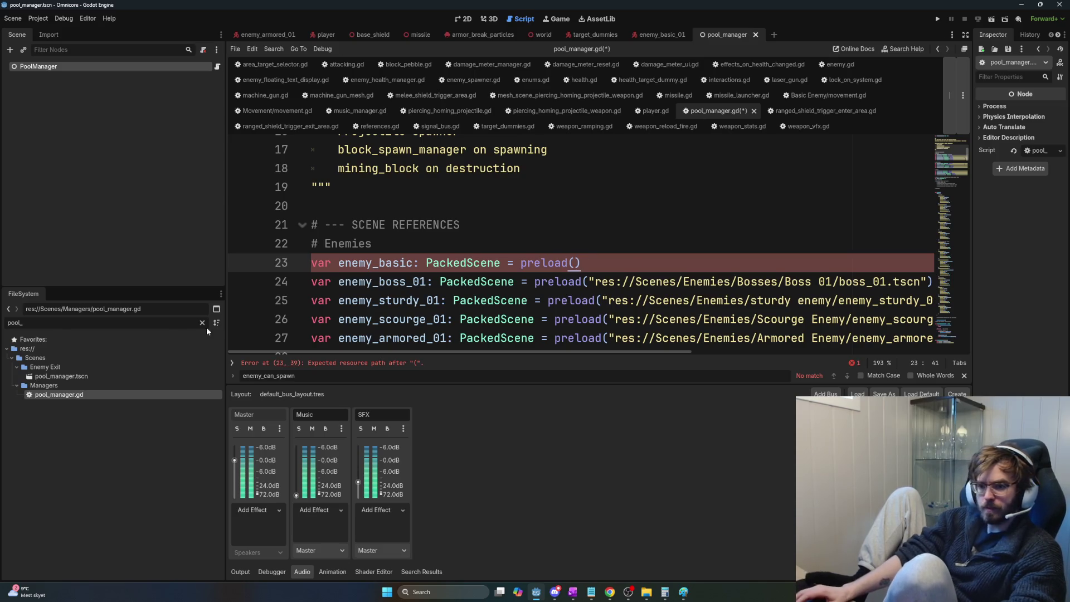
pyautogui.click(72, 327)
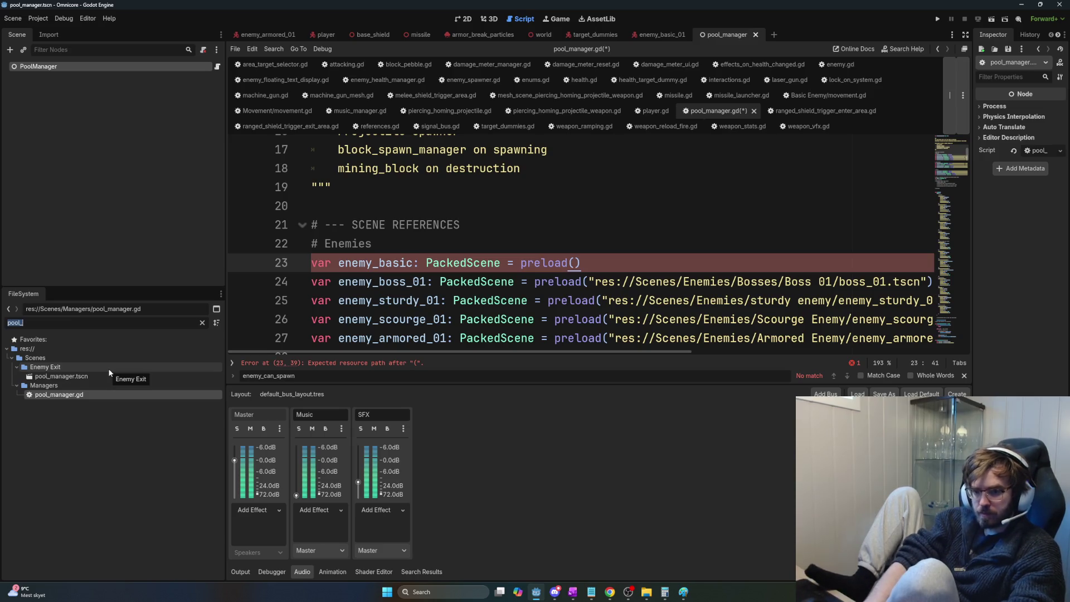
pyautogui.write('enemy_')
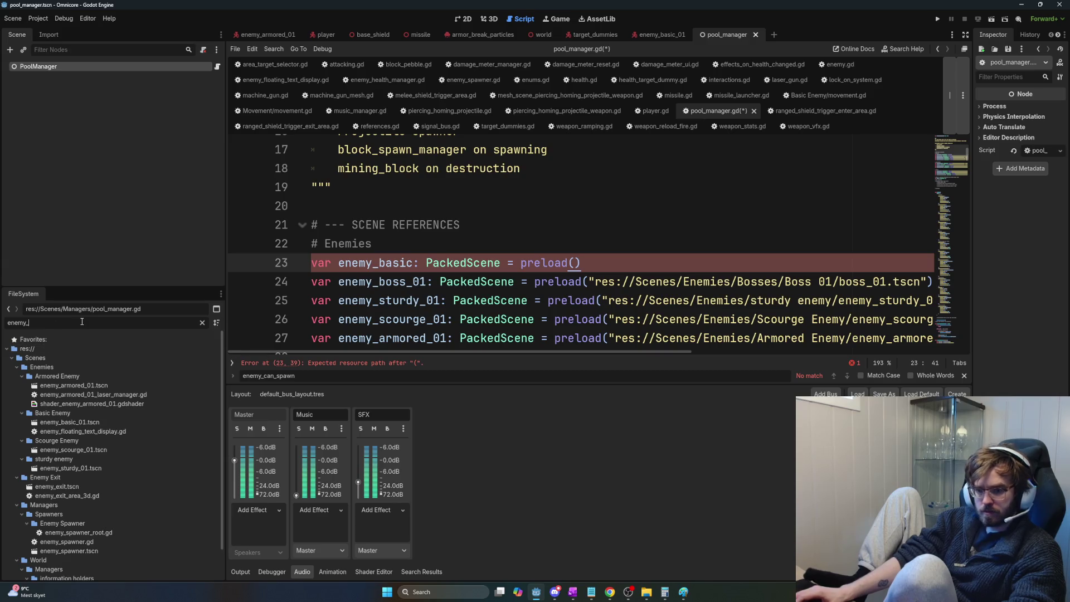
pyautogui.write('basic')
pyautogui.moveTo(69, 386); pyautogui.dragTo(577, 267)
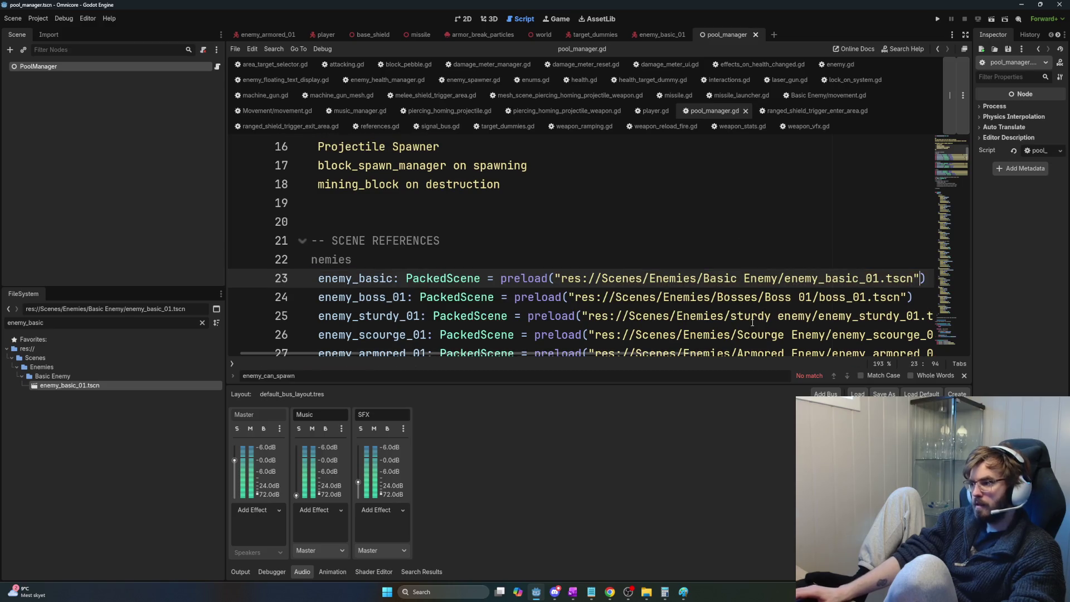